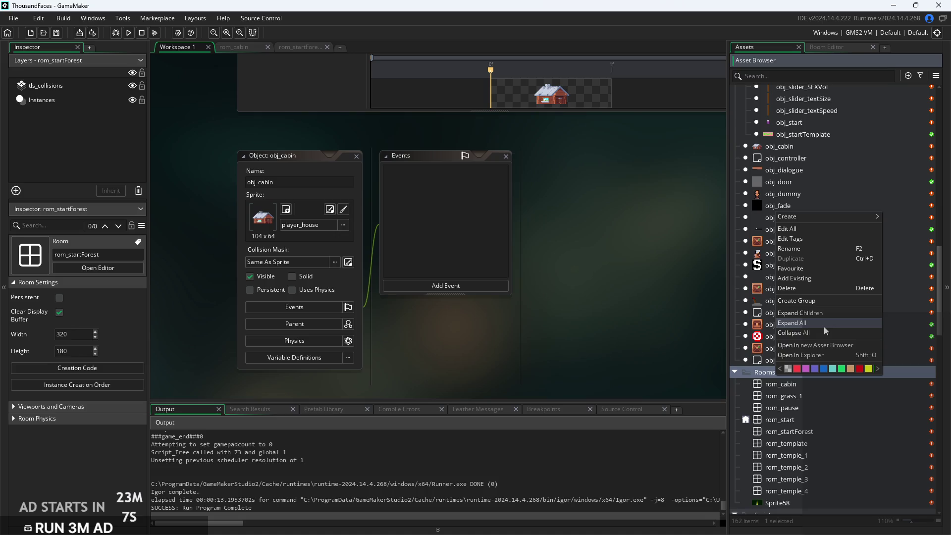
In the Room Manager, drag rom_cabin and rom_startForest up to just after rom_pause
right_click(846, 407)
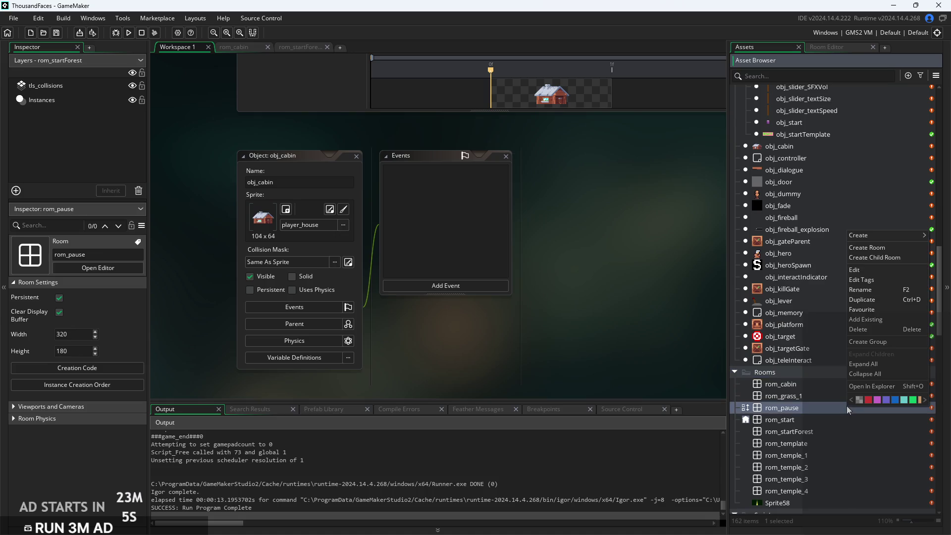
click(685, 343)
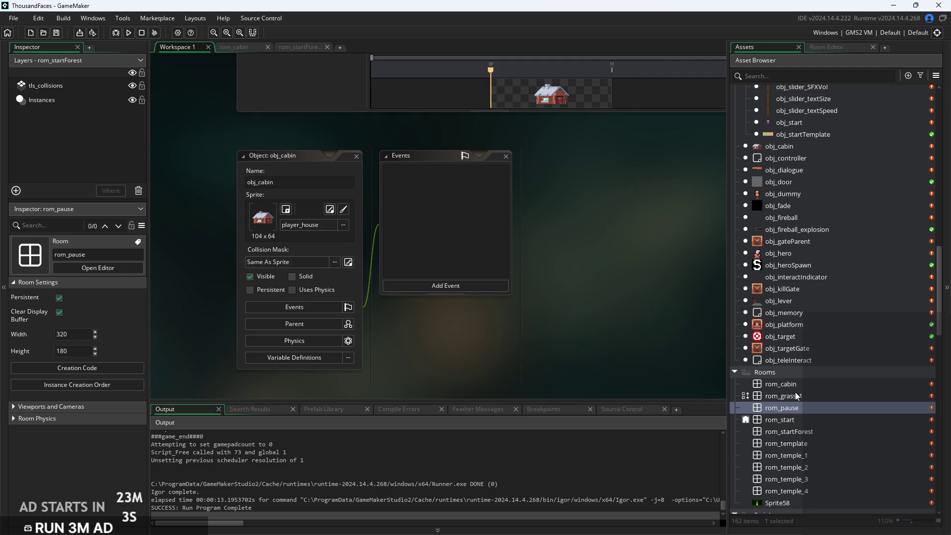
click(746, 407)
scroll(628, 439, down, 2)
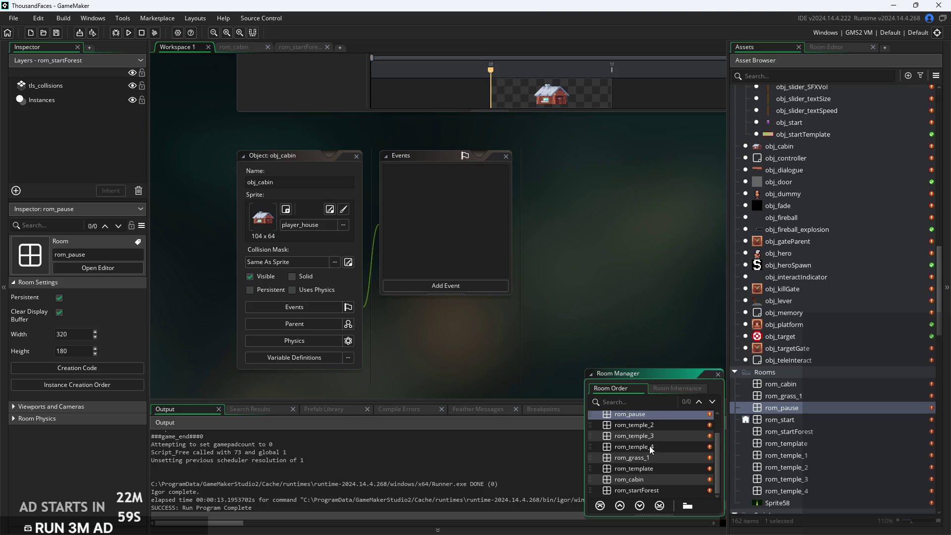
scroll(651, 449, up, 2)
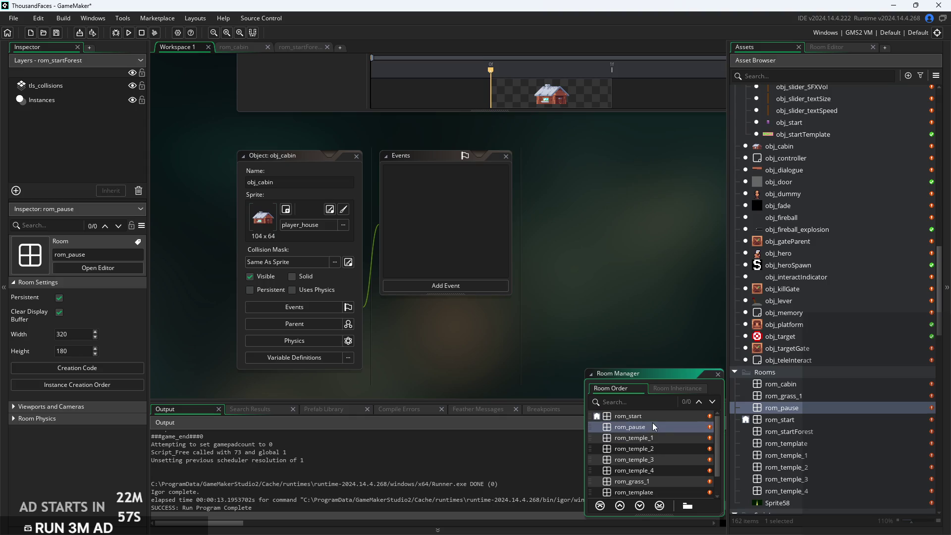
scroll(655, 433, down, 2)
drag(652, 480, 650, 433)
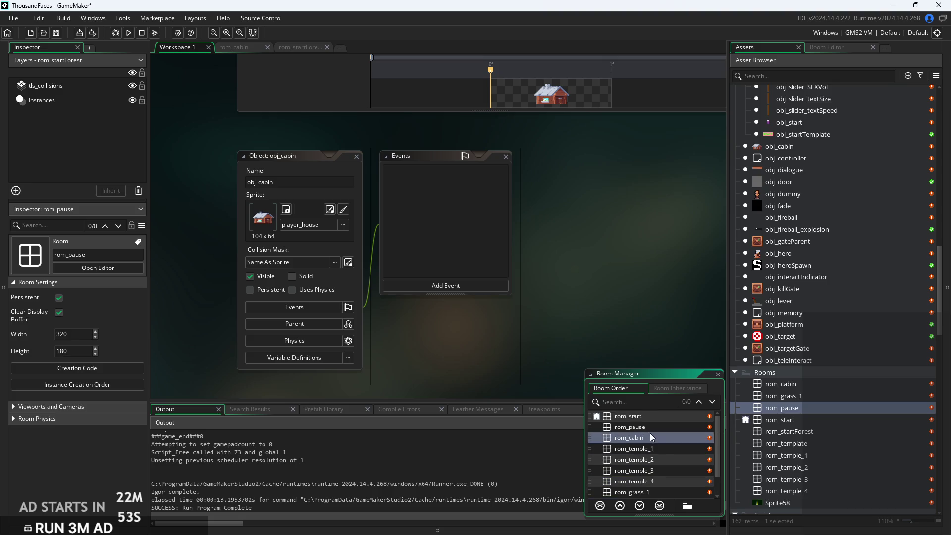
scroll(660, 454, down, 2)
mouse_move(653, 480)
mouse_down()
mouse_move(648, 420)
mouse_move(645, 450)
mouse_move(650, 435)
mouse_up()
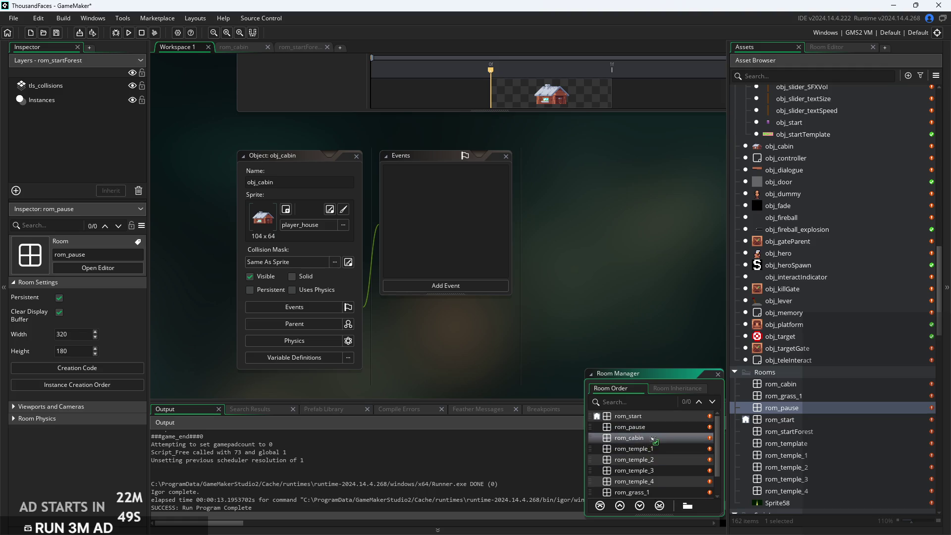
click(660, 447)
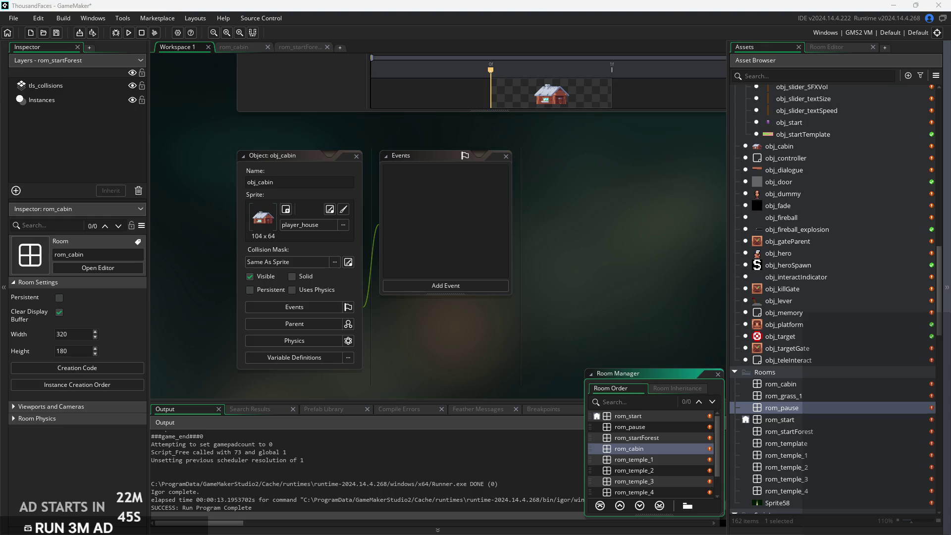
Put rom_cabin ahead of rom_startForest in the room order and close the Room Manager
drag(676, 464, 666, 436)
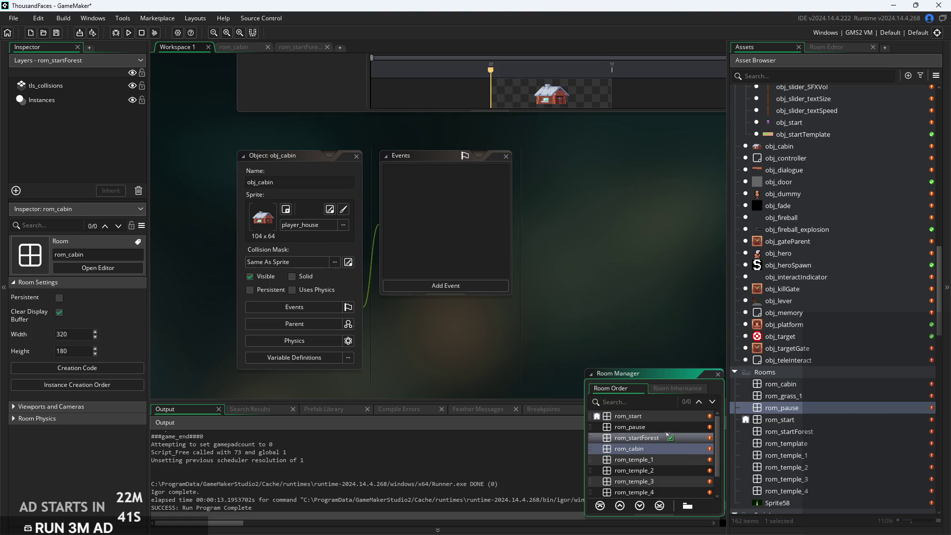
click(668, 447)
scroll(669, 448, down, 1)
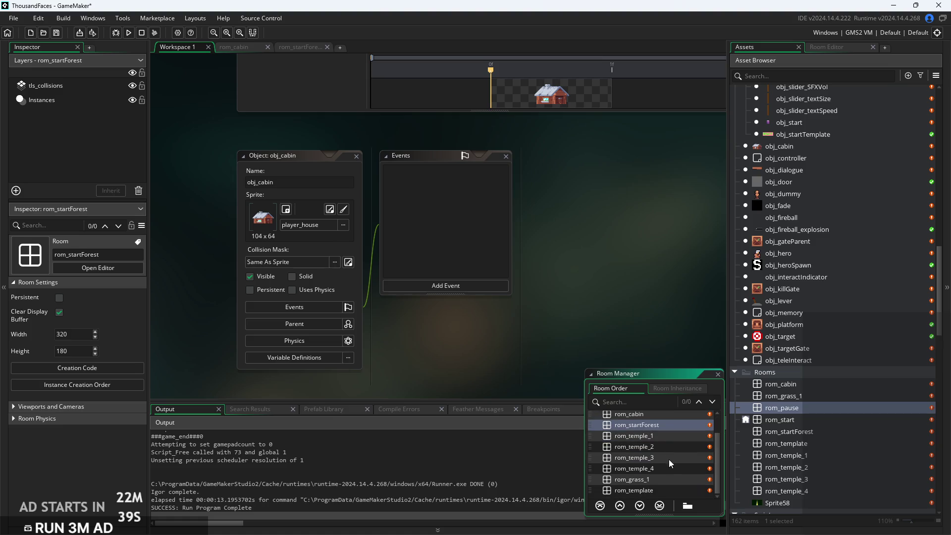
click(667, 479)
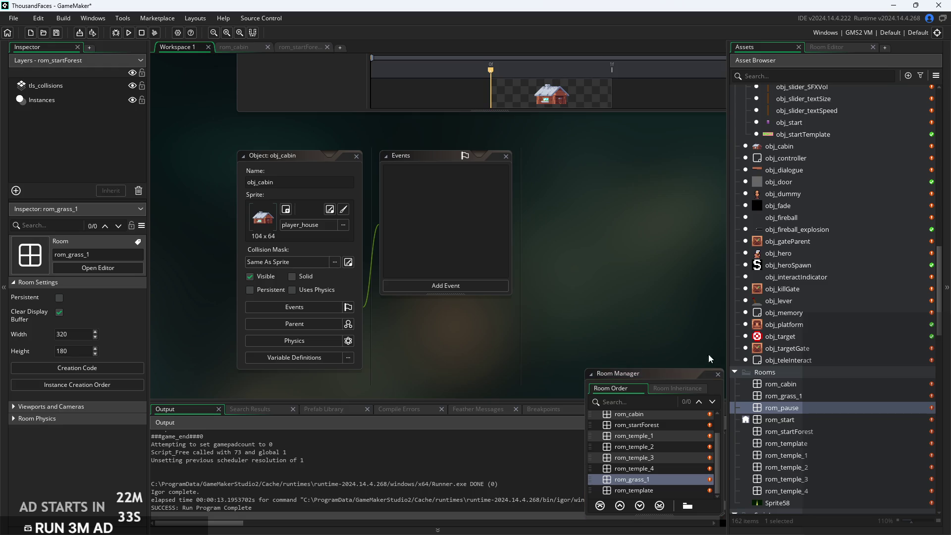
click(717, 374)
mouse_move(678, 337)
mouse_down()
mouse_move(612, 352)
mouse_move(629, 349)
mouse_up()
scroll(933, 377, up, 3)
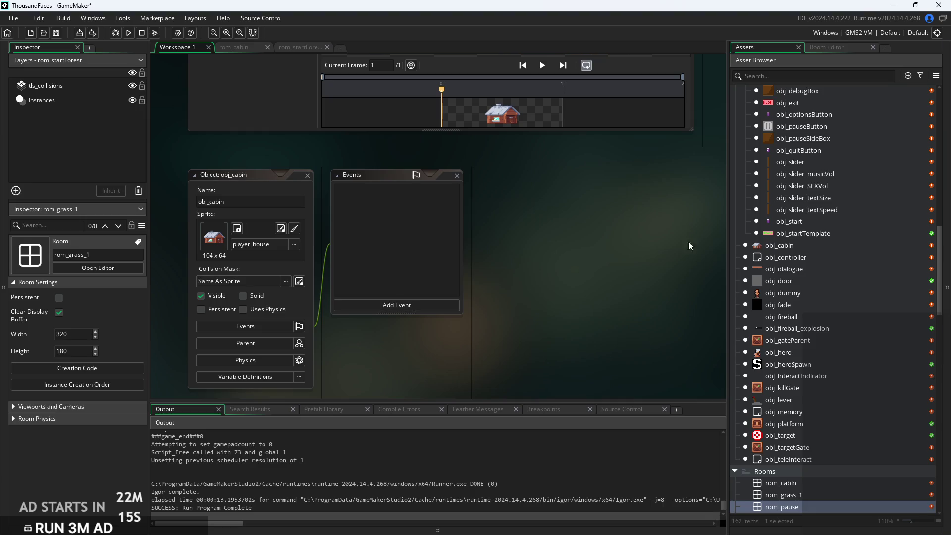
Open obj_teleInteract's Step event code
mouse_move(575, 272)
mouse_down()
mouse_move(542, 248)
mouse_move(613, 261)
mouse_up()
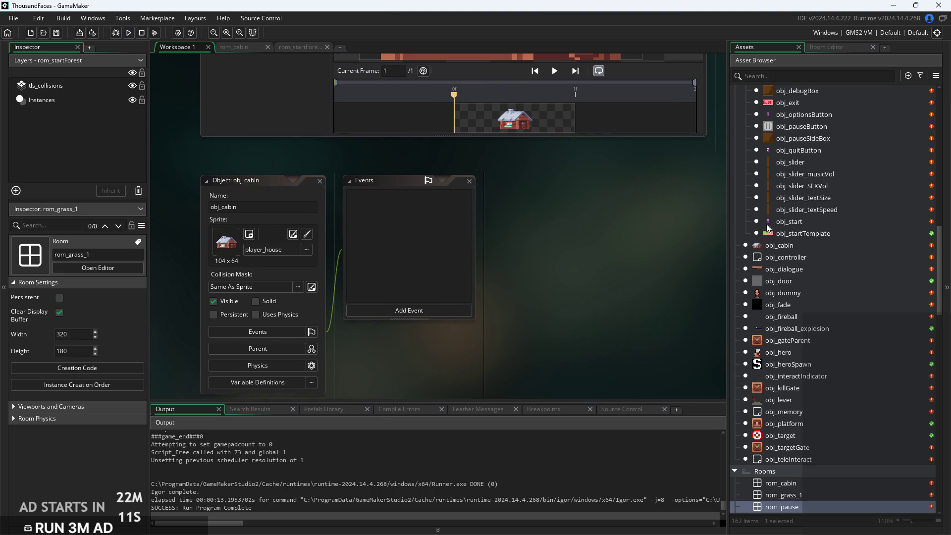
scroll(812, 332, up, 3)
scroll(818, 358, down, 3)
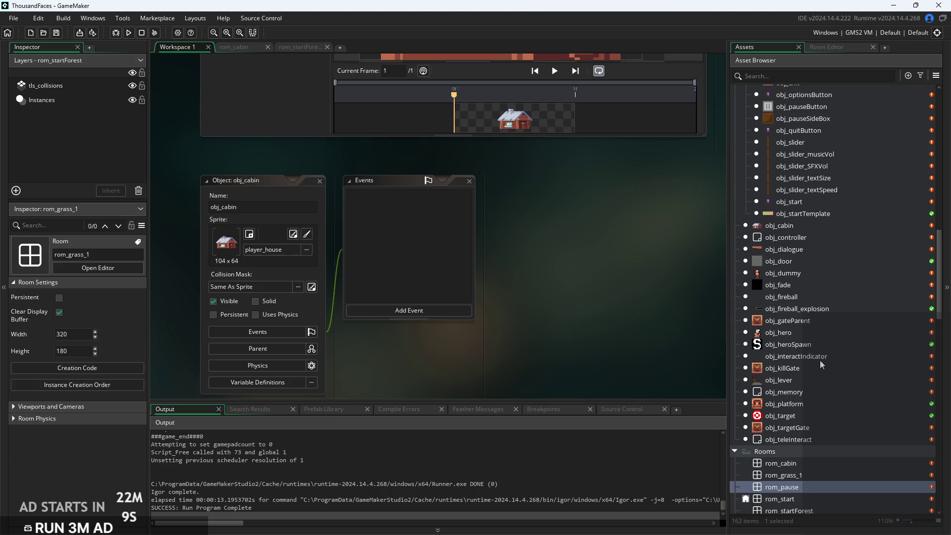
double_click(821, 361)
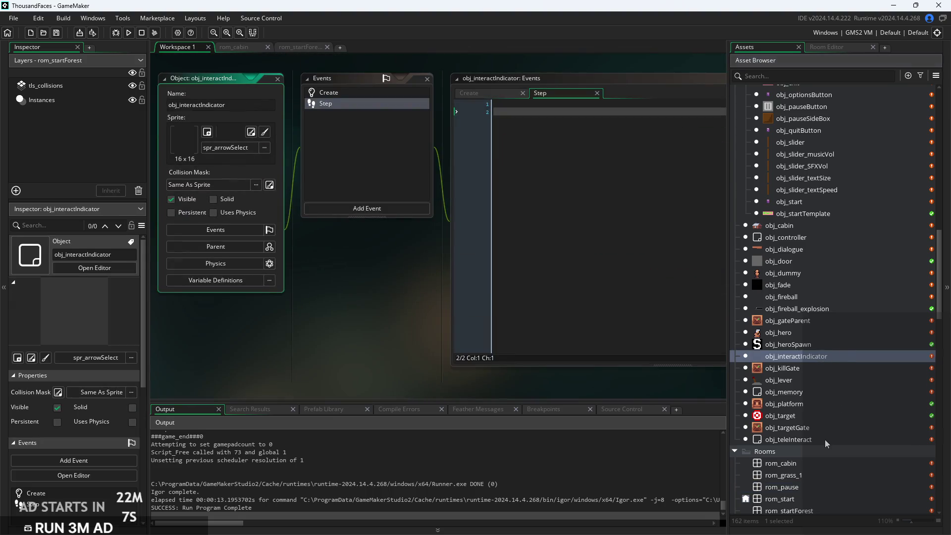
double_click(822, 439)
scroll(547, 191, up, 5)
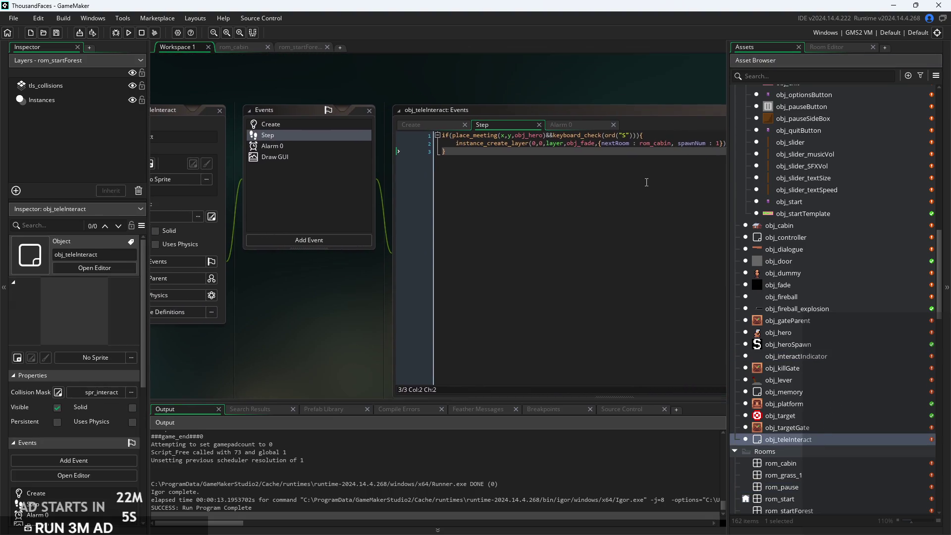
Change the target room from rom_cabin to rom_startForest, save, and run the game
drag(546, 191, 508, 193)
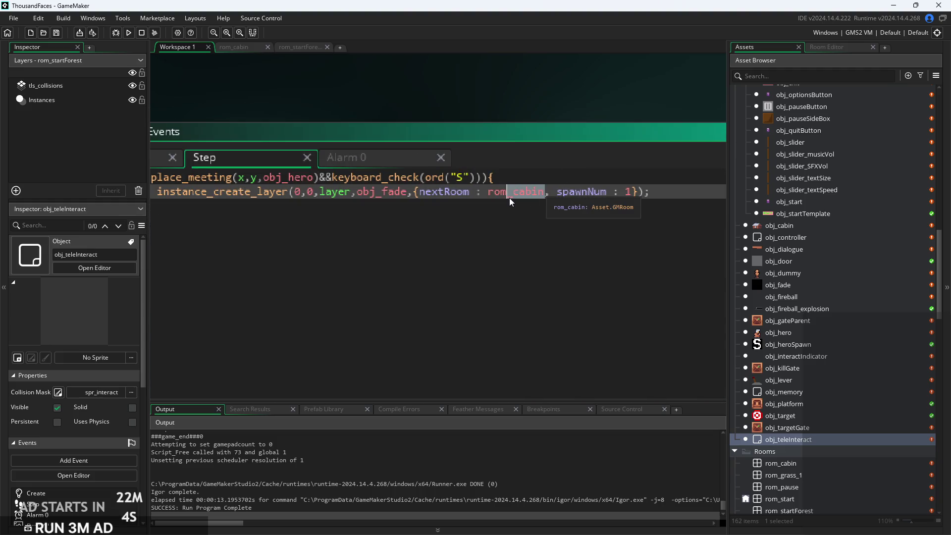
text(zst)
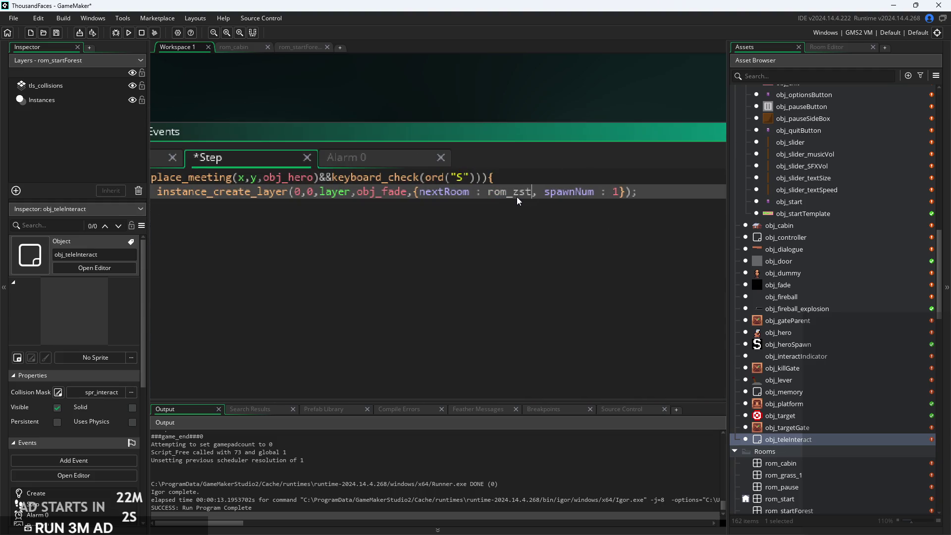
key(BackSpace)
key(BackSpace)
key(BackSpace)
text(st)
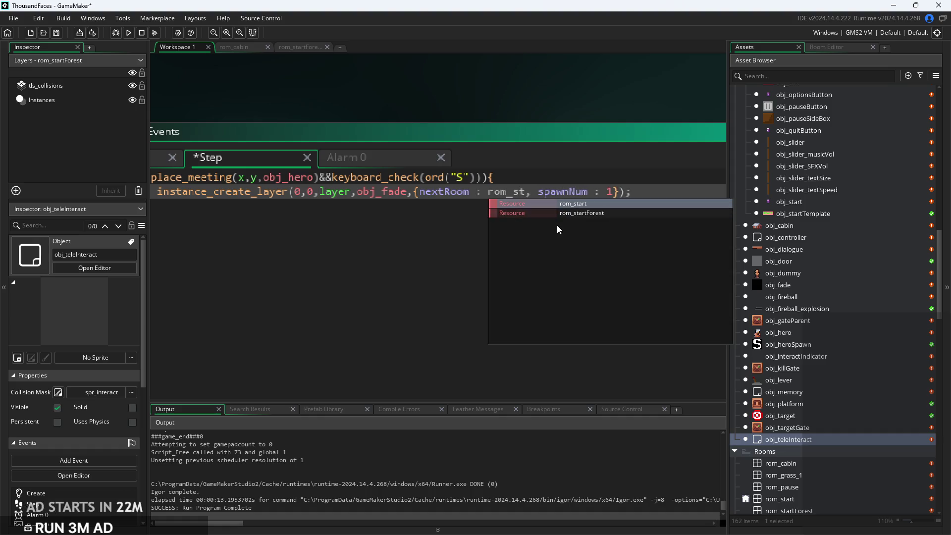
click(561, 213)
key(ctrl+s)
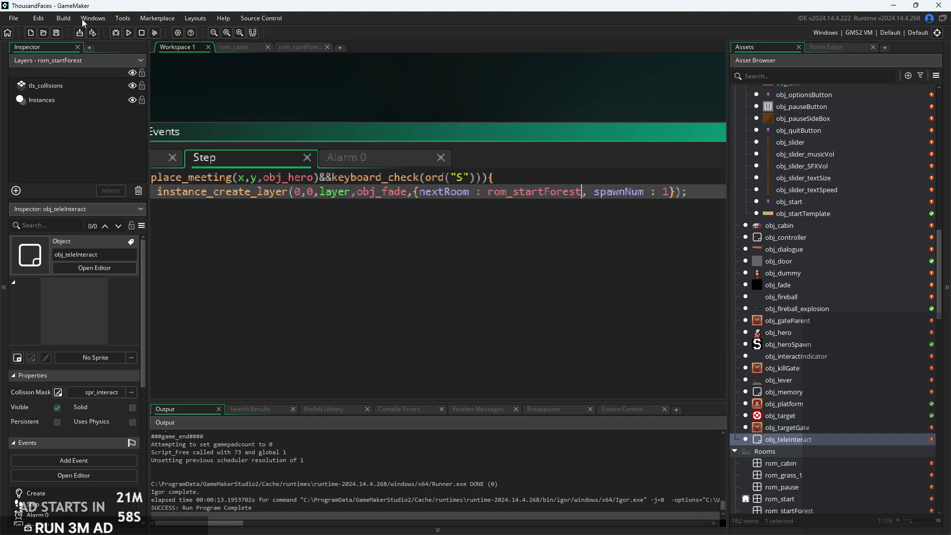
click(128, 33)
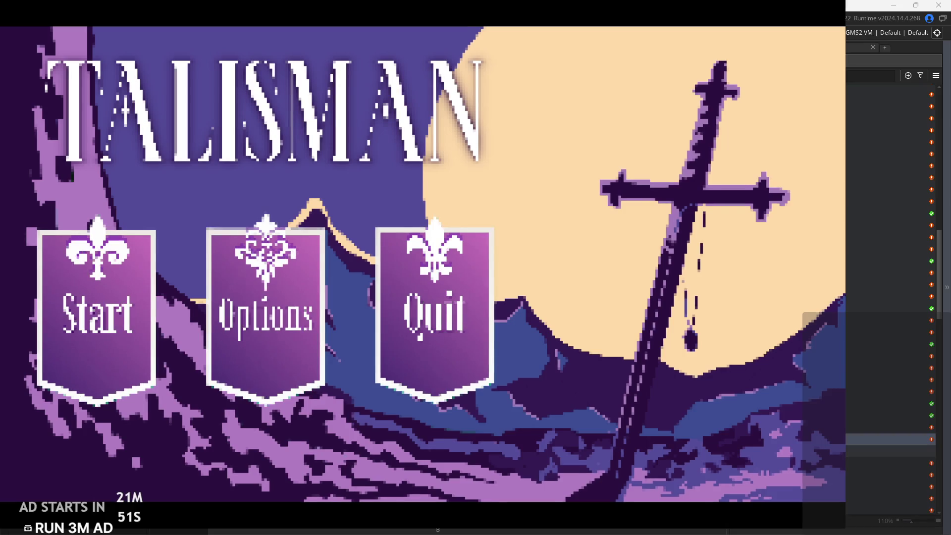
Start the game and walk and jump the player through the cabin onto the house roof
click(139, 280)
key(Right)
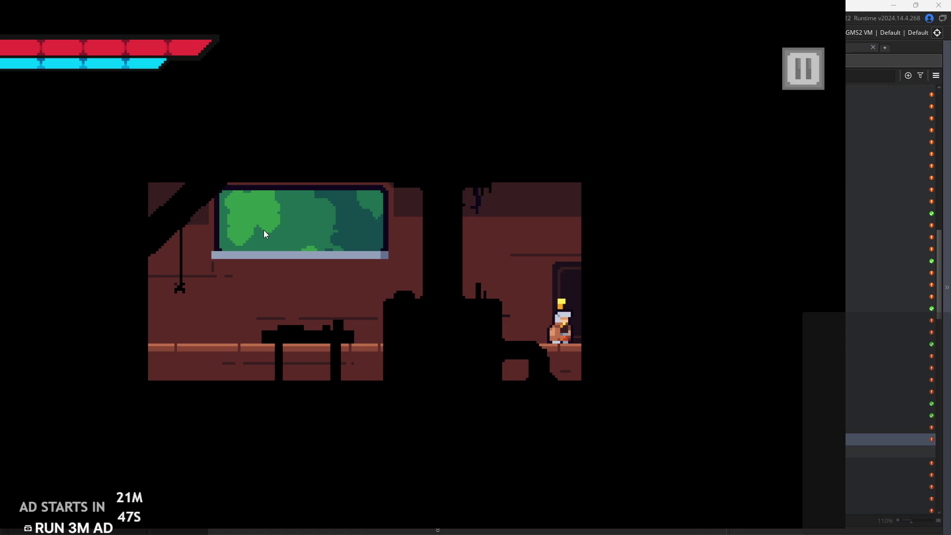
key(Right)
key(space)
key(Left)
key(space)
key(Right)
key(Left)
key(Left)
key(Right)
key(space)
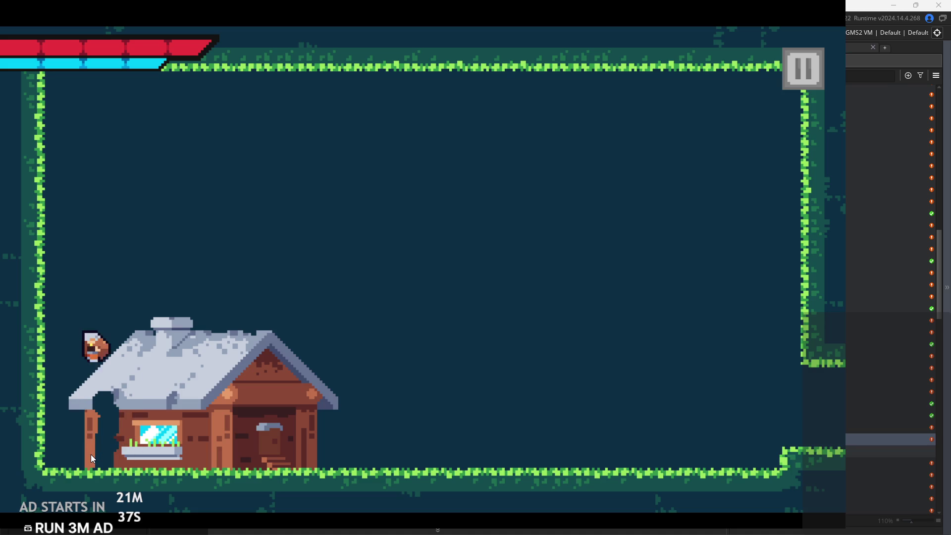
Keep running and jumping around the house, then pause and exit the game
key(Right)
key(space)
key(Left)
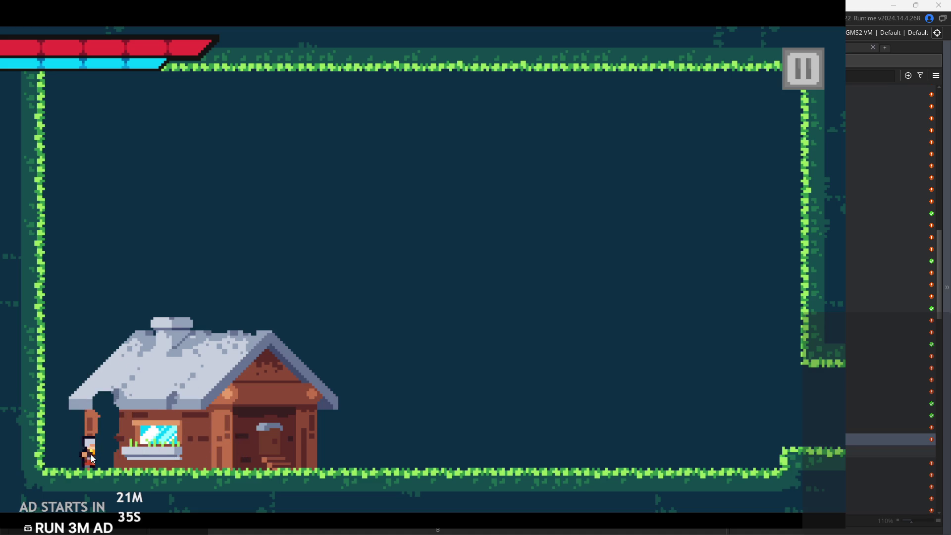
key(Right)
key(space)
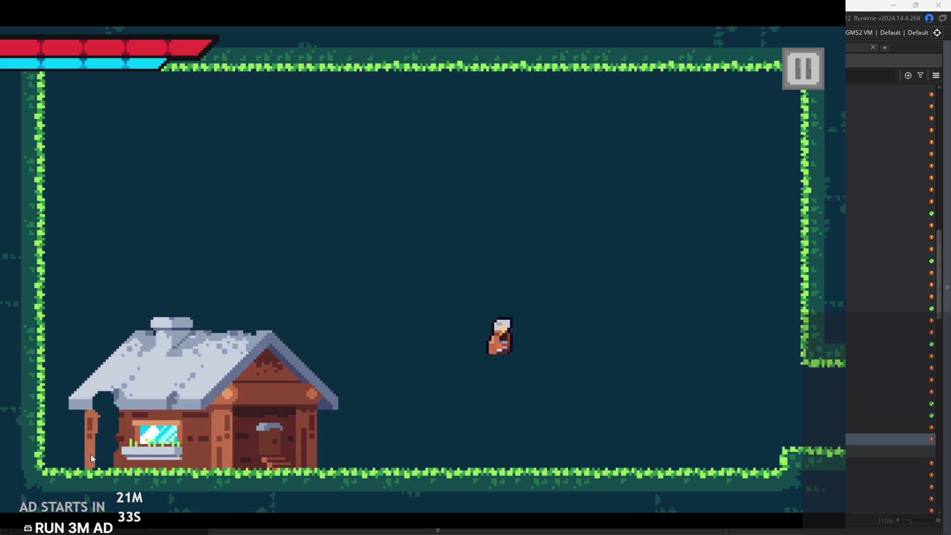
key(Left)
click(803, 69)
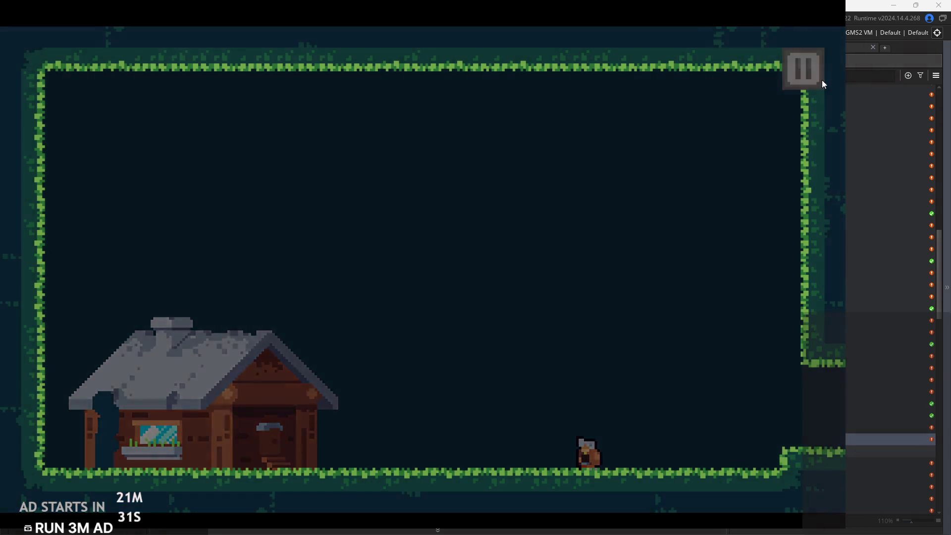
click(758, 468)
scroll(800, 422, down, 10)
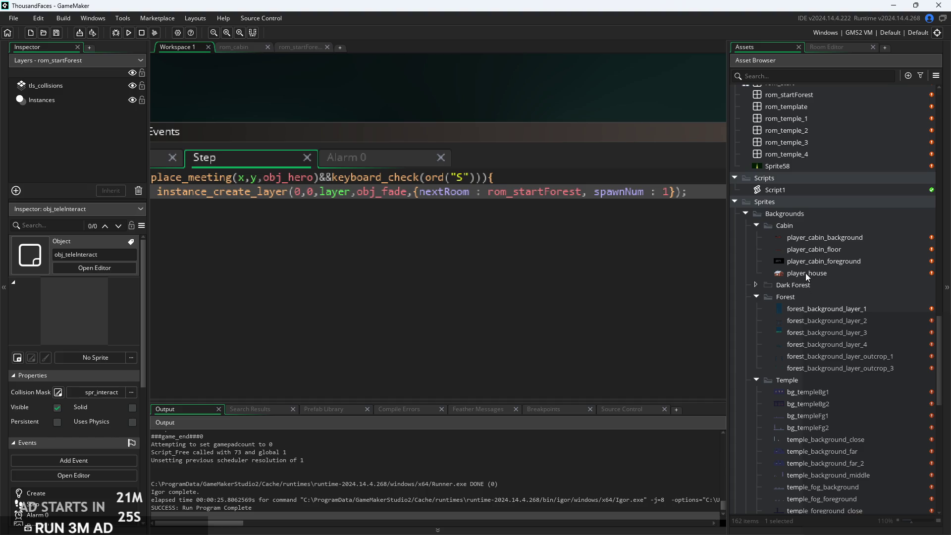
Open forest_background_layer 1, 2, outcrop_1 and outcrop_3 sprites, leaving outcrop_3 in front
scroll(809, 280, down, 2)
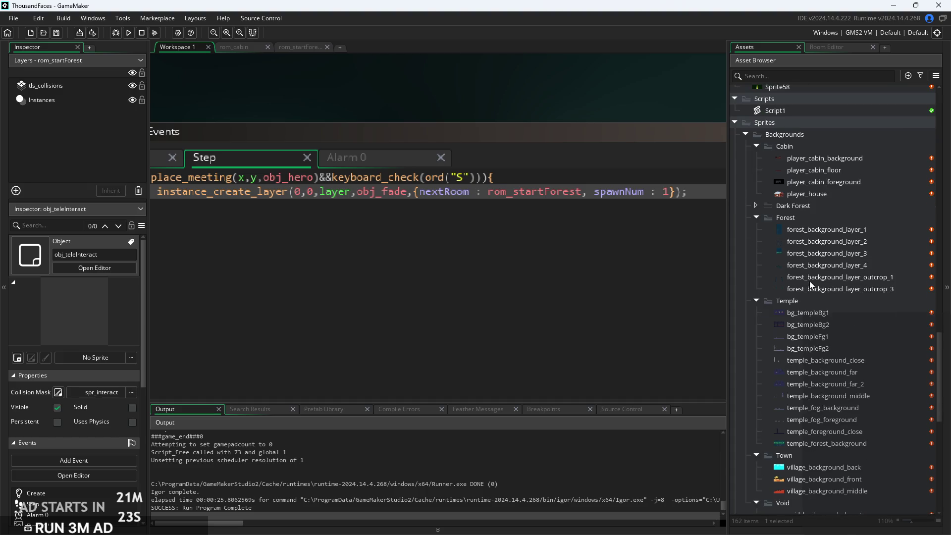
double_click(823, 243)
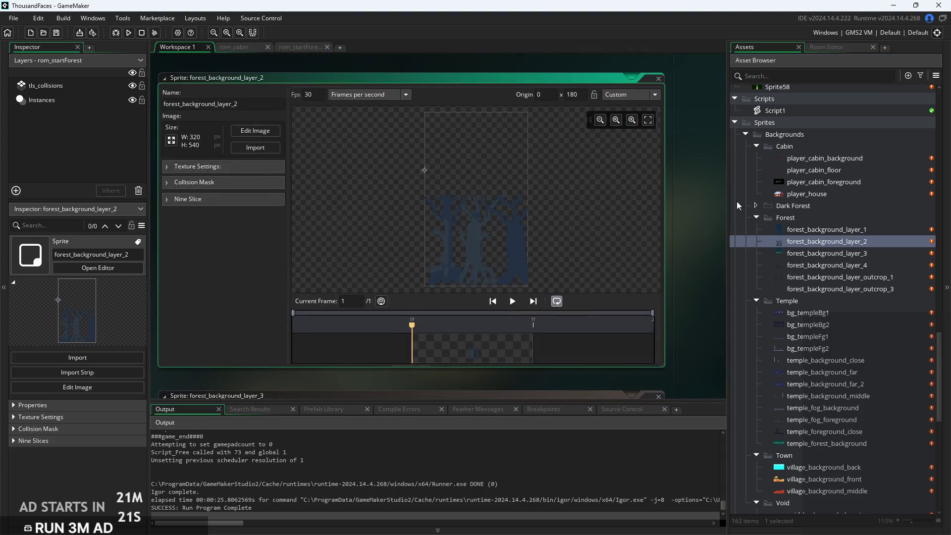
double_click(831, 231)
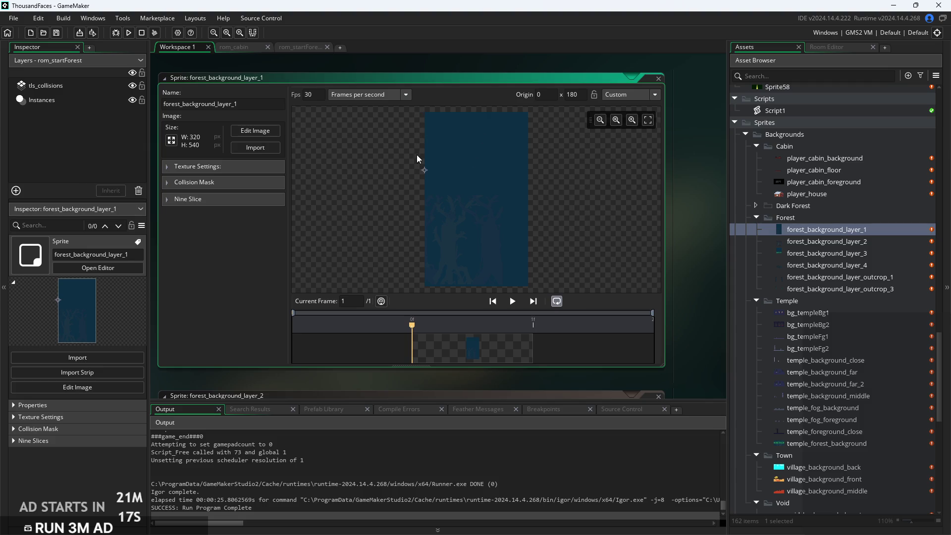
double_click(851, 290)
click(862, 277)
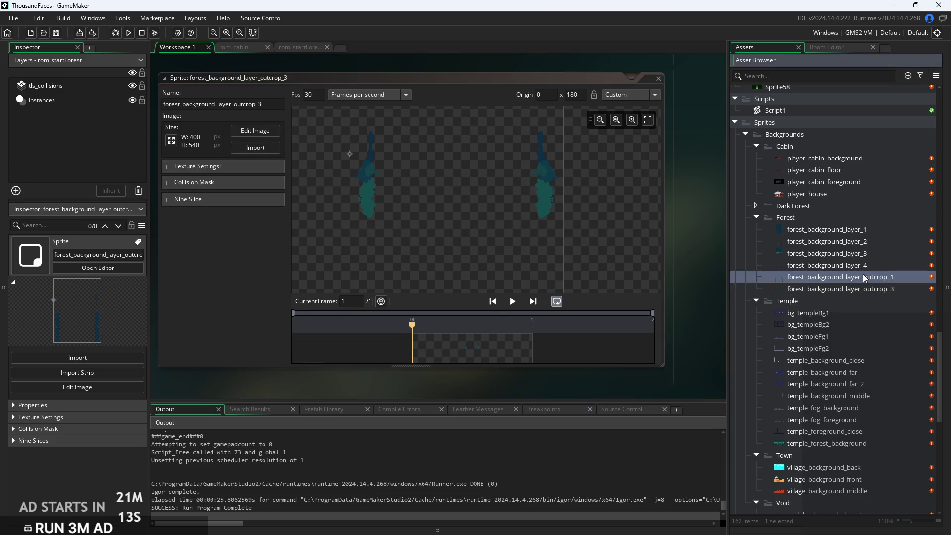
double_click(863, 276)
double_click(862, 290)
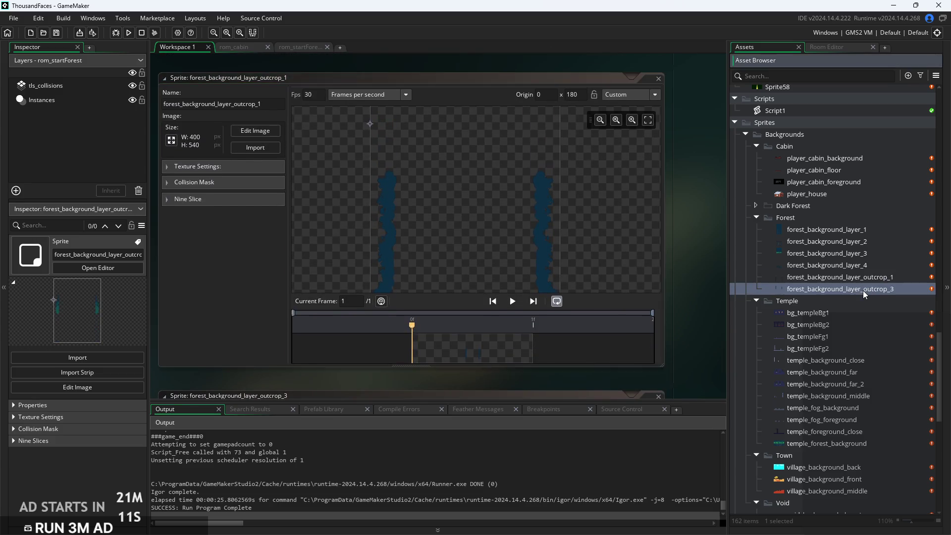
scroll(376, 222, up, 1)
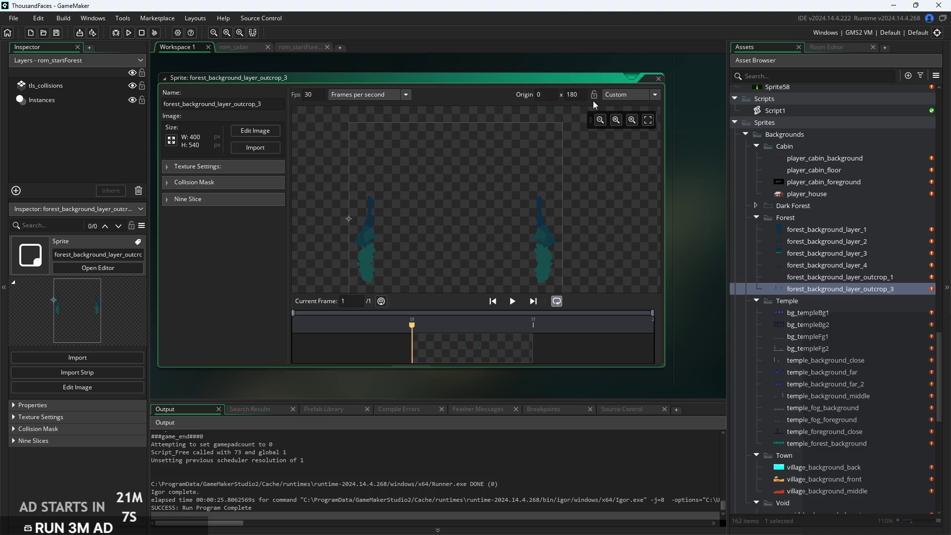
scroll(790, 287, up, 5)
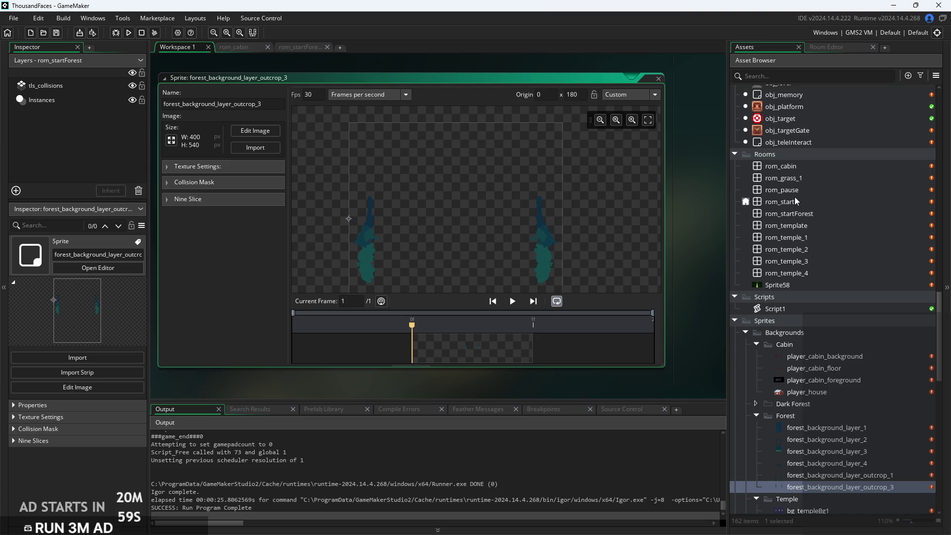
scroll(810, 321, up, 5)
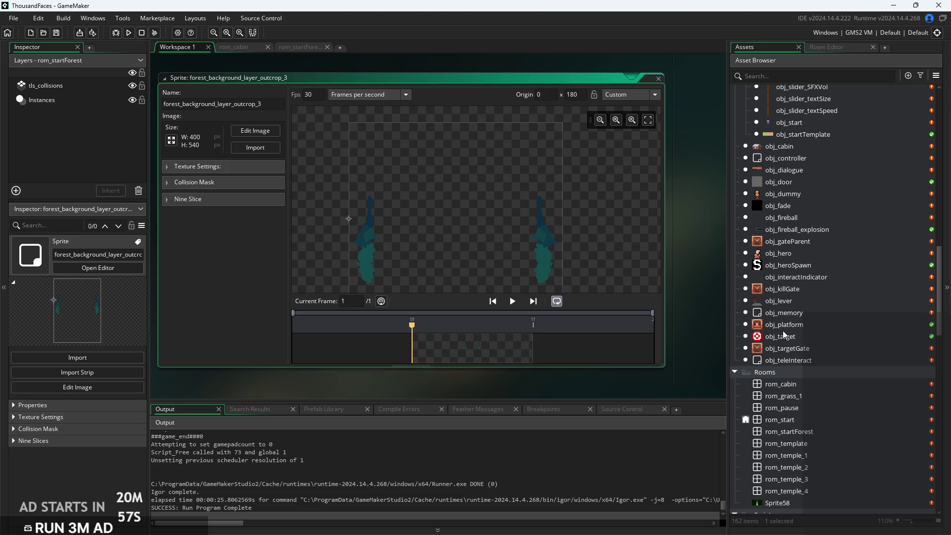
Open obj_controller and look through its End Step, Alarm 0 and Create event code
double_click(807, 182)
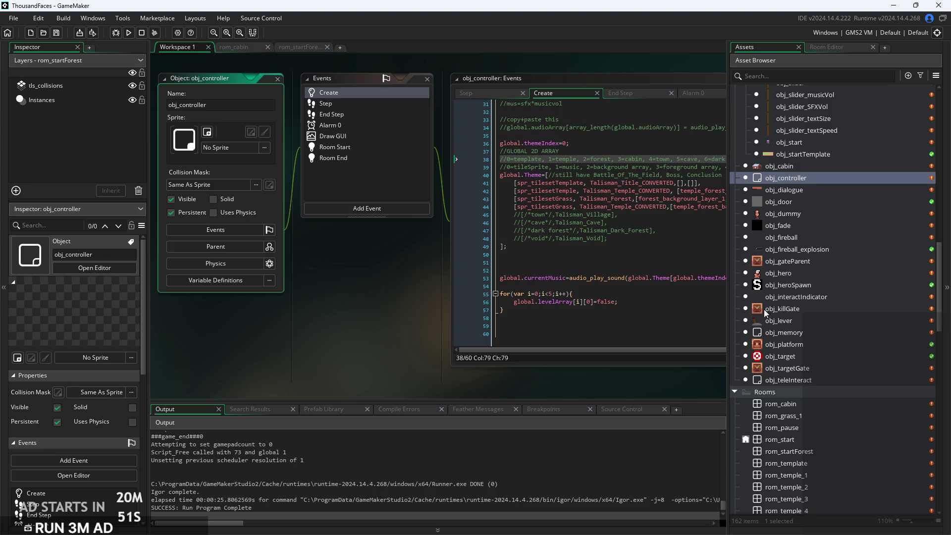
drag(387, 320, 323, 325)
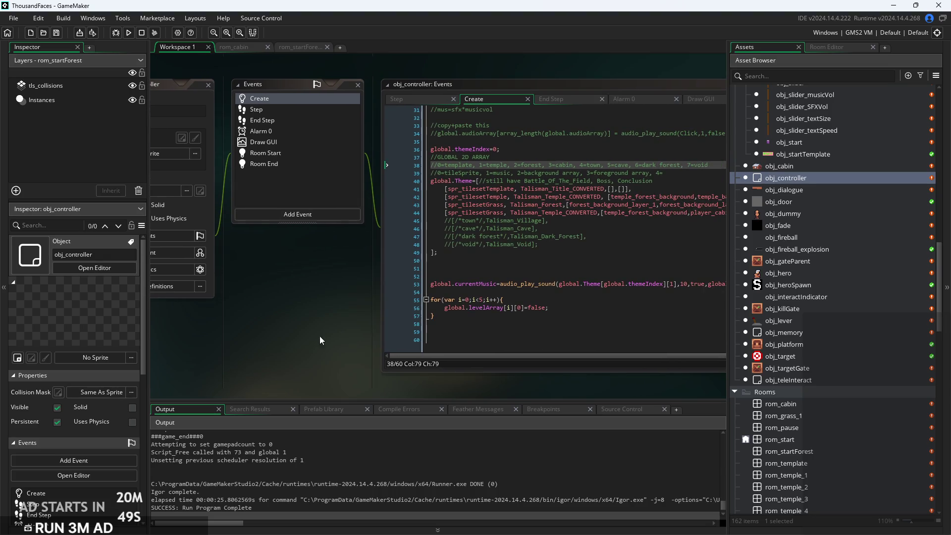
drag(378, 312, 327, 317)
scroll(467, 151, up, 3)
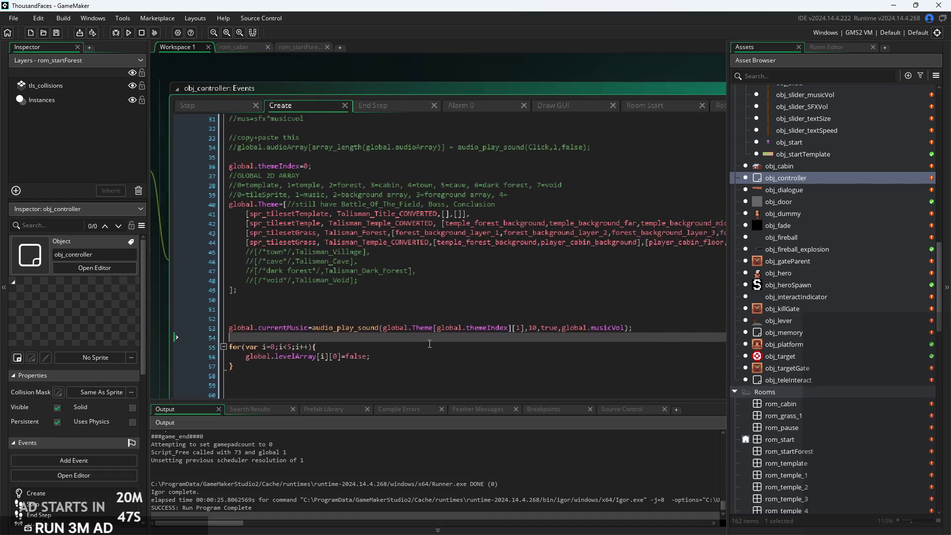
click(375, 110)
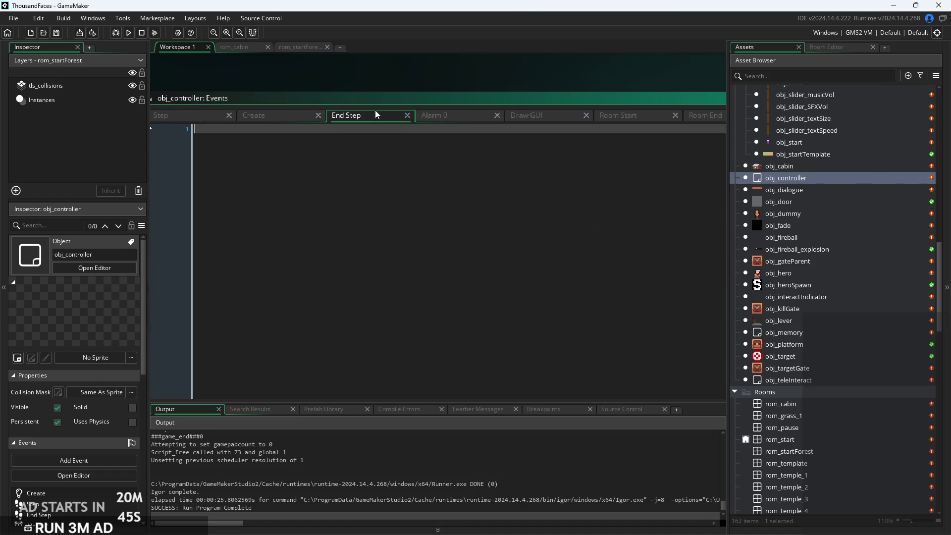
click(433, 117)
scroll(328, 194, up, 2)
click(407, 181)
scroll(404, 182, down, 1)
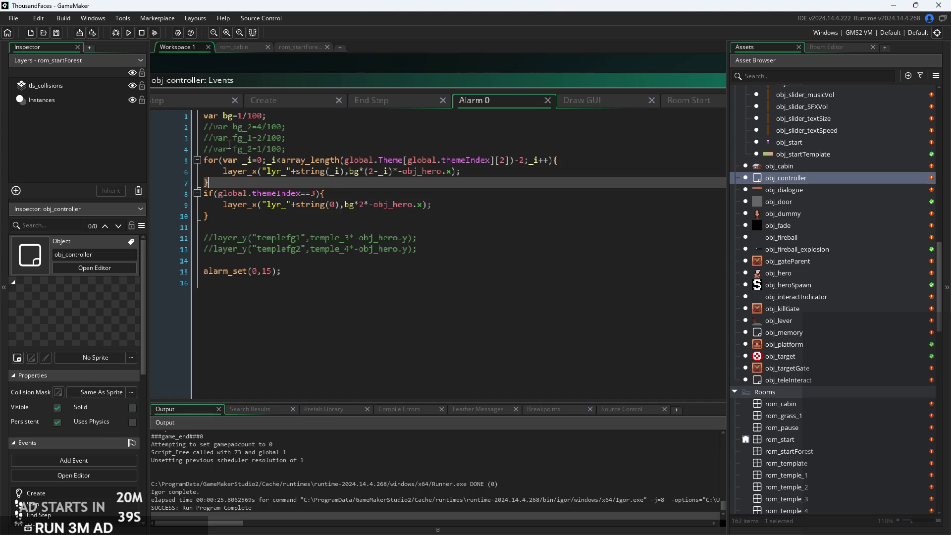
click(288, 102)
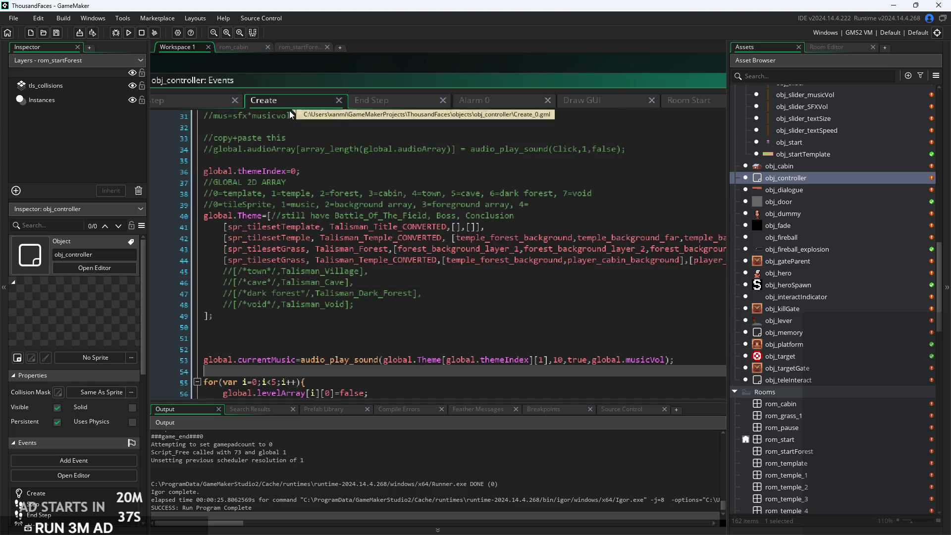
scroll(414, 239, up, 2)
scroll(414, 240, right, 3)
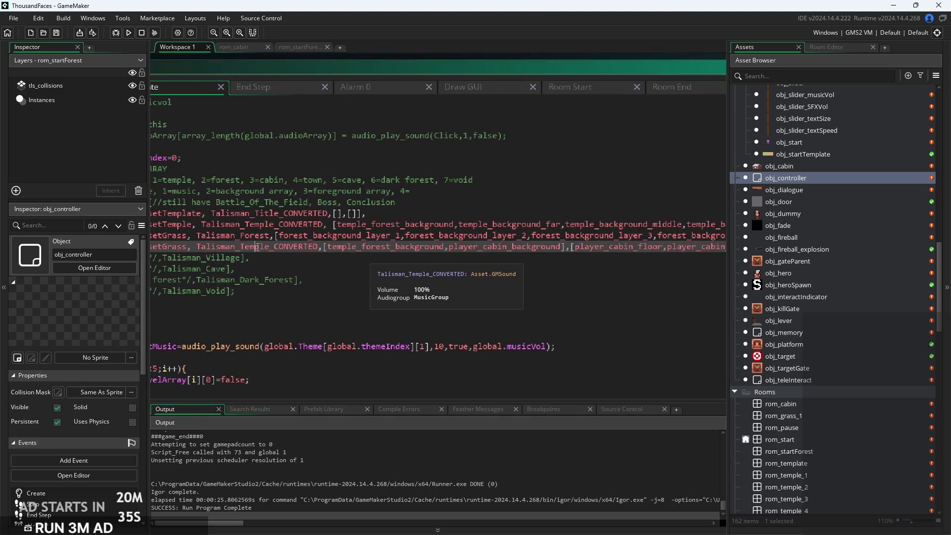
In the Room Start event, inspect the themeIndex!=3 check and its layer_y call on line 10
click(379, 92)
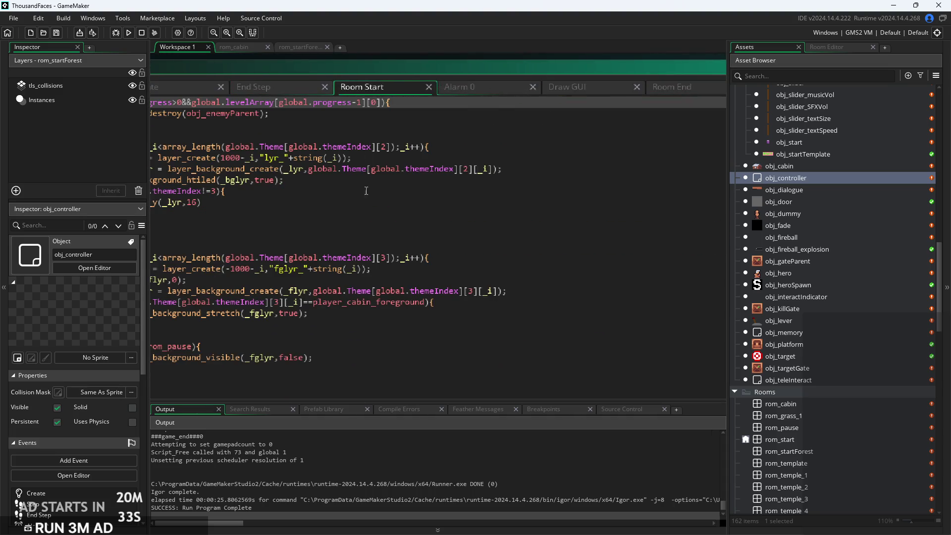
scroll(379, 149, left, 3)
click(426, 185)
scroll(353, 228, up, 2)
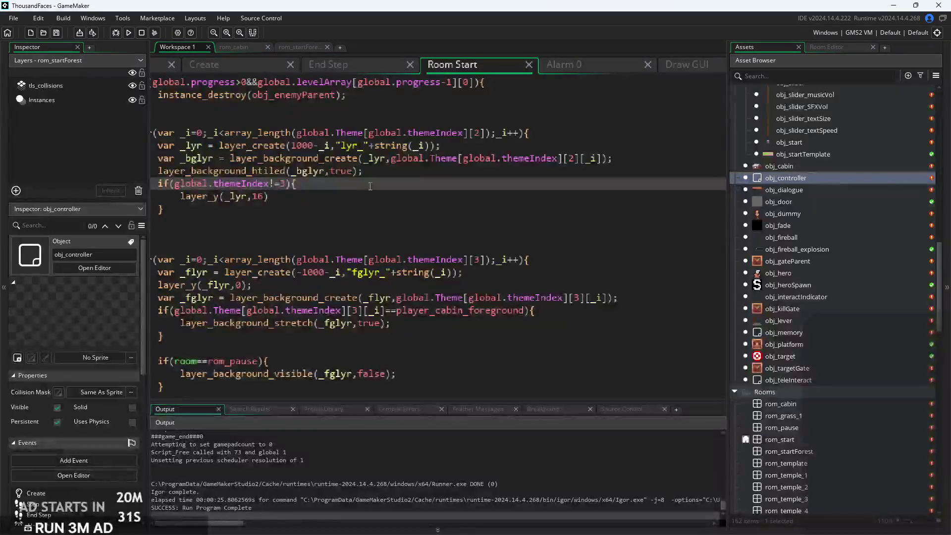
click(332, 207)
scroll(463, 185, left, 3)
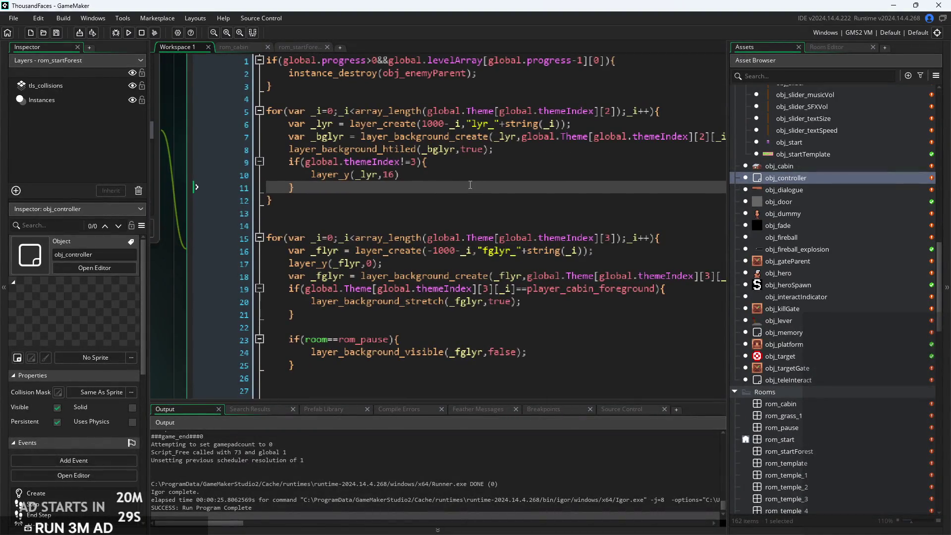
click(343, 172)
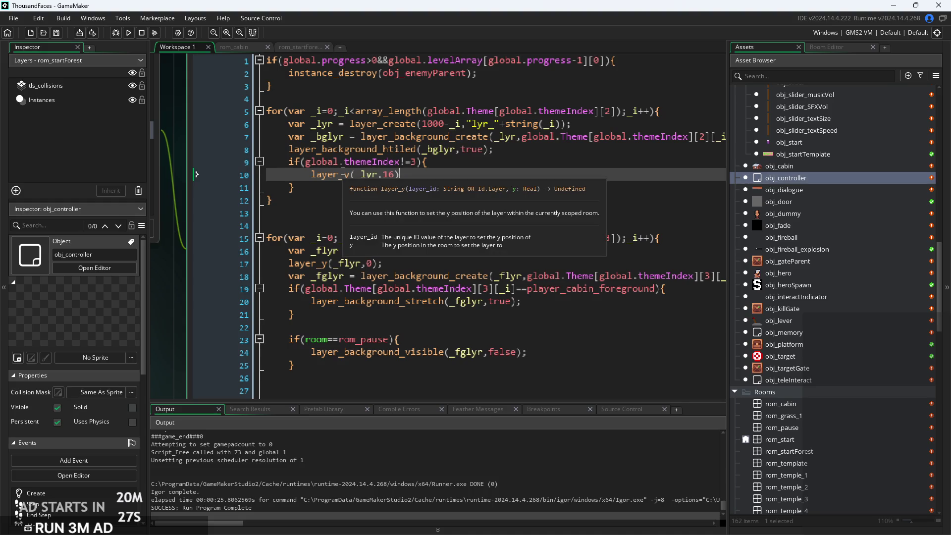
scroll(417, 170, up, 5)
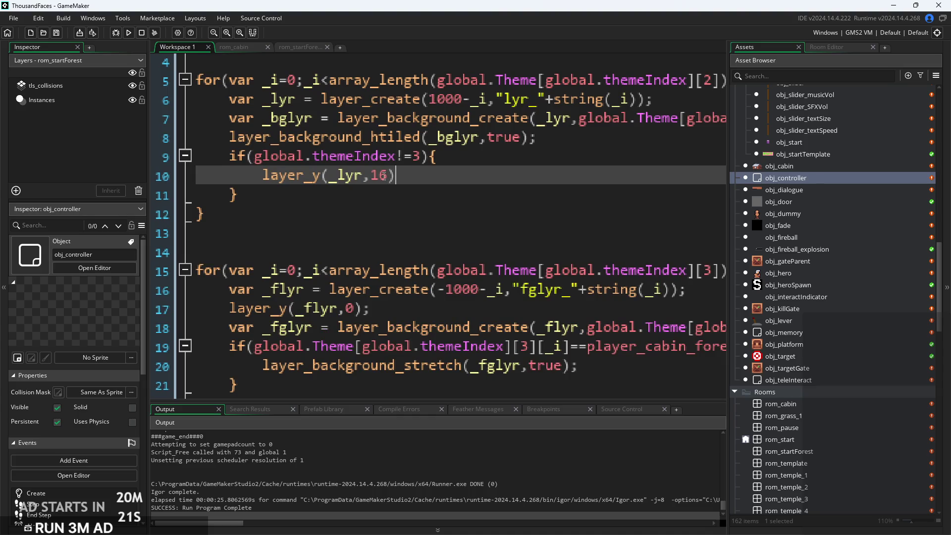
mouse_move(301, 177)
click(416, 156)
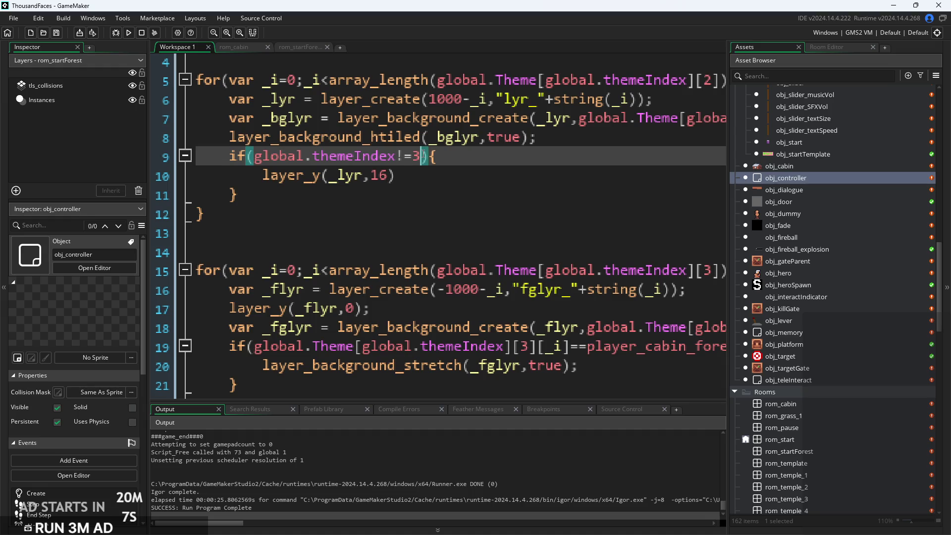
key(Down)
key(Up)
key(shift+Right)
scroll(413, 156, down, 2)
Review lines 9–21 and begin a new if(global.th… condition after the layer_y block
click(495, 170)
scroll(495, 169, down, 1)
click(440, 132)
click(512, 270)
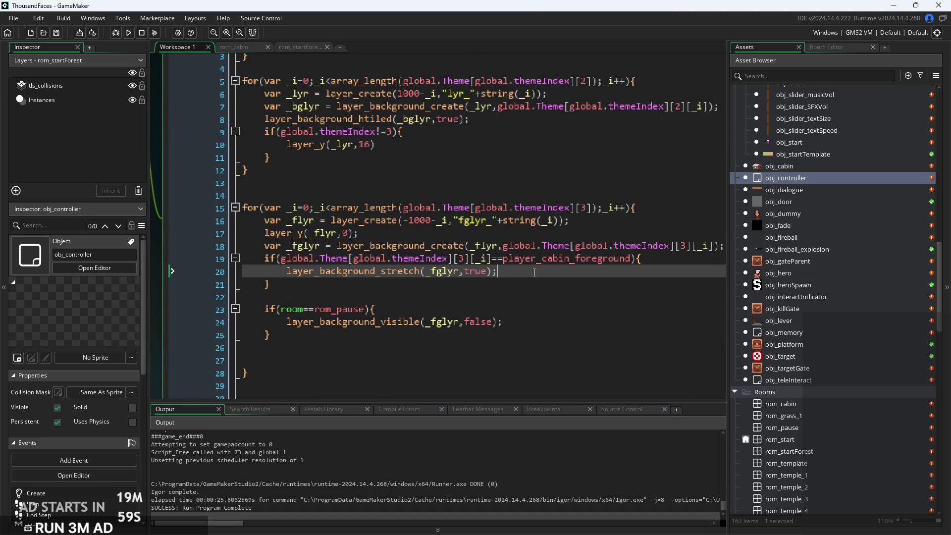
click(525, 258)
click(498, 247)
click(500, 257)
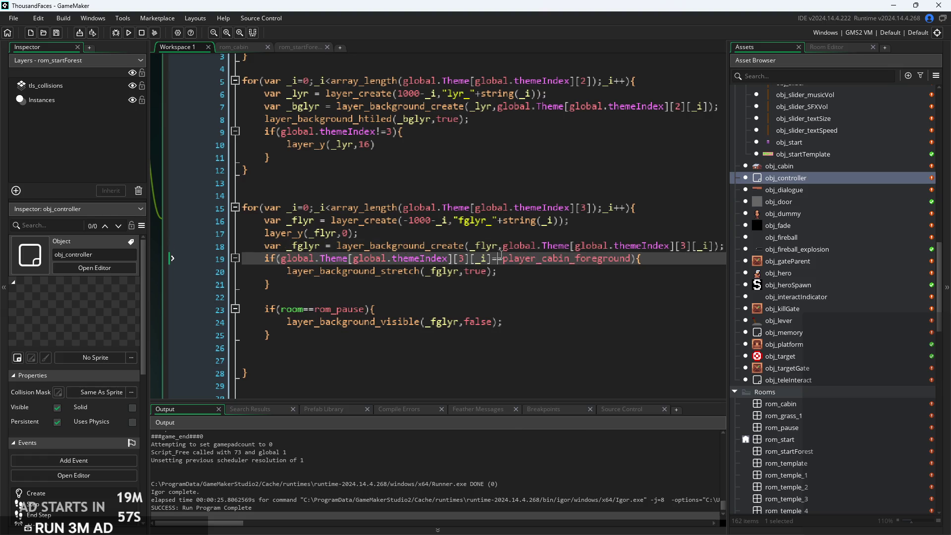
key(Down)
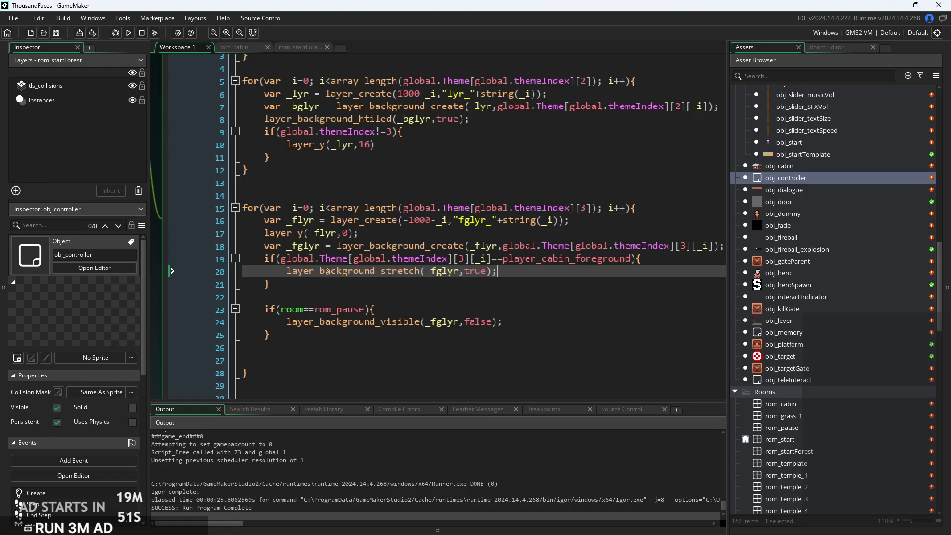
key(Left)
key(Down)
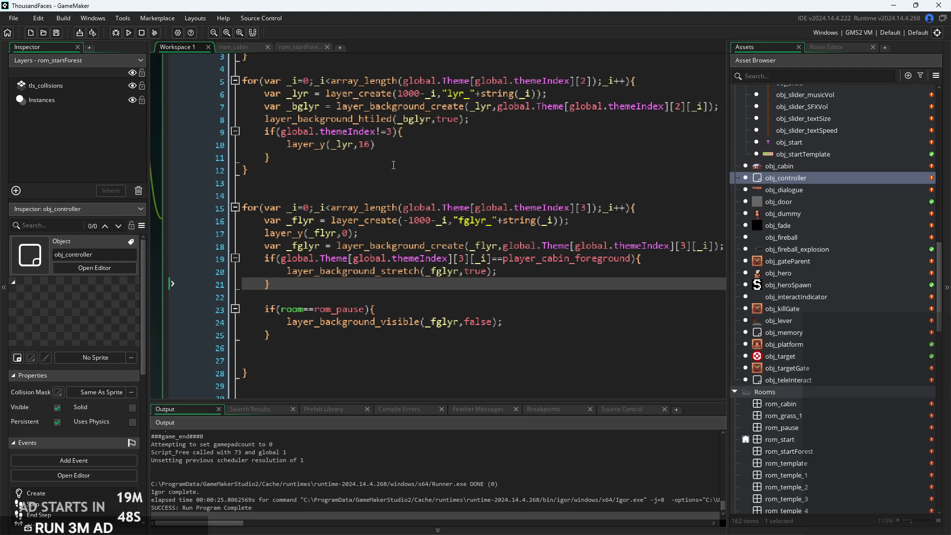
key(Up)
key(Up)
key(Up)
key(Up)
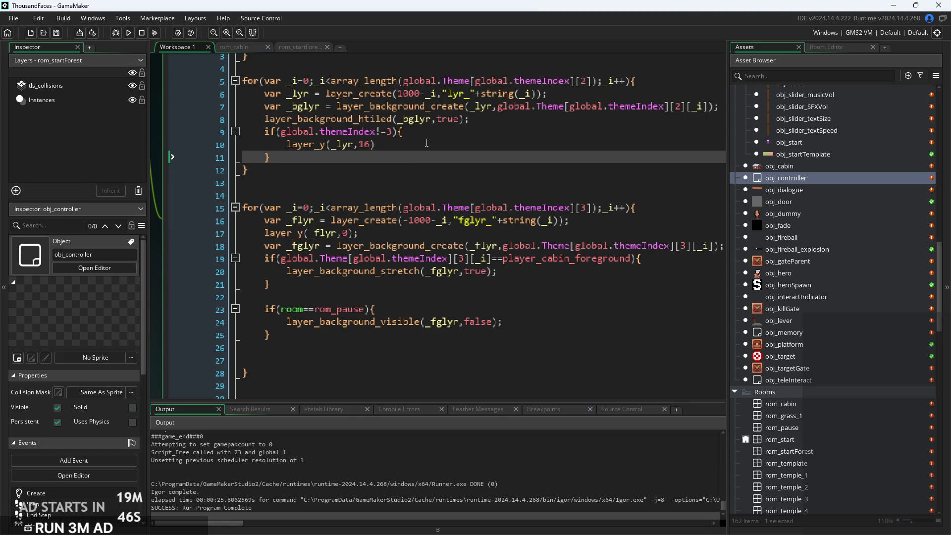
key(Return)
text(if(global.th)
Complete the condition as if(global.themeIndex=2), confirming in the Create code that 2 is forest
key(Return)
text(=4)
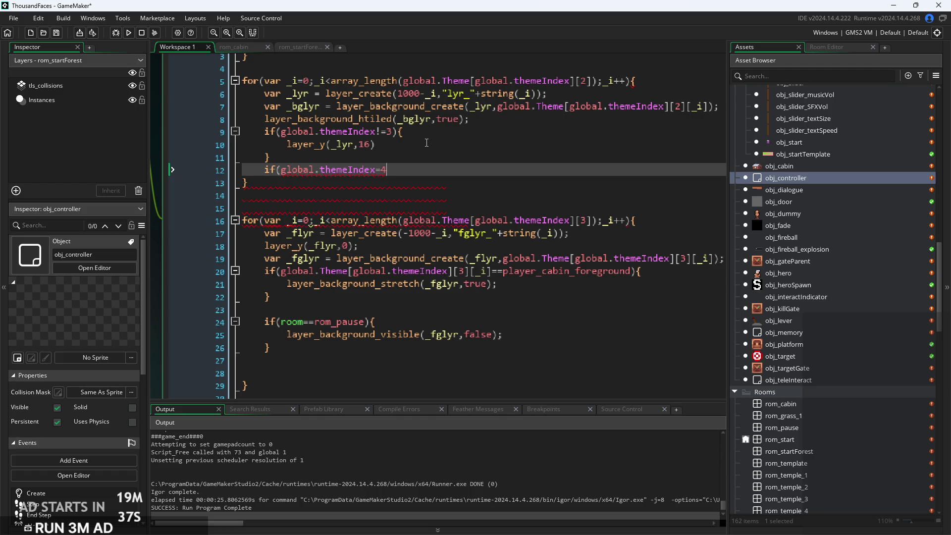
text(2)
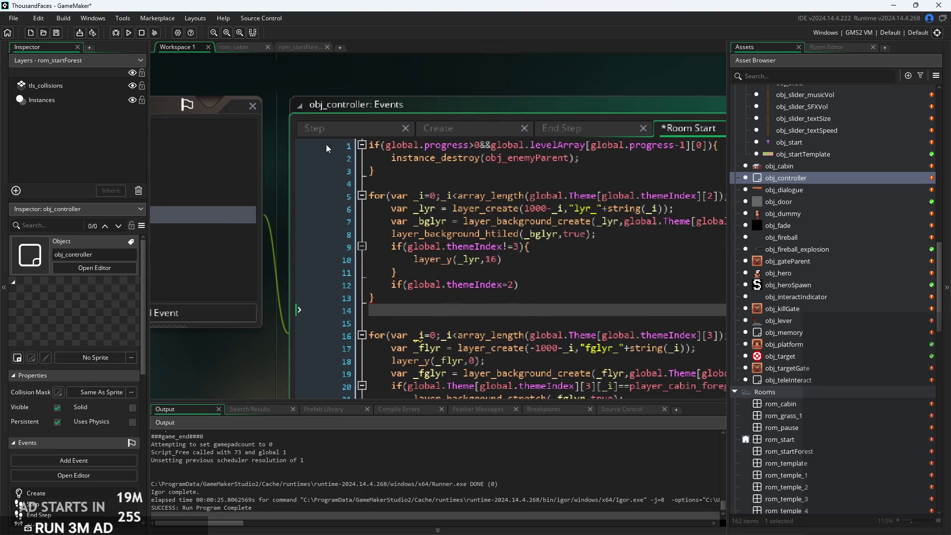
click(446, 128)
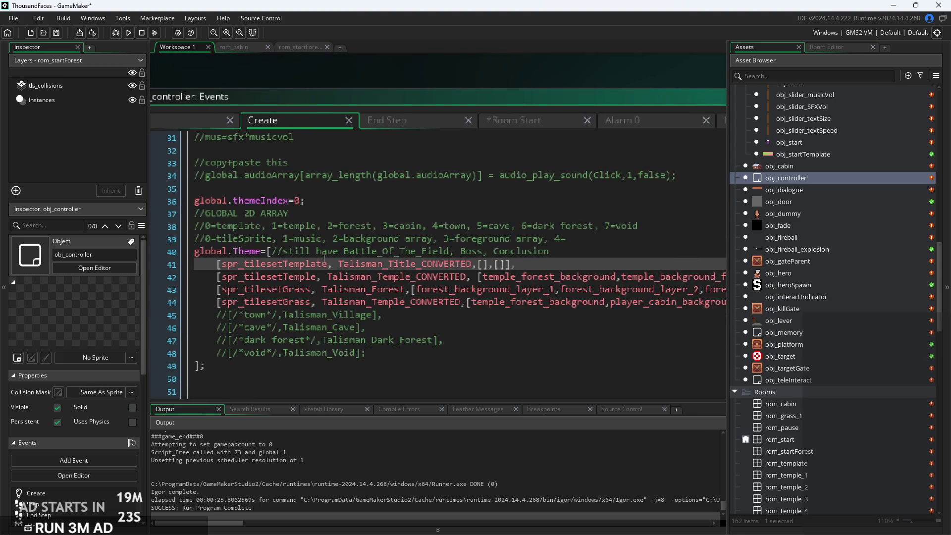
click(351, 226)
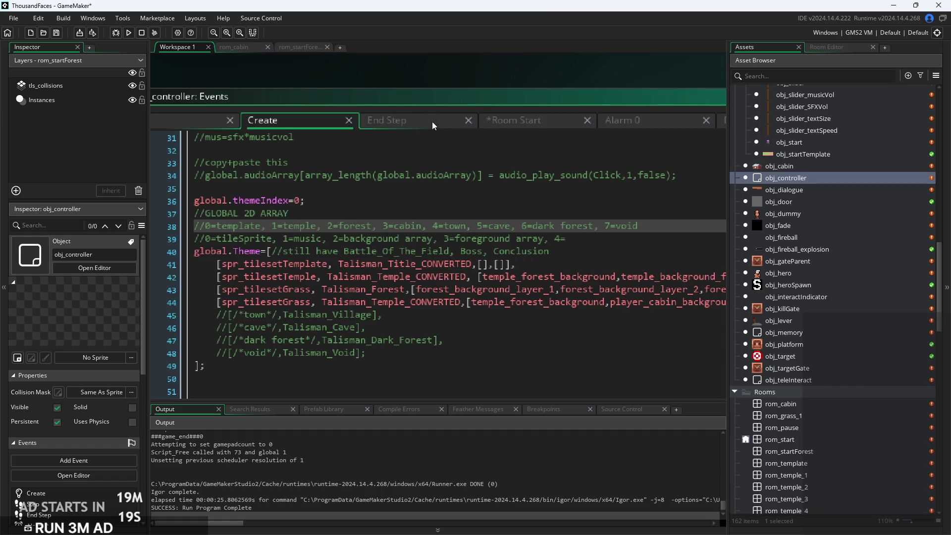
click(536, 119)
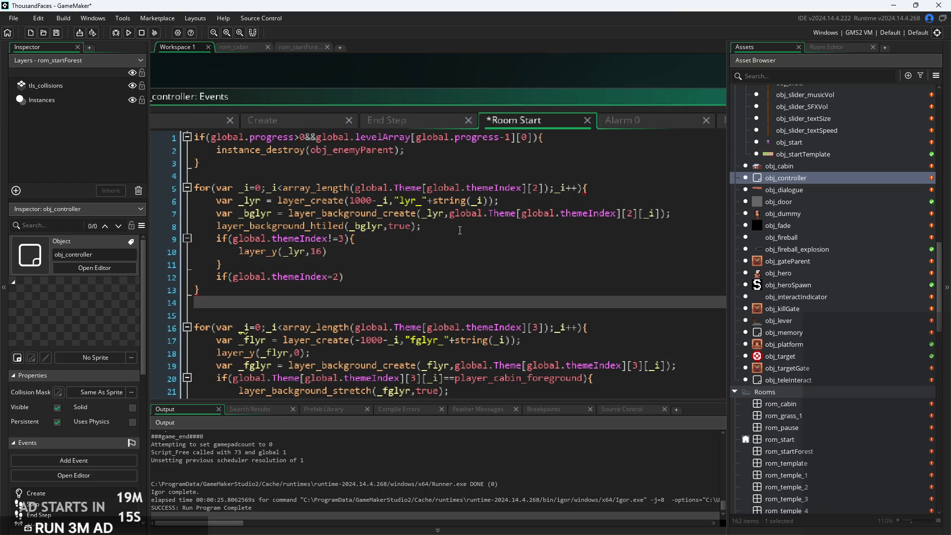
Open a brace block under the themeIndex 2 check, end line 10 with a semicolon, and paste layer_y(_lyr,16) inside
click(393, 238)
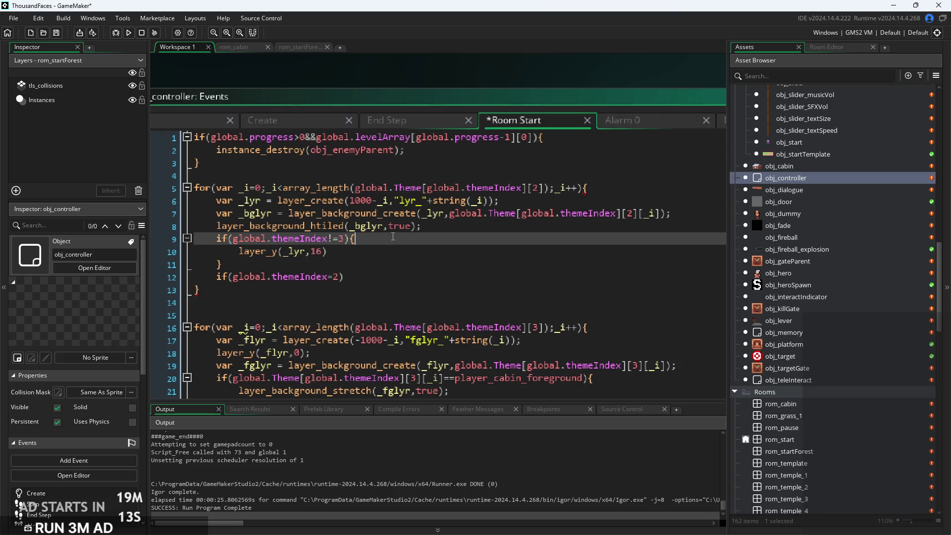
key(Down)
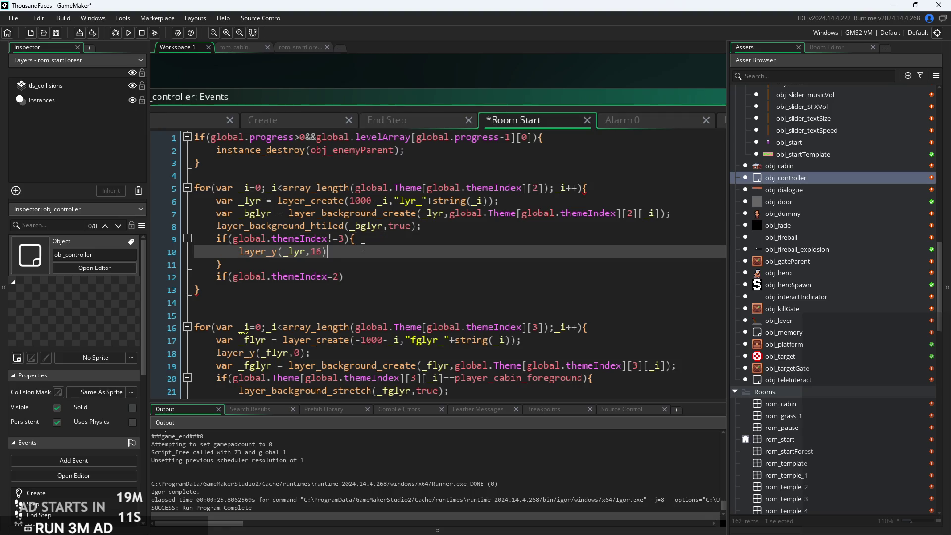
ctrl+scroll(363, 247, up, 3)
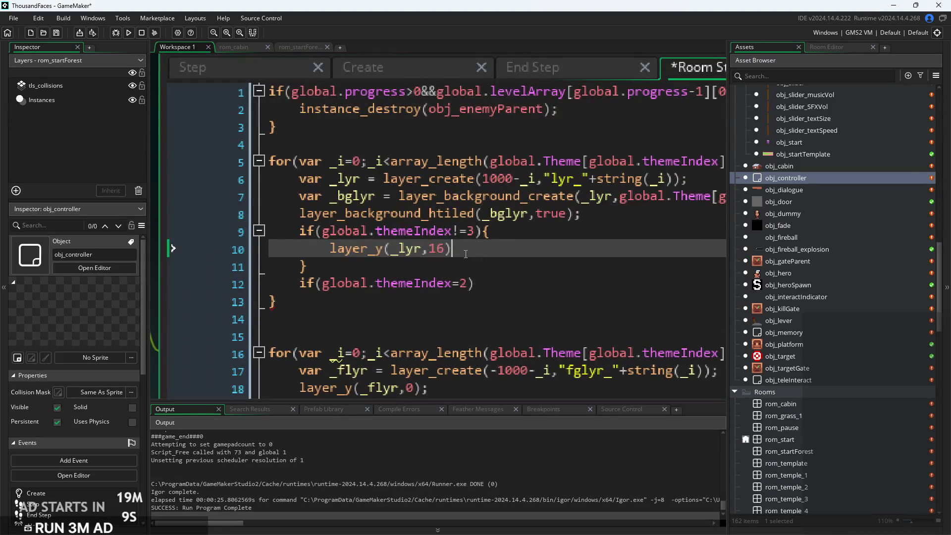
click(504, 282)
text({)
key(Return)
key(Return)
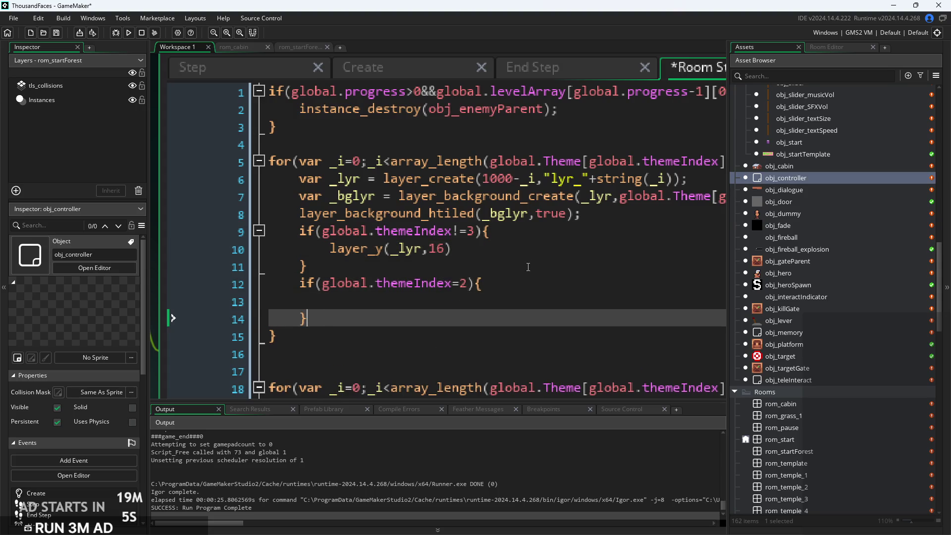
drag(453, 248, 330, 253)
key(ctrl+c)
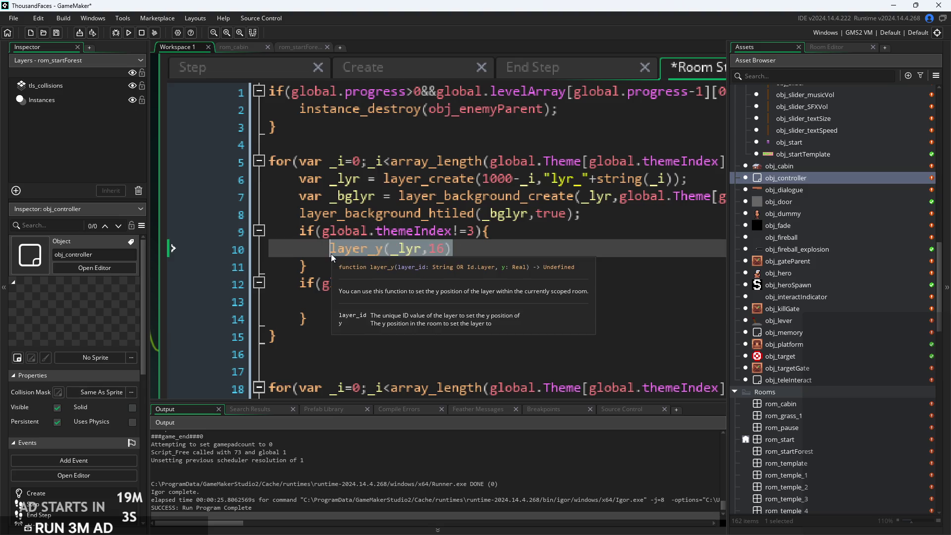
click(475, 248)
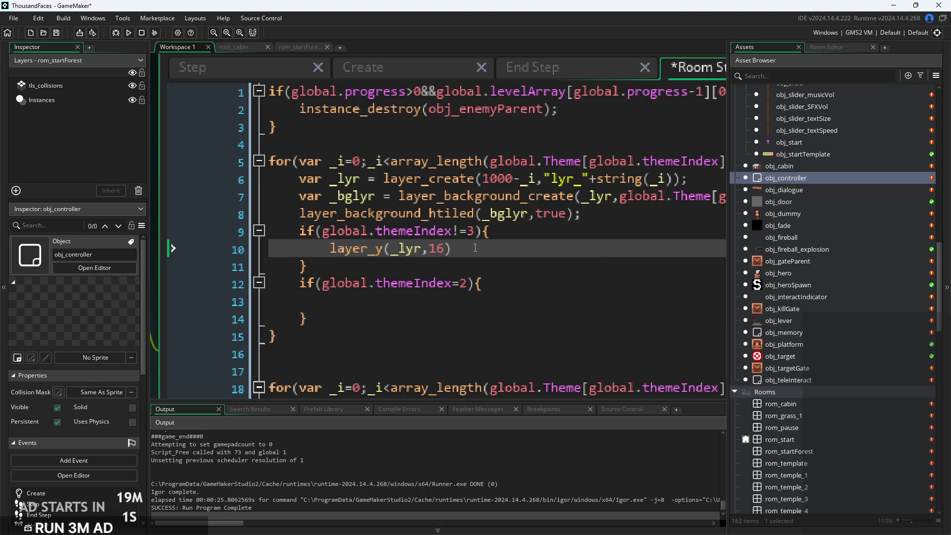
text(;)
click(471, 300)
key(ctrl+v)
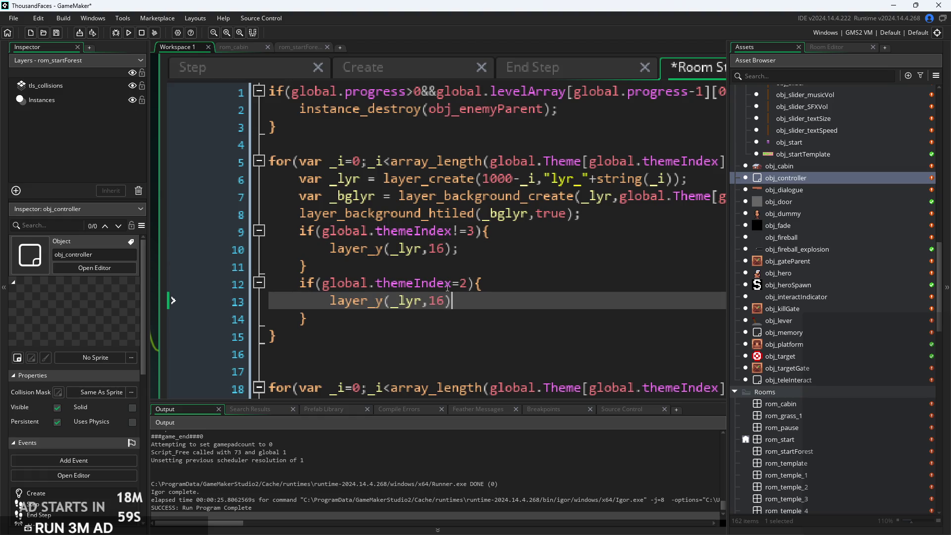
Change the pasted call to layer_y(_lyr,180) and run the game
drag(477, 214, 515, 214)
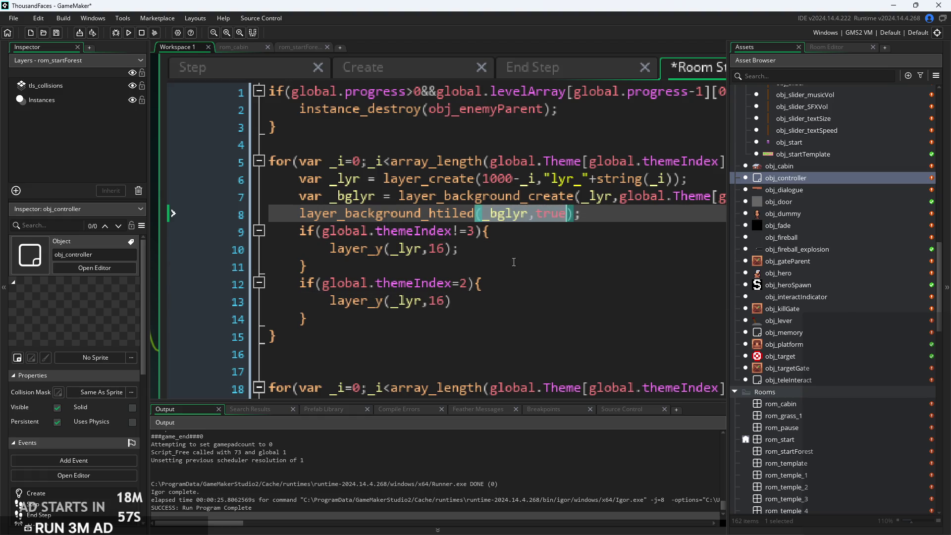
click(483, 282)
scroll(484, 281, up, 2)
click(483, 297)
double_click(452, 299)
text(180)
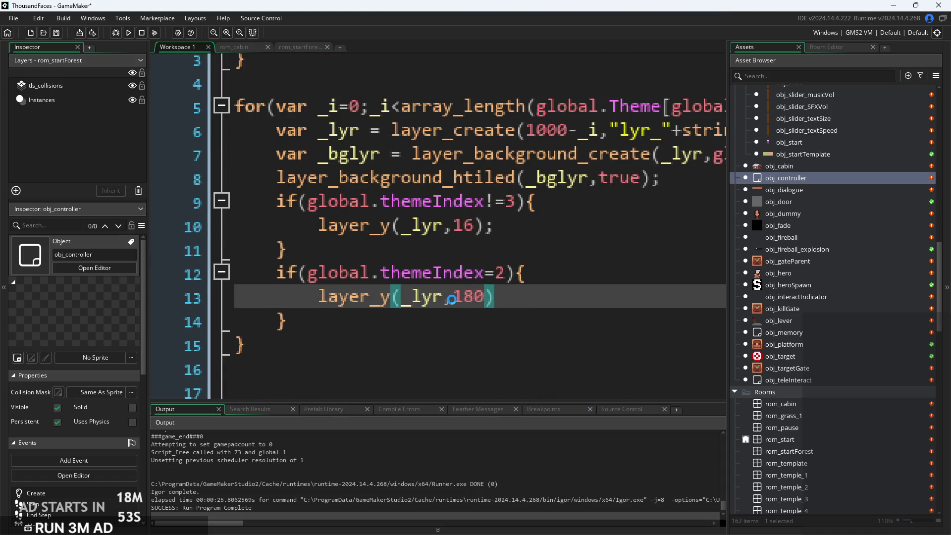
scroll(636, 214, down, 2)
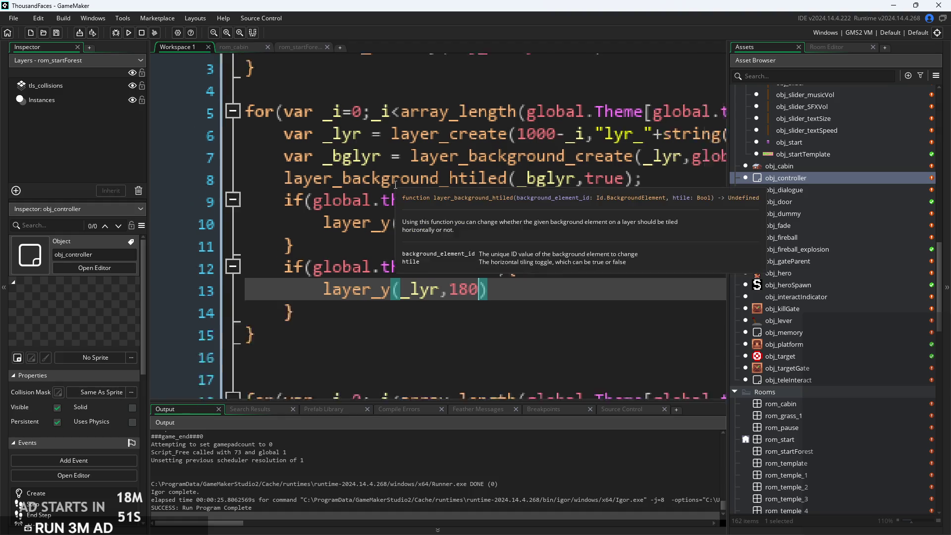
click(117, 33)
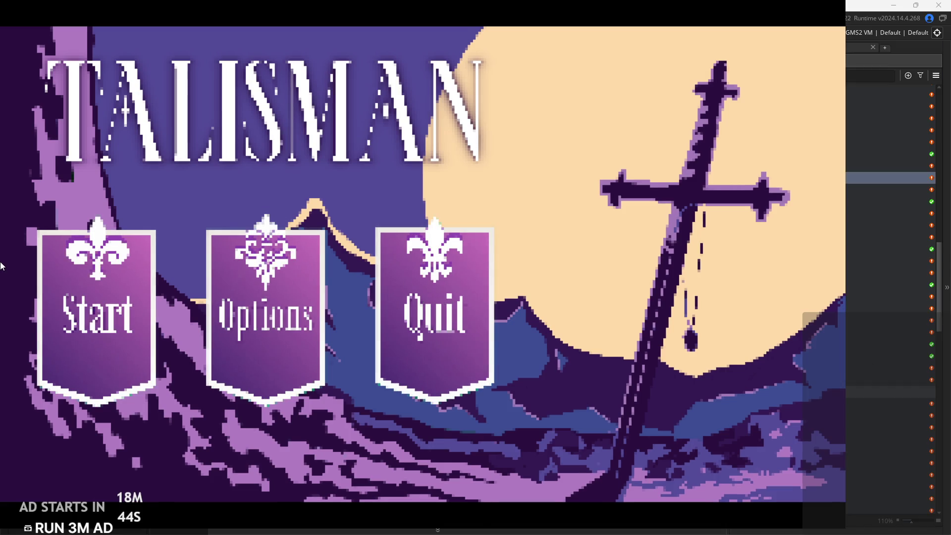
Briefly try the game, then change the offset to layer_y(_lyr,-180) and rerun
click(99, 227)
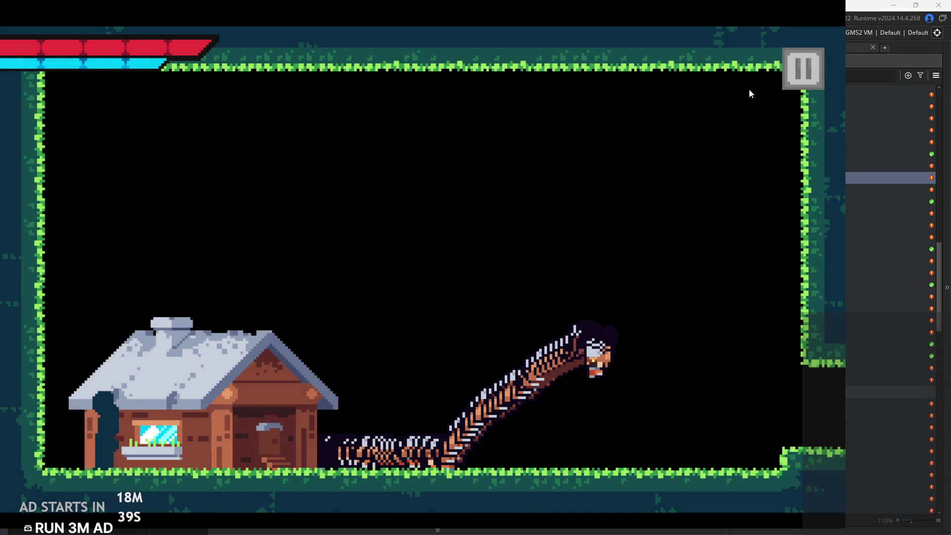
click(803, 69)
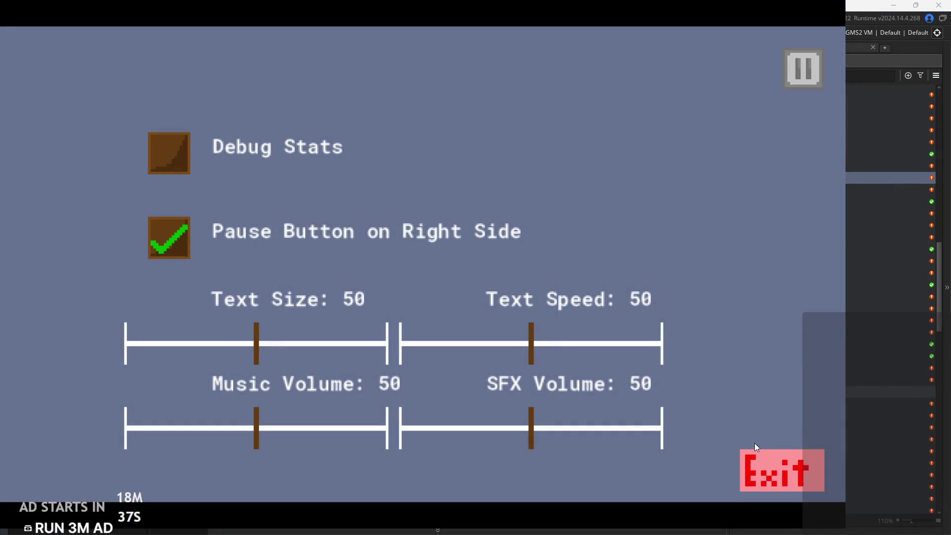
click(743, 461)
click(442, 274)
text(-180))
click(130, 34)
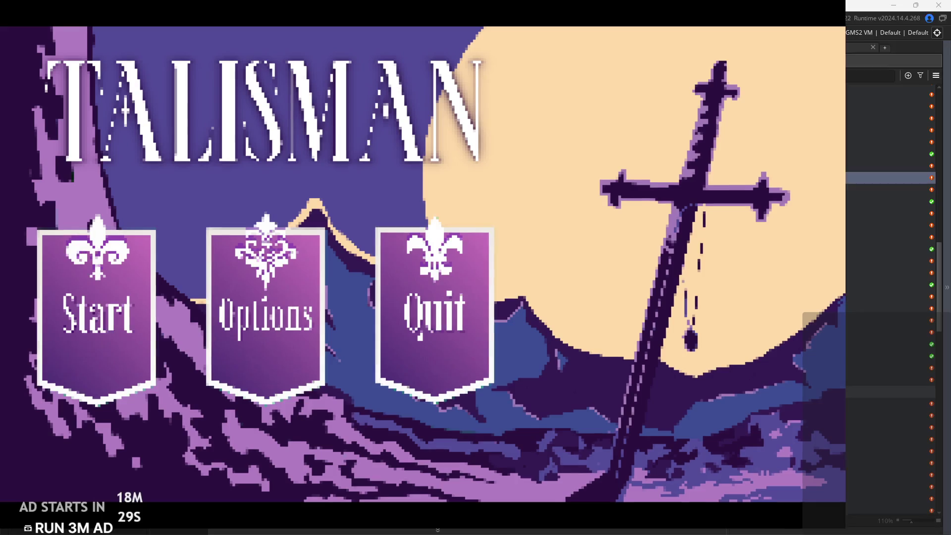
Walk the hero into the forest room, jump around the house, then pause and exit
click(80, 358)
key(Right)
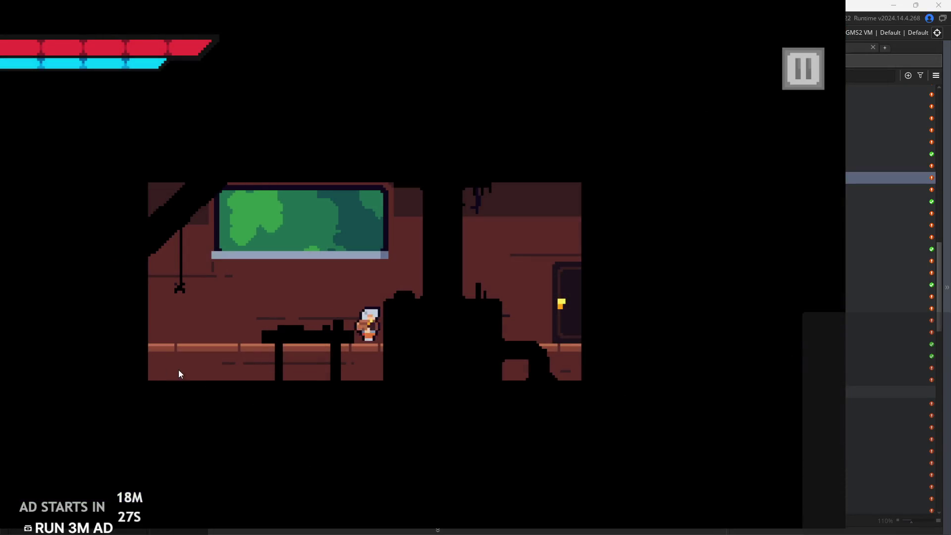
key(Right)
key(Left)
key(Left)
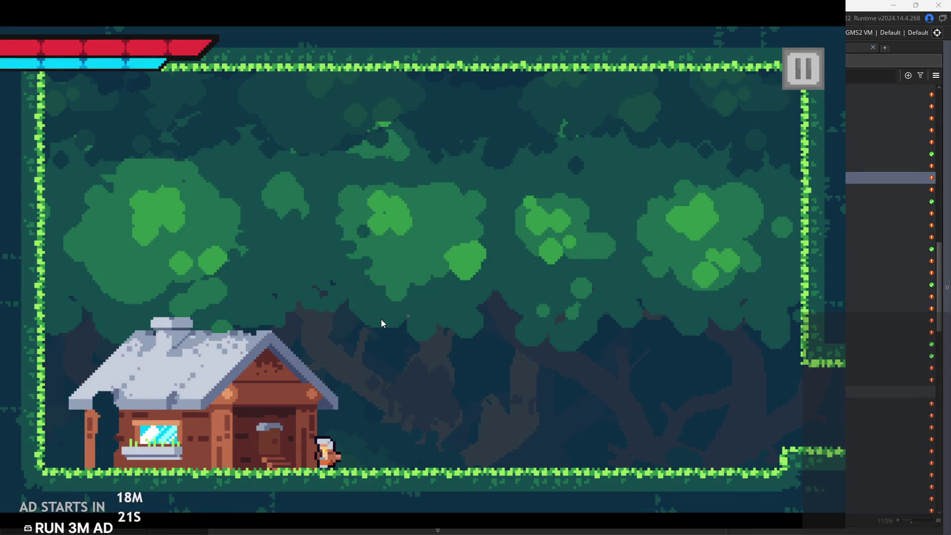
key(space)
key(space)
key(Right)
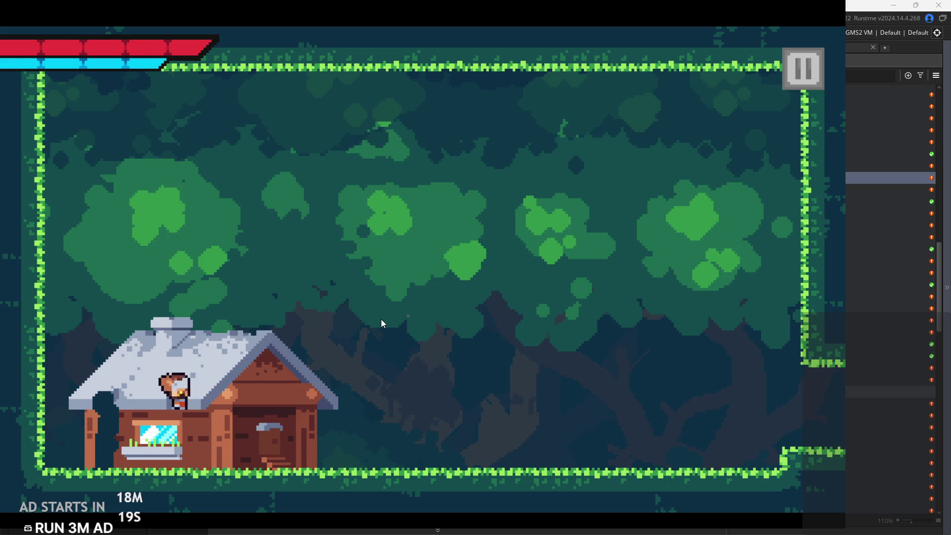
key(space)
key(Left)
key(space)
key(space)
click(789, 87)
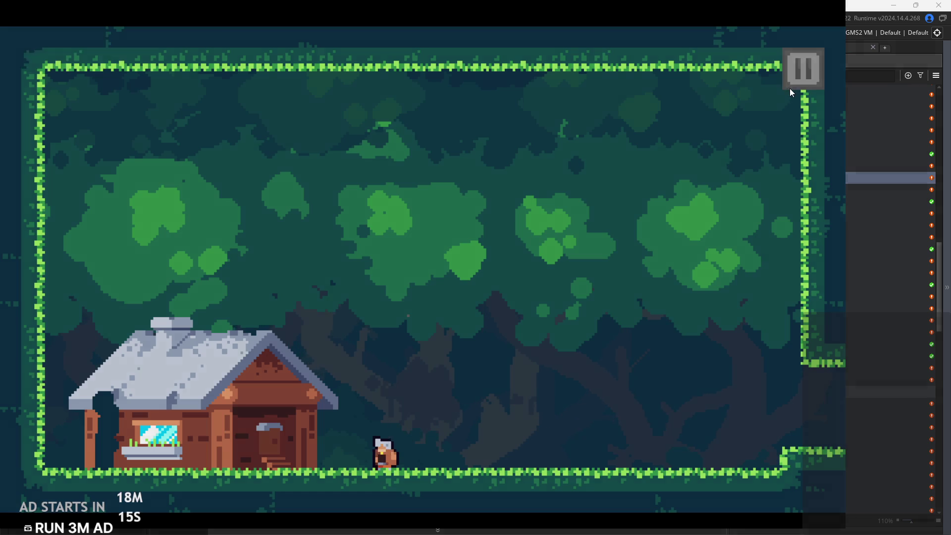
click(751, 460)
click(539, 316)
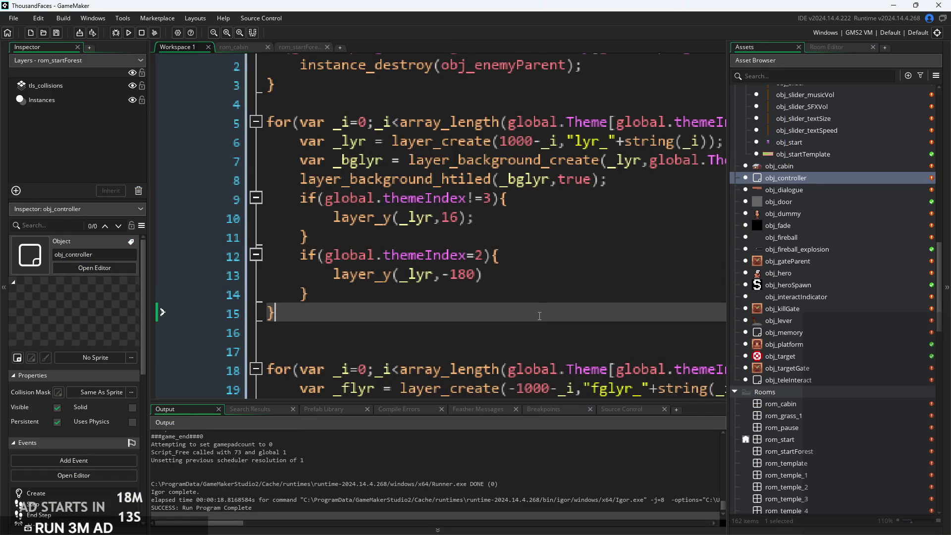
Review the Room Start code's foreground layer creation, themeIndex 2 check, and global.themeIndex lines
drag(539, 316, 422, 189)
scroll(422, 189, down, 2)
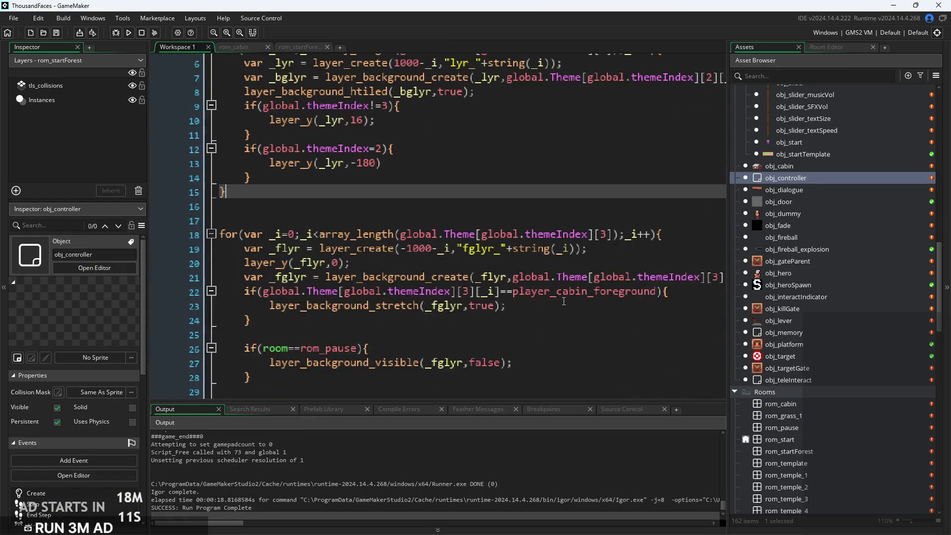
click(564, 306)
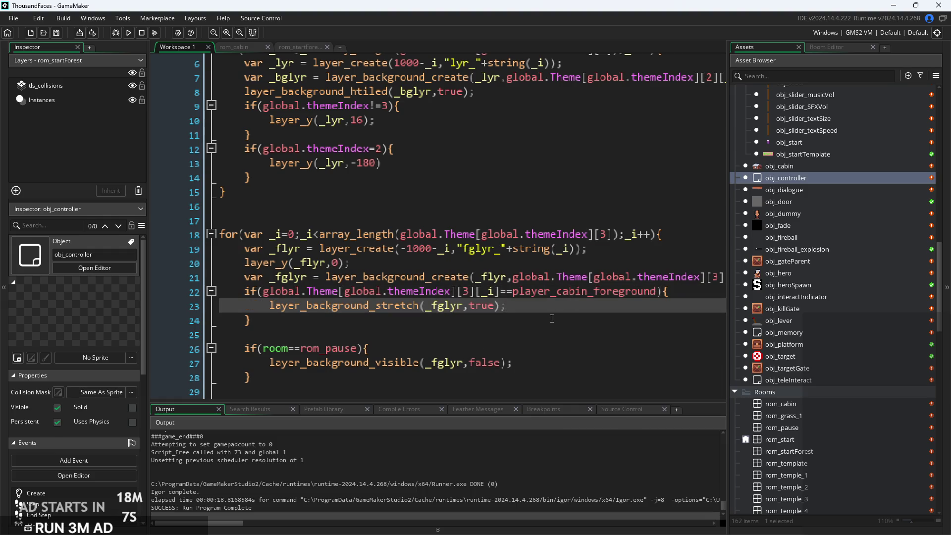
scroll(509, 270, down, 2)
key(Down)
click(510, 270)
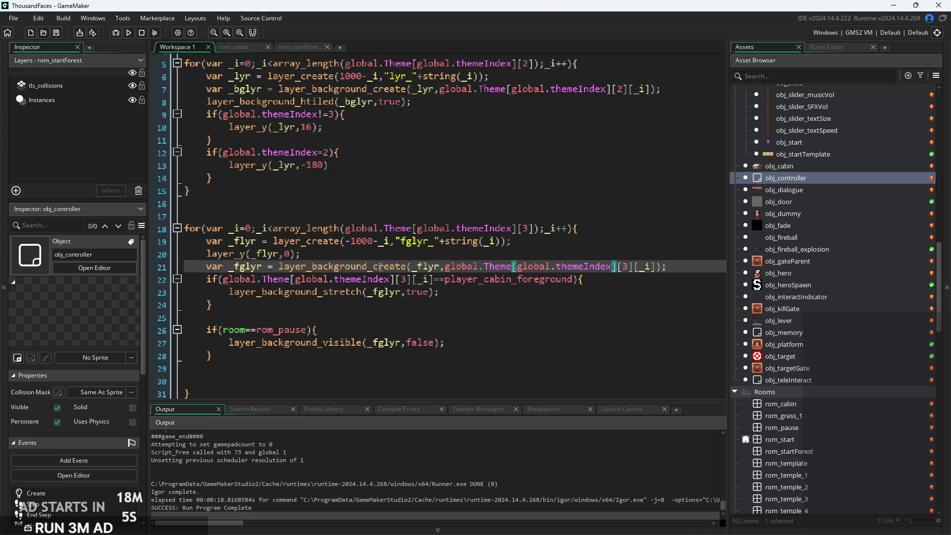
click(528, 267)
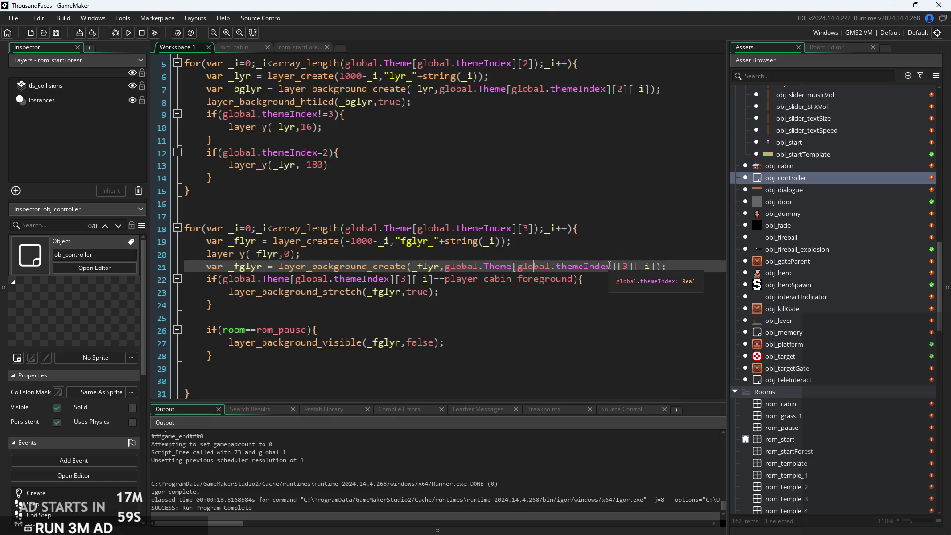
key(Up)
key(Up)
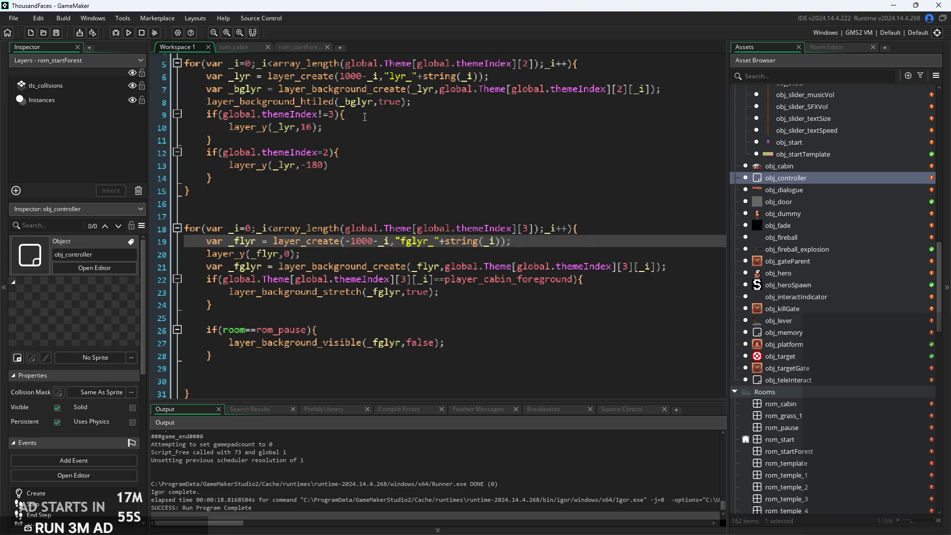
click(375, 152)
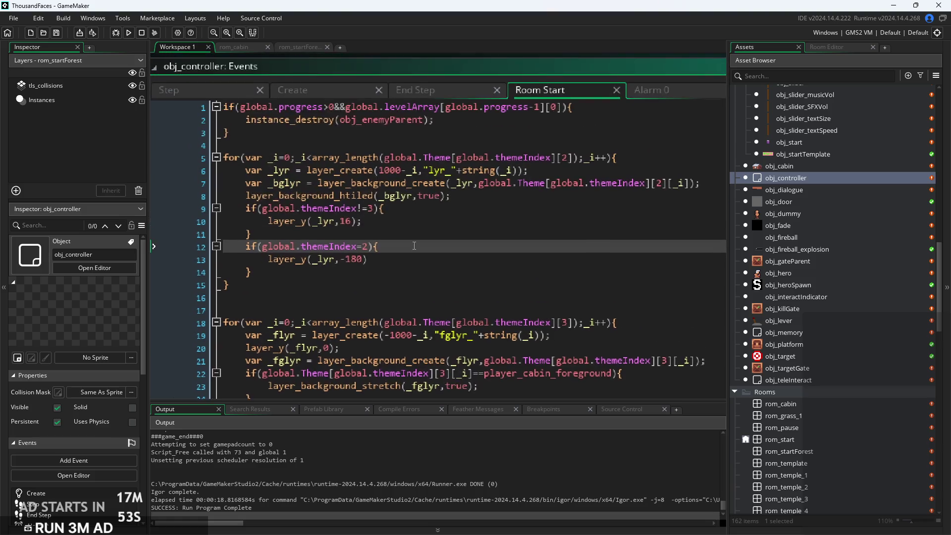
Look over the Step and End Step event code, then return via Room Start to Alarm 0
click(227, 87)
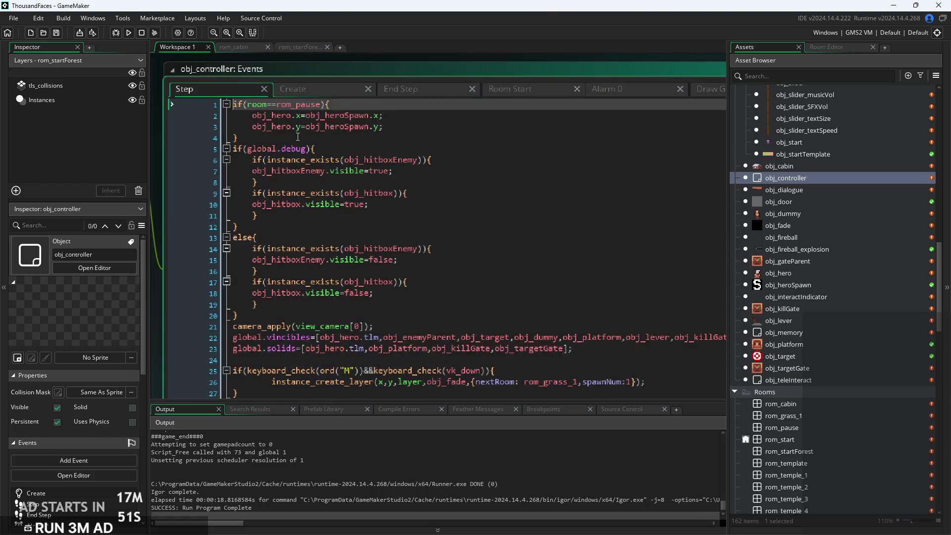
click(391, 90)
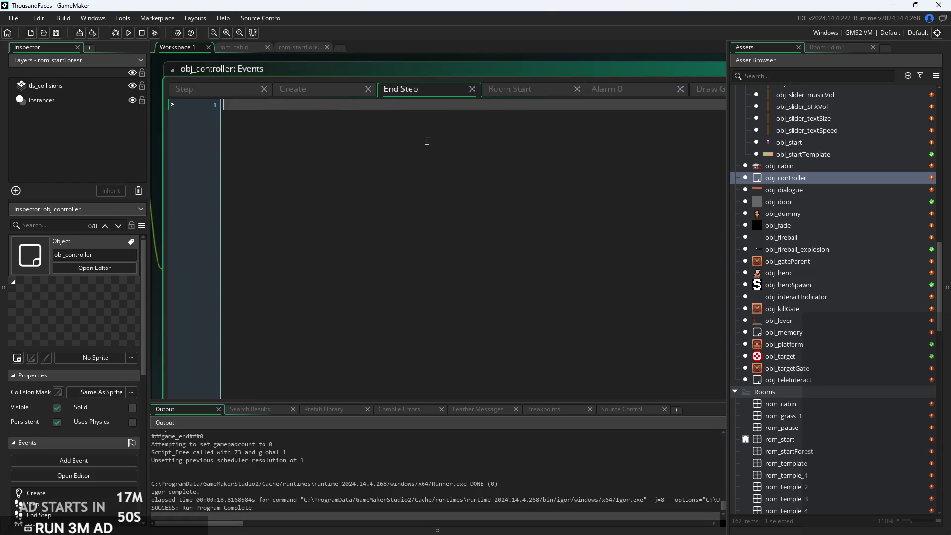
click(613, 88)
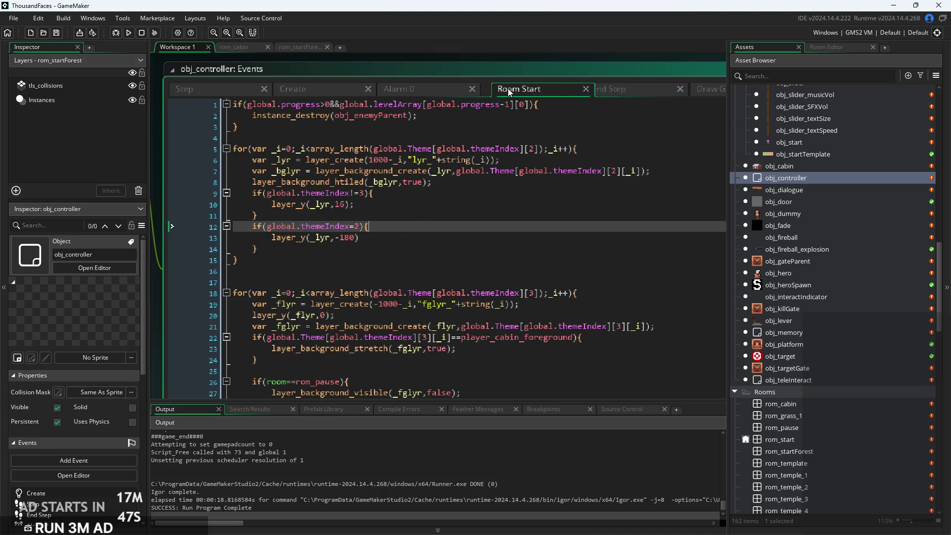
click(409, 92)
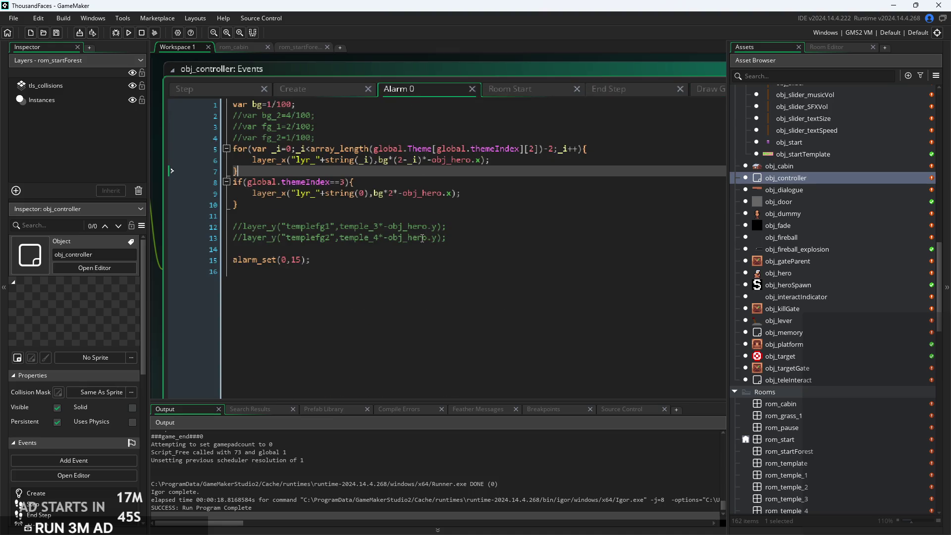
Duplicate the themeIndex 3 if-block directly below itself in Alarm 0
click(474, 212)
ctrl+scroll(342, 198, up, 2)
mouse_move(197, 208)
mouse_down()
mouse_move(120, 193)
mouse_move(106, 173)
mouse_up()
key(ctrl+c)
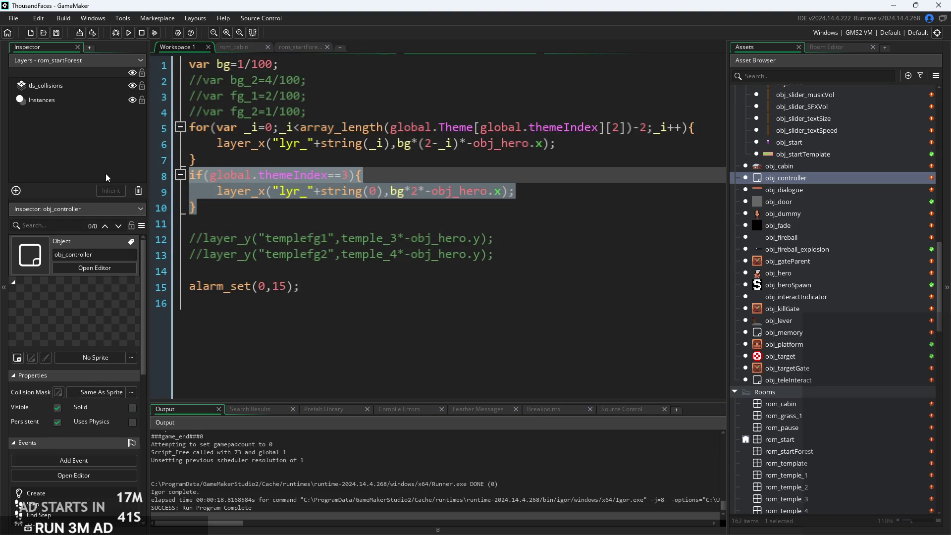
click(271, 217)
key(Return)
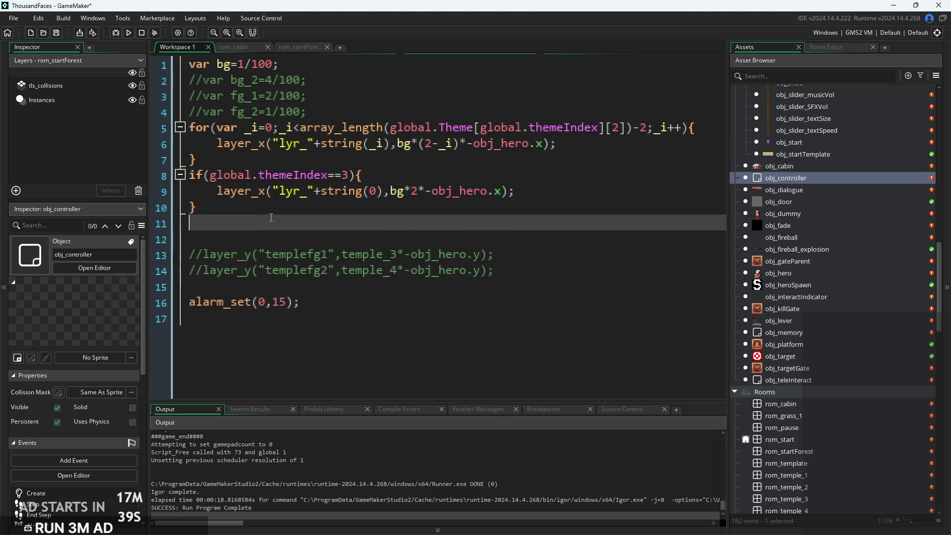
key(ctrl+v)
Change the copied block's condition to themeIndex==2 and open a new line inside it
click(348, 223)
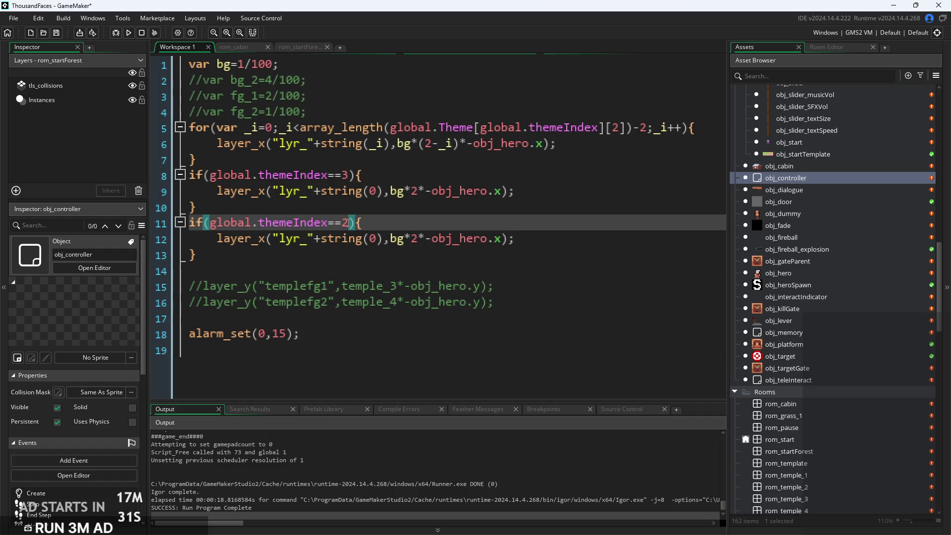
click(377, 246)
click(399, 244)
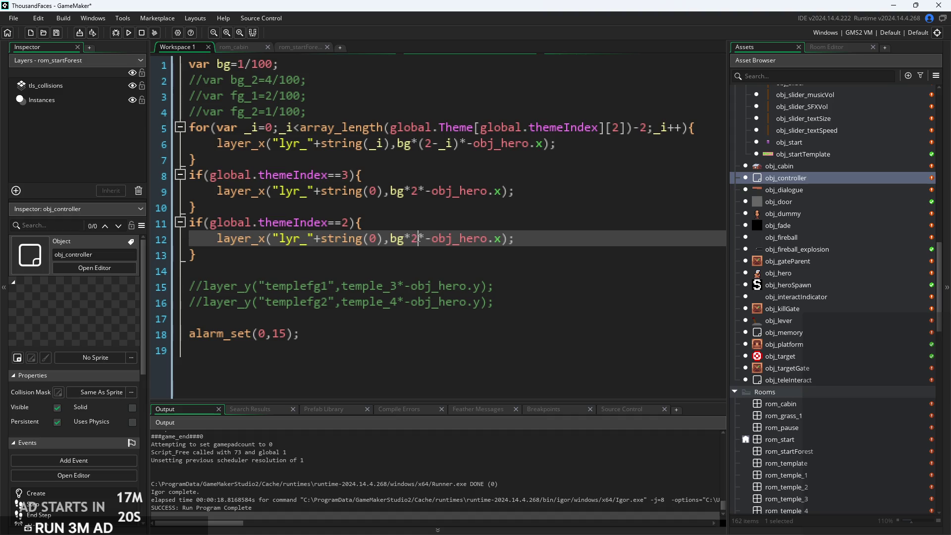
click(375, 243)
click(368, 227)
key(Return)
text(for(int)
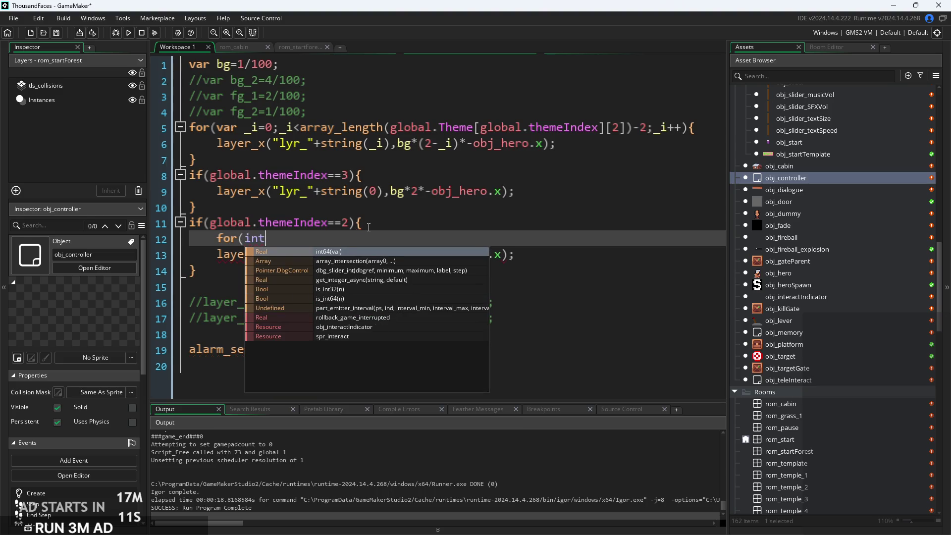
key(BackSpace)
key(BackSpace)
key(BackSpace)
key(BackSpace)
key(BackSpace)
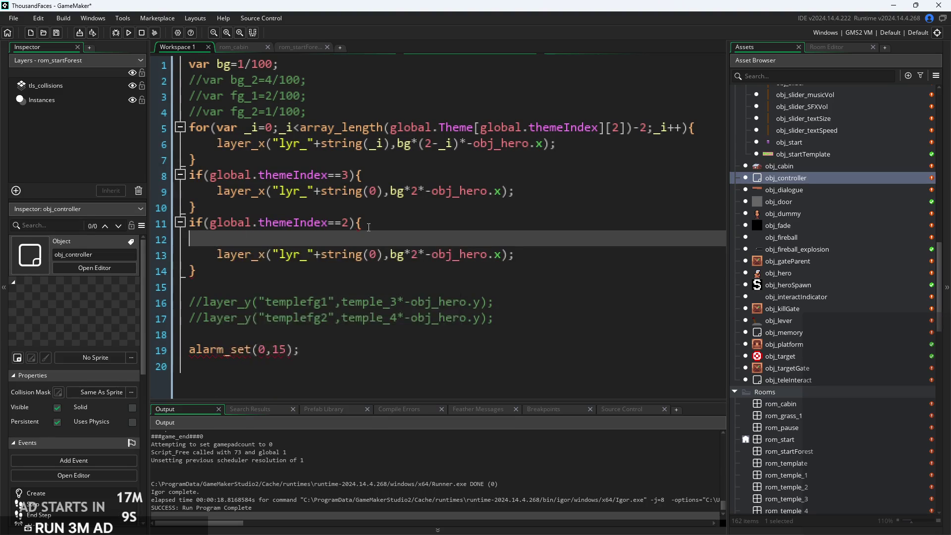
Wrap the new block's layer_x line in a copy of the original for-loop, closed with a brace
mouse_move(189, 127)
mouse_down()
mouse_move(705, 136)
mouse_move(705, 128)
mouse_up()
key(ctrl+c)
click(594, 222)
key(Return)
key(ctrl+v)
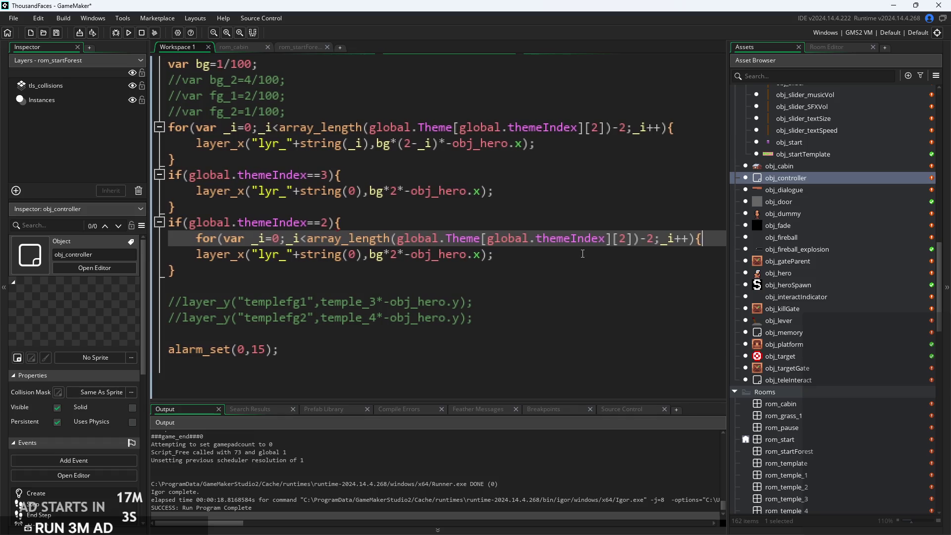
click(197, 256)
key(Tab)
click(602, 255)
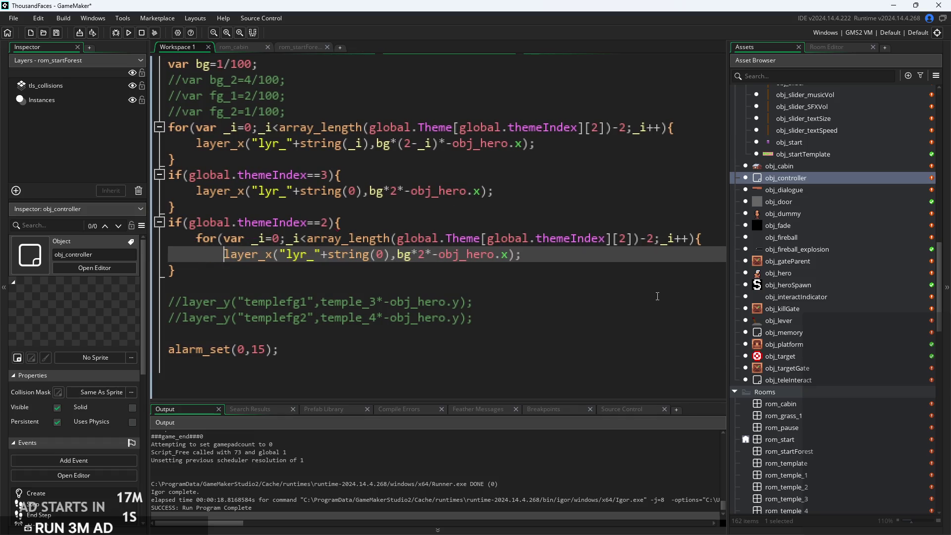
key(Return)
text(})
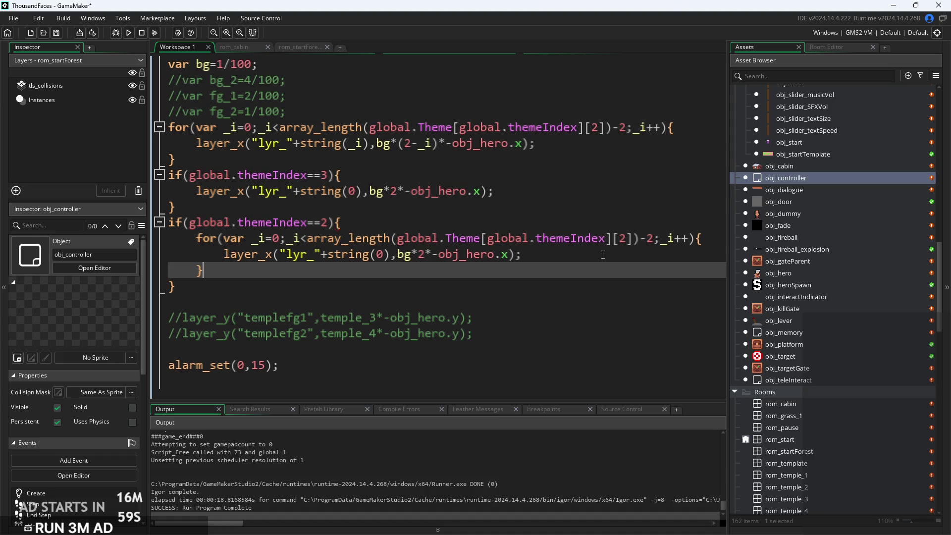
Remove the -2 from the new for-loop's upper bound
scroll(669, 161, down, 2)
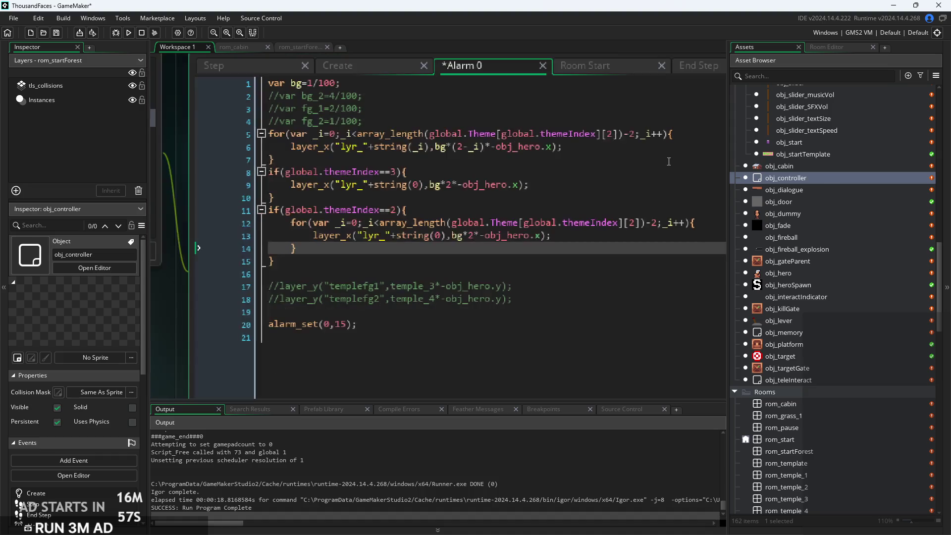
click(657, 222)
click(646, 231)
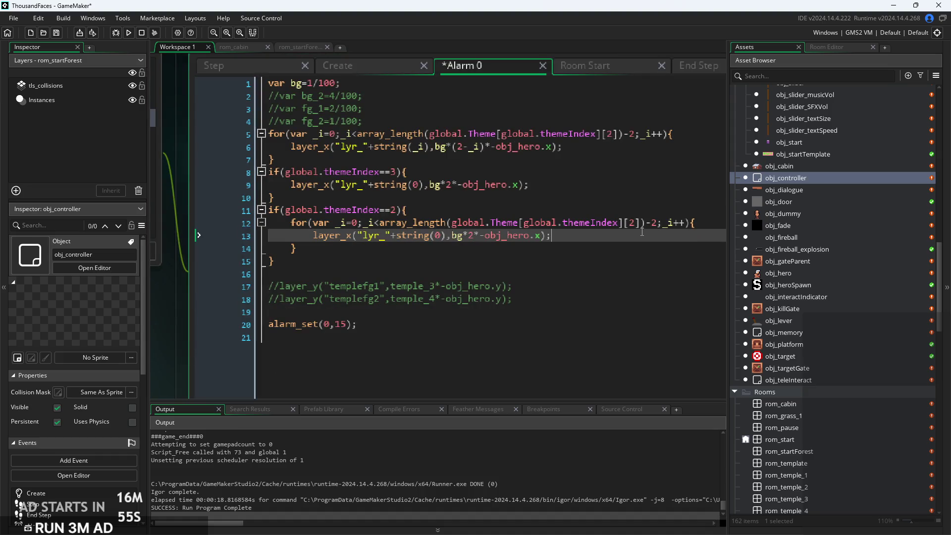
scroll(642, 233, up, 1)
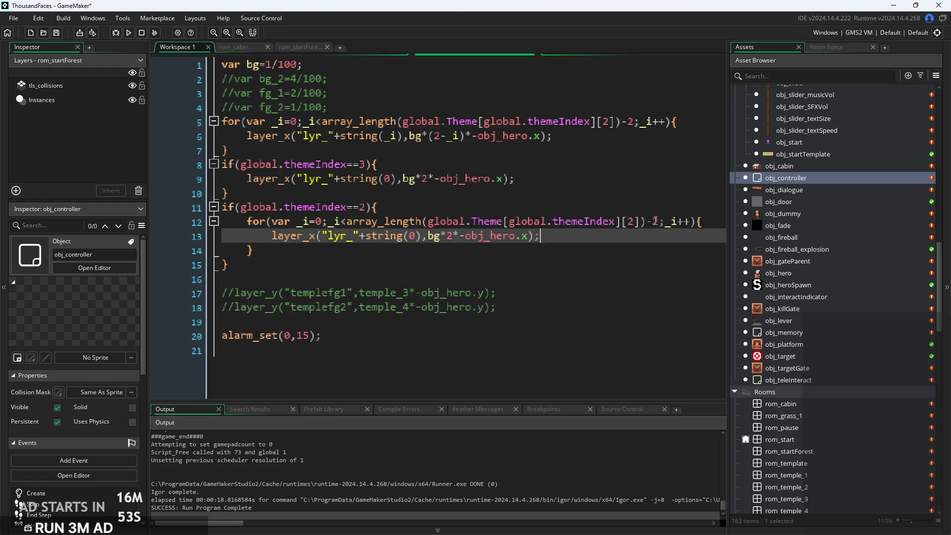
click(658, 222)
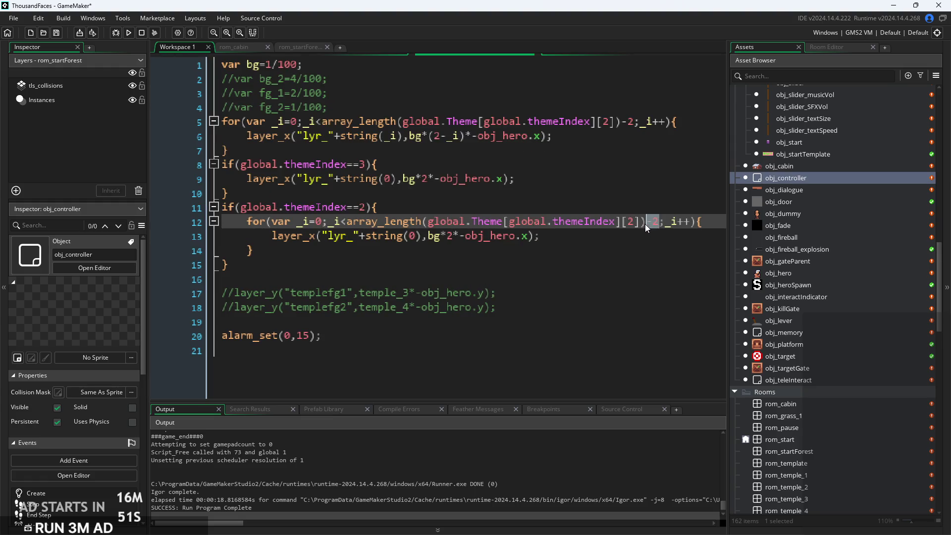
key(Delete)
key(Down)
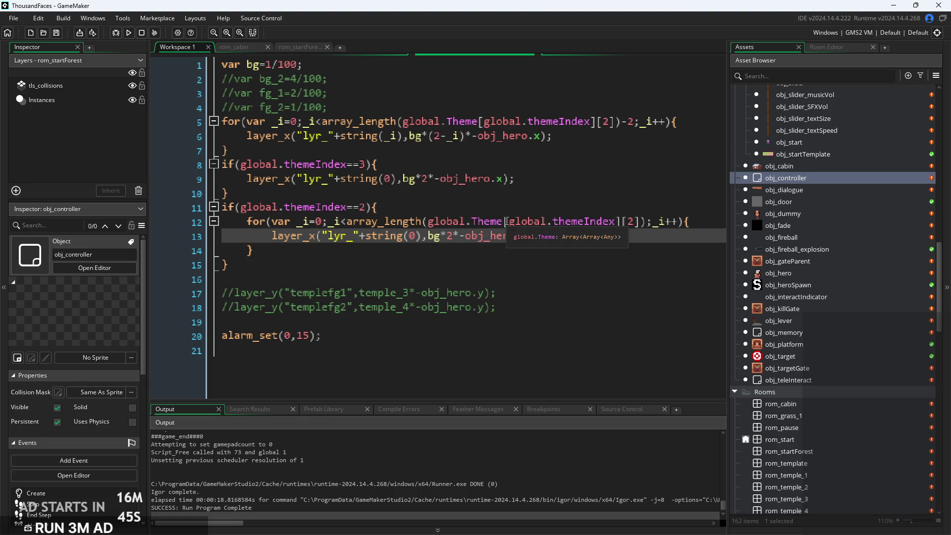
Replace the fixed 2 multiplier with bg*_i, then run the game from the title screen
scroll(460, 237, up, 1)
click(452, 240)
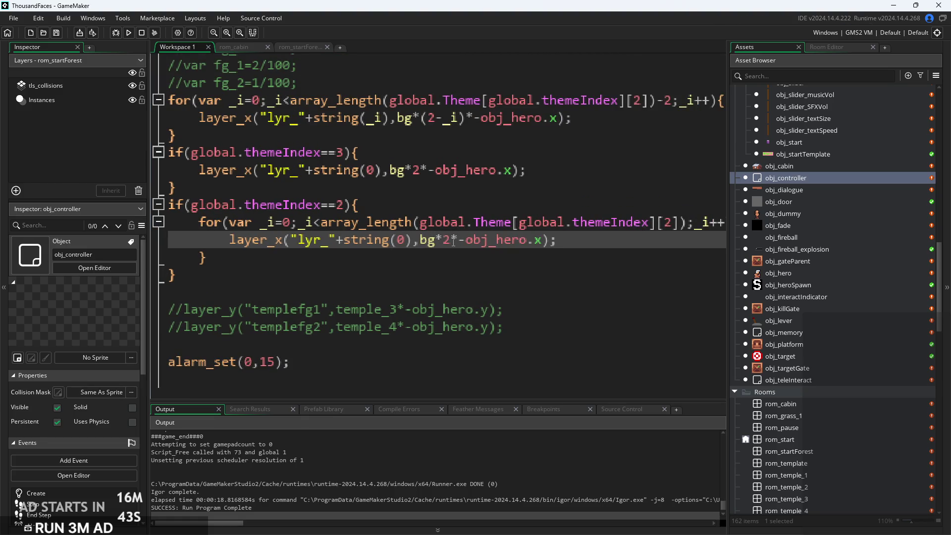
key(BackSpace)
text(_i)
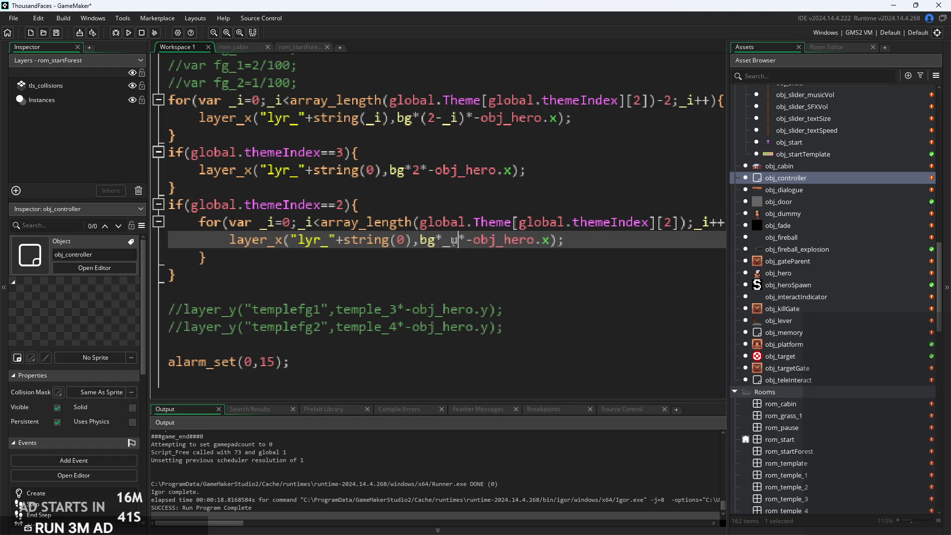
ctrl+scroll(518, 127, down, 2)
click(128, 32)
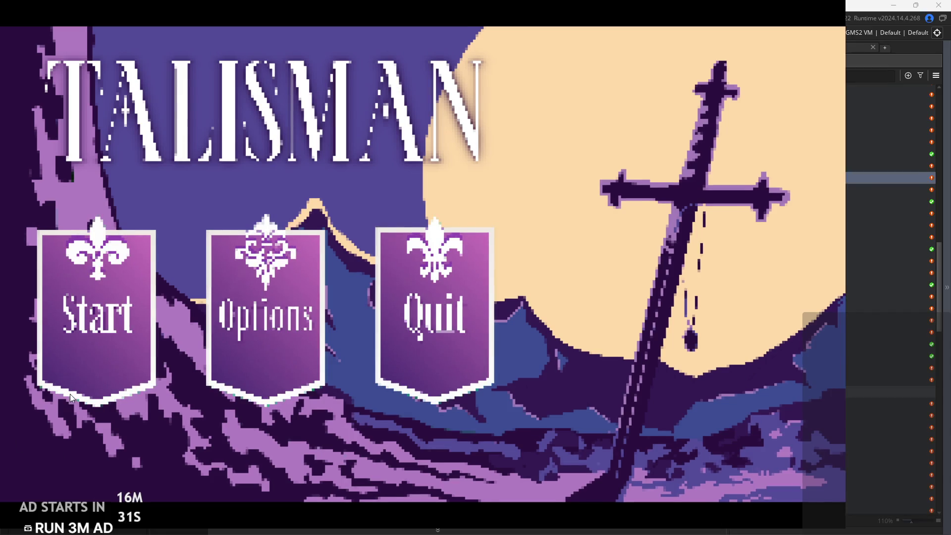
click(70, 394)
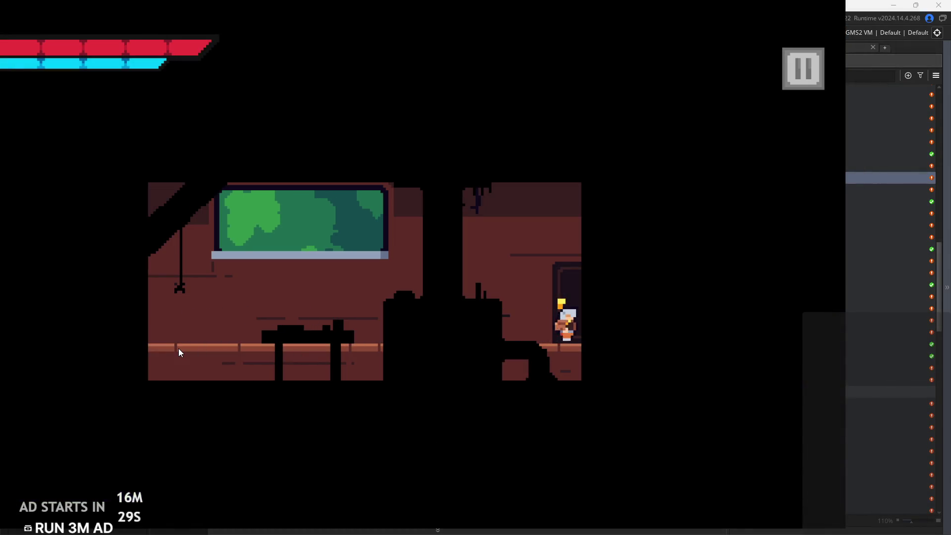
Run and jump the hero back and forth across the room and over the house
key(Right)
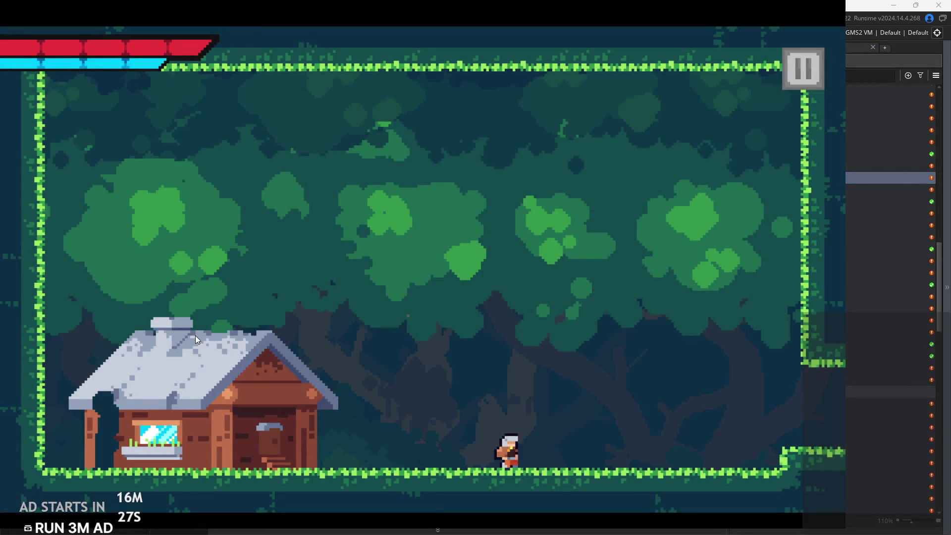
key(Left)
key(space)
key(Right)
key(space)
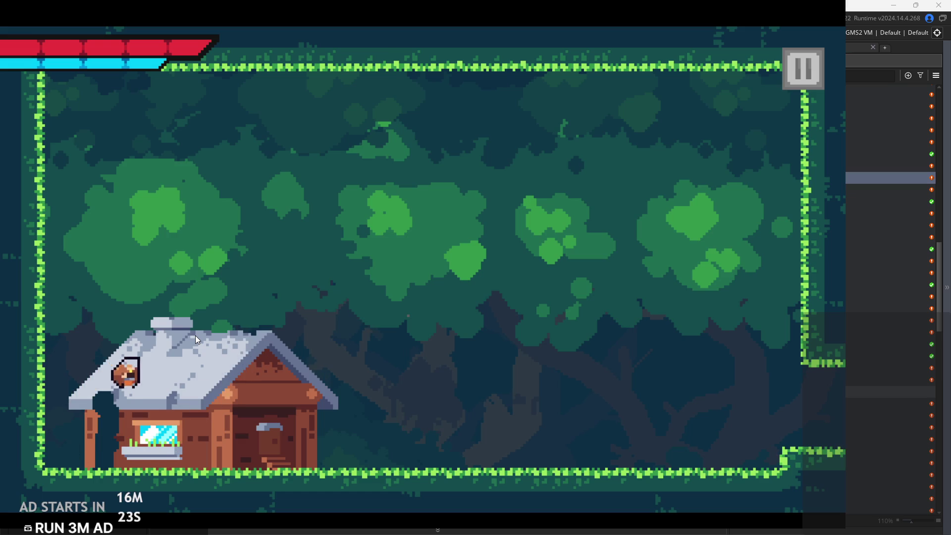
Pause, turn on Debug Stats, toggle the pause-button side, set Text Size to 0, and resume
click(798, 67)
click(168, 153)
click(167, 238)
click(167, 240)
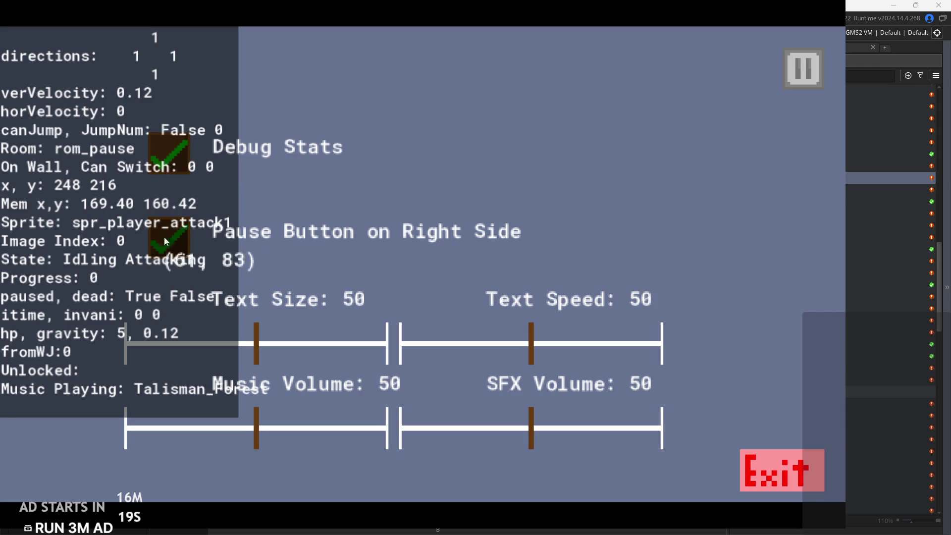
drag(255, 347, 116, 361)
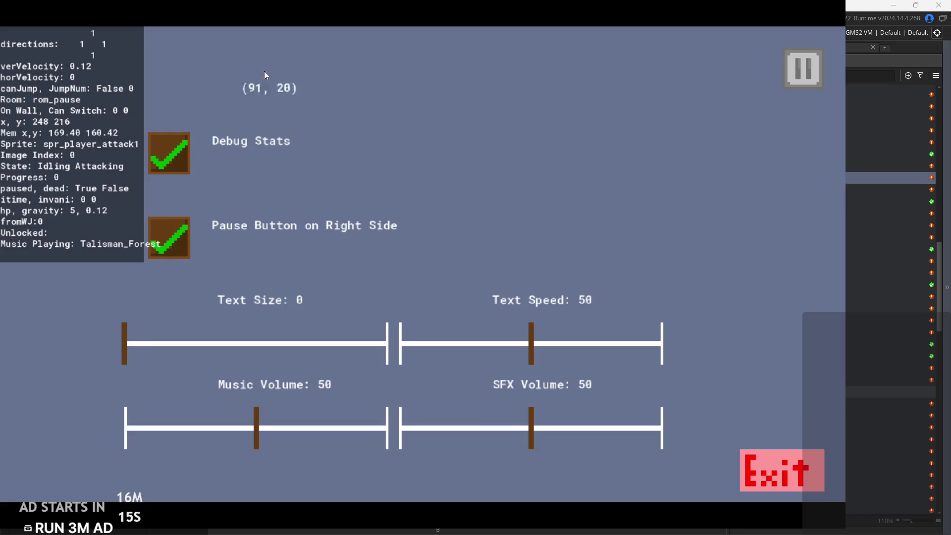
click(803, 80)
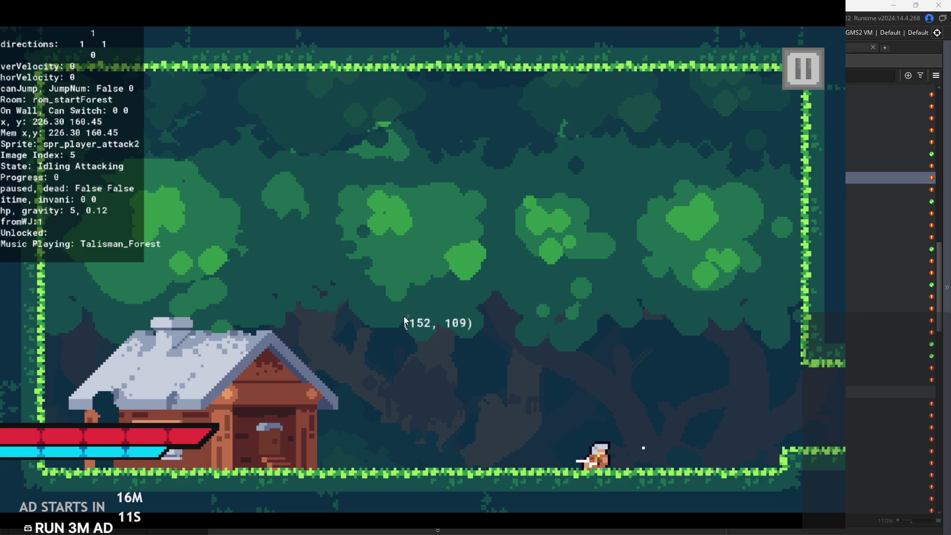
Run through the forest again, quit to the editor, and select the 0 in string(0)
key(Left)
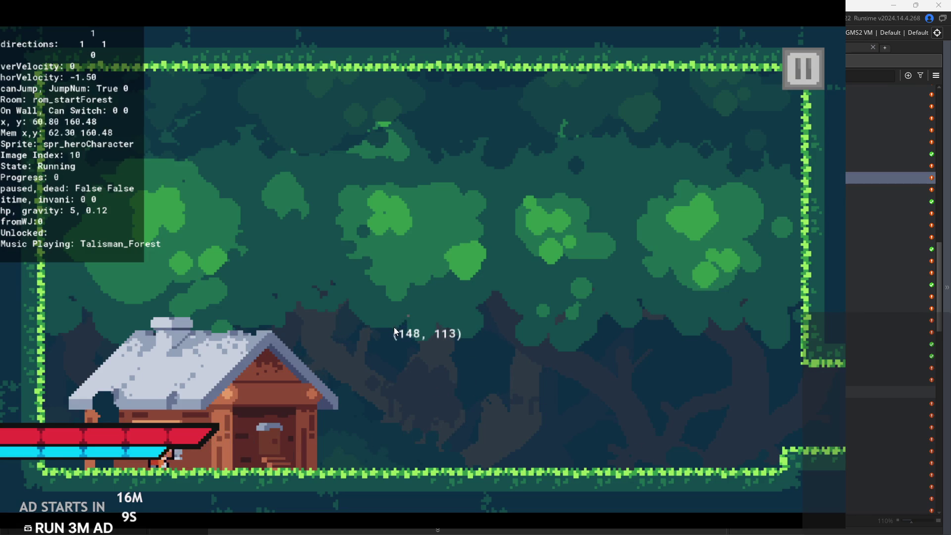
key(Right)
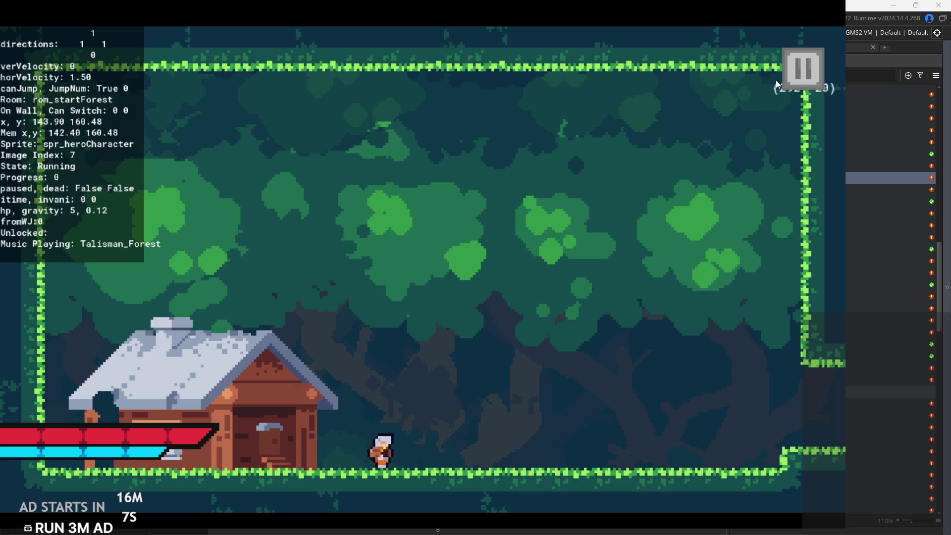
click(795, 77)
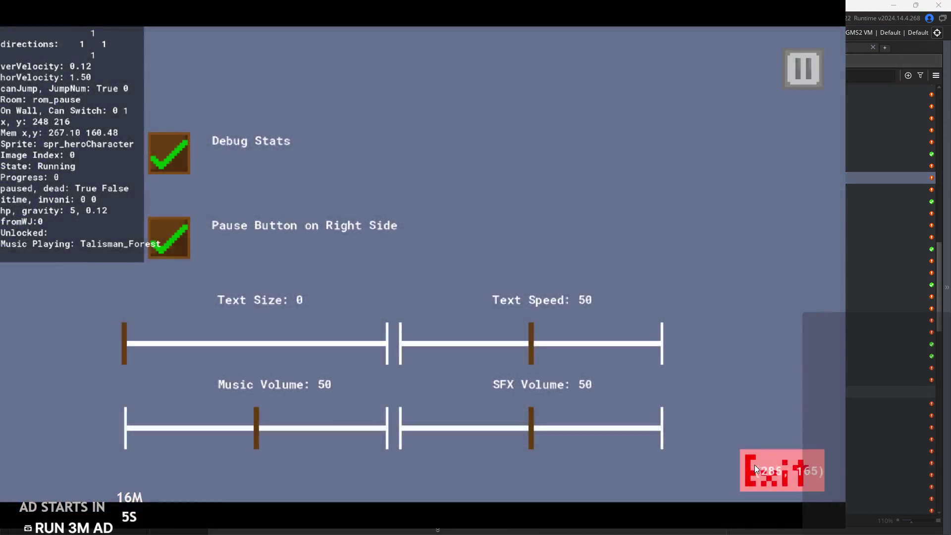
click(753, 464)
click(427, 219)
scroll(427, 219, up, 3)
double_click(426, 219)
Change string(0) to string(_i) and relaunch the game from the title screen
text(_i)
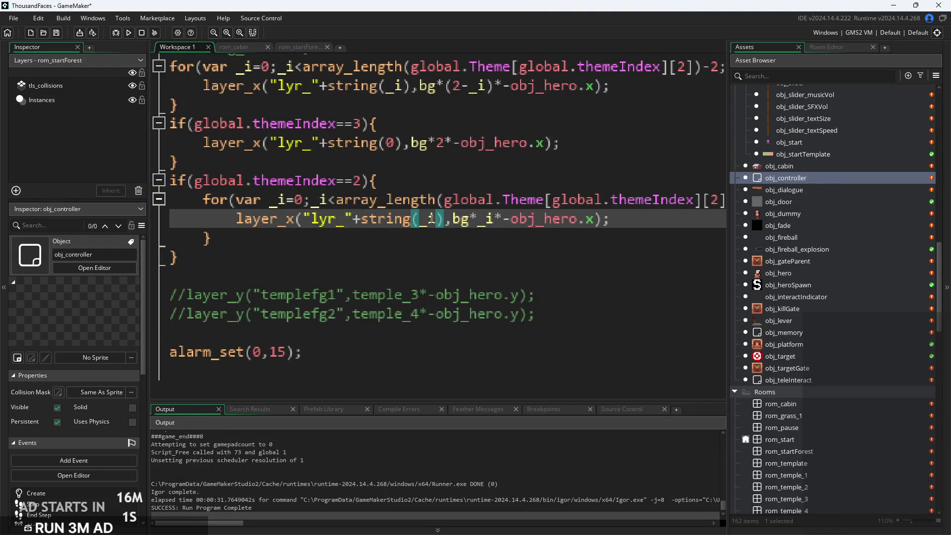
click(129, 32)
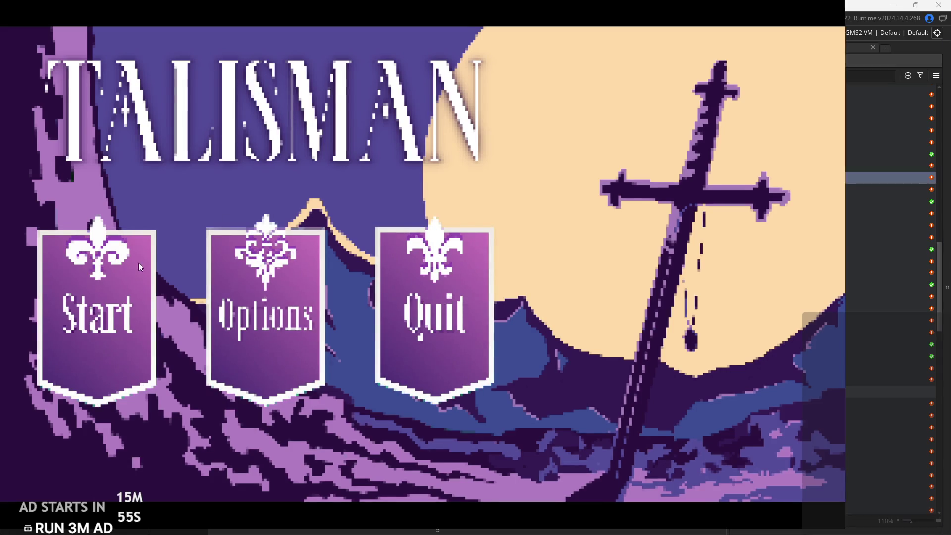
click(67, 320)
Run the hero out of the cabin and back and forth through the forest room
key(Right)
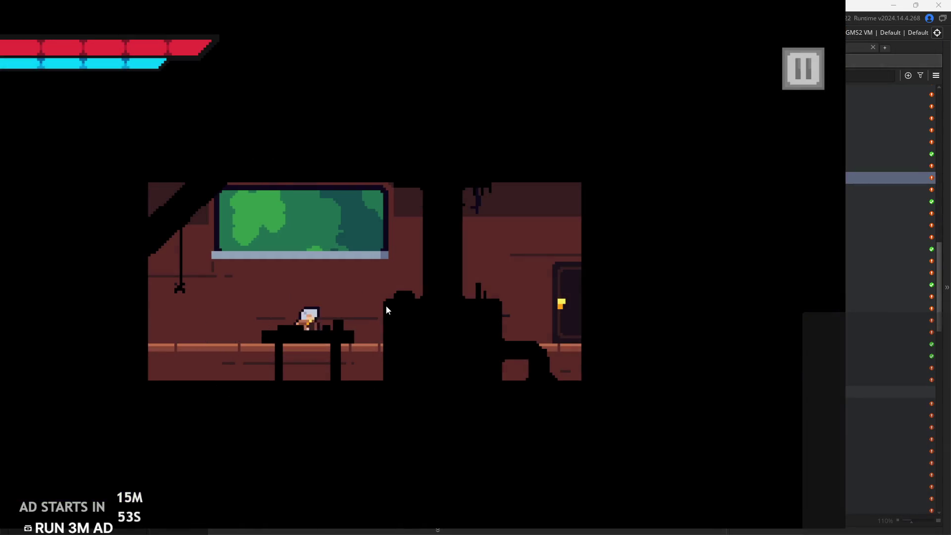
key(Right)
key(Left)
key(Left)
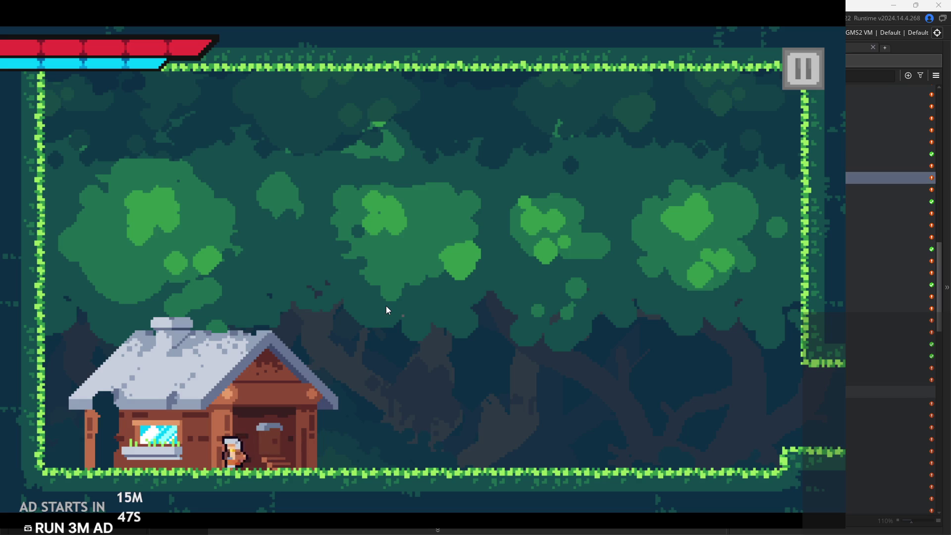
key(Right)
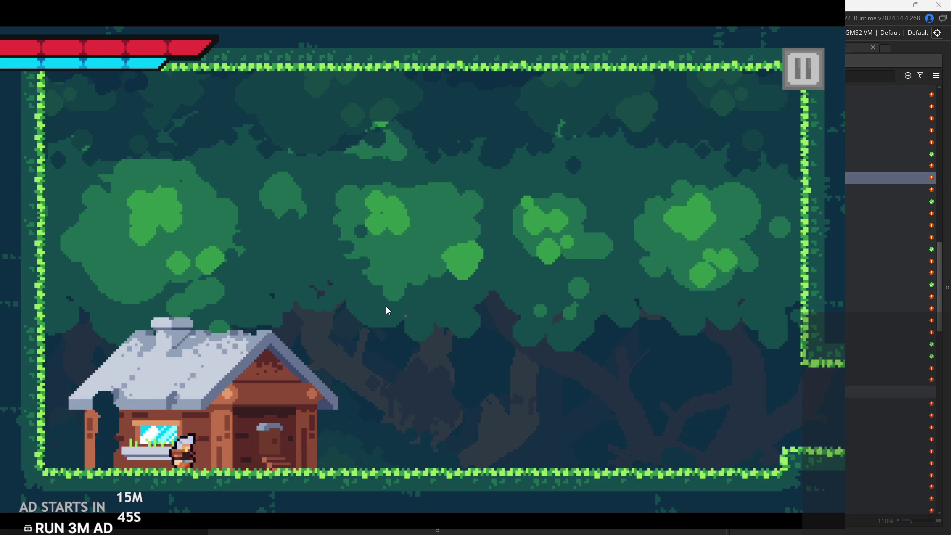
key(space)
key(Left)
key(Right)
key(space)
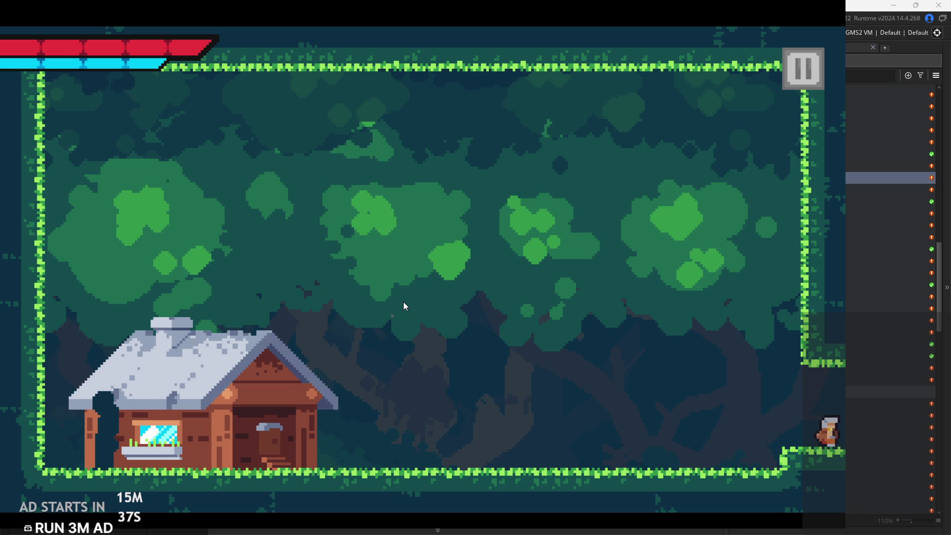
Jump and attack through the stone ruins room, return to the forest, then pause and exit
key(space)
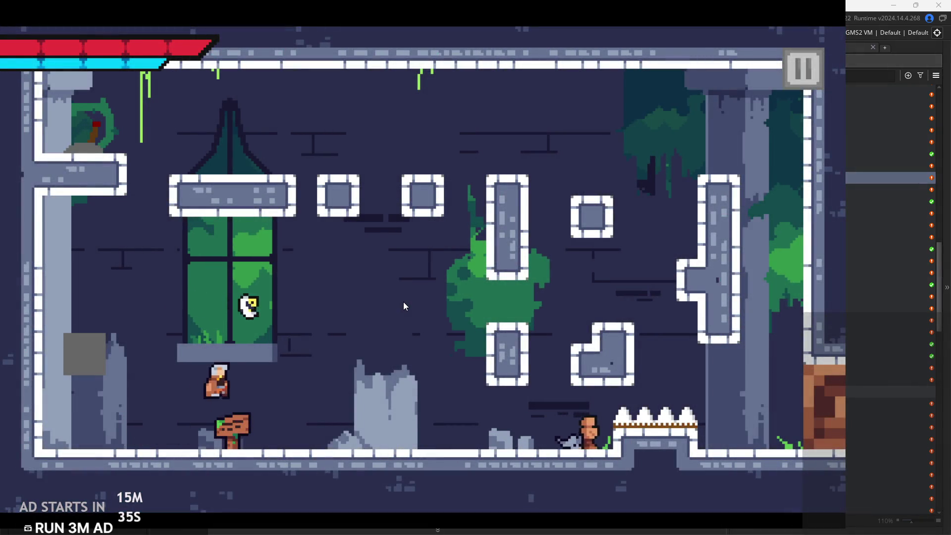
key(Left)
key(space)
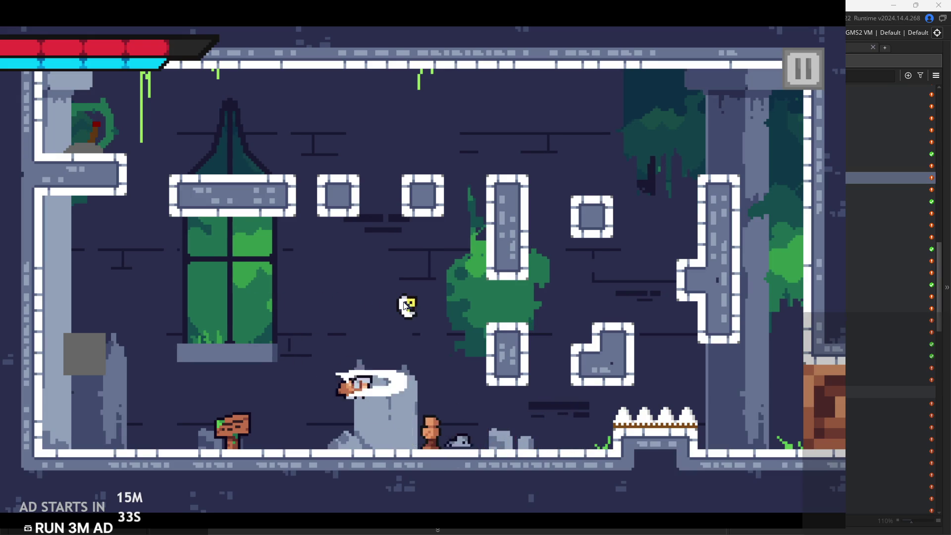
key(space)
key(Right)
key(Left)
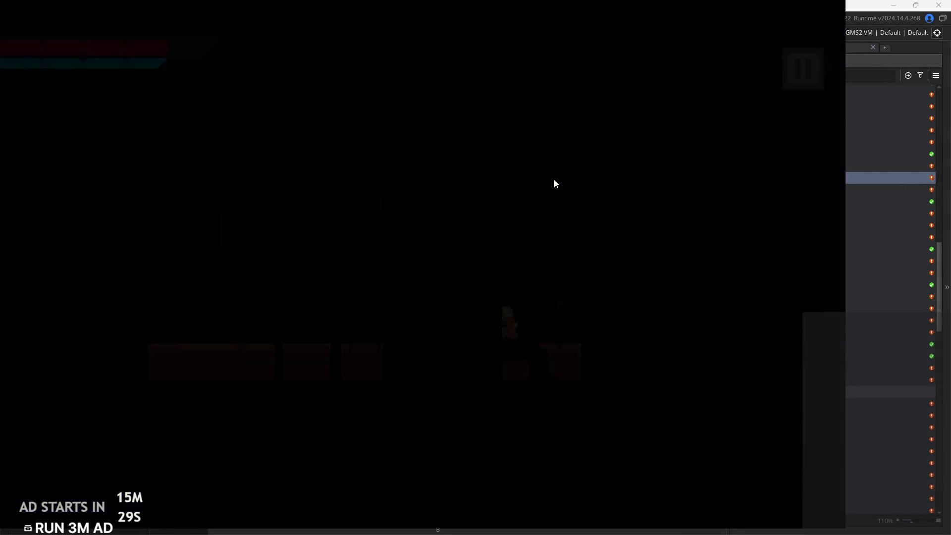
key(Up)
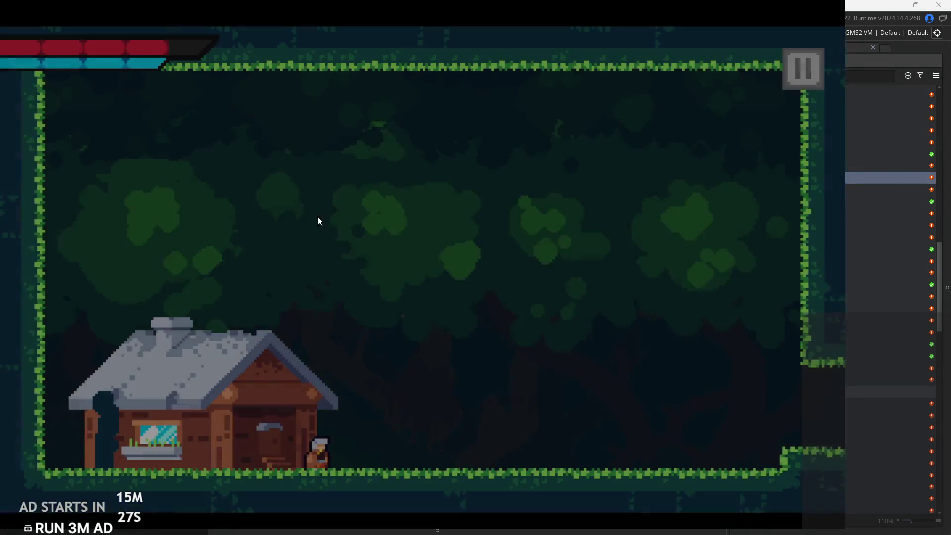
key(Right)
key(Left)
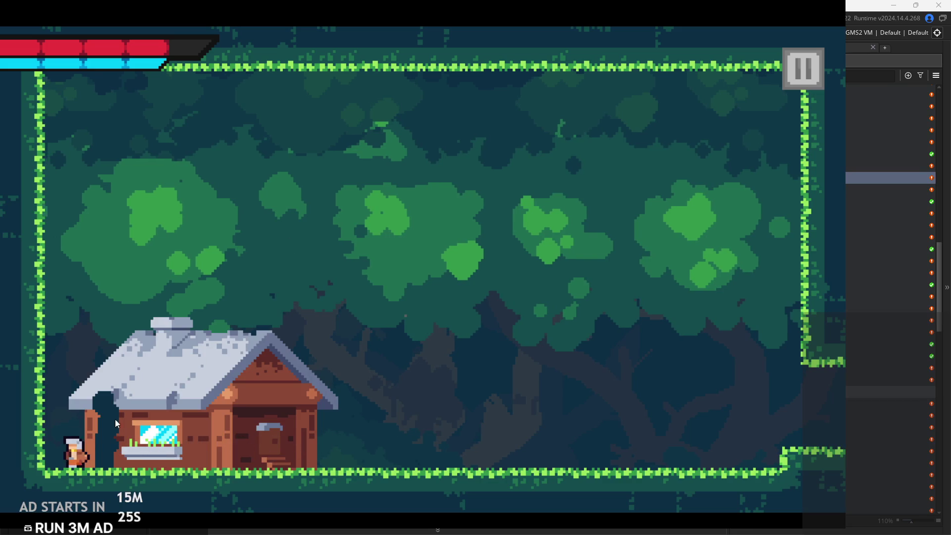
click(812, 69)
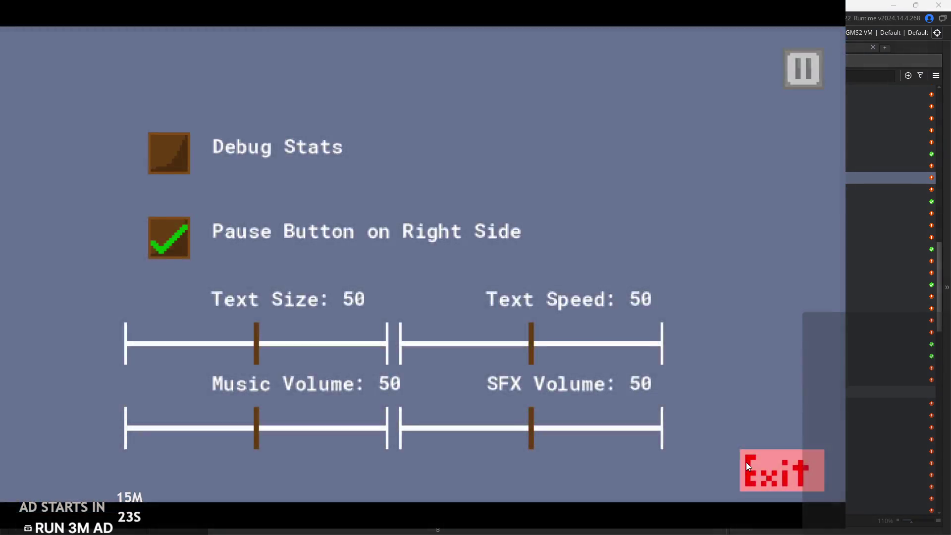
click(746, 462)
click(435, 231)
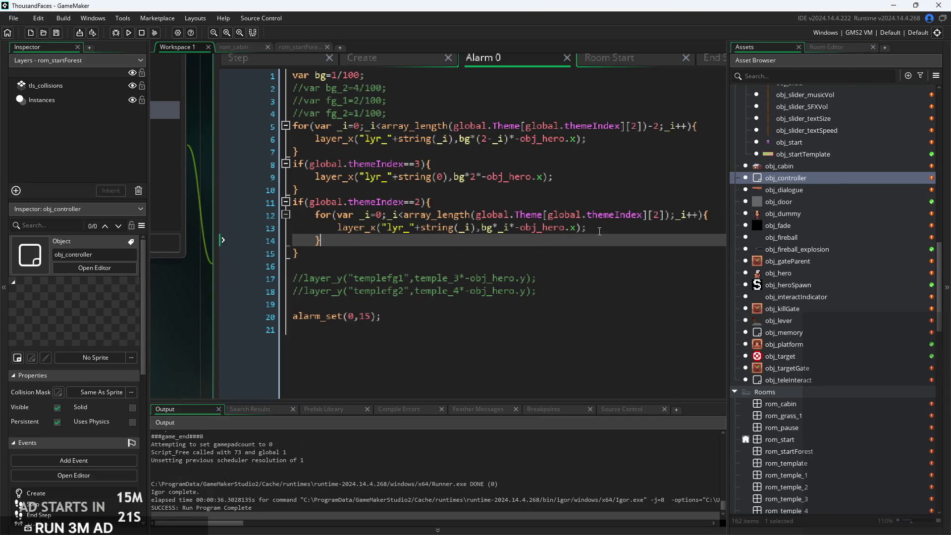
Select the themeIndex==2 block, then just the for-loop header on line 12
click(597, 227)
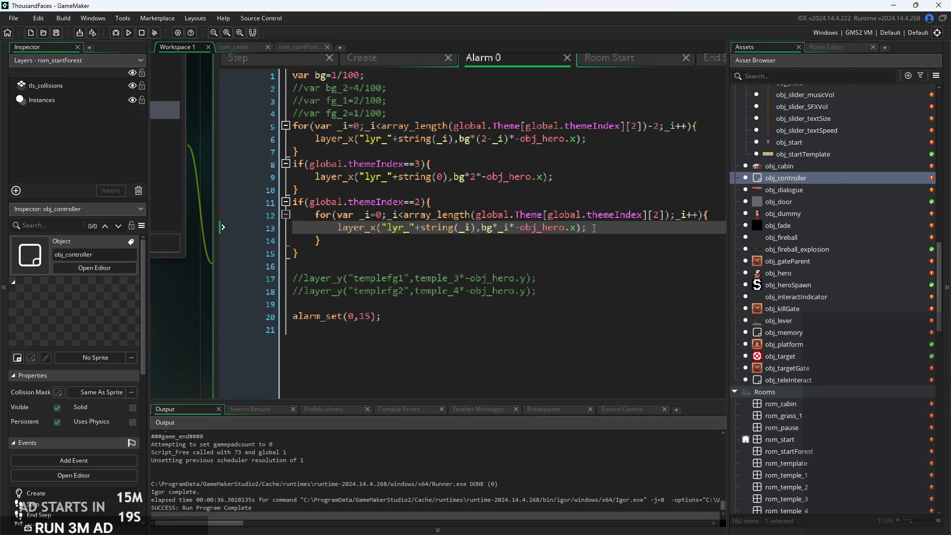
key(Down)
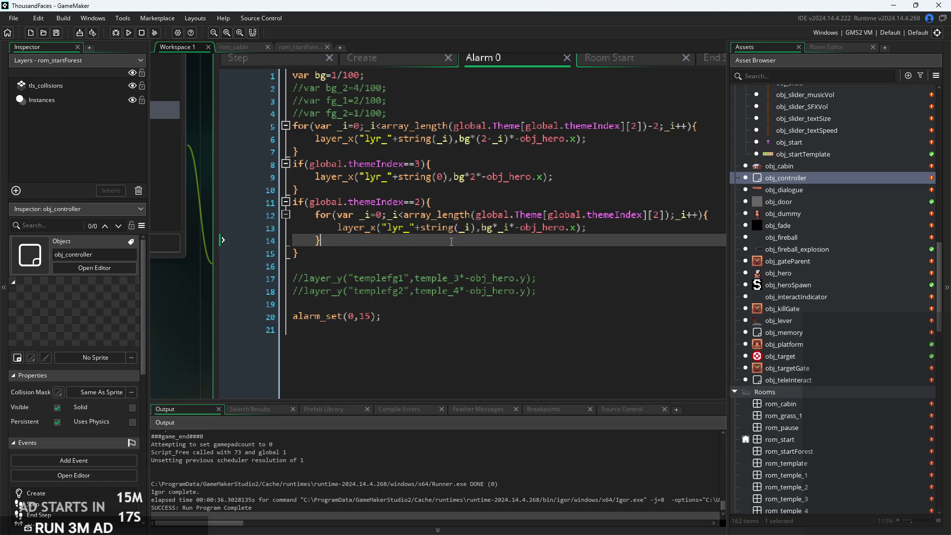
click(342, 259)
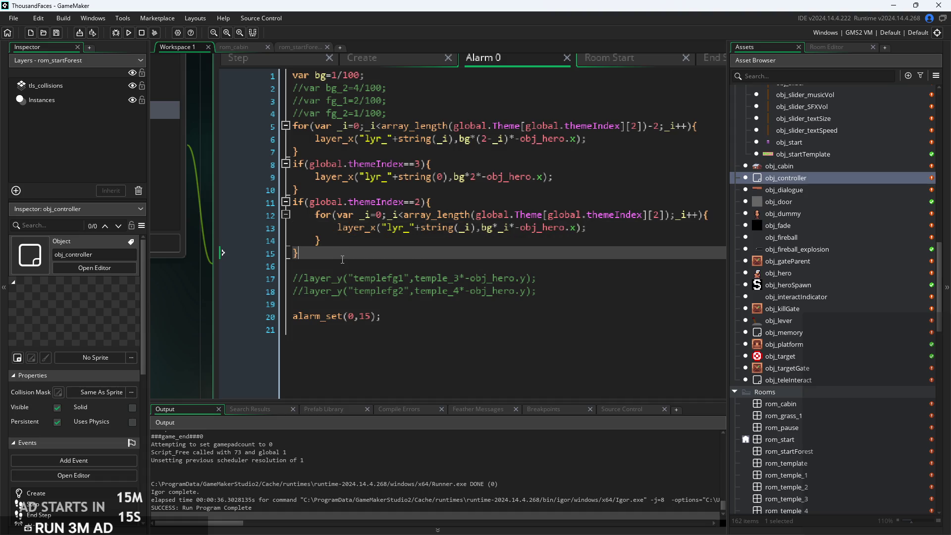
key(shift+Up)
key(shift+Up)
key(shift+Up)
key(shift+Home)
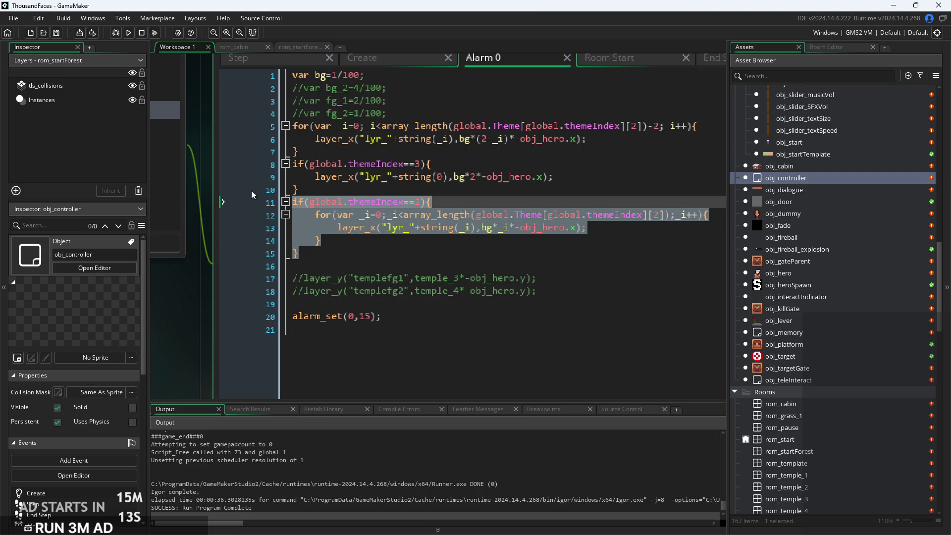
click(358, 255)
mouse_move(322, 240)
mouse_down()
mouse_move(315, 228)
mouse_move(696, 216)
mouse_up()
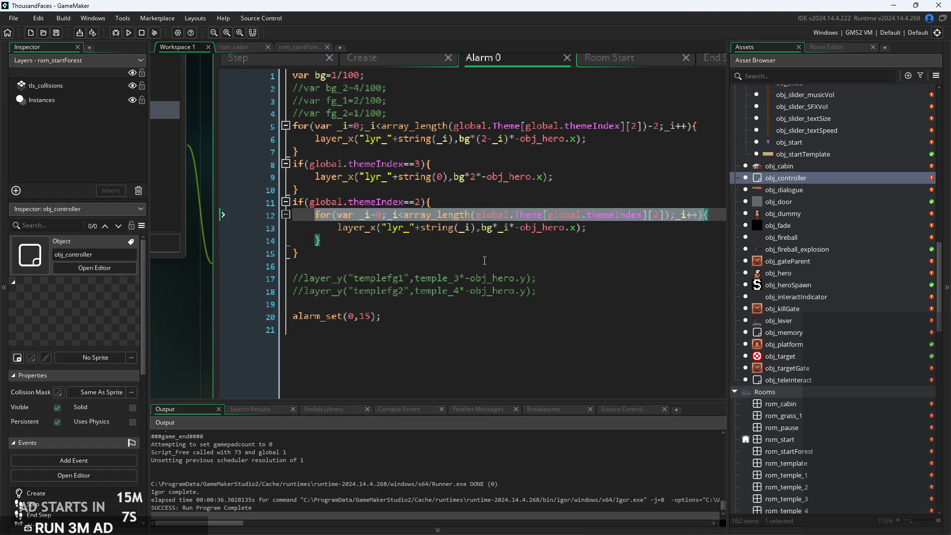
Paste the for-loop header below line 14, undo it, and glance at the Create code
click(472, 242)
key(Return)
text(for(var _i=0;_i<array_length(global.Theme[global.themeIndex][2]);_i++))
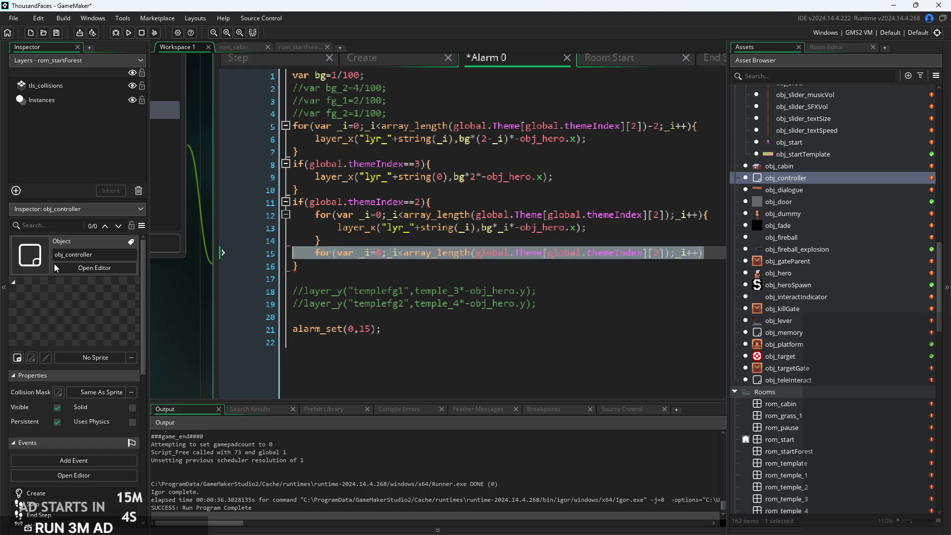
key(ctrl+z)
key(ctrl+z)
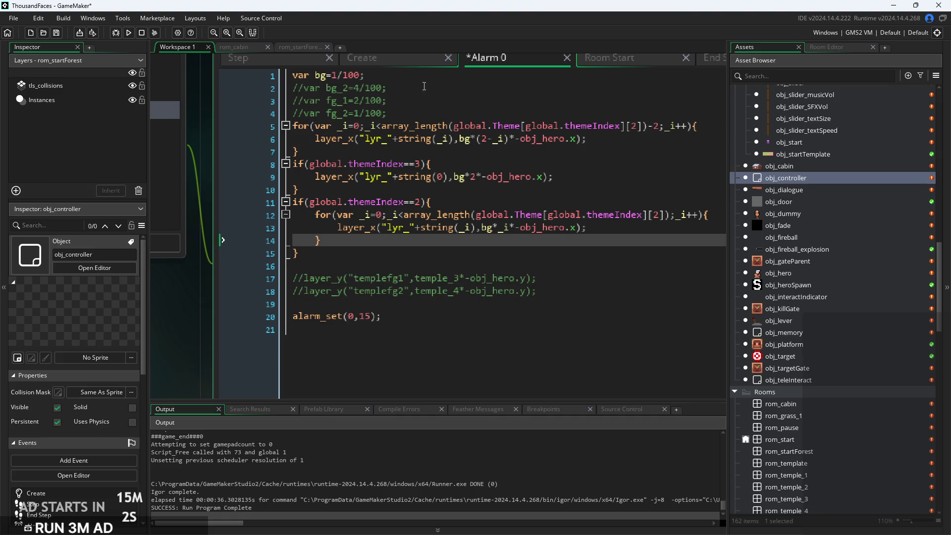
click(413, 64)
click(592, 60)
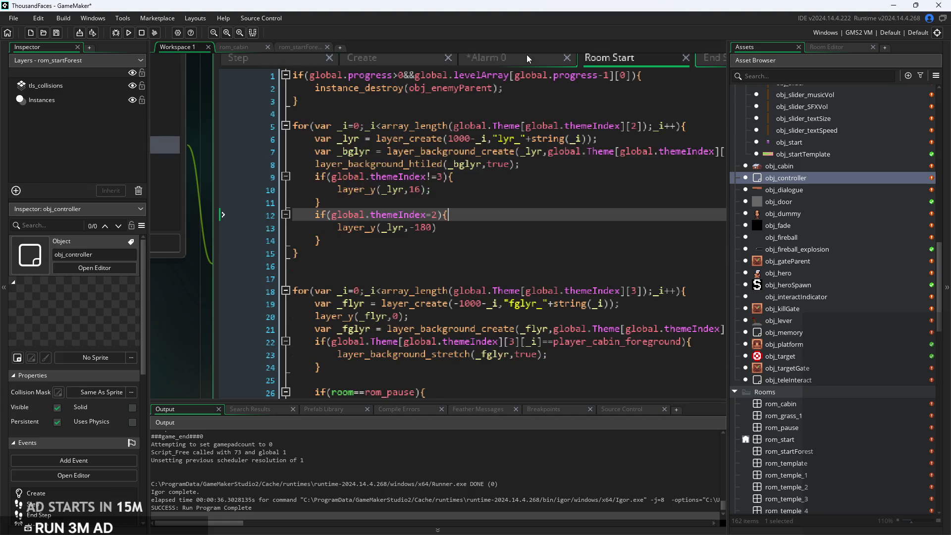
Paste a copy of the themeIndex 2 layer_y(_lyr,-180) block at line 25 of the foreground loop
click(447, 224)
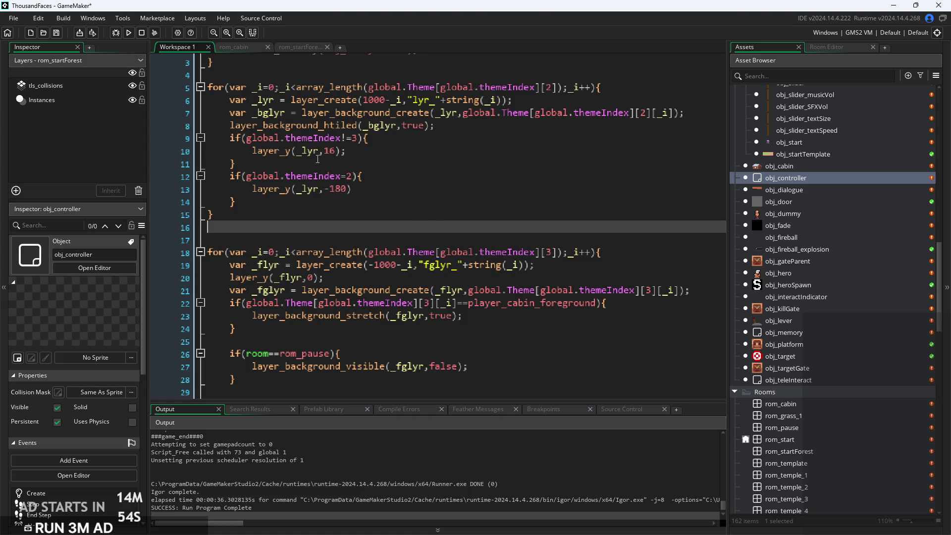
drag(260, 200, 228, 172)
key(ctrl+c)
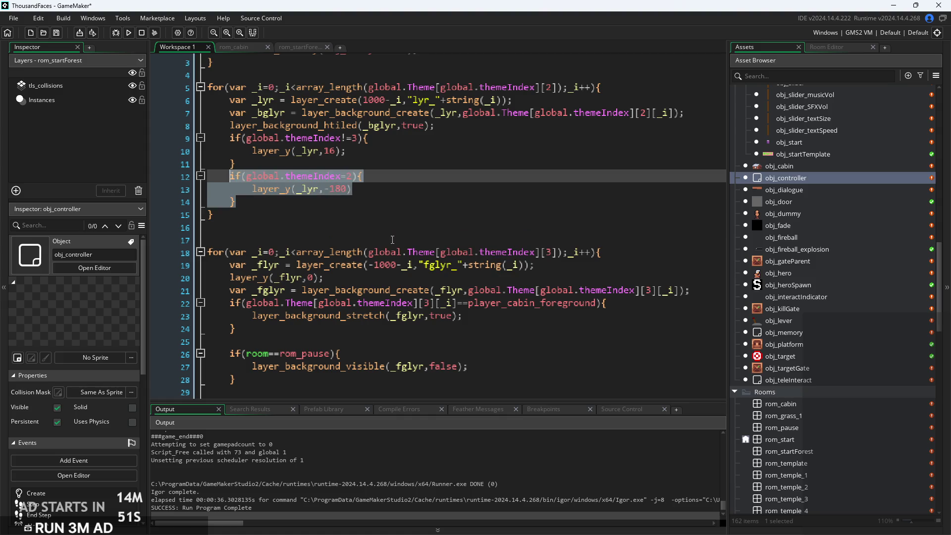
click(488, 322)
scroll(499, 326, down, 1)
click(477, 272)
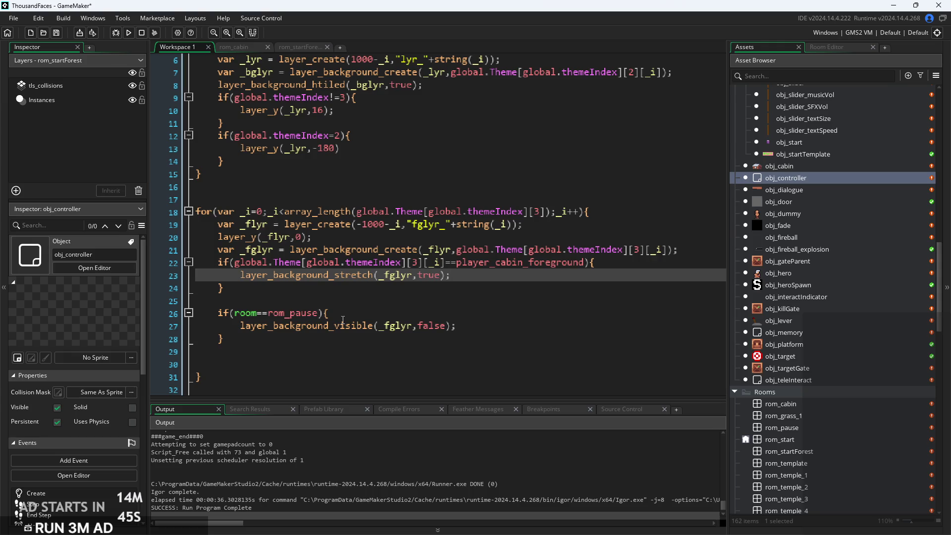
click(346, 299)
key(ctrl+v)
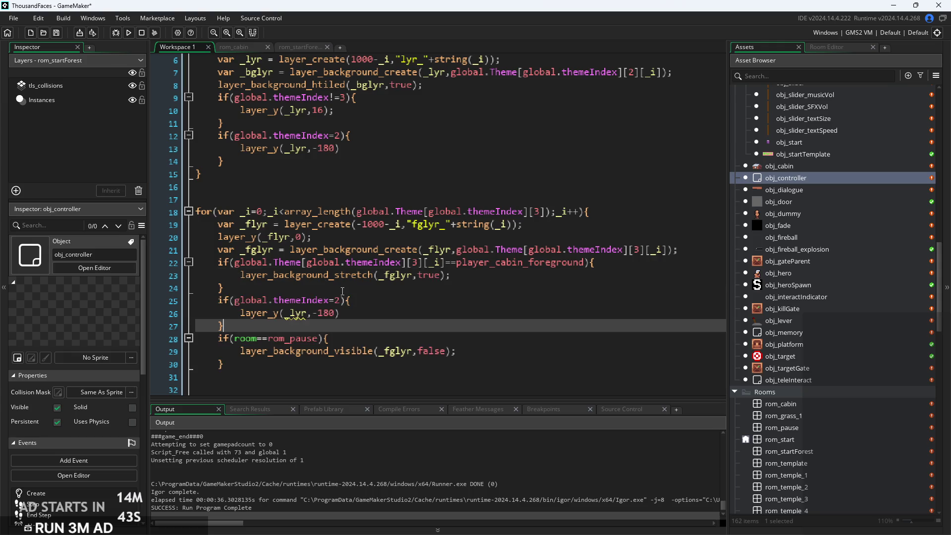
scroll(276, 312, up, 2)
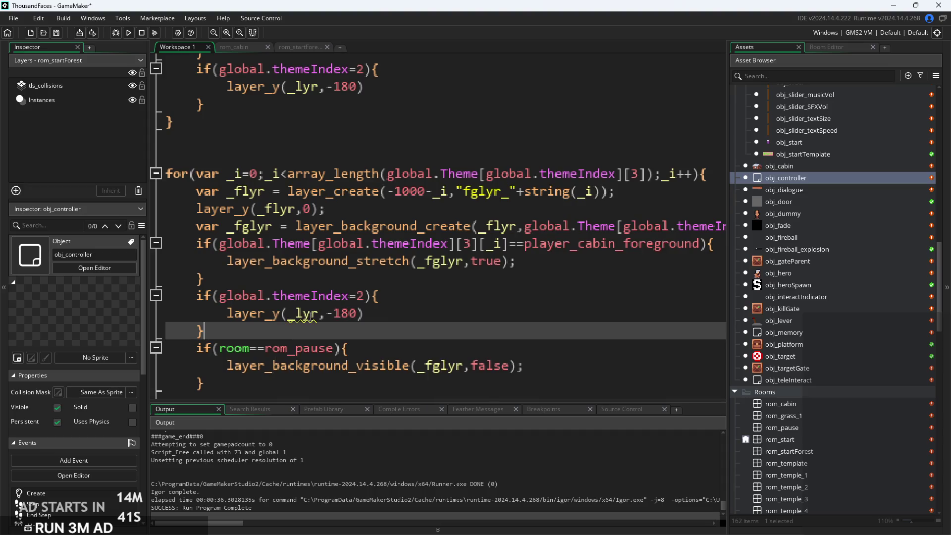
Rename _lyr to _fglyr in the pasted layer_y line, comparing it with the original
click(296, 313)
mouse_move(349, 369)
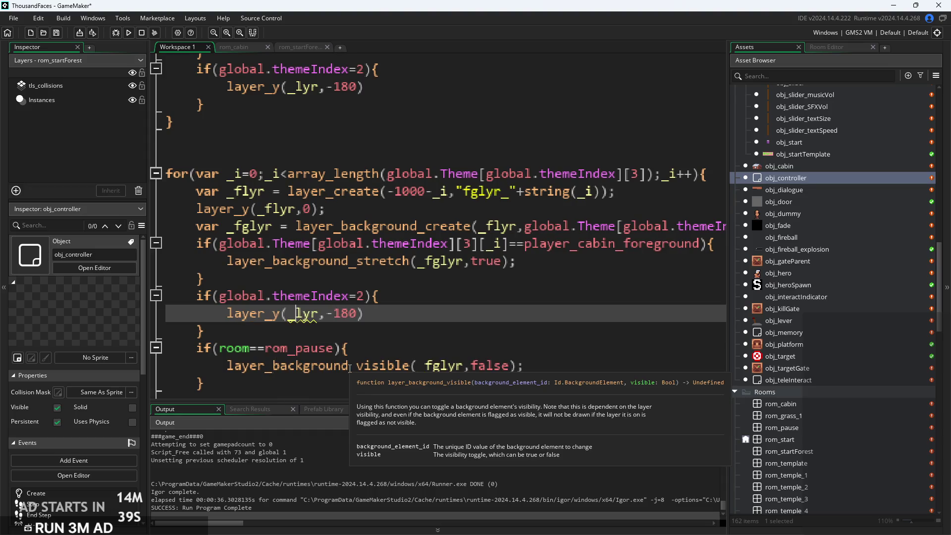
text(fg)
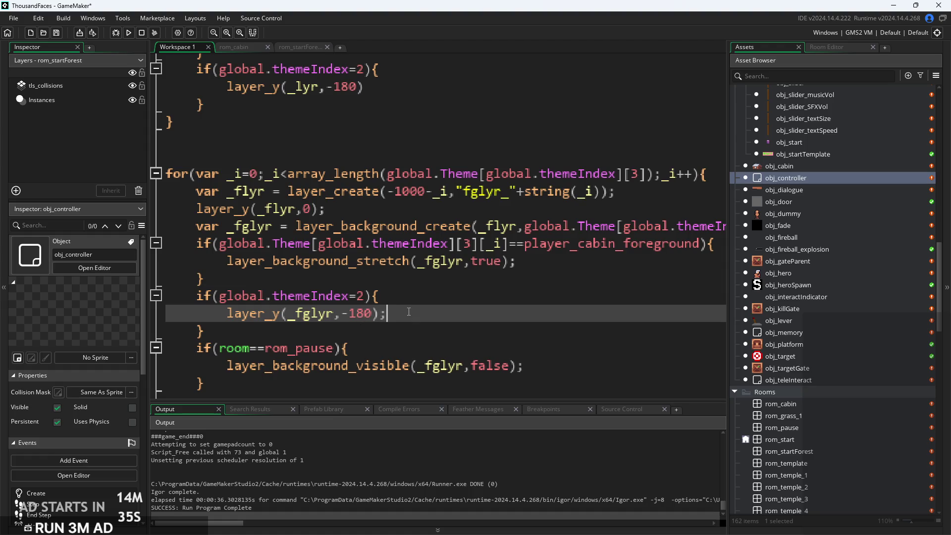
click(393, 89)
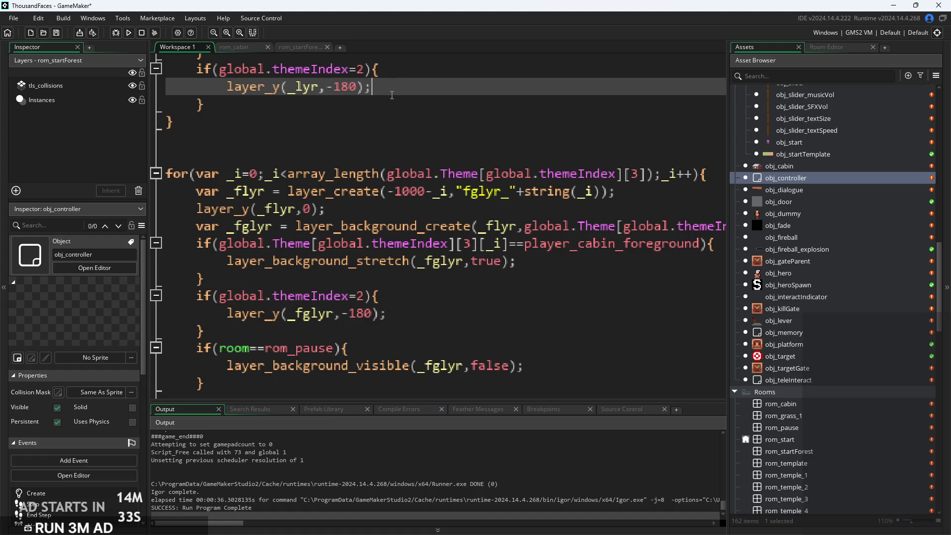
click(396, 192)
click(389, 87)
Delete the 'g' so line 26 reads layer_y(_flyr,-180)
scroll(421, 149, left, 2)
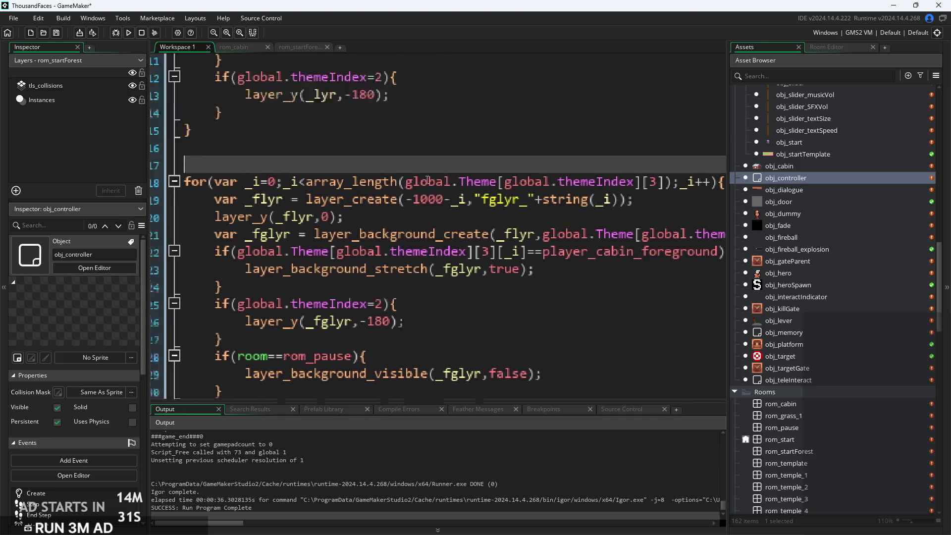
scroll(446, 163, down, 3)
scroll(460, 178, up, 4)
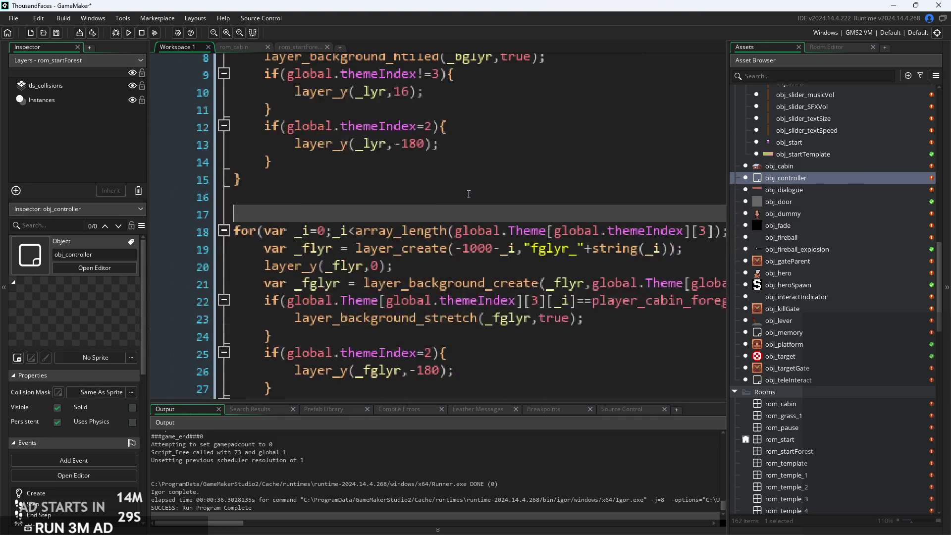
scroll(466, 168, down, 4)
click(411, 179)
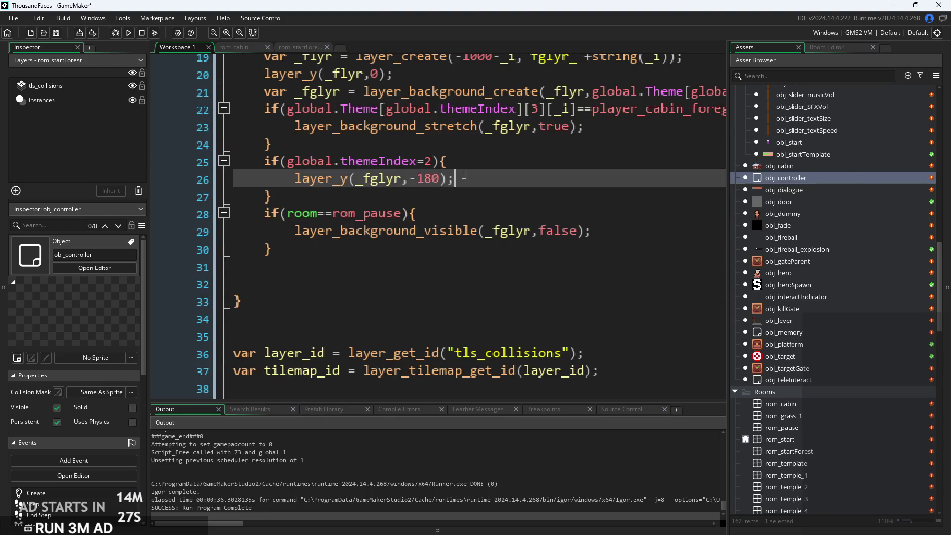
ctrl+scroll(406, 171, up, 1)
ctrl+scroll(406, 171, down, 2)
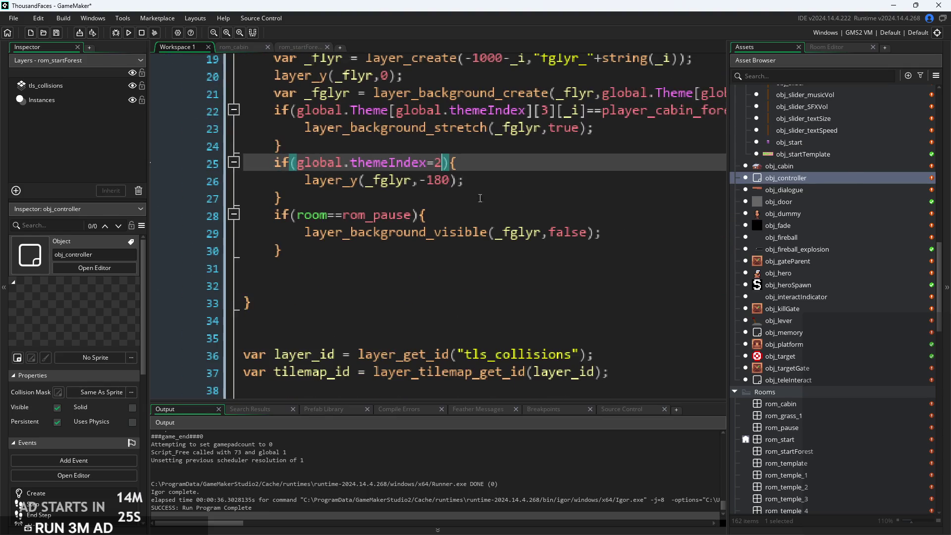
click(494, 179)
drag(493, 179, 433, 227)
ctrl+scroll(433, 227, down, 1)
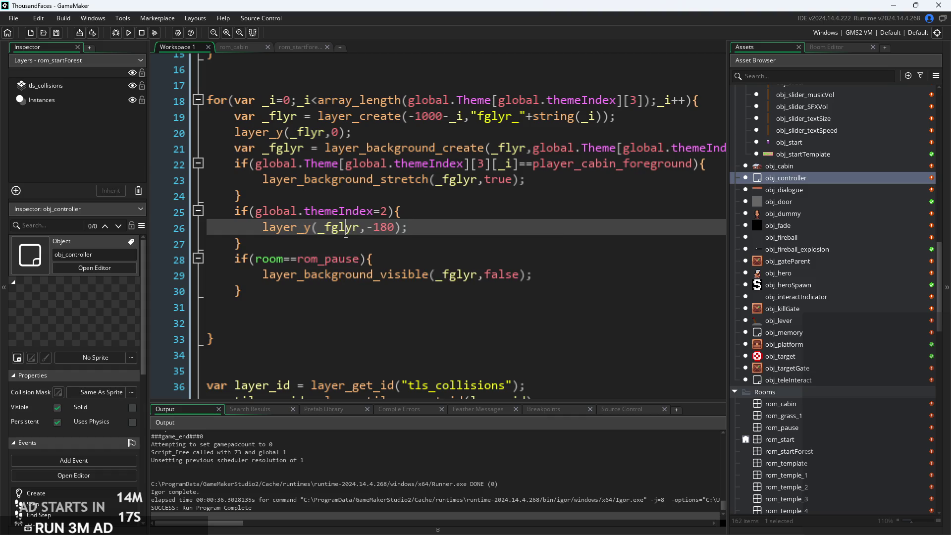
key(BackSpace)
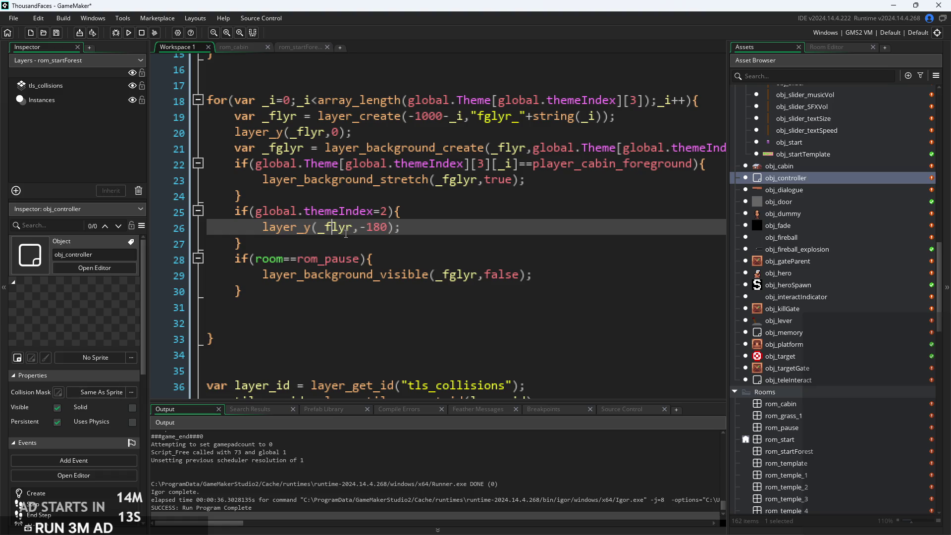
Select lines 26–27, then the background visibility statement on line 29
click(455, 218)
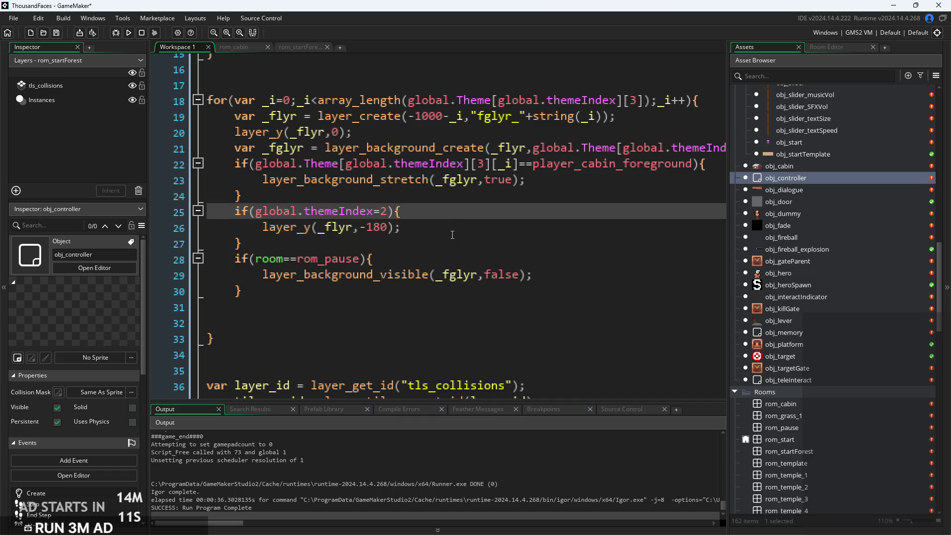
click(345, 229)
scroll(345, 235, up, 1)
scroll(345, 235, down, 2)
key(shift+Down)
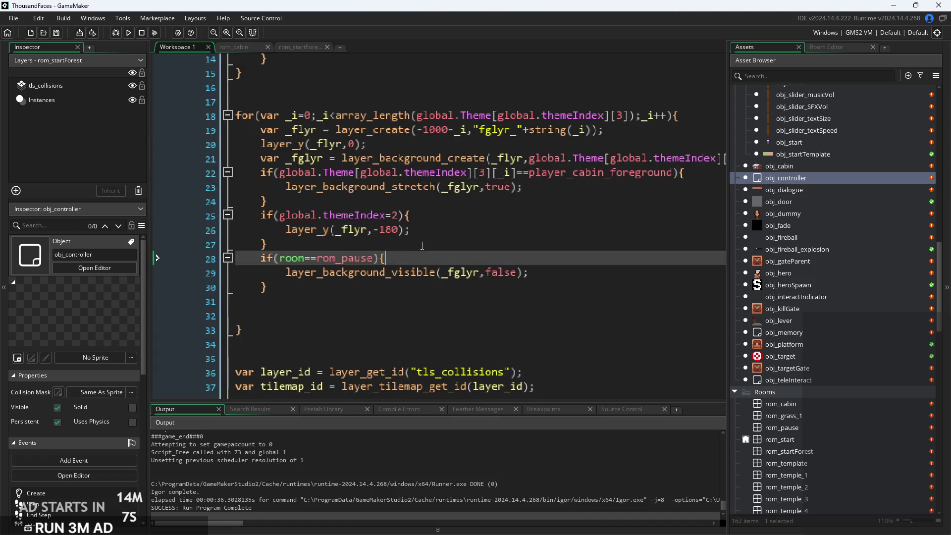
click(426, 232)
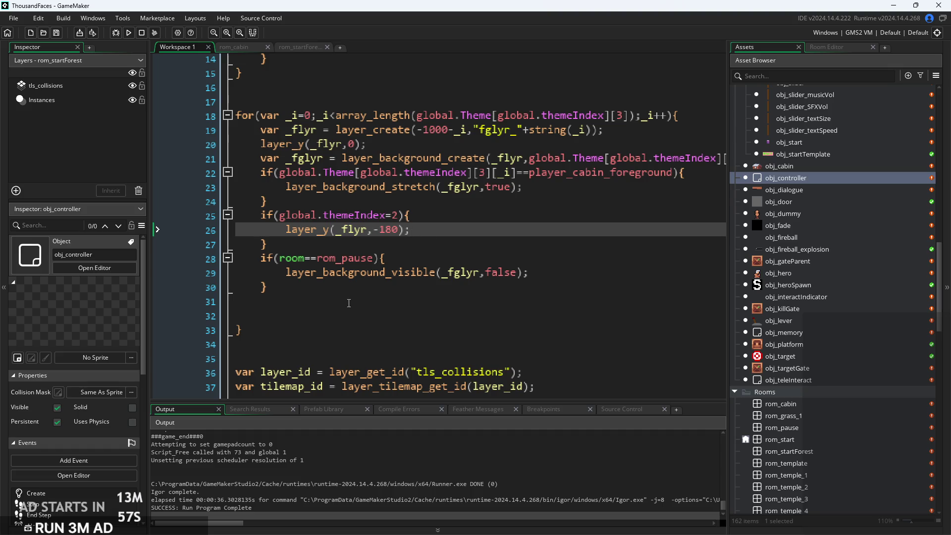
drag(285, 272, 532, 278)
key(ctrl+c)
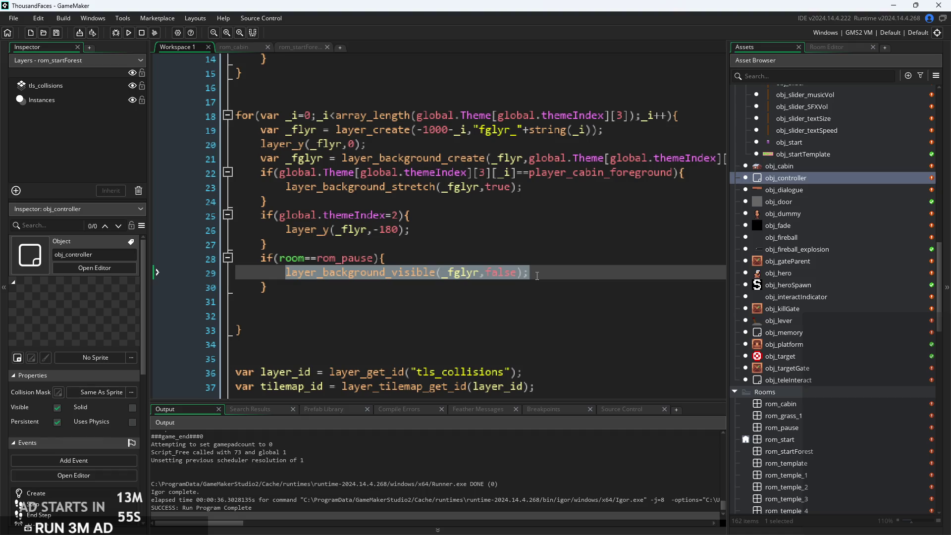
Add else{layer_background_visible(_fglyr,true);} after the rom_pause block and run the game with F5
click(470, 298)
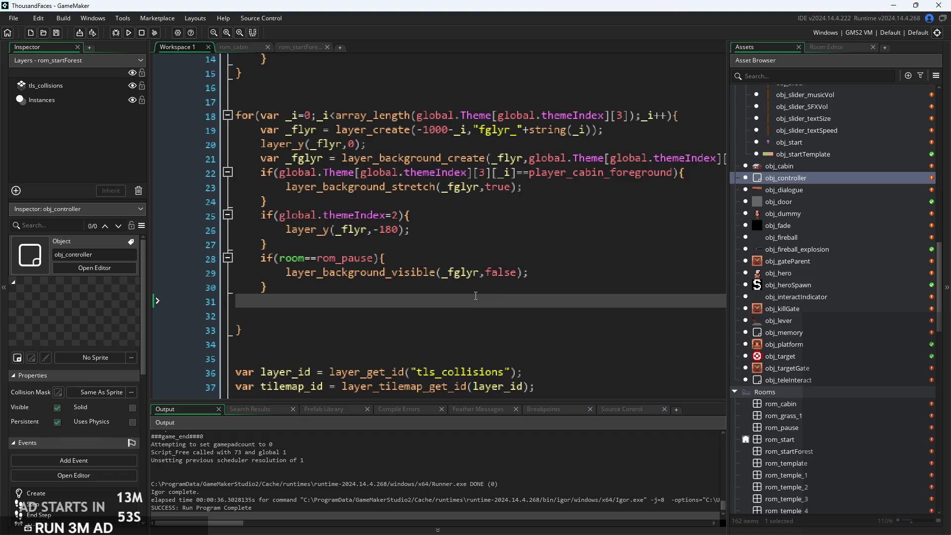
text(e)
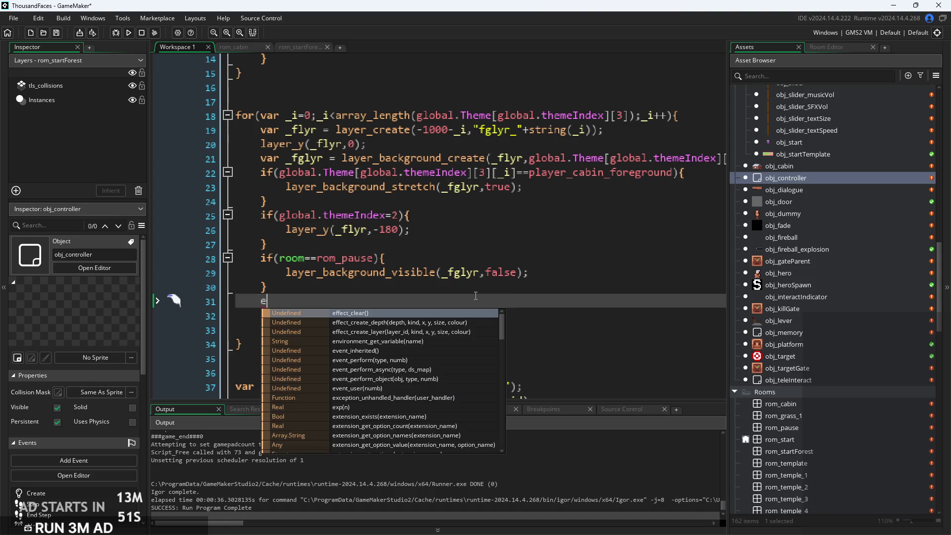
text(lse{)
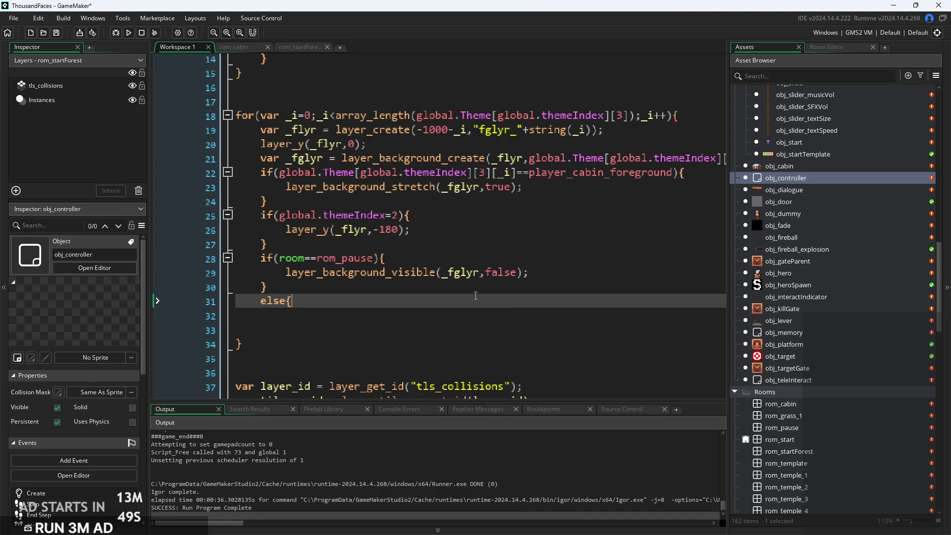
key(ctrl+v)
key(BackSpace)
key(BackSpace)
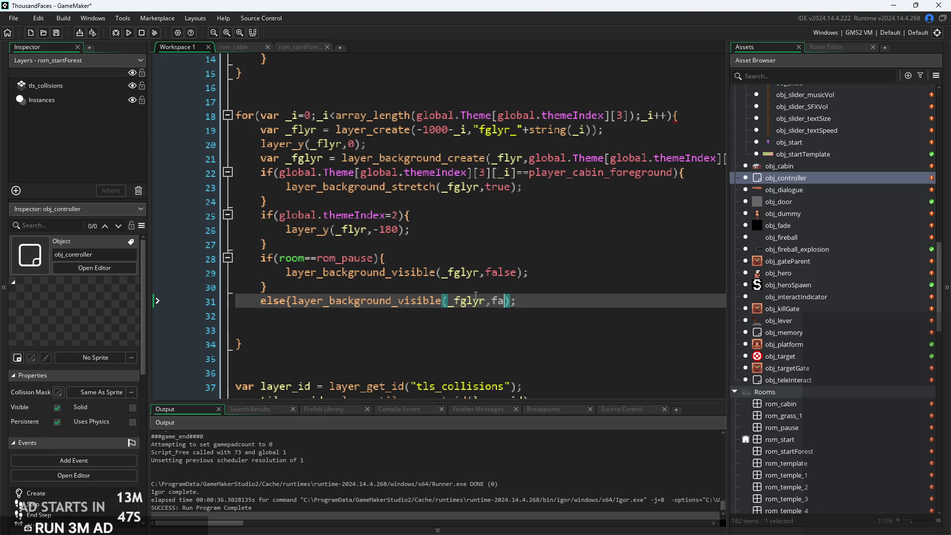
text(rue)
click(571, 269)
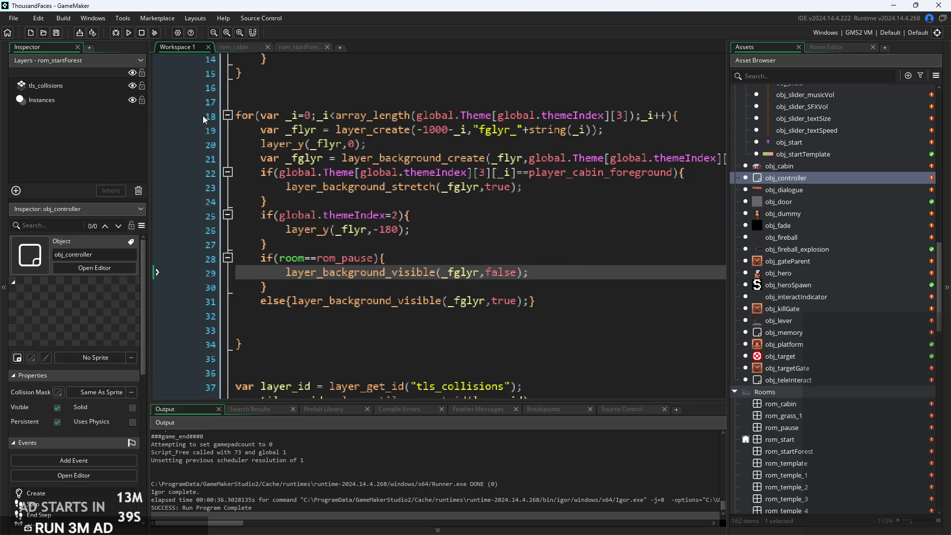
key(F5)
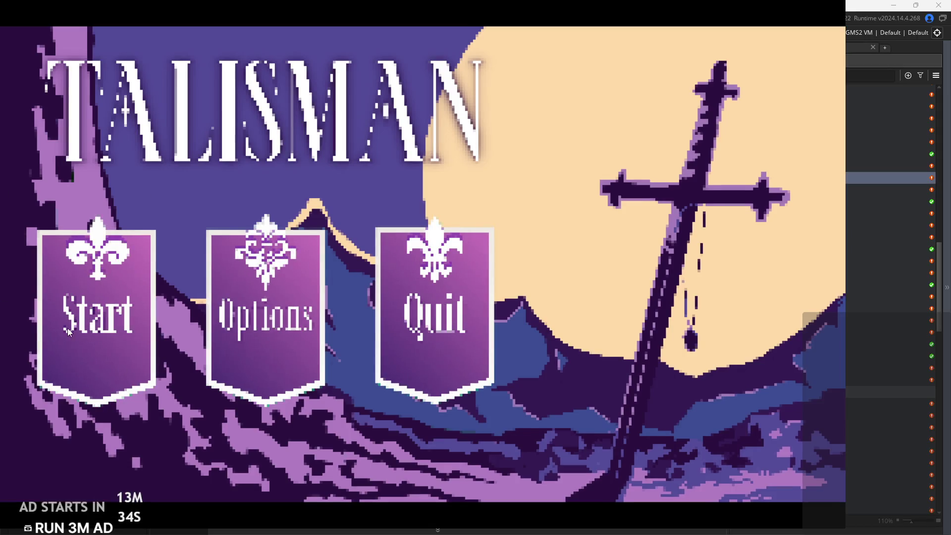
click(67, 328)
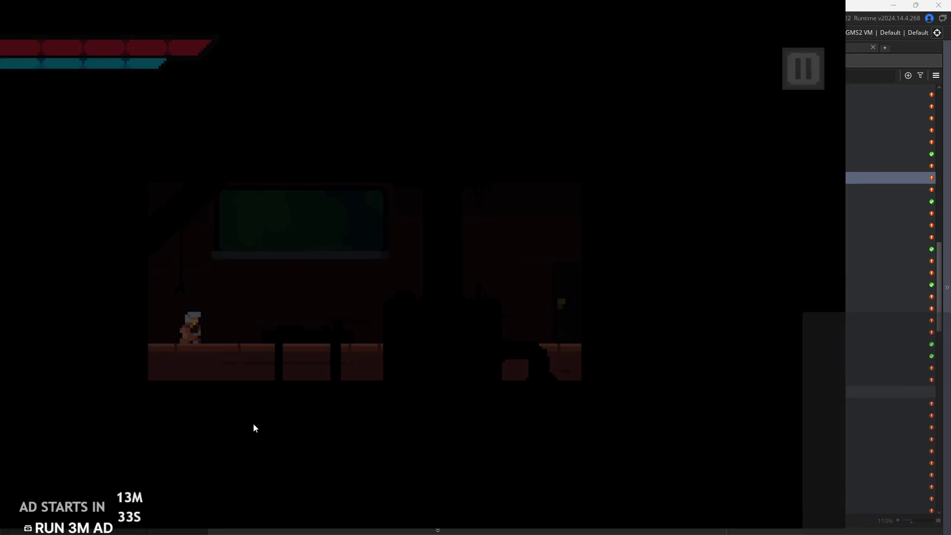
key(Right)
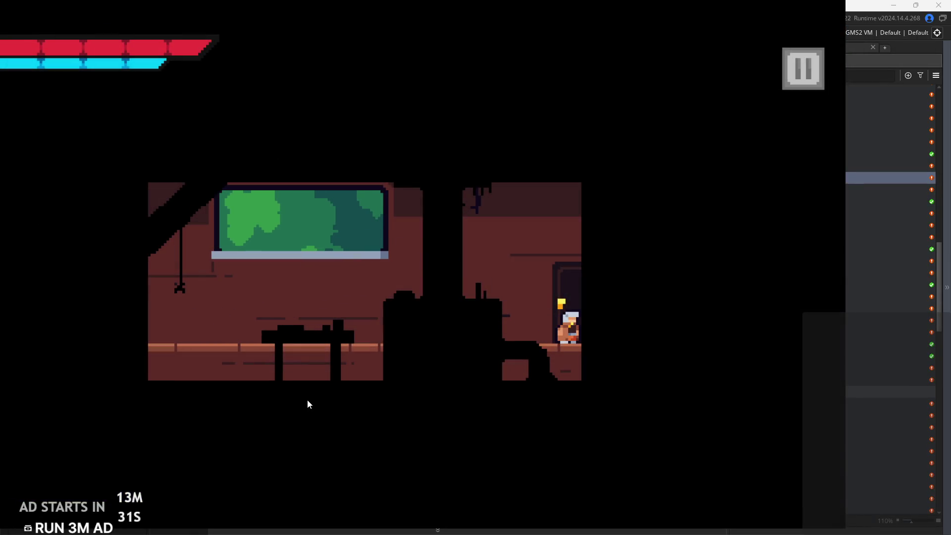
key(Right)
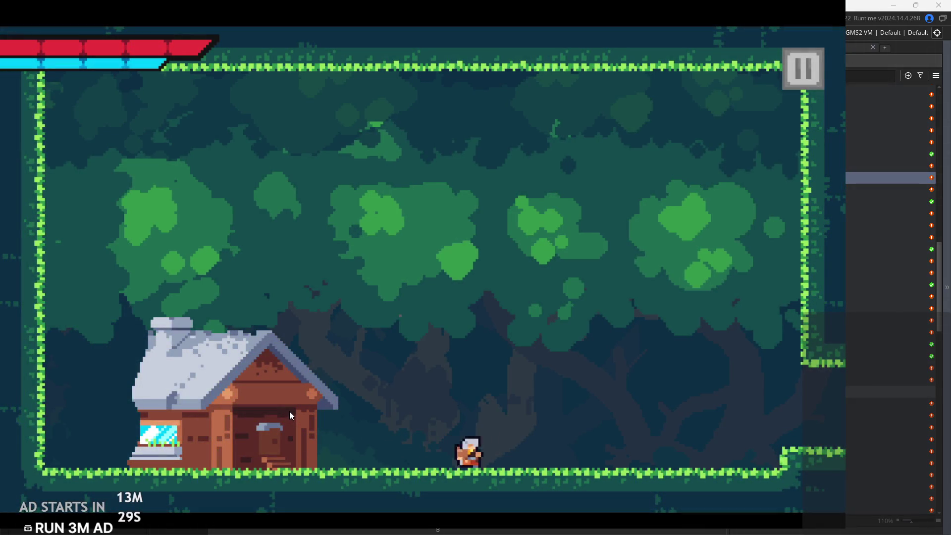
key(Right)
key(Left)
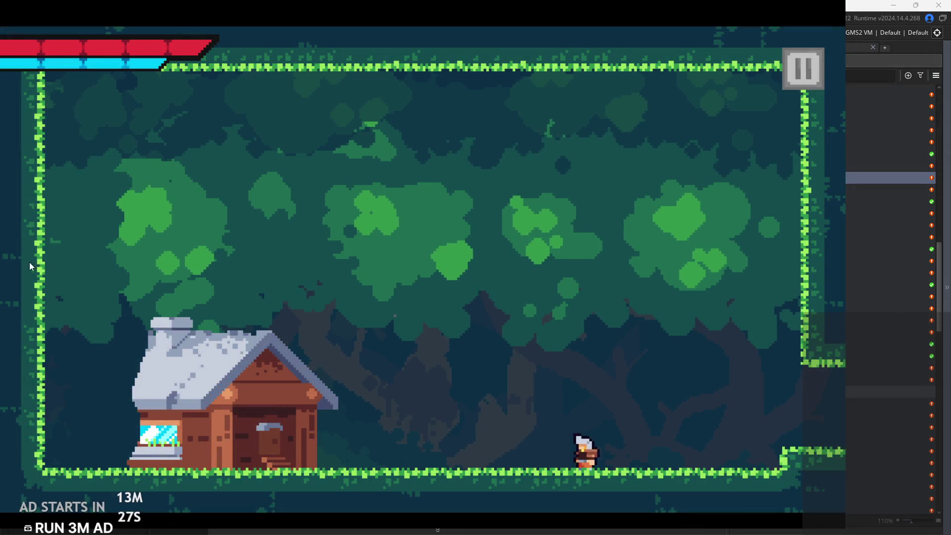
click(822, 74)
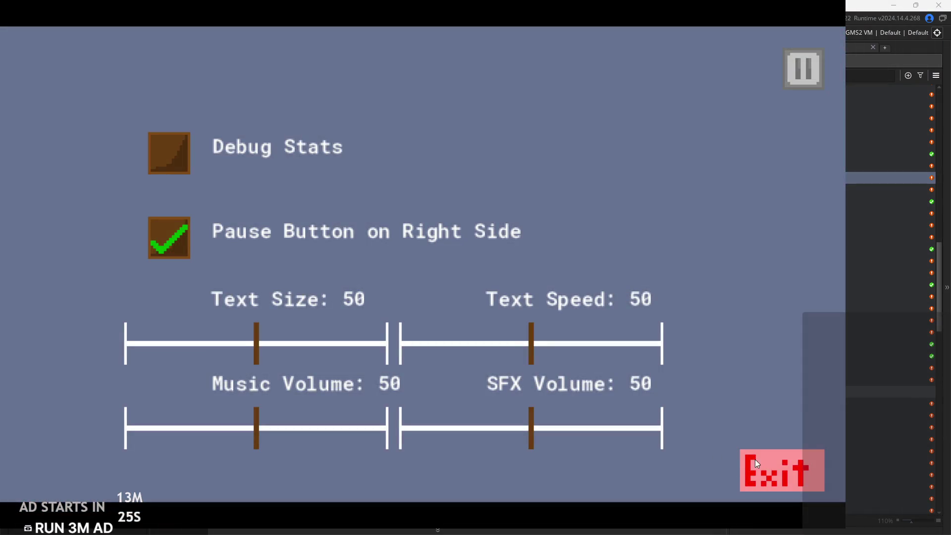
click(755, 463)
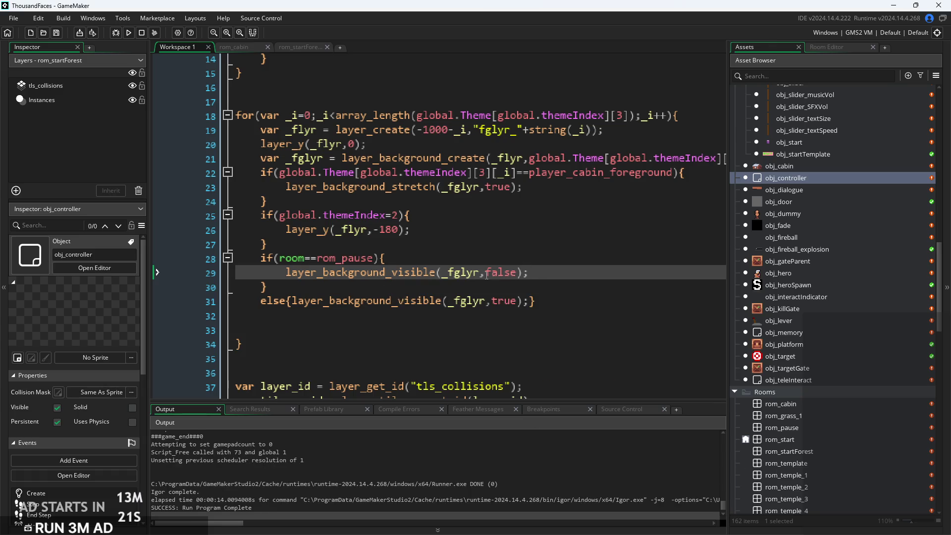
Duplicate the layer_y statement on line 26 as a new line 27
click(562, 255)
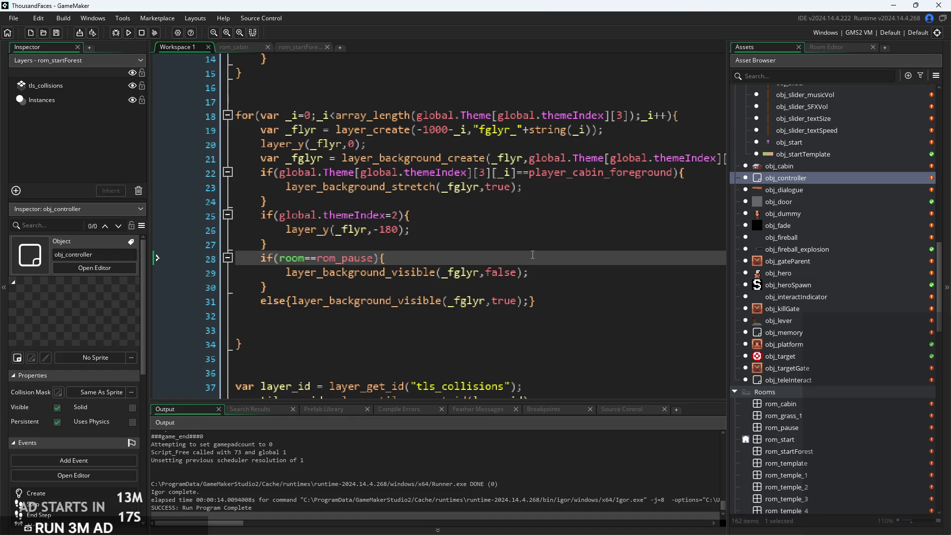
click(448, 148)
click(394, 273)
click(409, 256)
click(421, 272)
click(424, 259)
drag(417, 231, 289, 234)
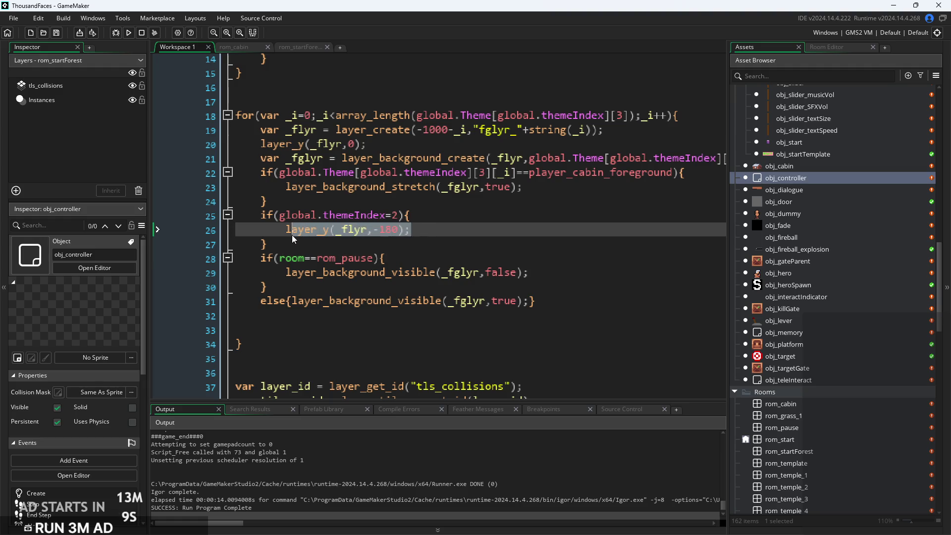
key(ctrl+c)
click(421, 227)
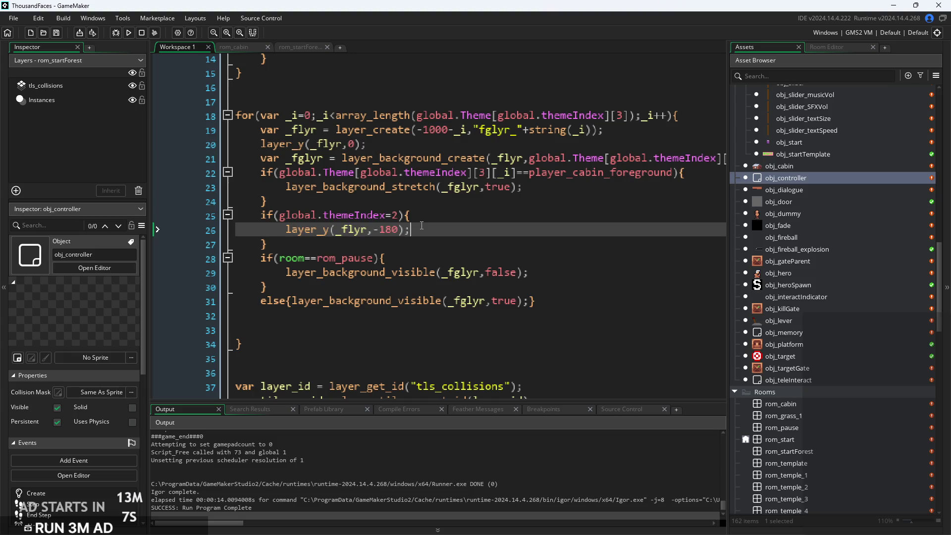
key(Return)
key(ctrl+v)
Change line 27 to layer_x(_flyr,-40) and build and run the game
key(Left)
key(Left)
key(Left)
key(Left)
key(BackSpace)
text(x)
key(Right)
key(Right)
key(Right)
key(Right)
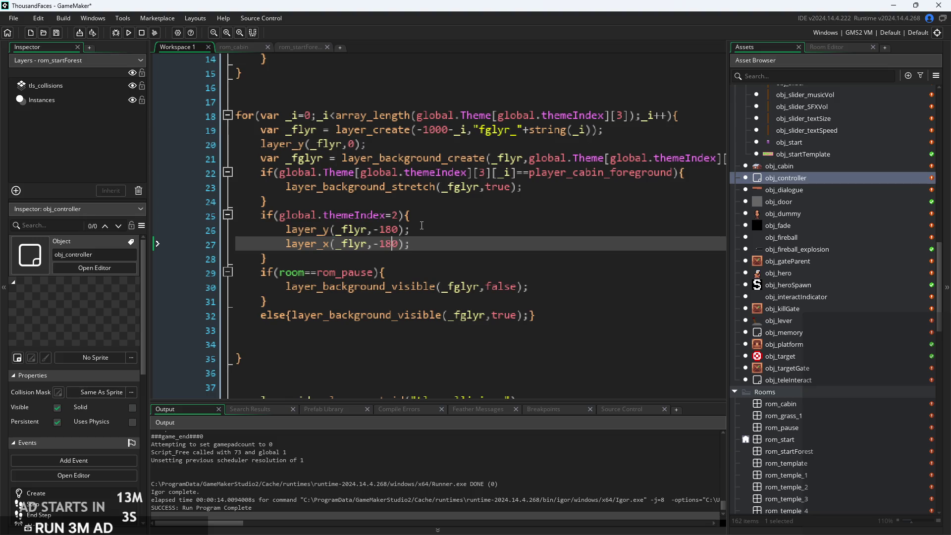
key(BackSpace)
key(BackSpace)
key(BackSpace)
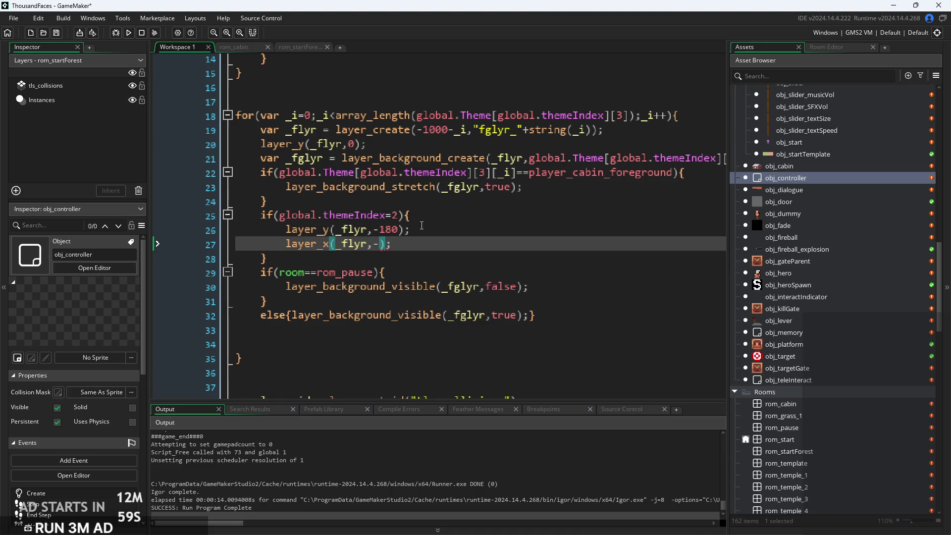
text(8)
key(BackSpace)
text(40)
click(128, 33)
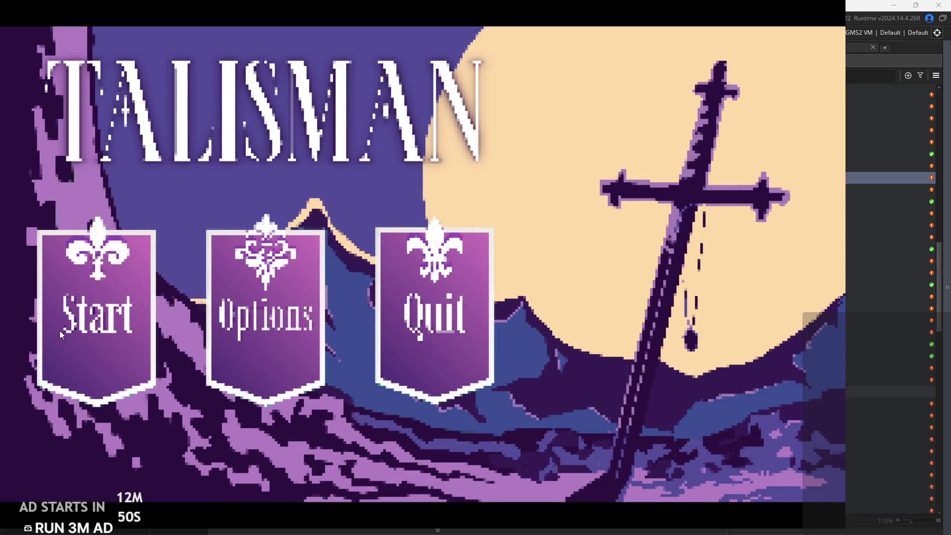
Start the game, leave the cabin and jump around it before exiting right
click(68, 318)
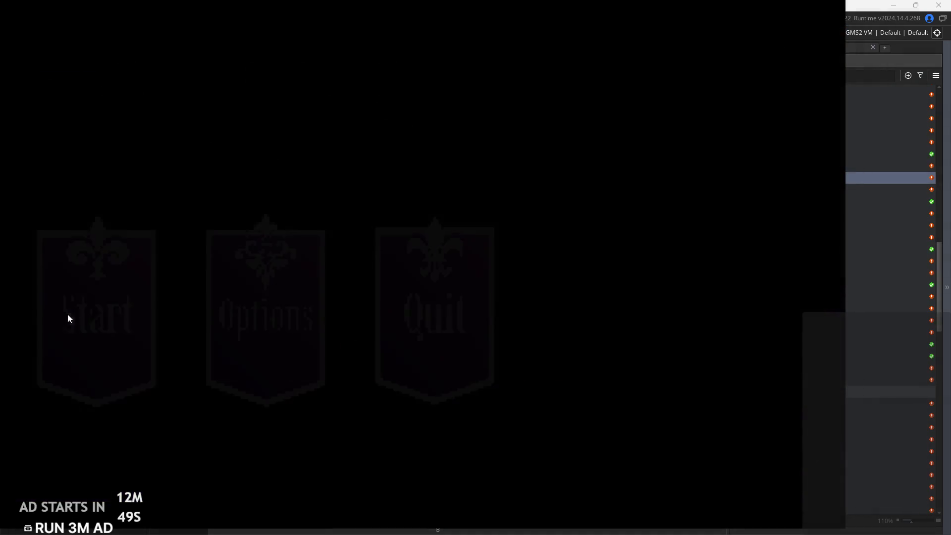
key(Right)
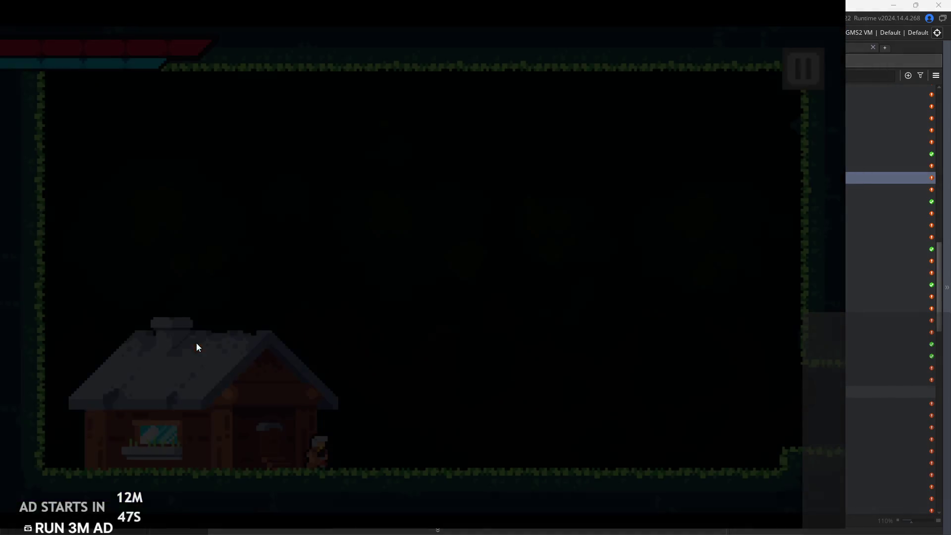
key(Right)
key(Left)
key(Left)
key(space)
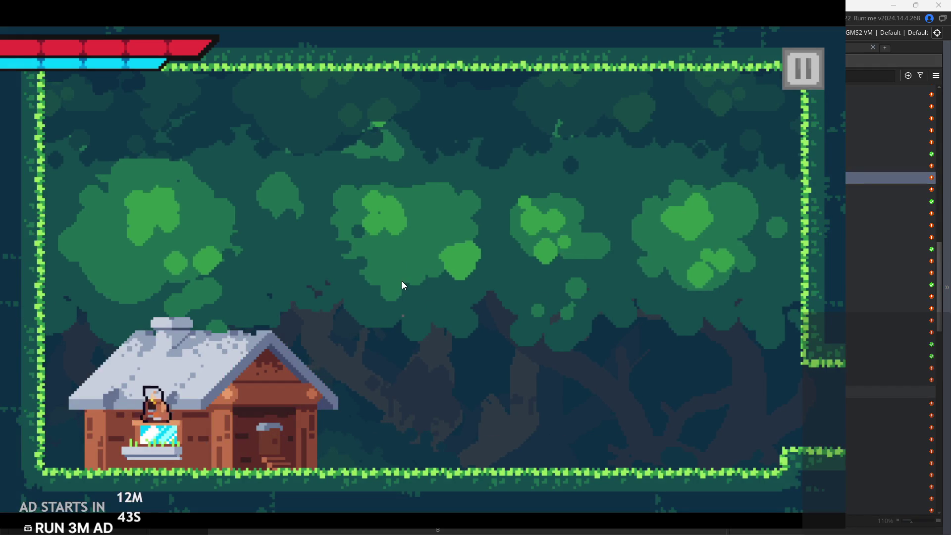
key(space)
key(Right)
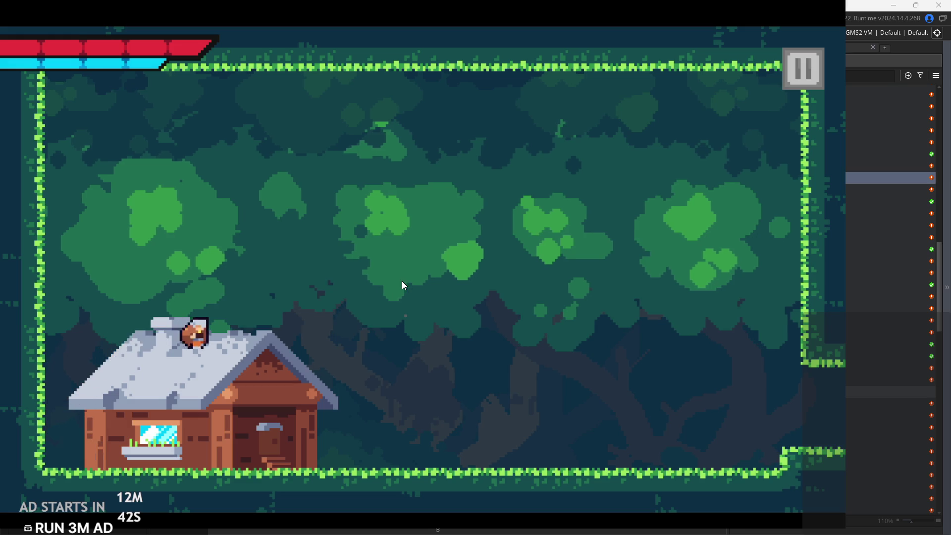
key(space)
key(Left)
key(space)
key(Left)
key(space)
key(Right)
key(Right)
key(space)
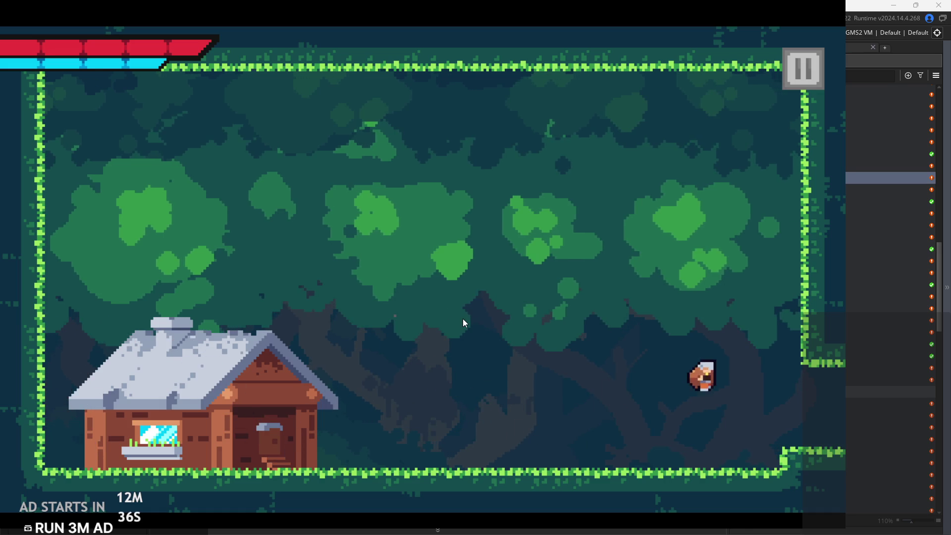
key(Right)
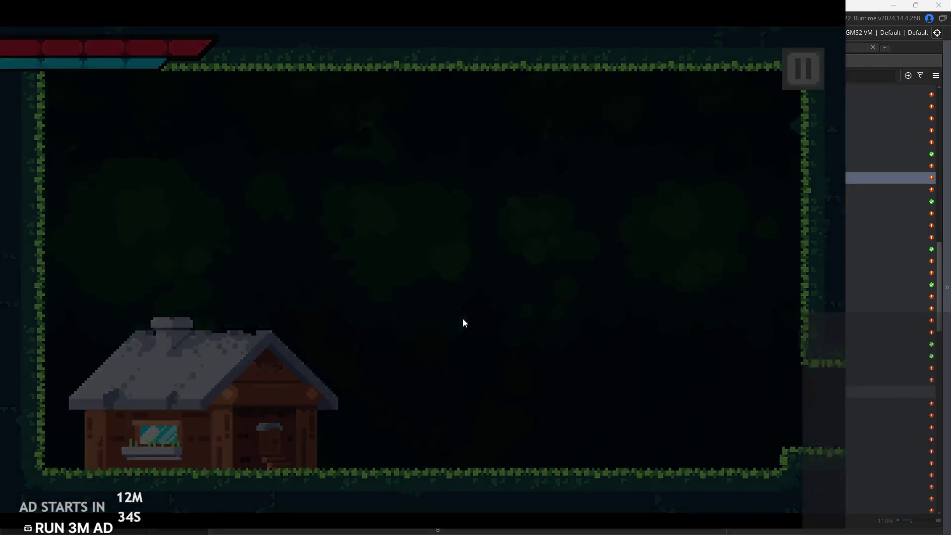
Run through the stone ruins and dark interior back into the forest room, onto the house roof
key(Right)
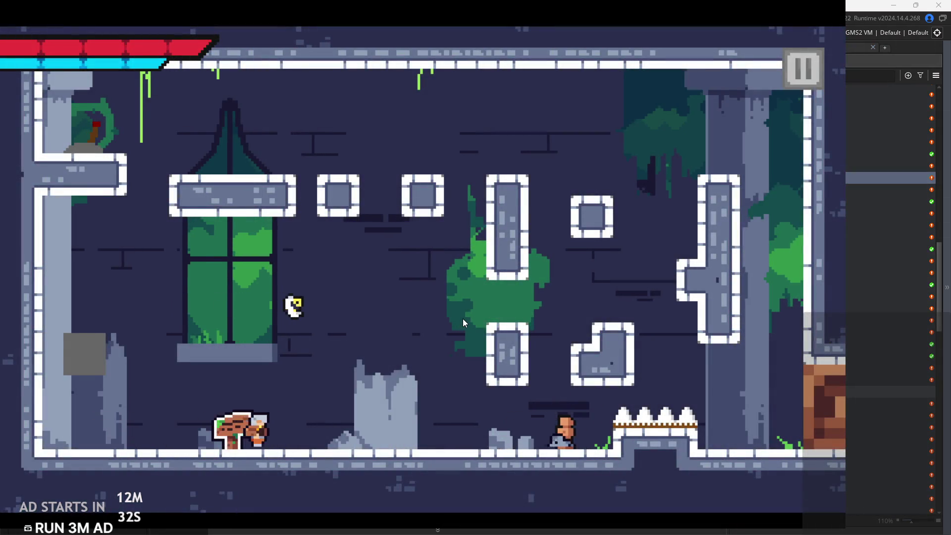
key(Left)
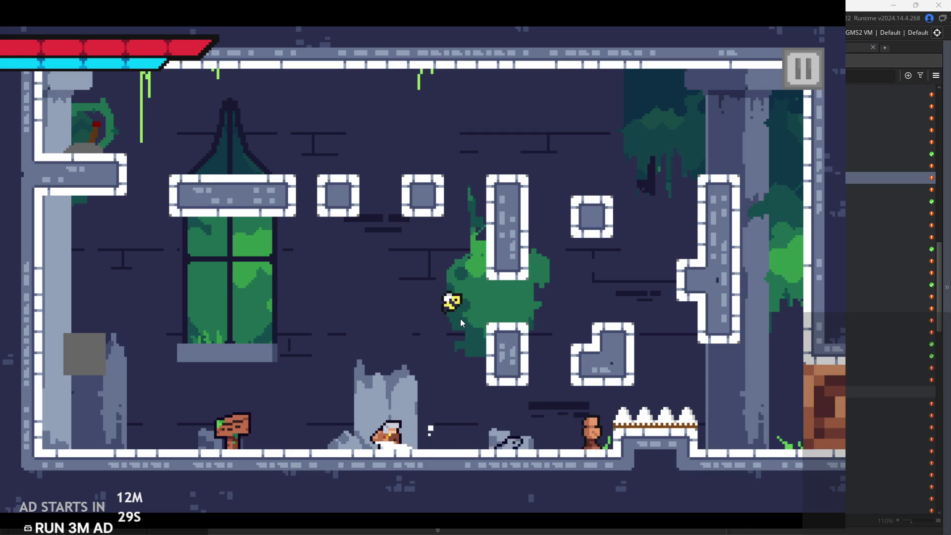
key(Left)
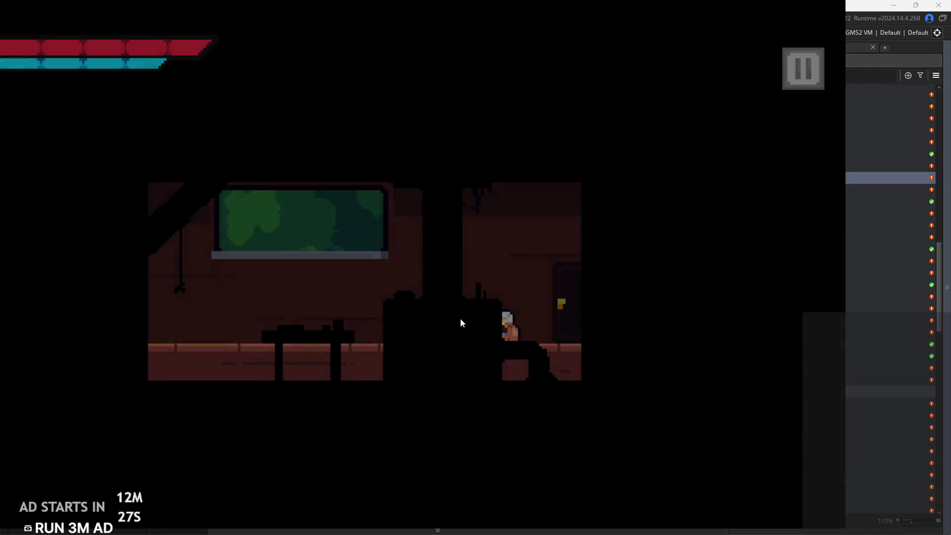
key(Left)
key(Right)
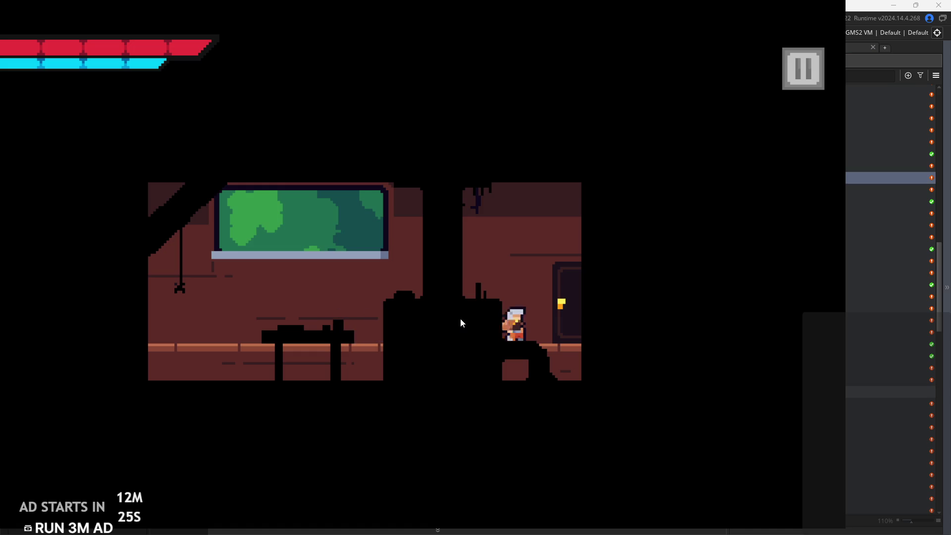
key(Right)
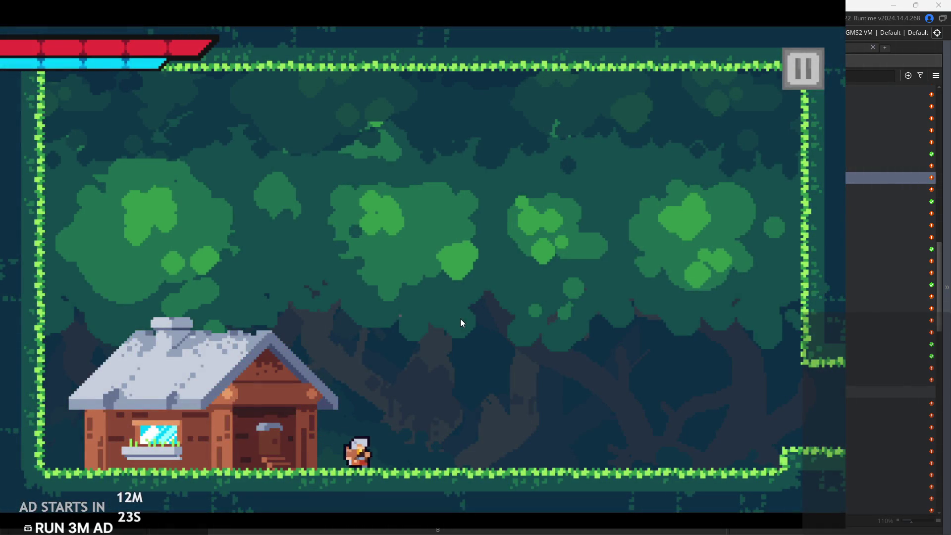
key(Left)
key(space)
key(space)
key(Right)
key(Right)
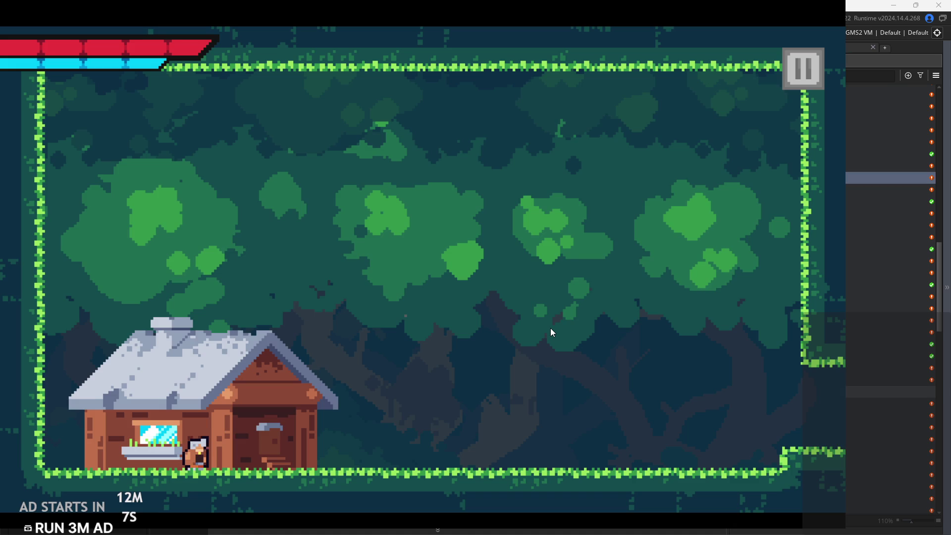
Jump back and forth between the house and the right ledge
key(Right)
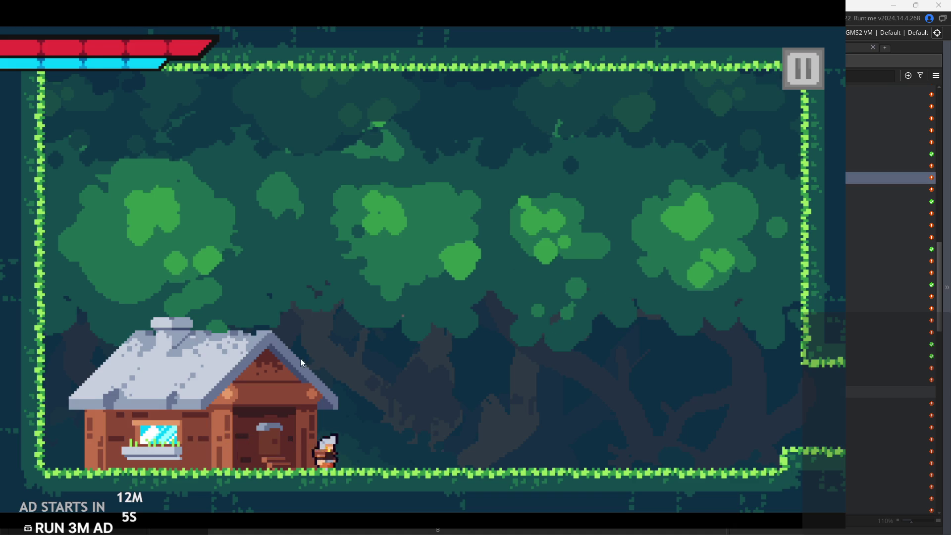
key(Left)
key(space)
key(Right)
key(space)
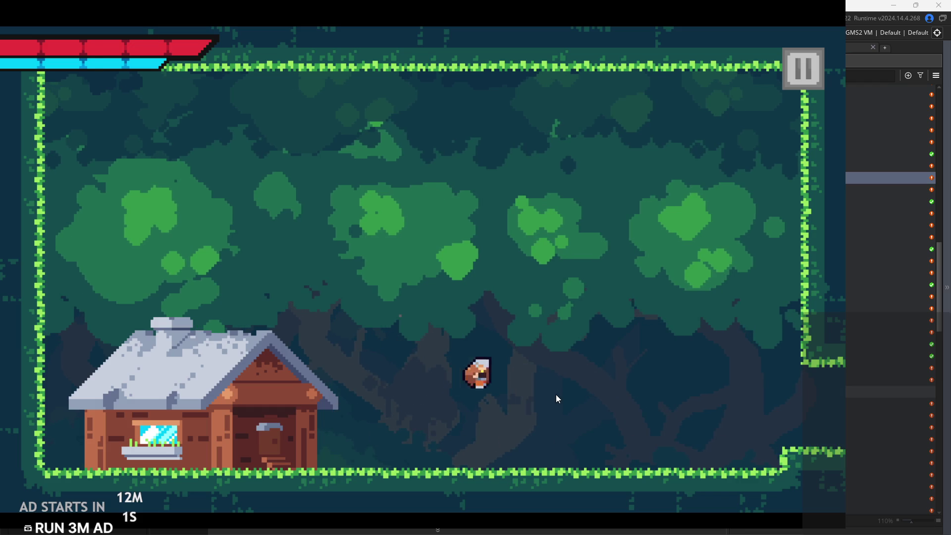
key(Left)
key(space)
key(space)
key(Right)
key(space)
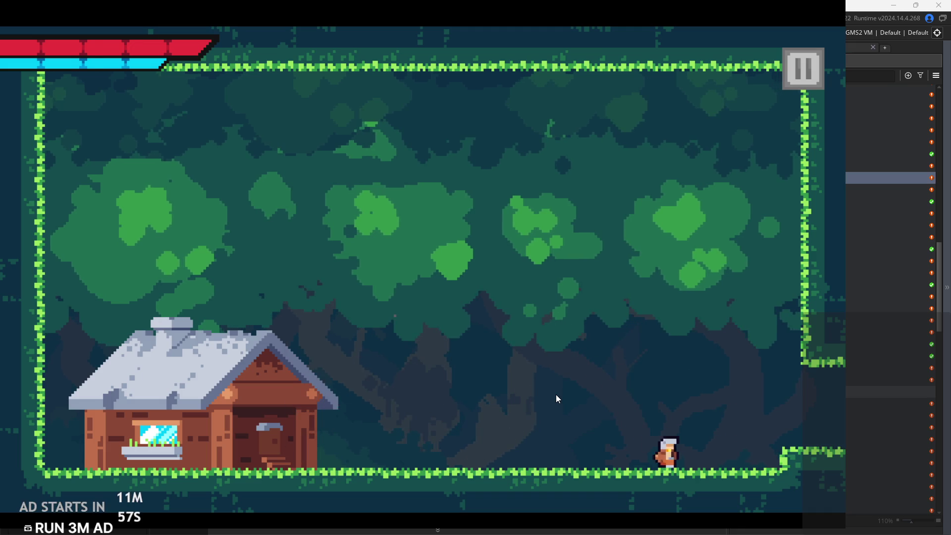
key(Left)
key(space)
key(space)
key(Right)
key(space)
key(Left)
key(space)
key(Right)
key(Left)
key(space)
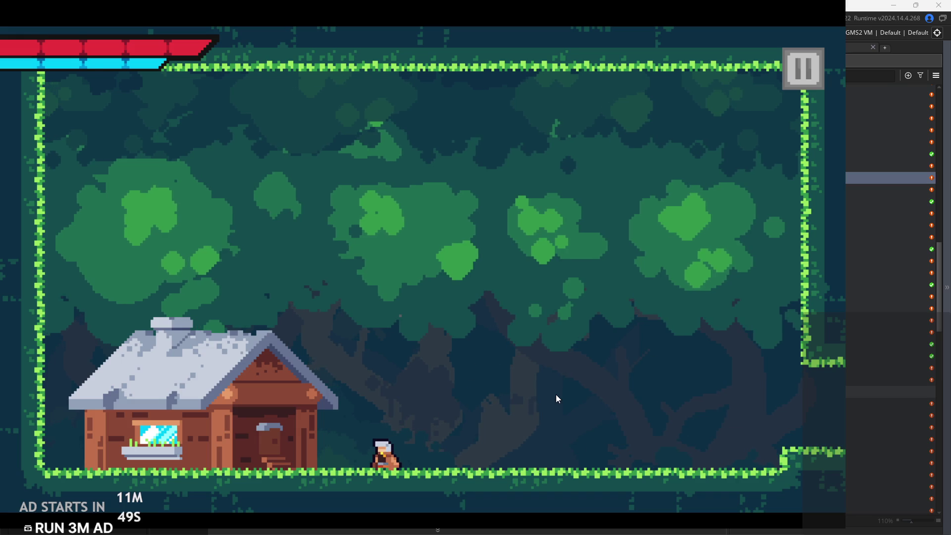
Walk the forest floor wall to wall, wall-jump around the house, then pause the game
key(Right)
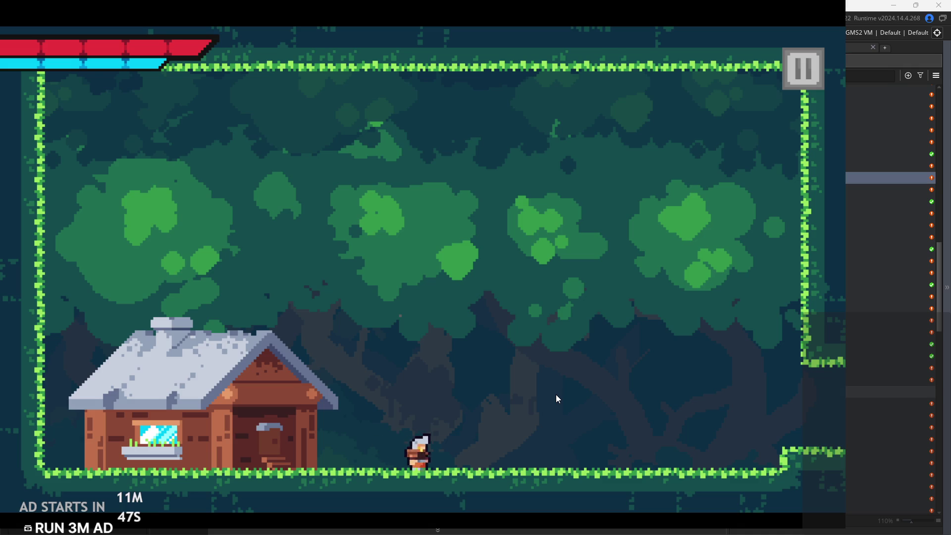
key(Left)
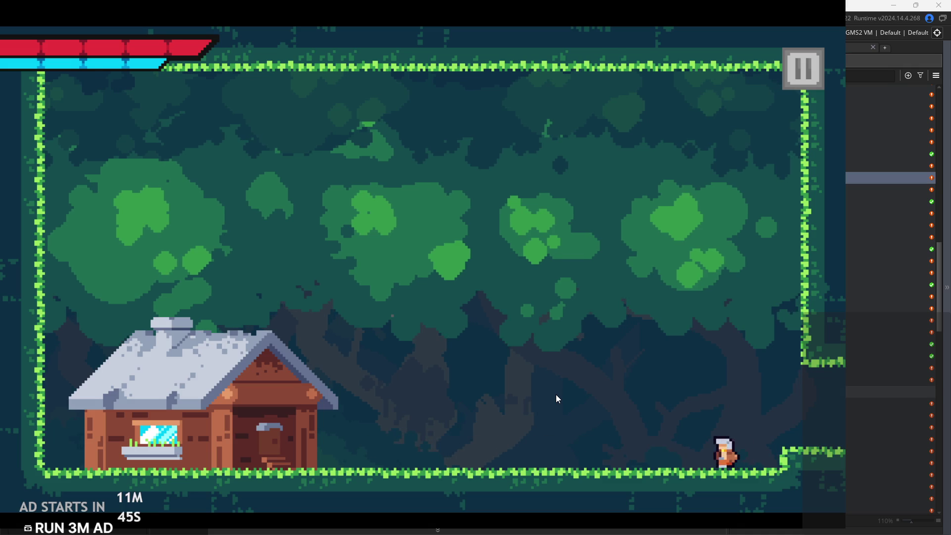
key(Right)
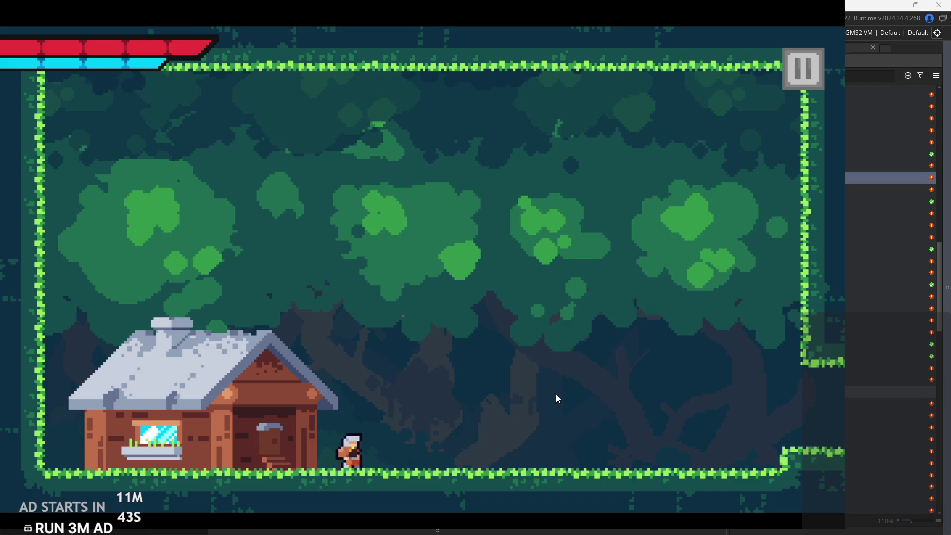
key(Right)
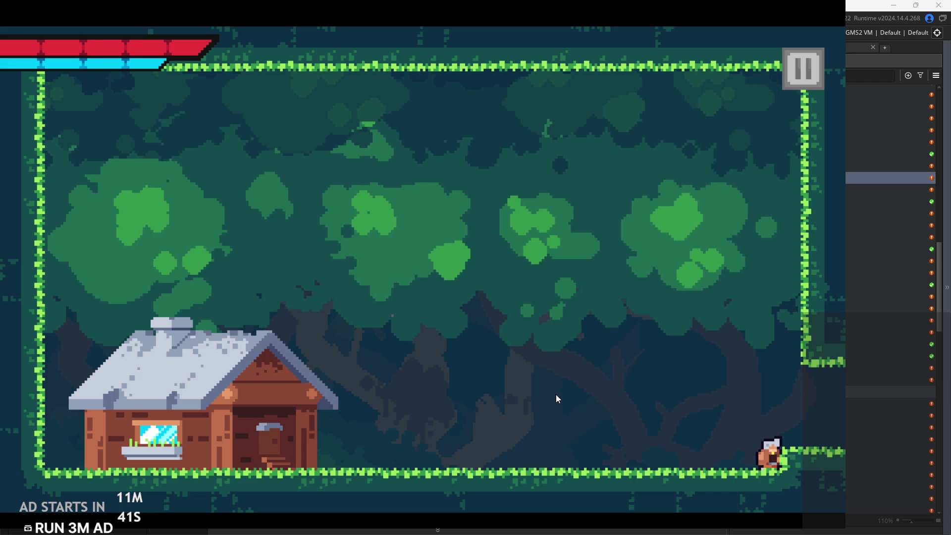
key(Left)
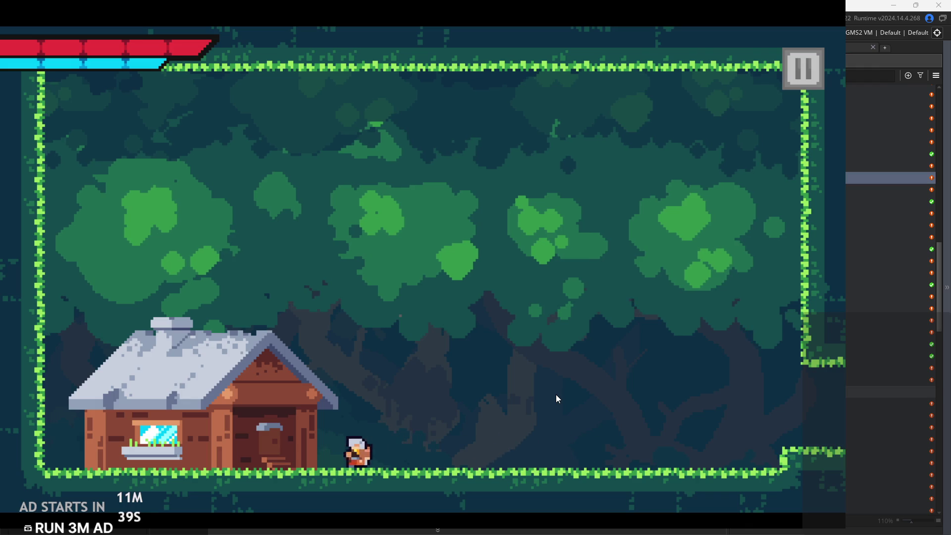
key(Right)
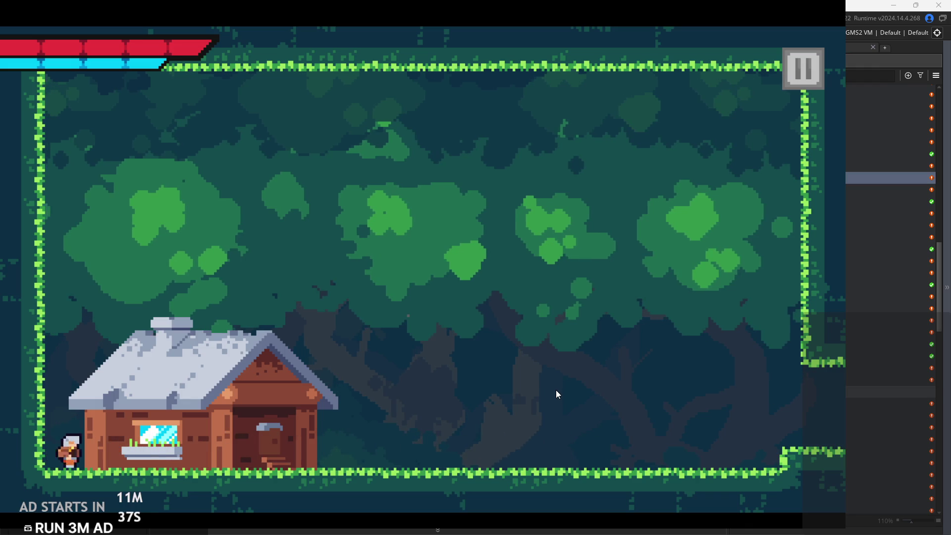
key(Right)
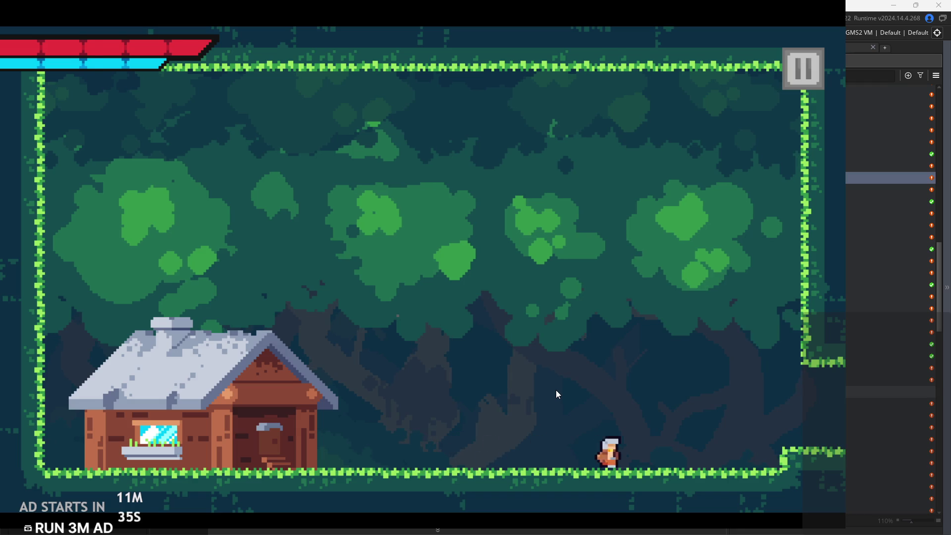
key(Left)
key(space)
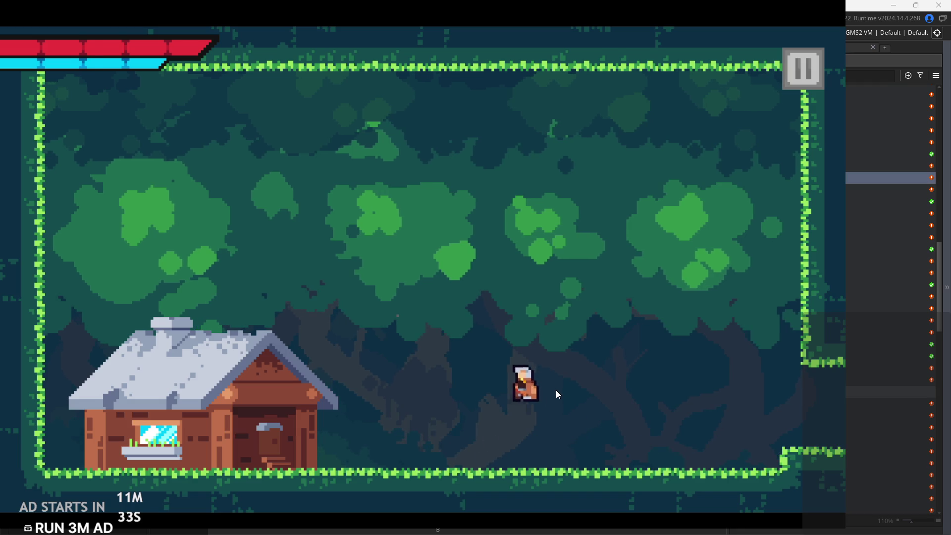
key(space)
key(Right)
key(space)
key(Left)
key(space)
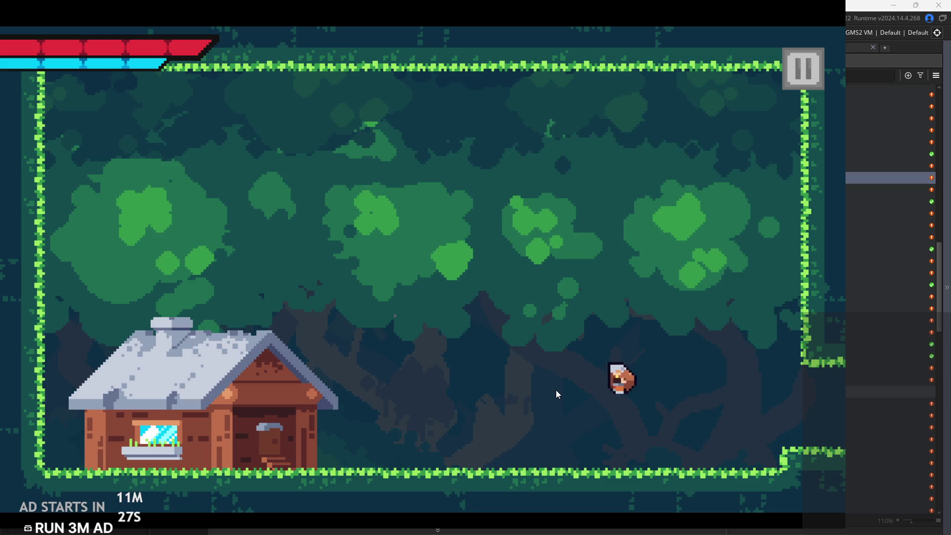
key(Right)
key(space)
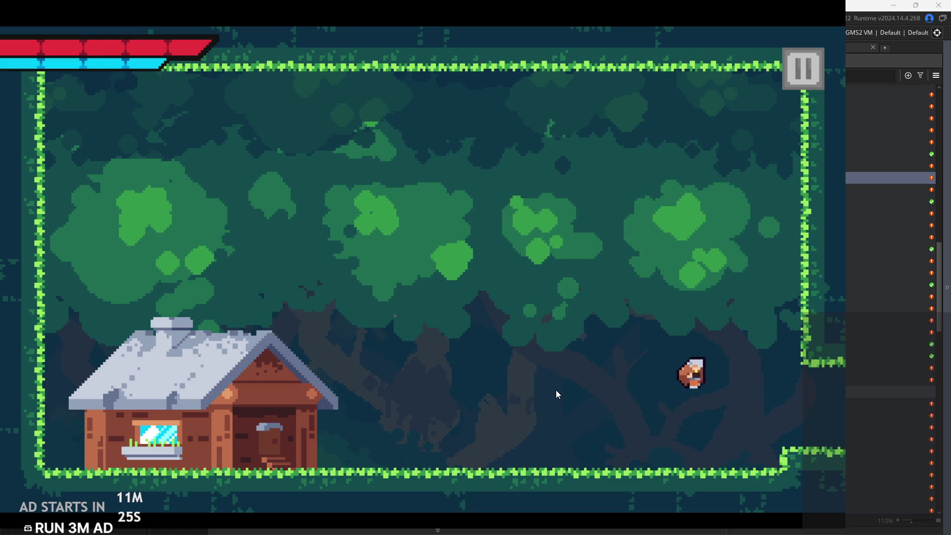
key(Left)
key(space)
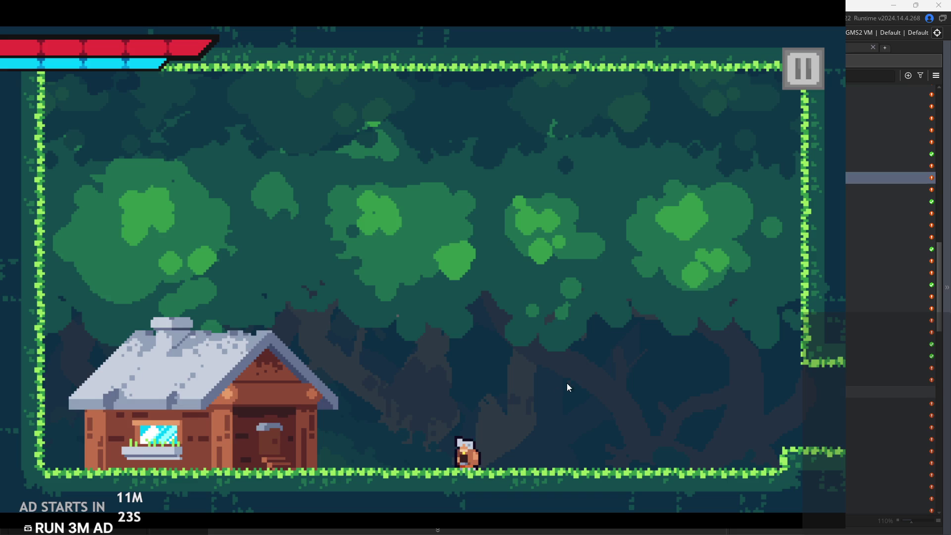
click(798, 73)
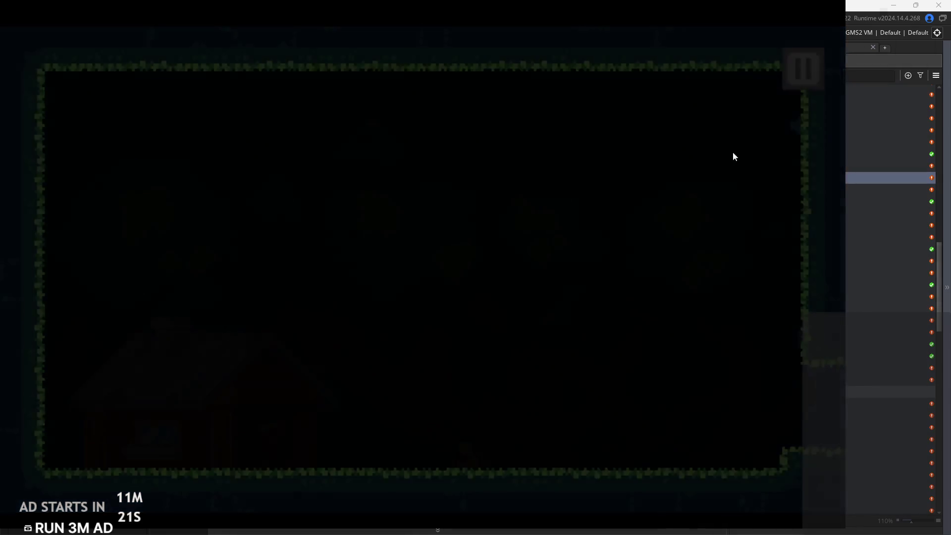
Exit the test run and open the Walking__grass_ sound from the Asset Browser's Sounds
click(777, 465)
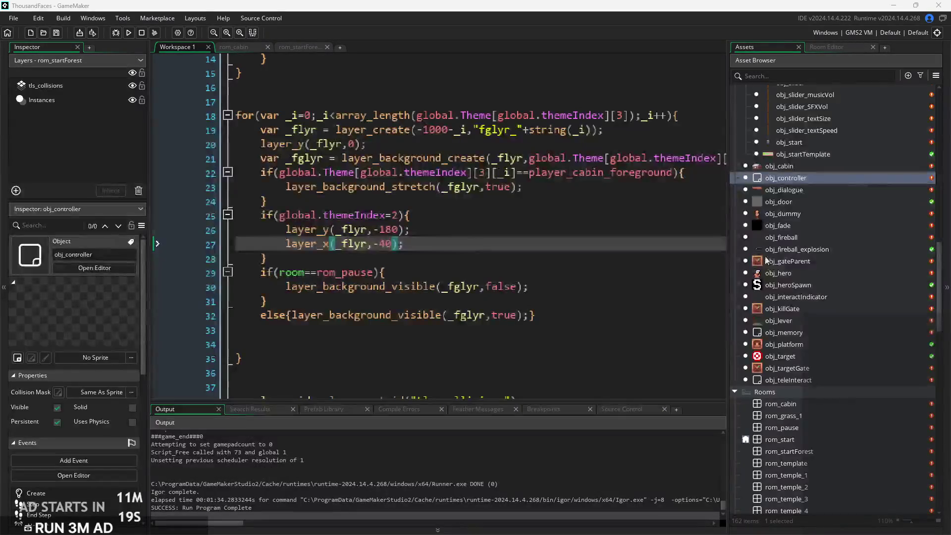
scroll(768, 281, up, 5)
scroll(768, 281, up, 4)
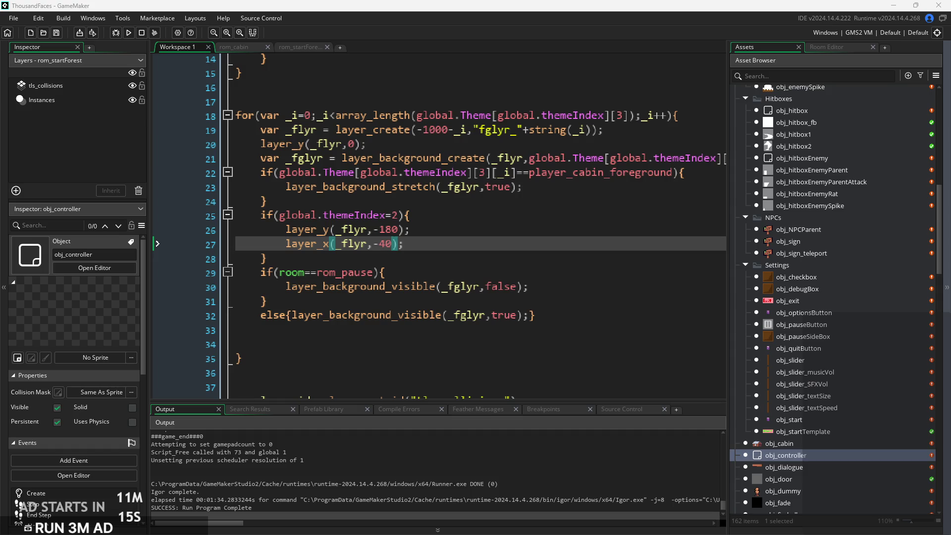
scroll(808, 260, up, 7)
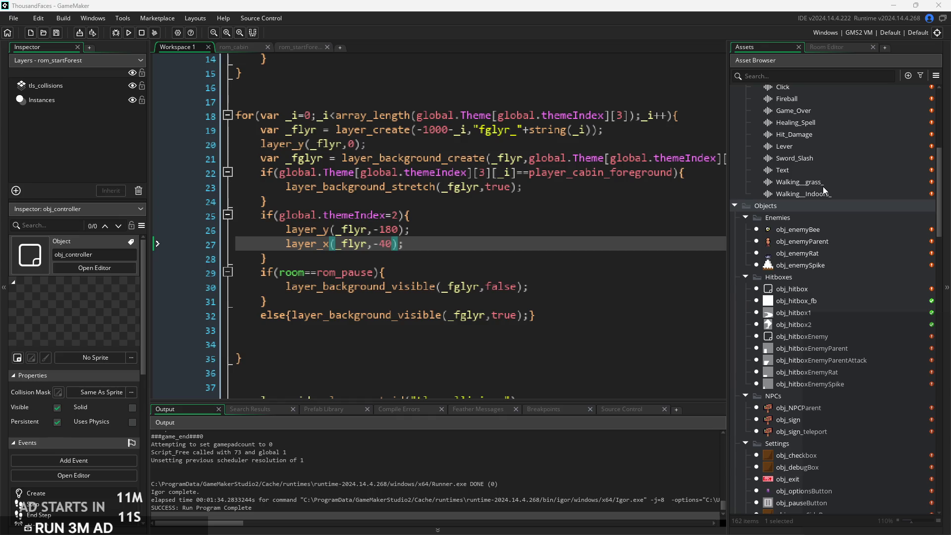
double_click(822, 187)
Play the Walking__grass_ sound preview, then start a new test build
click(287, 143)
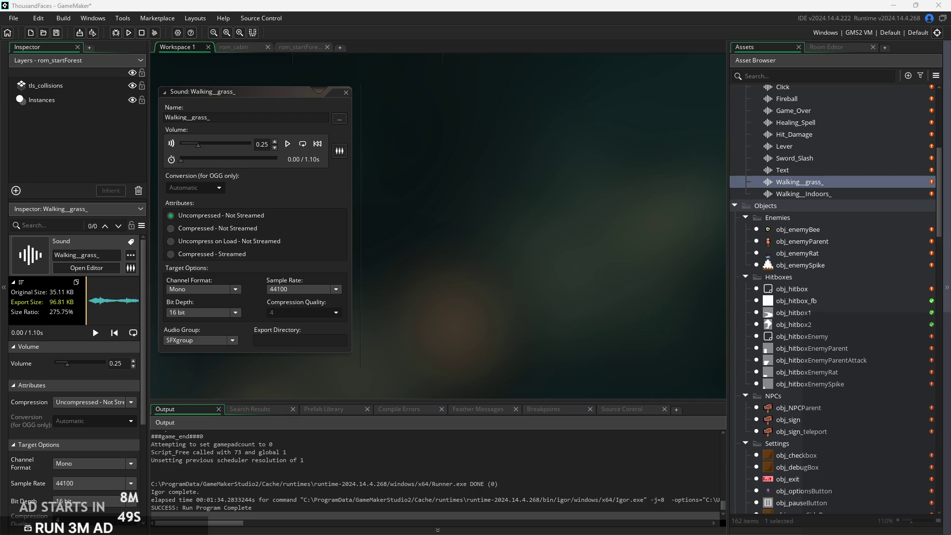
click(128, 33)
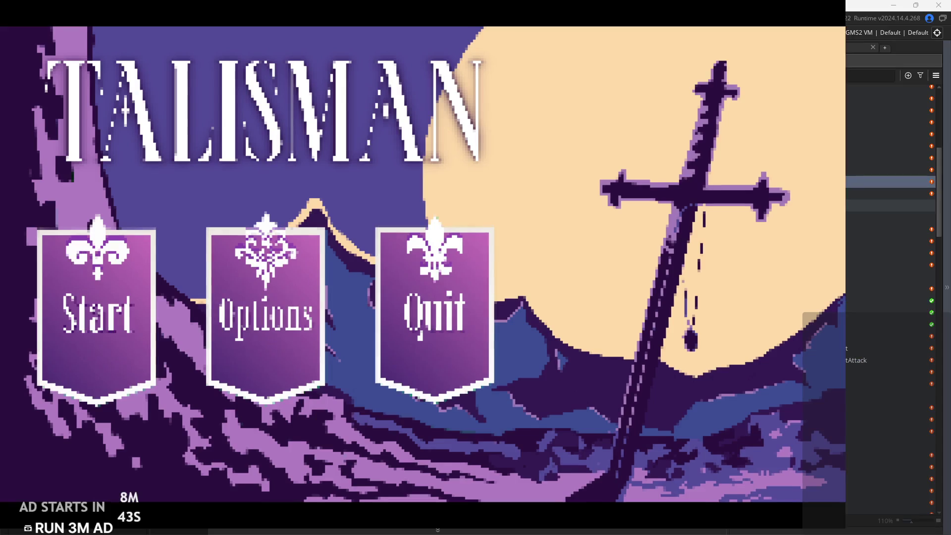
Start the game, walk out of the cabin and run and jump around the house
click(129, 319)
key(Right)
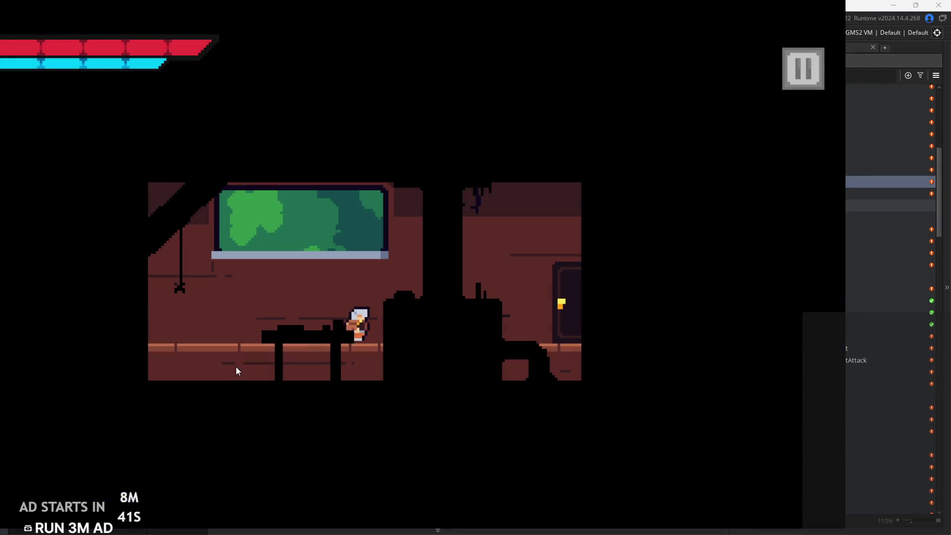
key(Right)
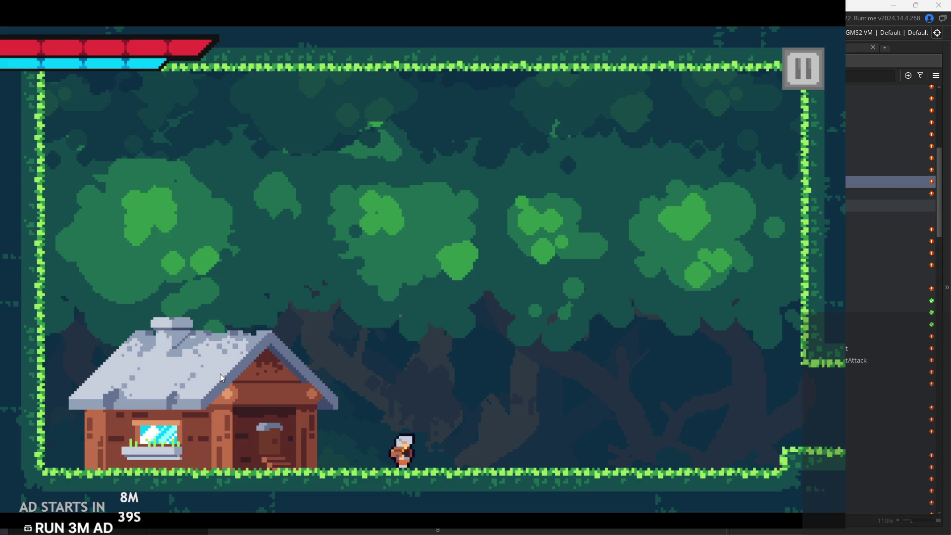
key(Left)
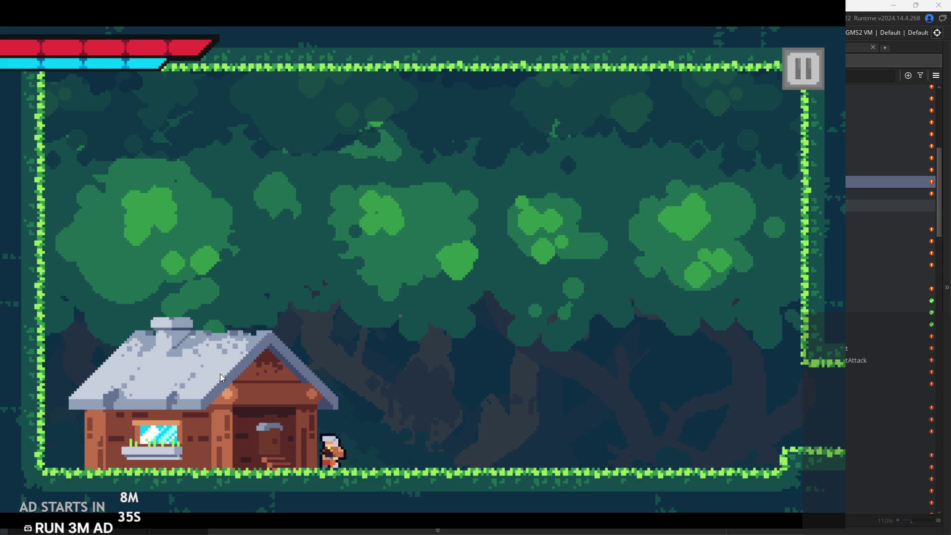
key(Right)
key(Right)
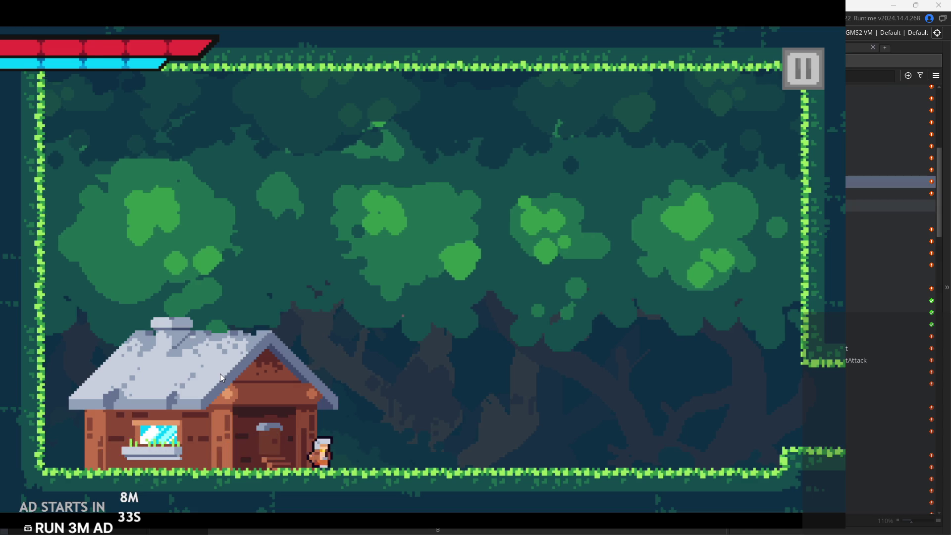
key(Left)
key(space)
key(space)
key(space)
key(space)
key(space)
key(space)
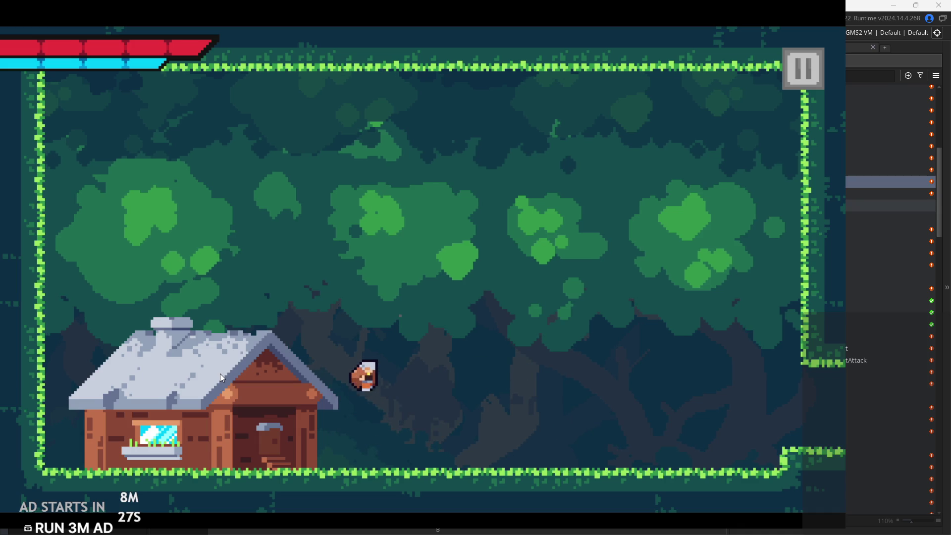
key(Right)
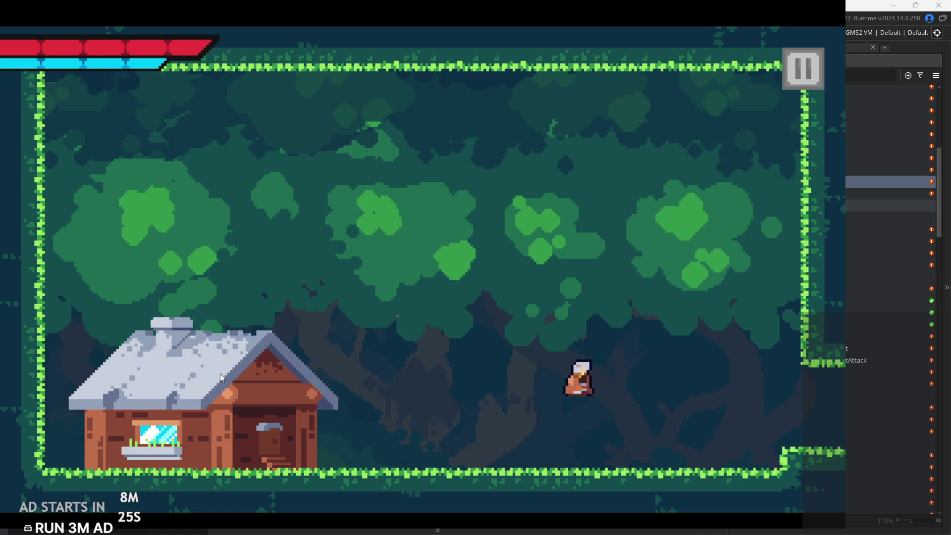
key(Left)
key(space)
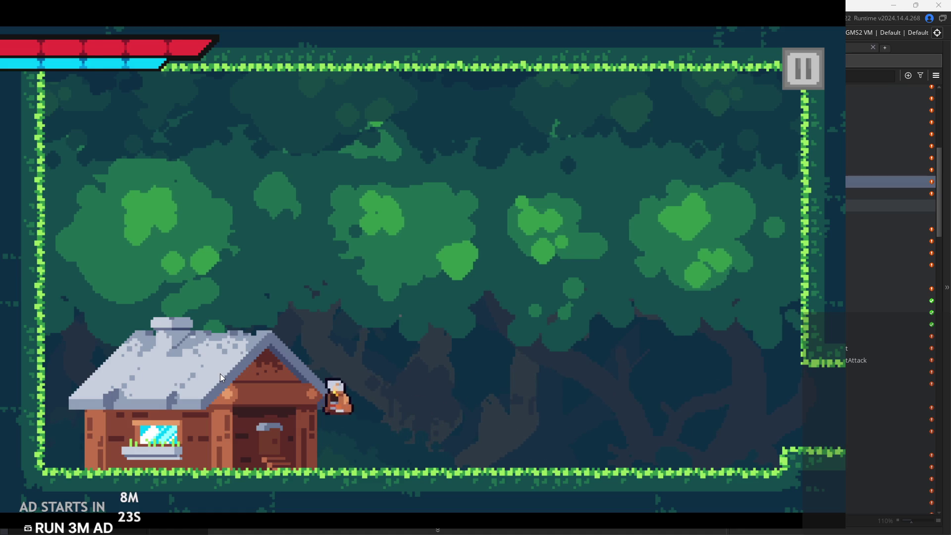
key(space)
key(Right)
key(Right)
key(space)
key(space)
key(Left)
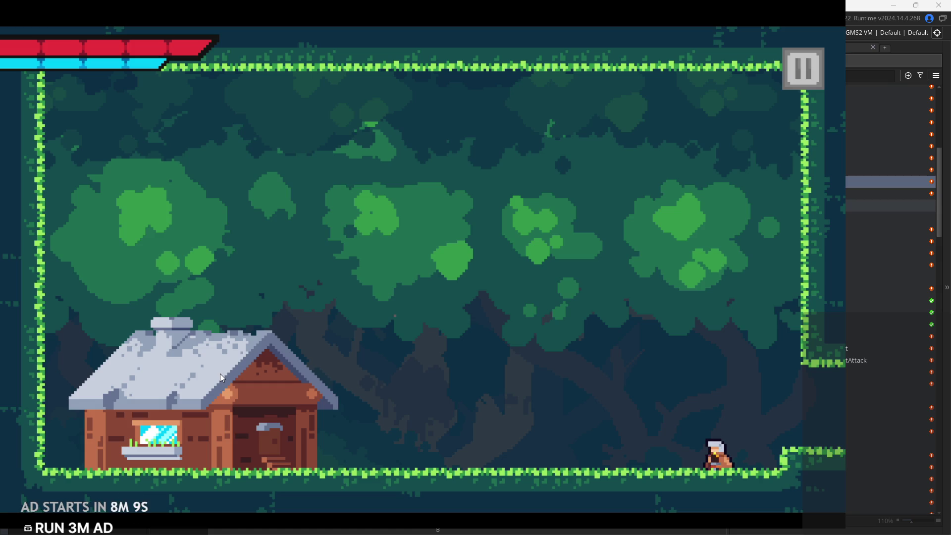
Run back and forth across the forest floor, then pause the game
key(Left)
key(Left)
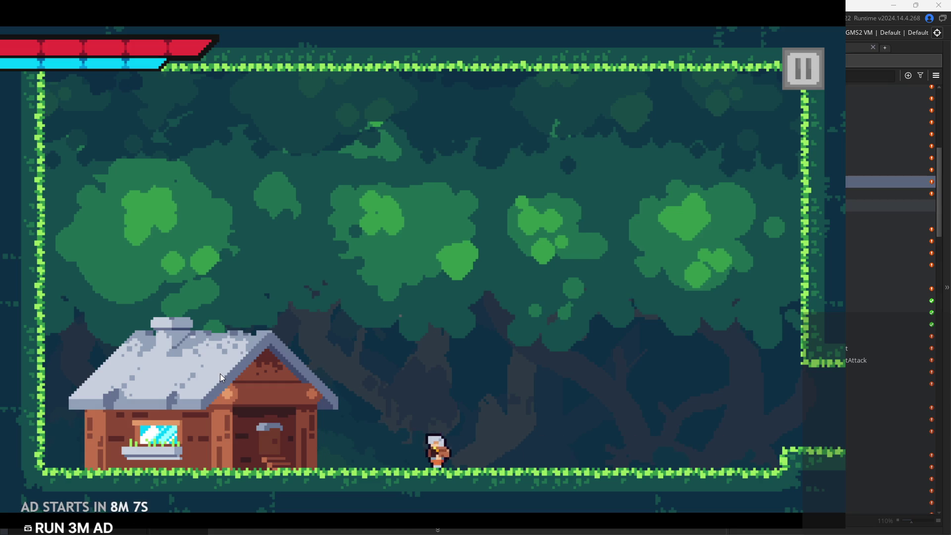
key(Right)
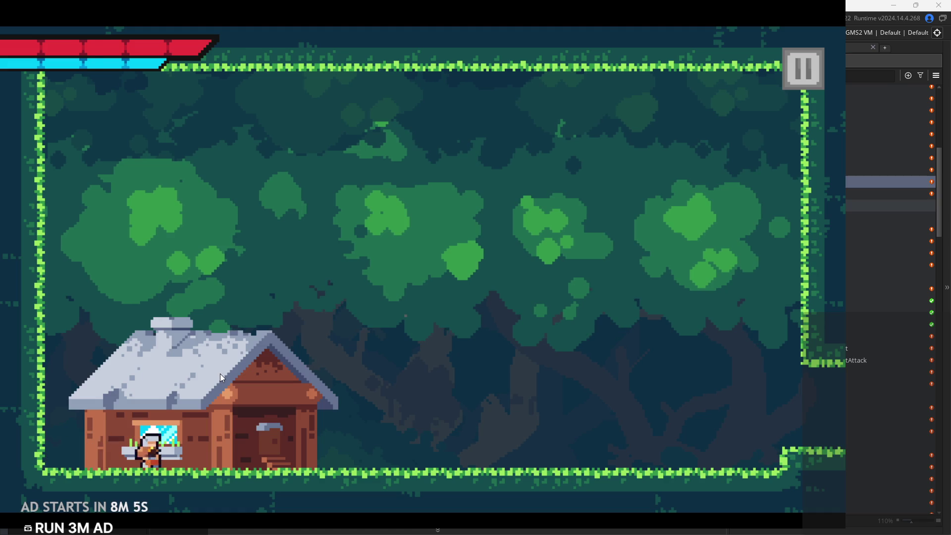
key(Left)
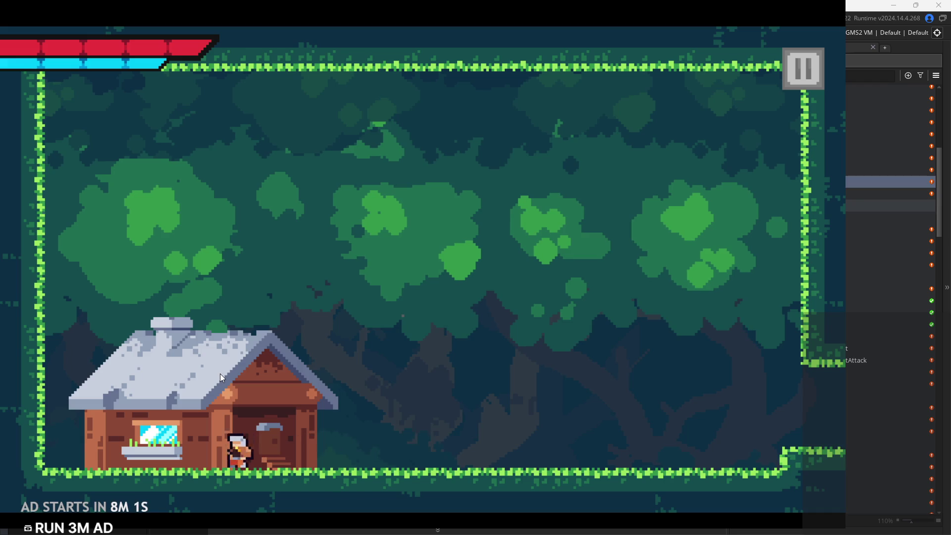
key(Right)
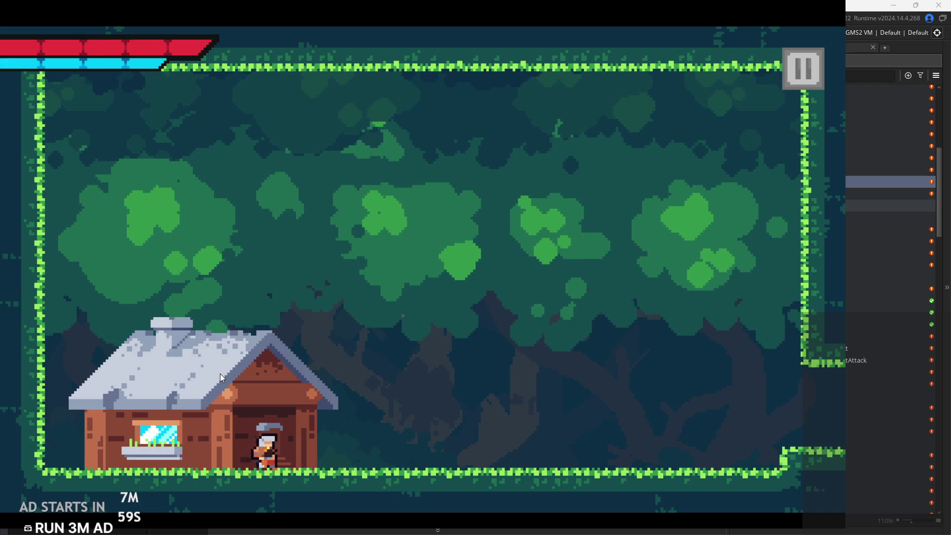
key(Left)
key(Right)
key(Left)
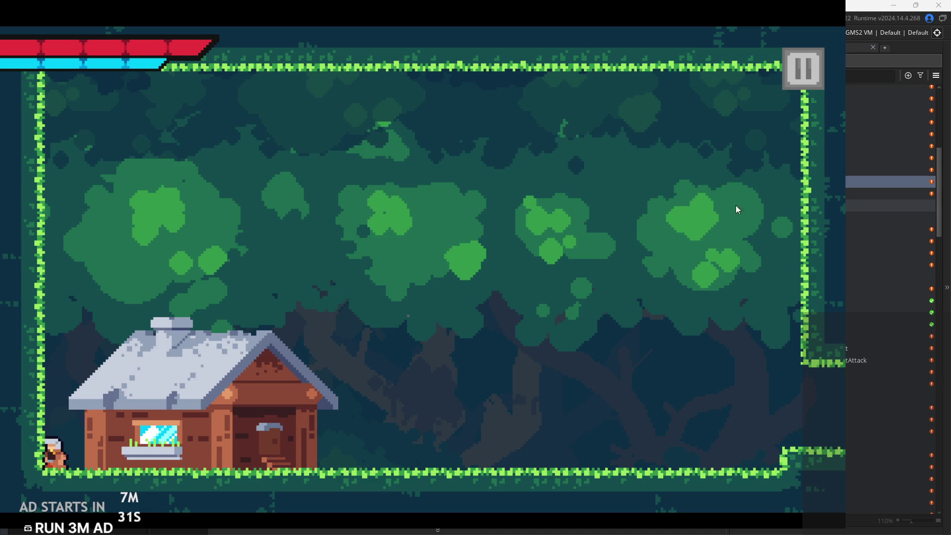
click(803, 74)
Exit the game and create a sound named Walking__grass_cut in the SFX folder
click(789, 478)
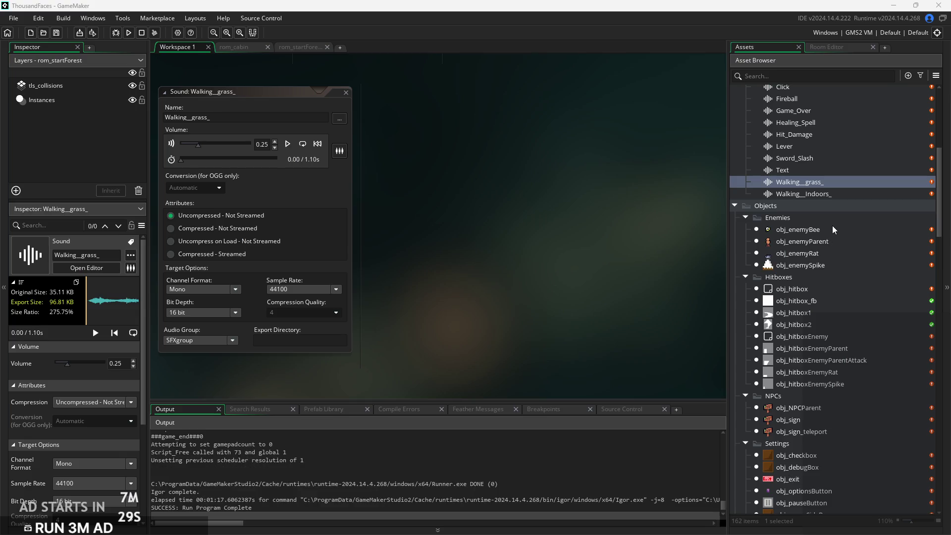
scroll(832, 226, up, 3)
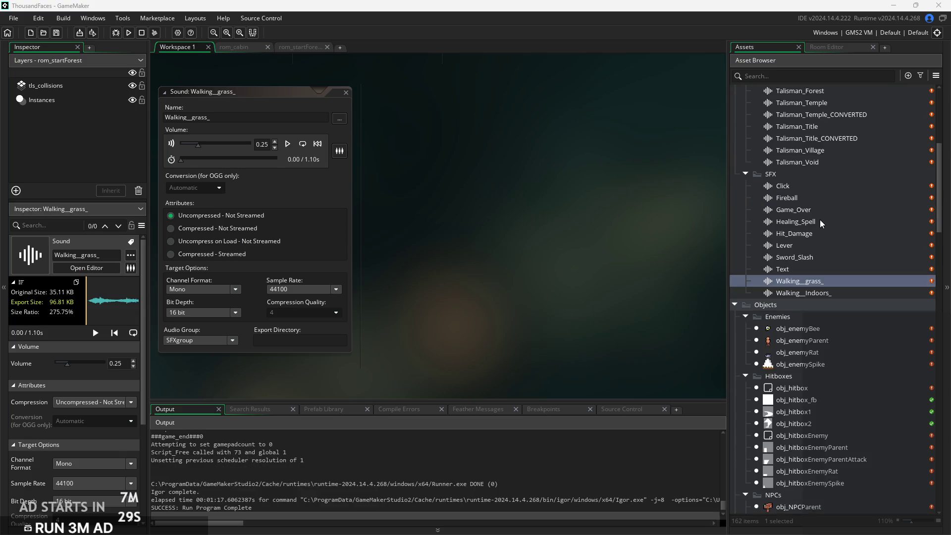
right_click(834, 283)
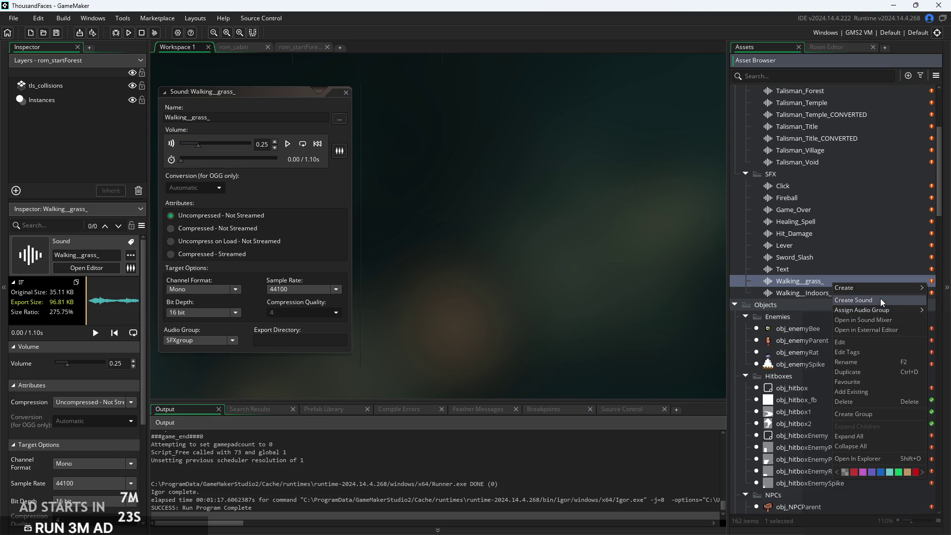
click(881, 299)
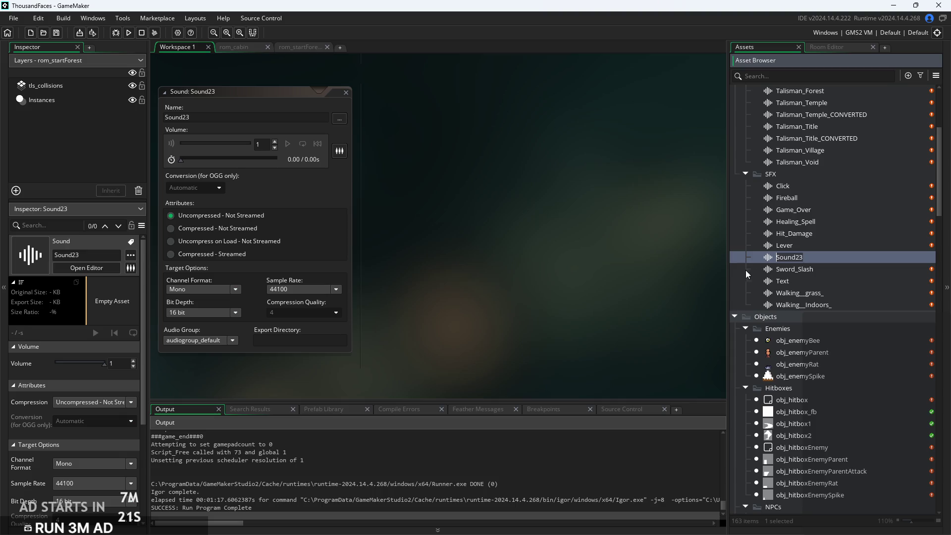
text(Walki)
text(ng__gra)
text(ss_cut)
key(Return)
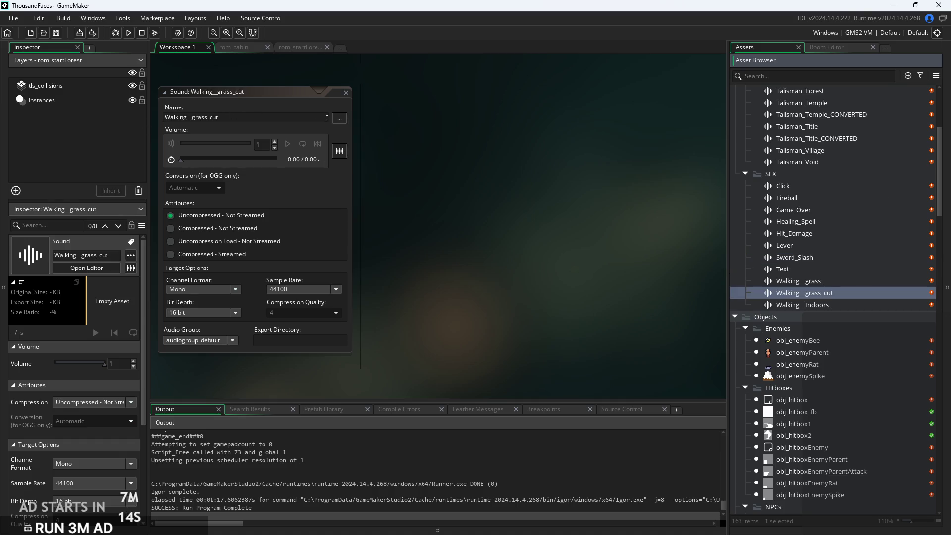
Load the trimmed grass-walking MP3 from Downloads into it and preview it
click(339, 118)
scroll(45, 139, up, 1)
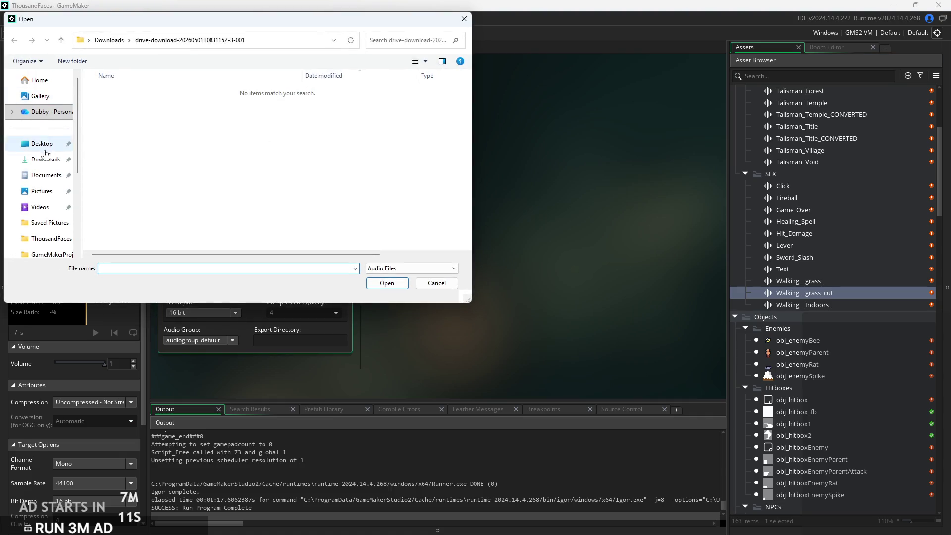
click(46, 159)
double_click(198, 132)
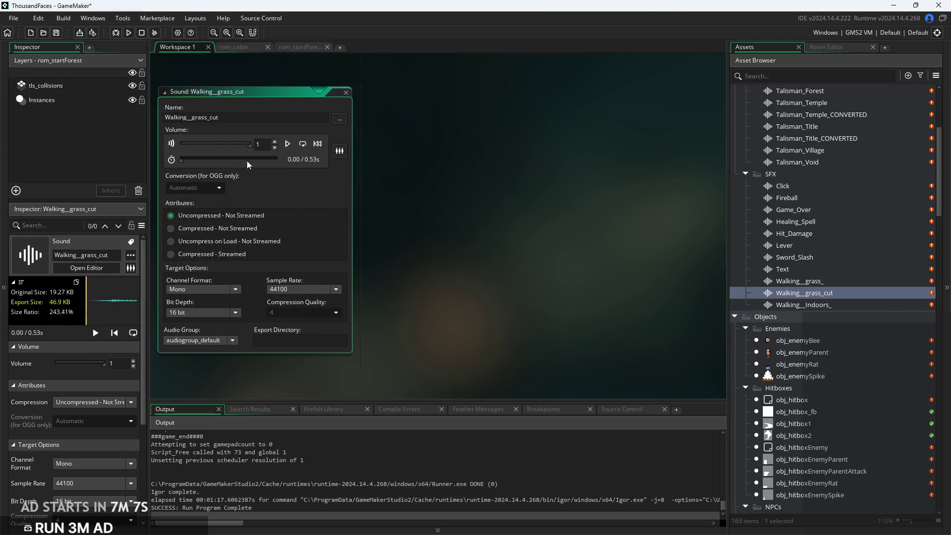
click(288, 144)
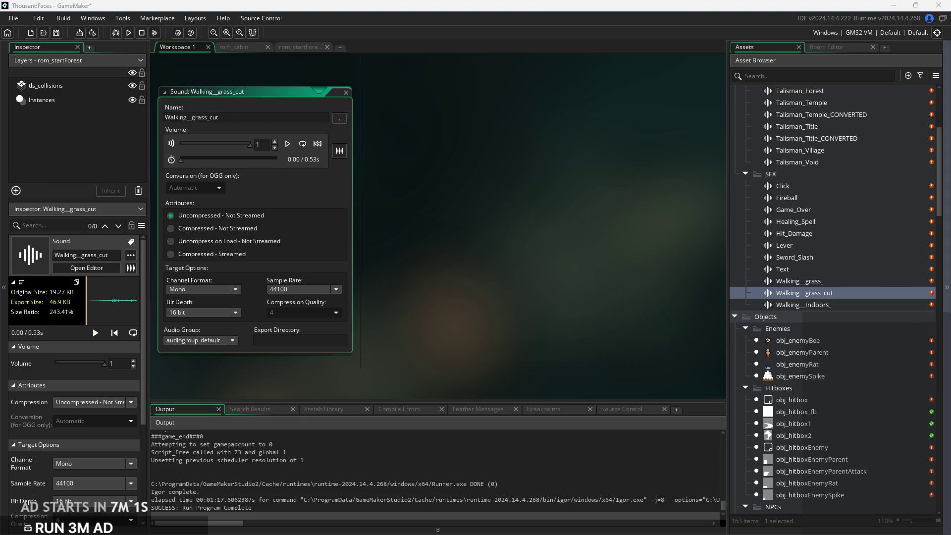
scroll(825, 371, down, 7)
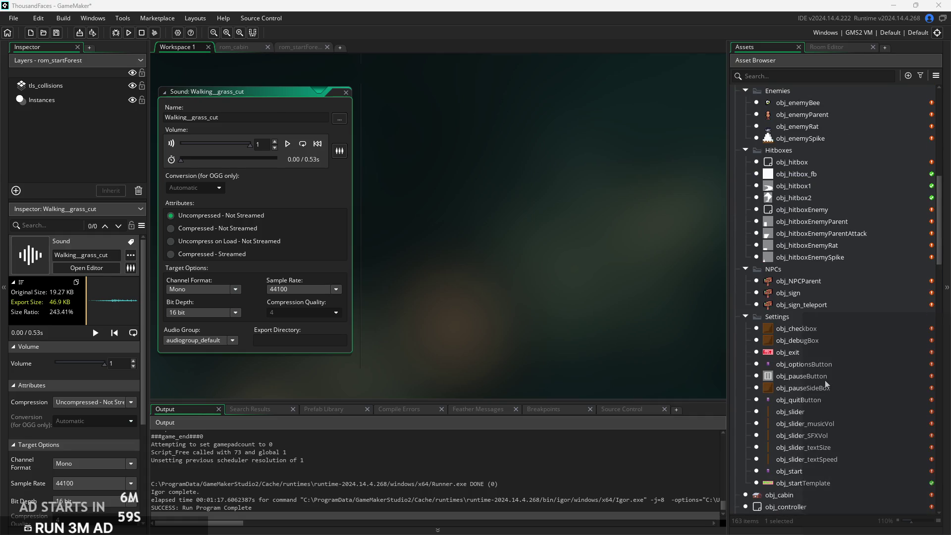
scroll(829, 376, down, 3)
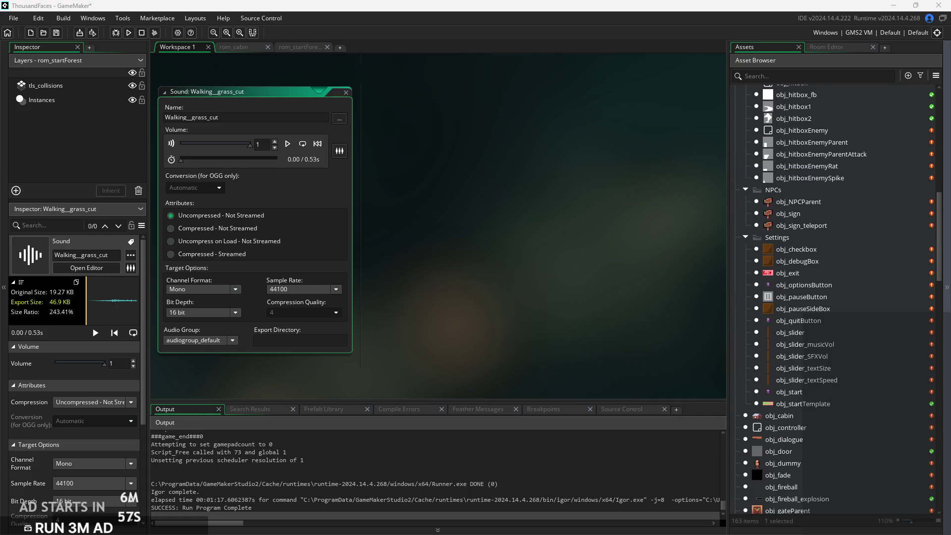
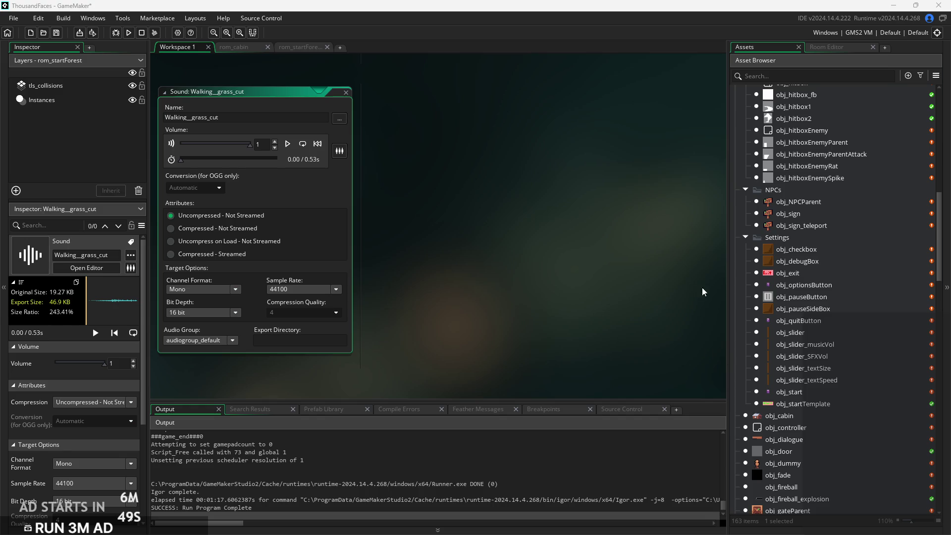
Open obj_hero from the Asset Browser, after briefly opening obj_controller
click(576, 294)
drag(444, 265, 492, 259)
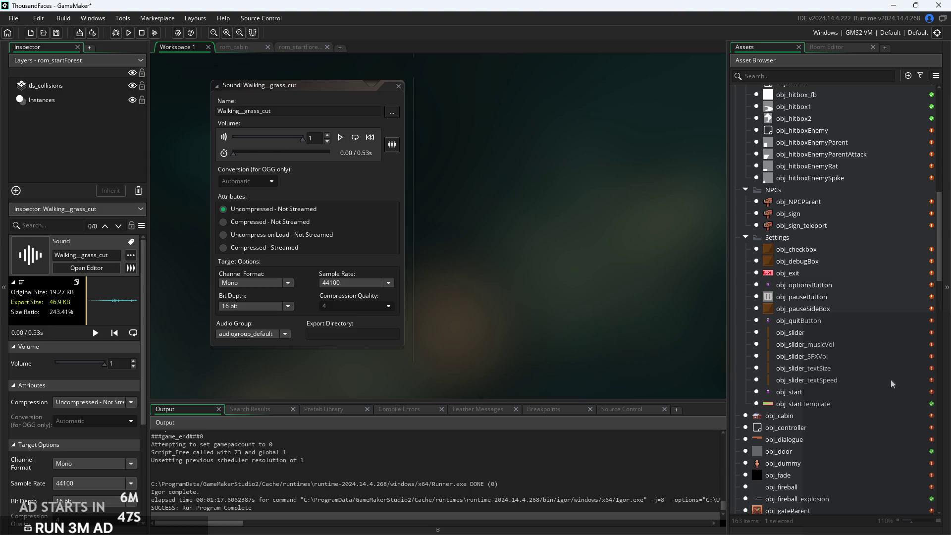
scroll(872, 349, down, 3)
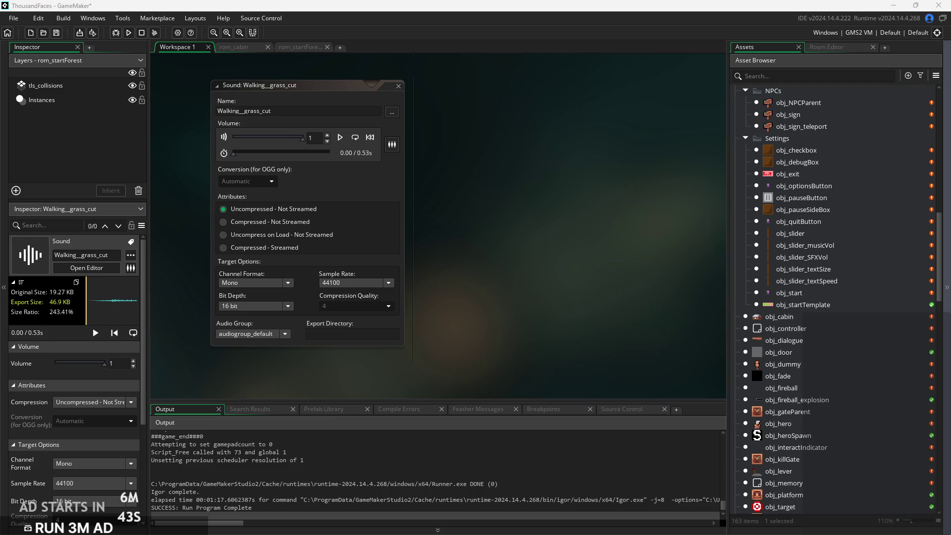
scroll(805, 298, down, 2)
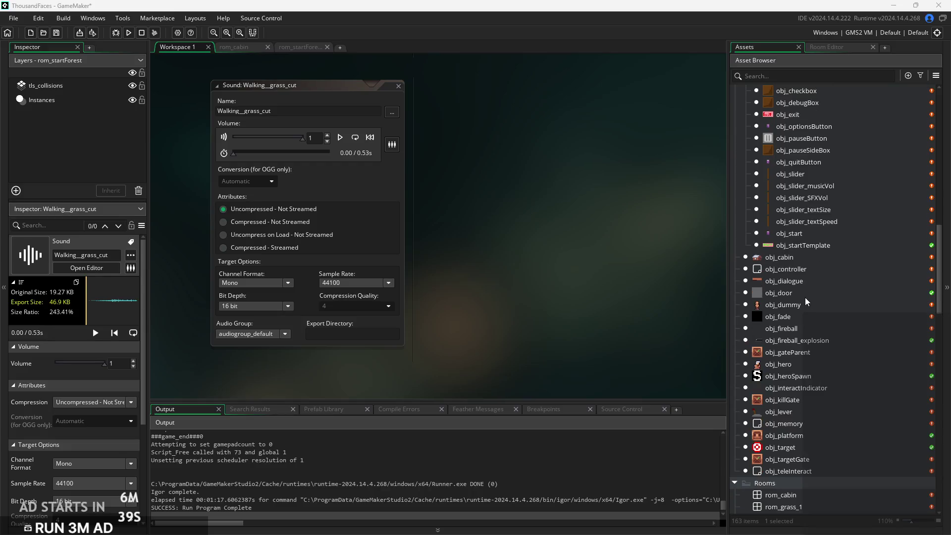
click(813, 275)
double_click(821, 270)
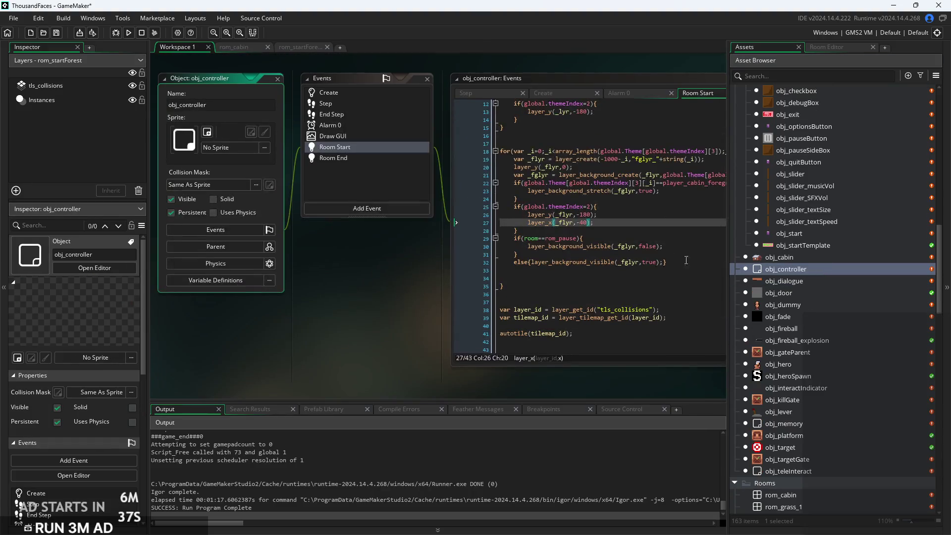
scroll(783, 282, down, 3)
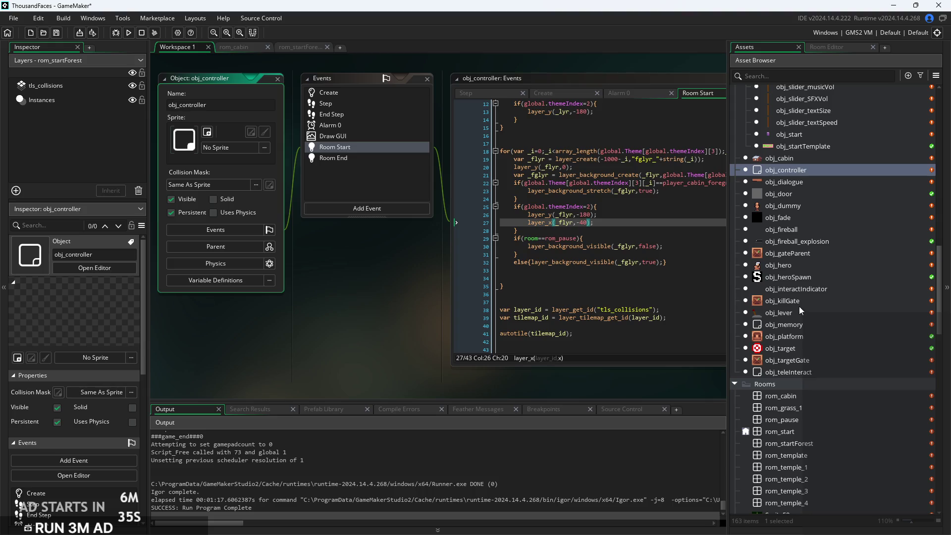
double_click(799, 268)
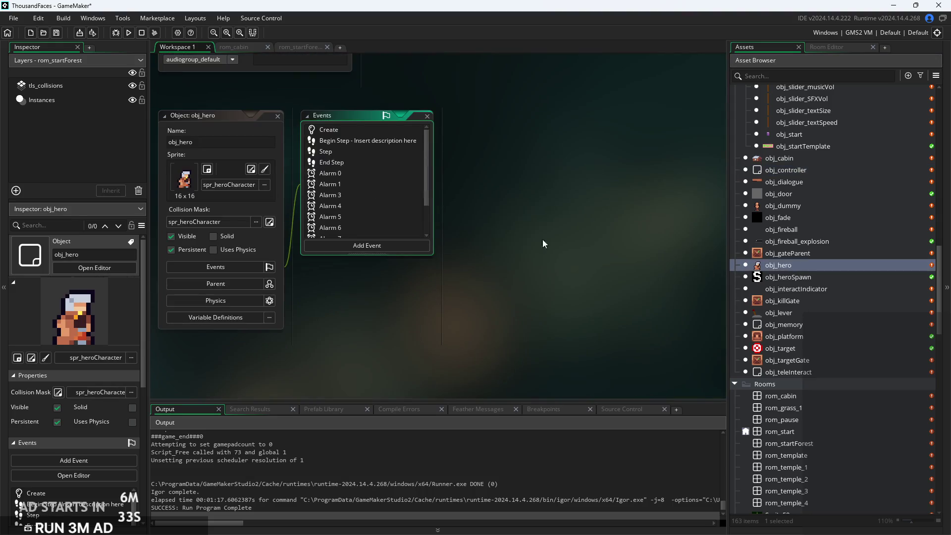
Open obj_hero's Step, Begin Step, Create, End Step and Alarm 0–6 event code
click(361, 150)
click(369, 140)
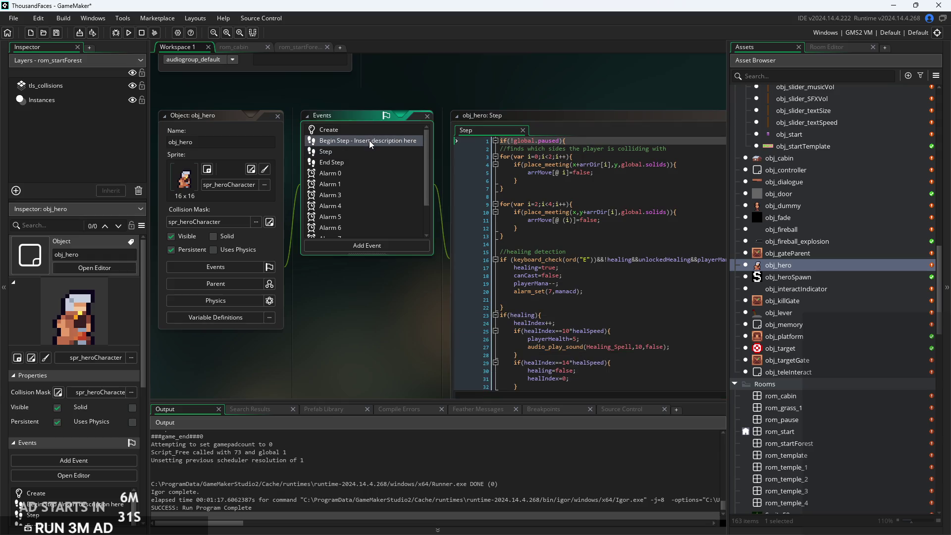
click(364, 132)
click(359, 143)
click(359, 147)
click(355, 163)
click(354, 183)
click(352, 194)
click(354, 206)
click(355, 216)
click(358, 228)
Add the Alarm 7, Draw, Draw GUI and Room Start code, then widen the editor
scroll(352, 176, down, 1)
click(349, 200)
click(345, 211)
click(341, 220)
click(341, 231)
click(425, 234)
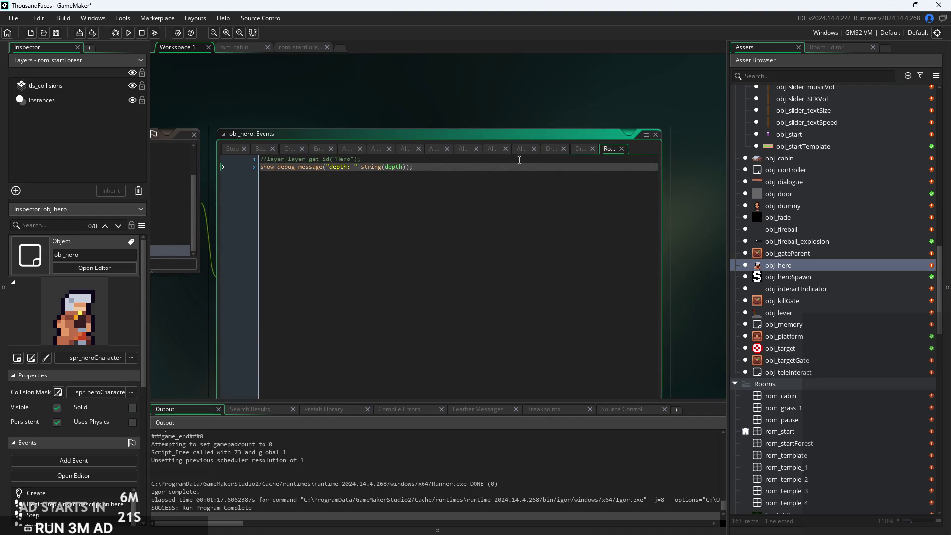
drag(660, 180, 743, 180)
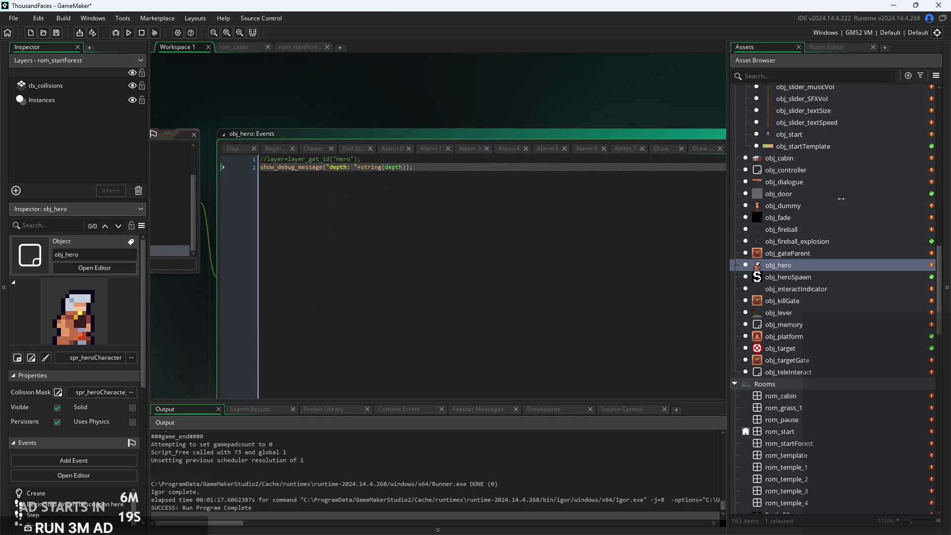
Move obj_hero's Create tab to the front of the event tabs
click(307, 149)
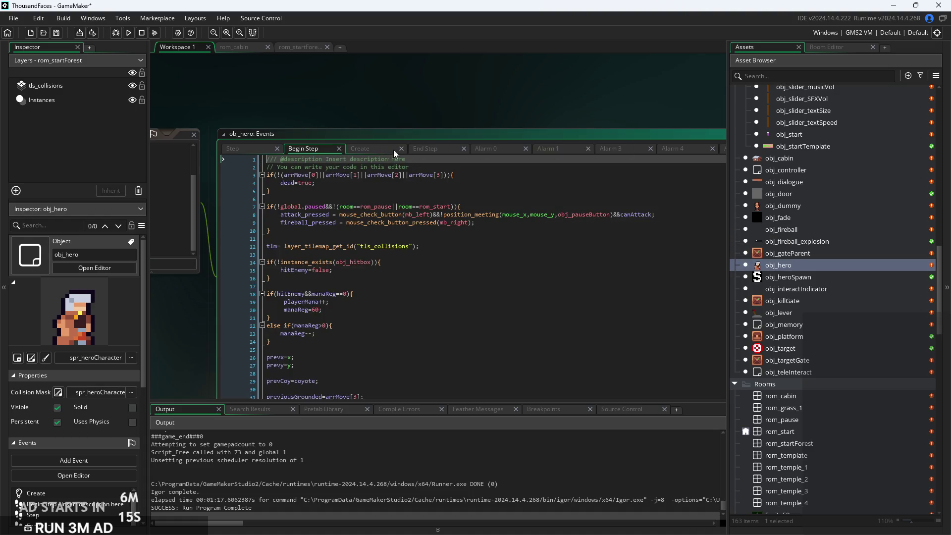
drag(369, 149, 235, 172)
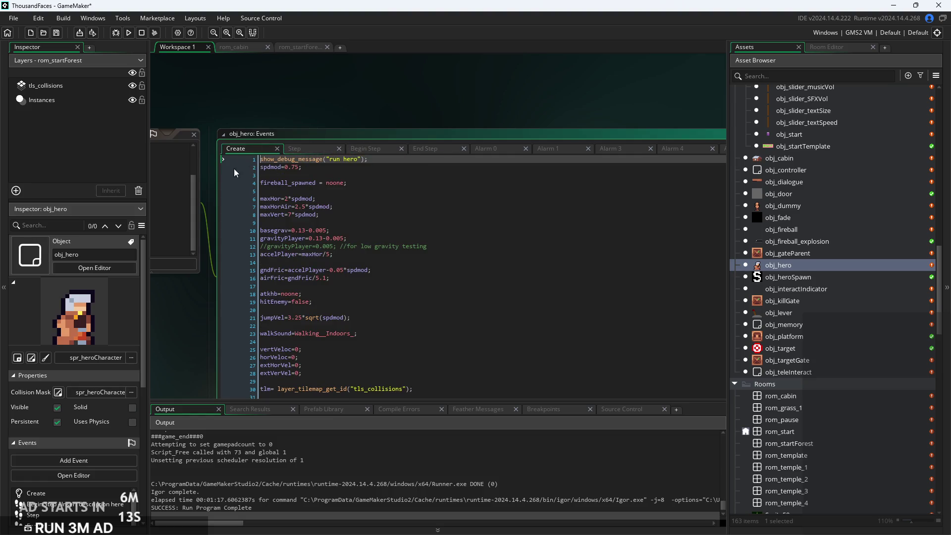
click(370, 148)
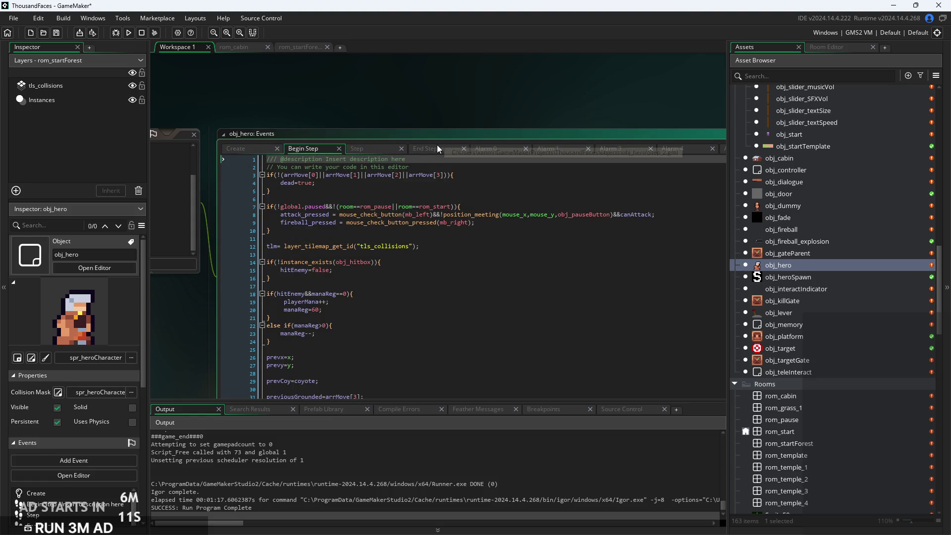
click(544, 184)
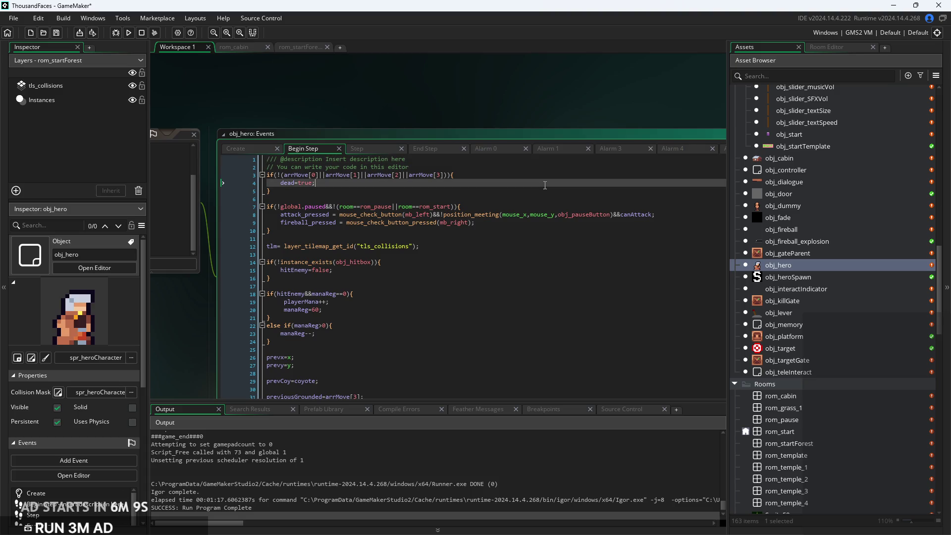
Look over obj_hero's Alarm 0, Alarm 1 and Step event code
click(512, 153)
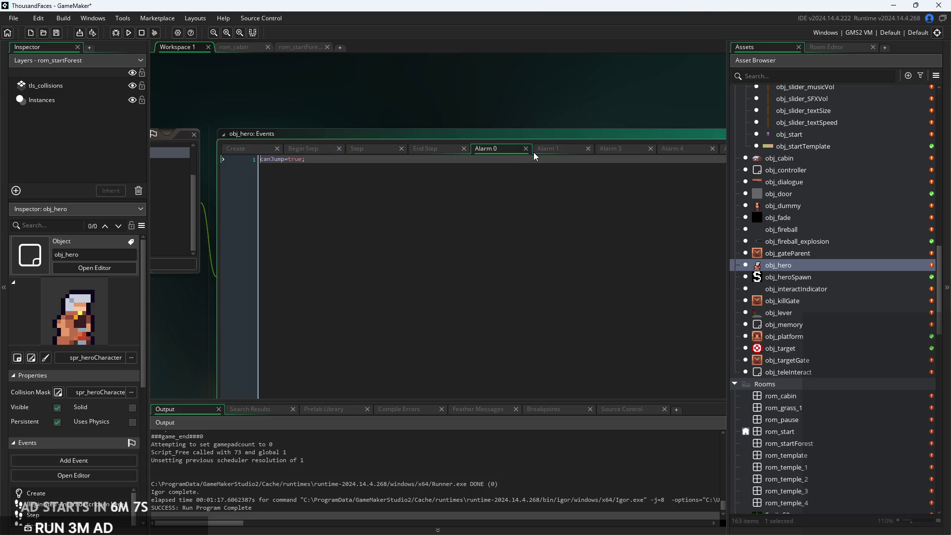
click(536, 153)
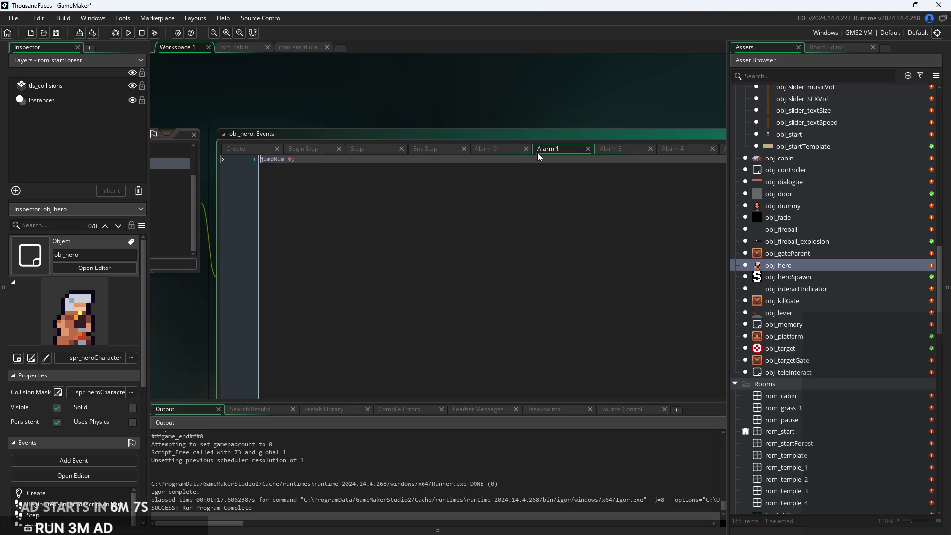
click(372, 153)
click(449, 185)
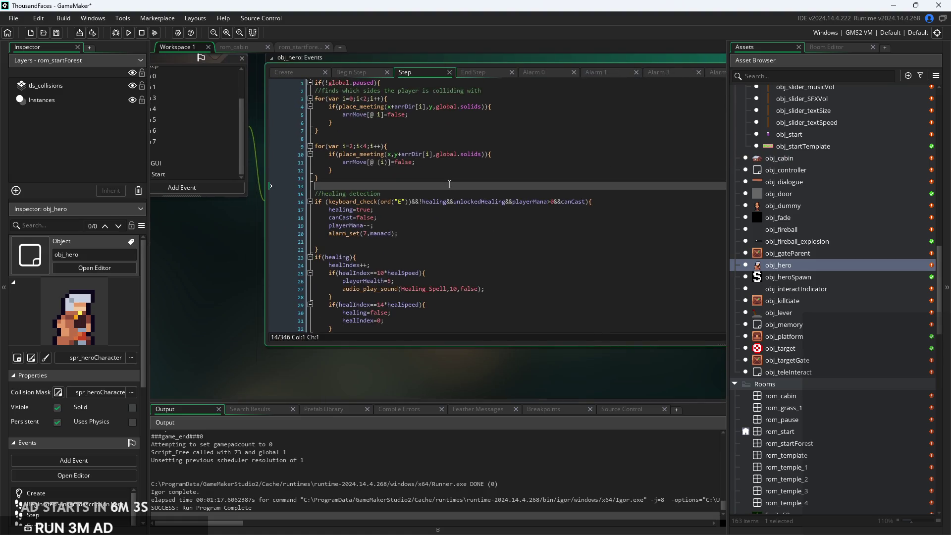
Show the End Step code's running block that plays walkSound
click(476, 73)
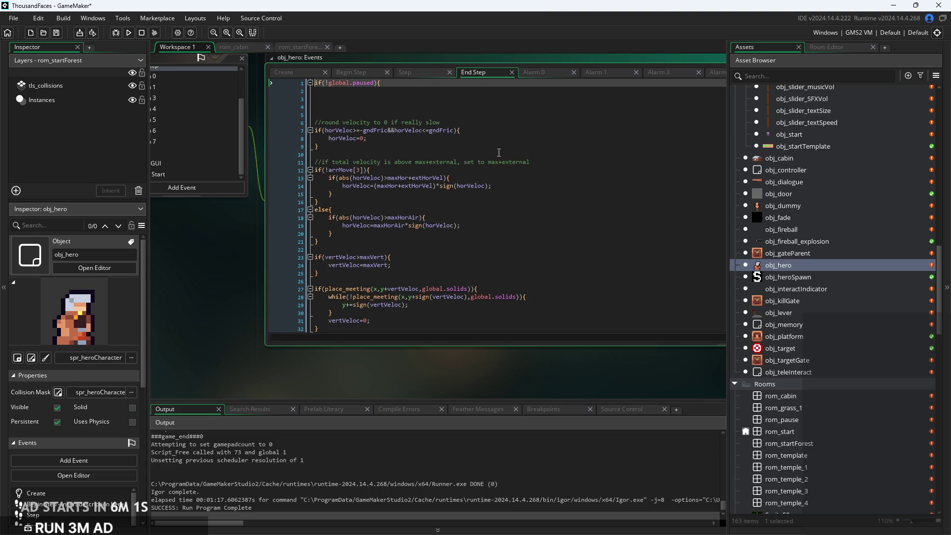
scroll(498, 153, down, 10)
scroll(393, 203, down, 20)
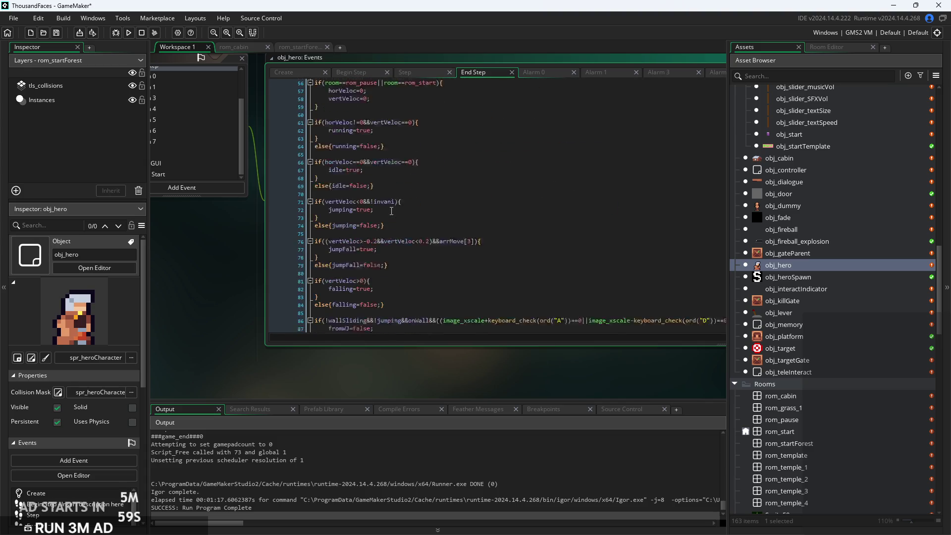
scroll(397, 205, down, 6)
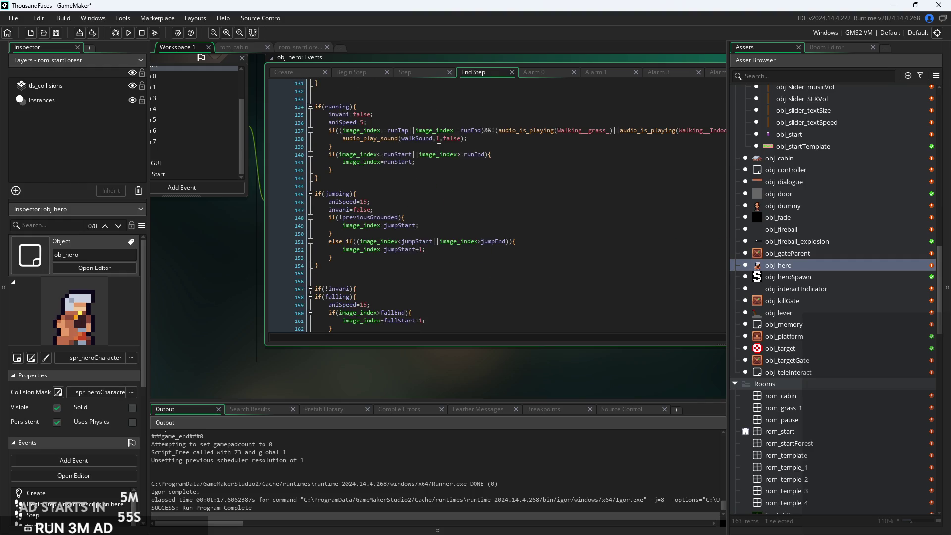
scroll(439, 147, up, 3)
scroll(405, 187, down, 5)
click(405, 187)
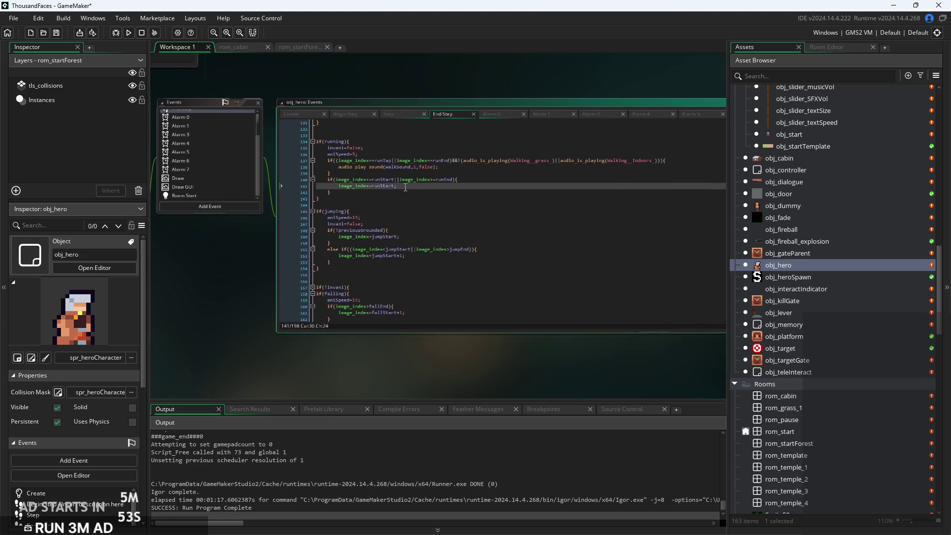
scroll(405, 187, up, 6)
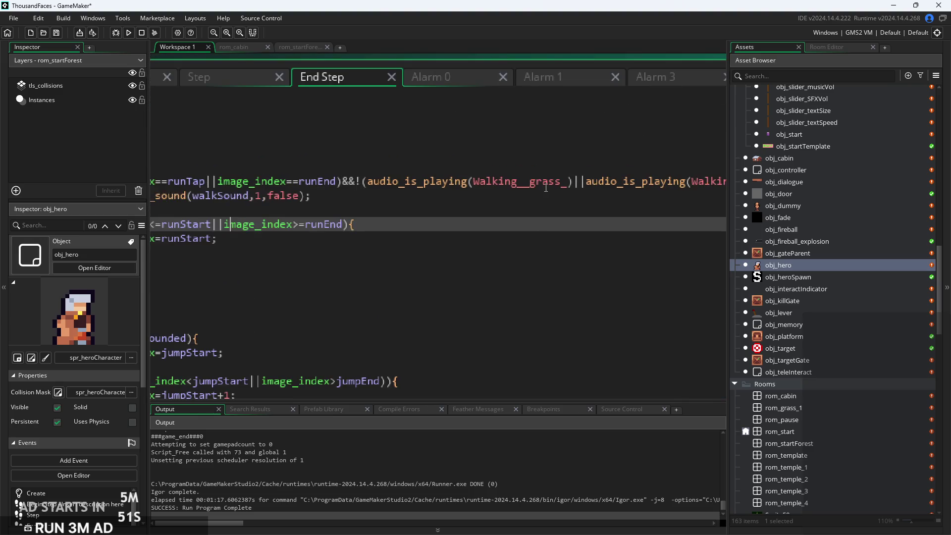
scroll(546, 188, down, 2)
Append 'cut' after Walking__grass_, then review obj_hero's Create event code
click(563, 184)
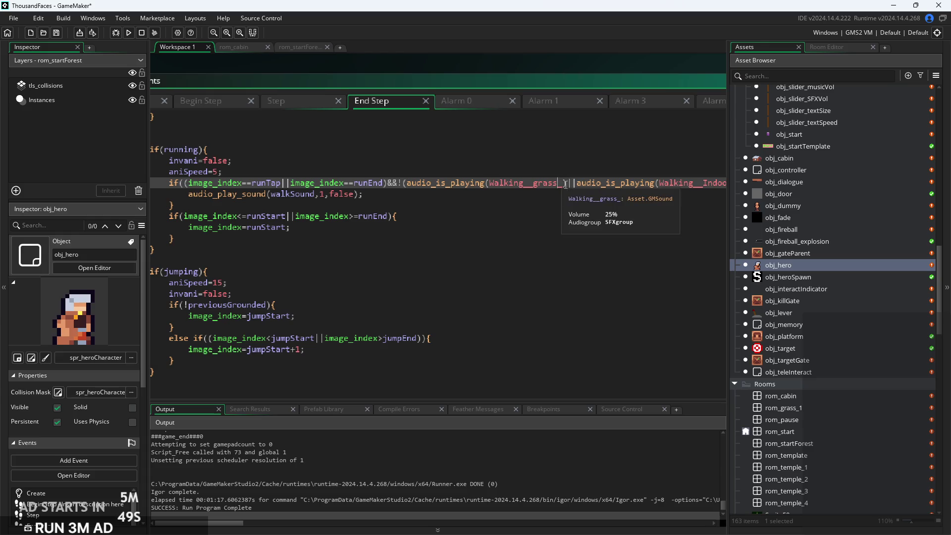
text(cut)
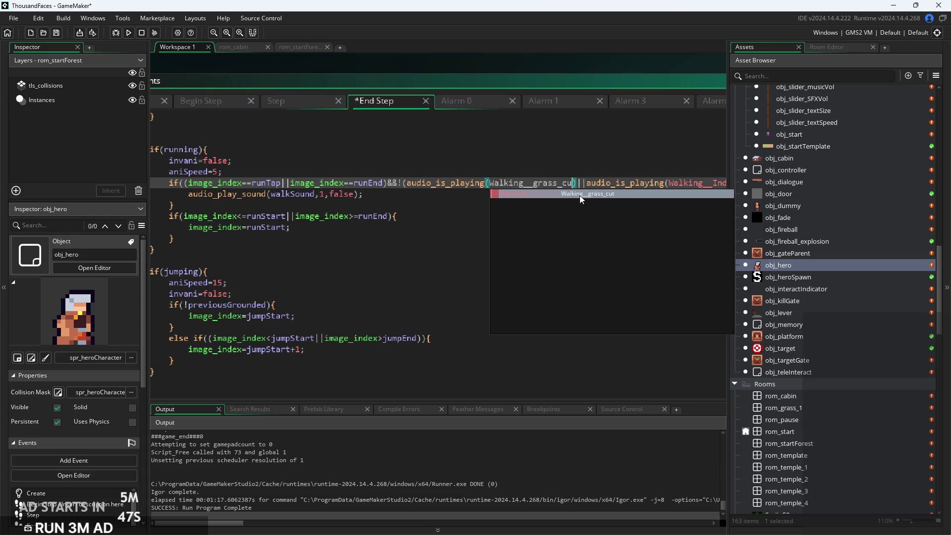
scroll(532, 198, down, 3)
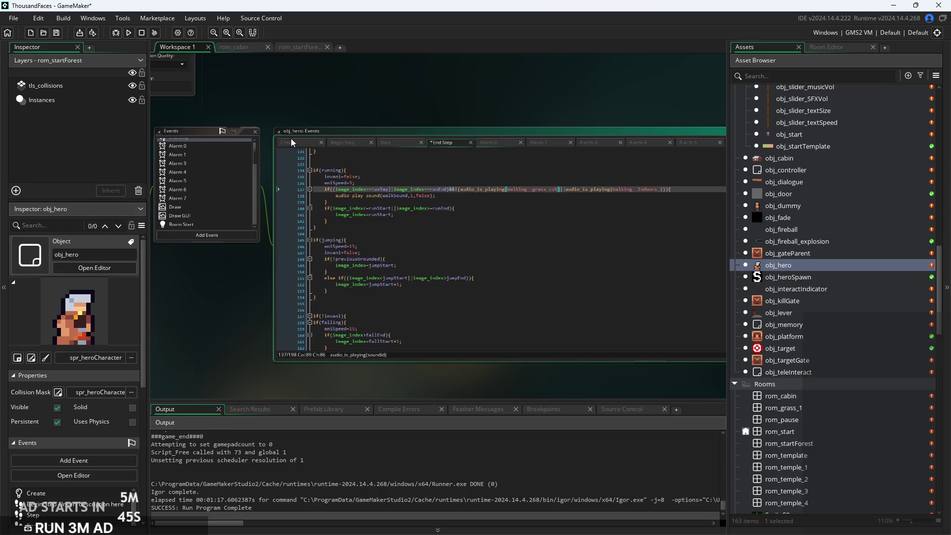
click(305, 147)
scroll(347, 188, up, 3)
click(390, 195)
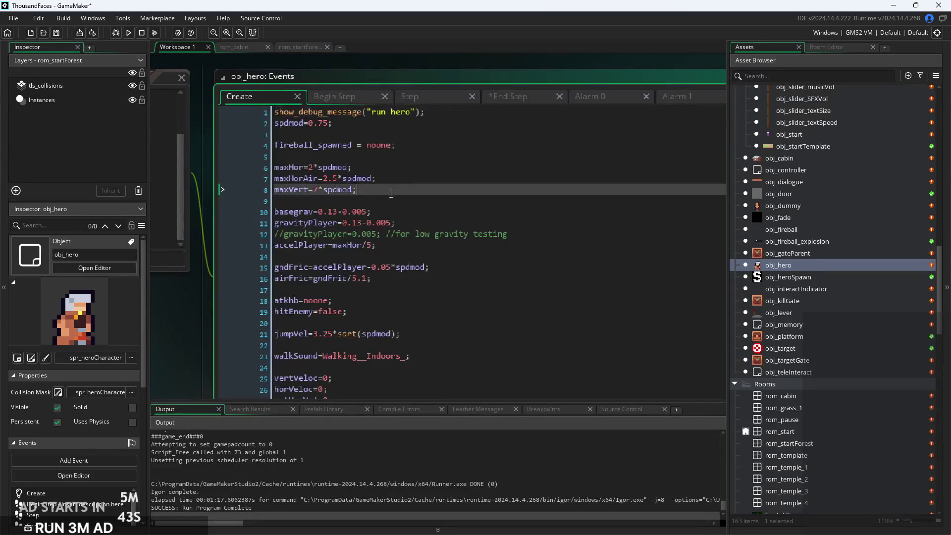
scroll(390, 194, down, 5)
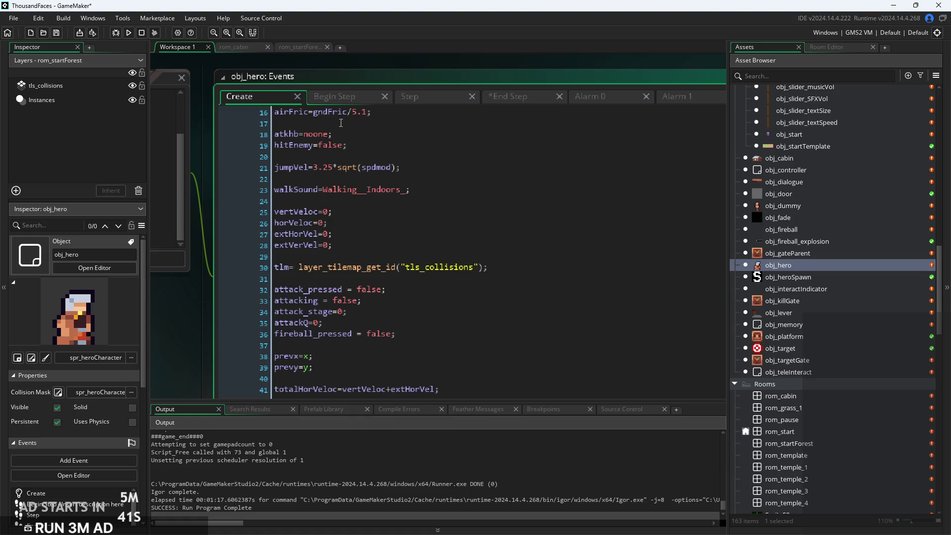
In Begin Step, set walkSound to Walking__grass_cut for global.themeIndex 2
click(362, 95)
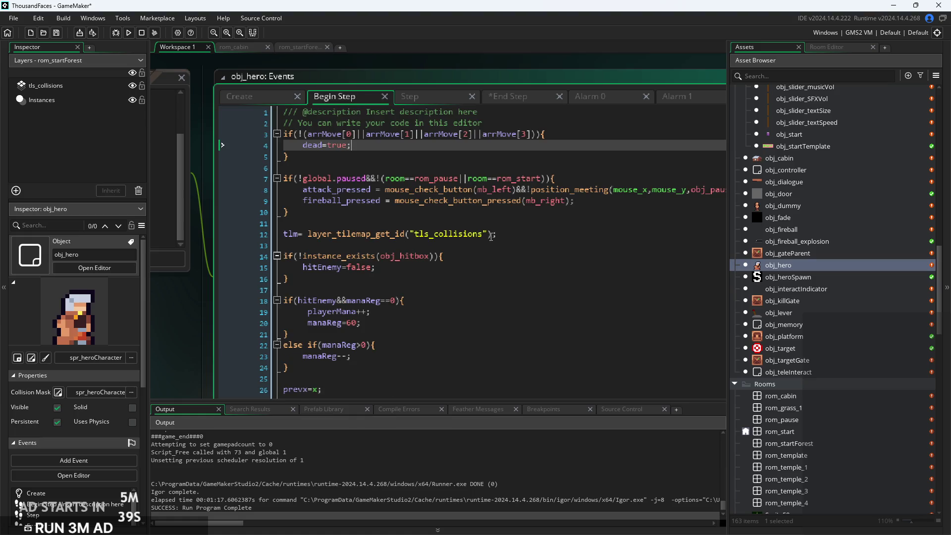
scroll(489, 353, down, 2)
scroll(483, 334, up, 2)
scroll(437, 269, down, 6)
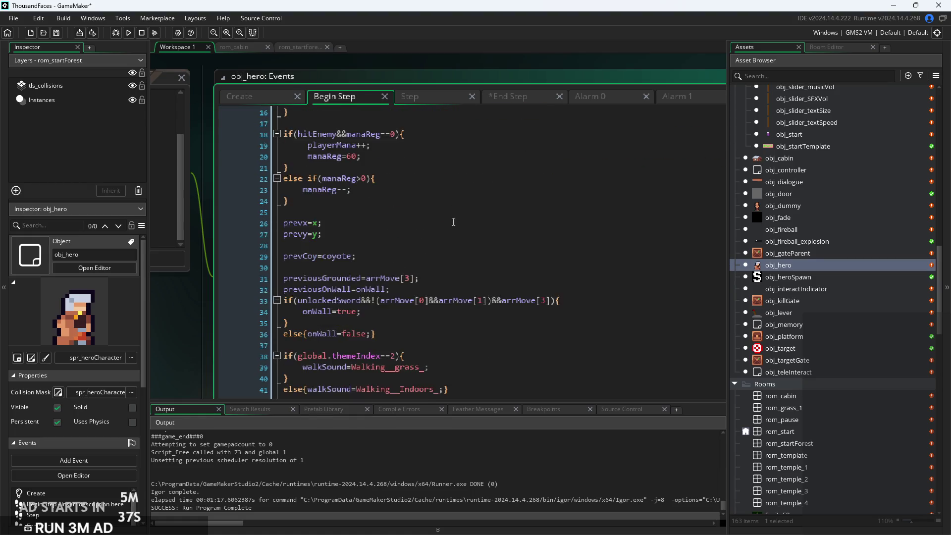
click(426, 345)
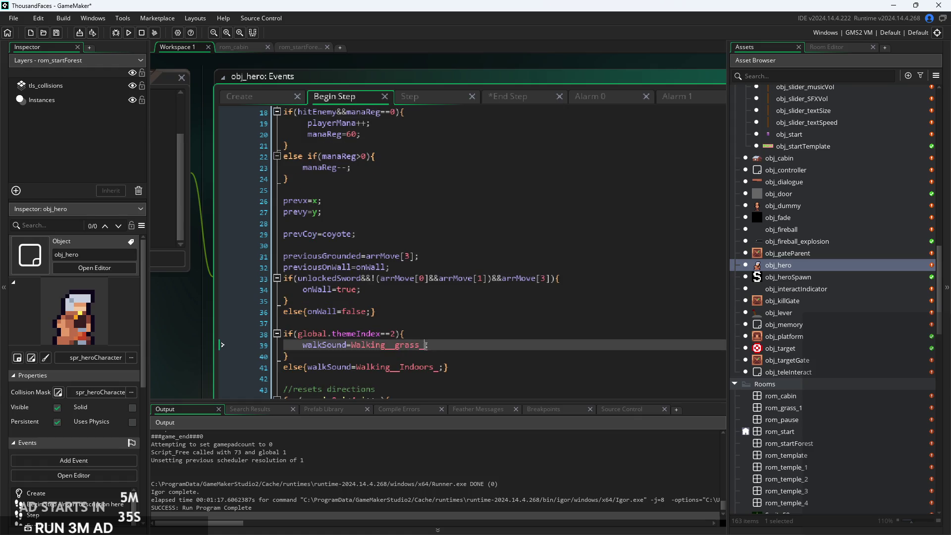
text(cut)
click(443, 97)
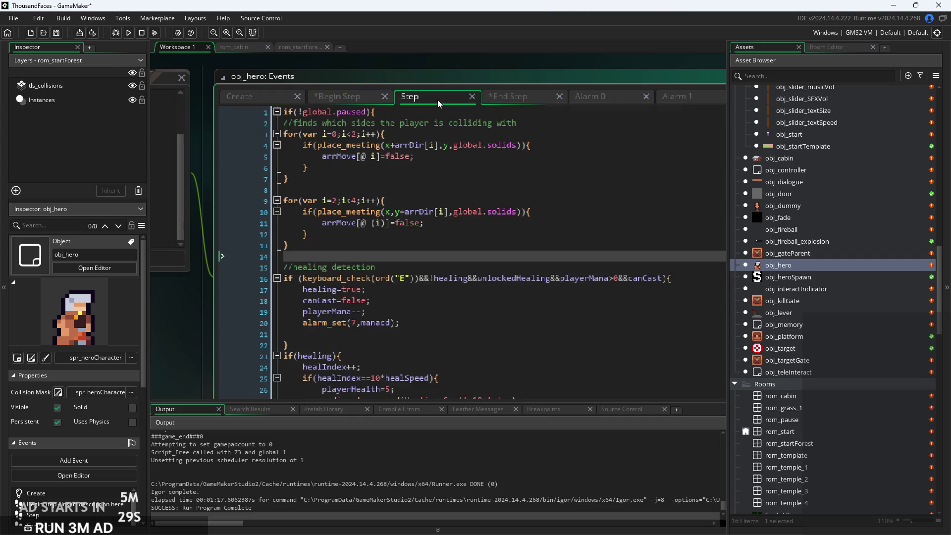
Scroll obj_hero's Step code down to line 265, then save and run the game with F5
scroll(395, 284, down, 5)
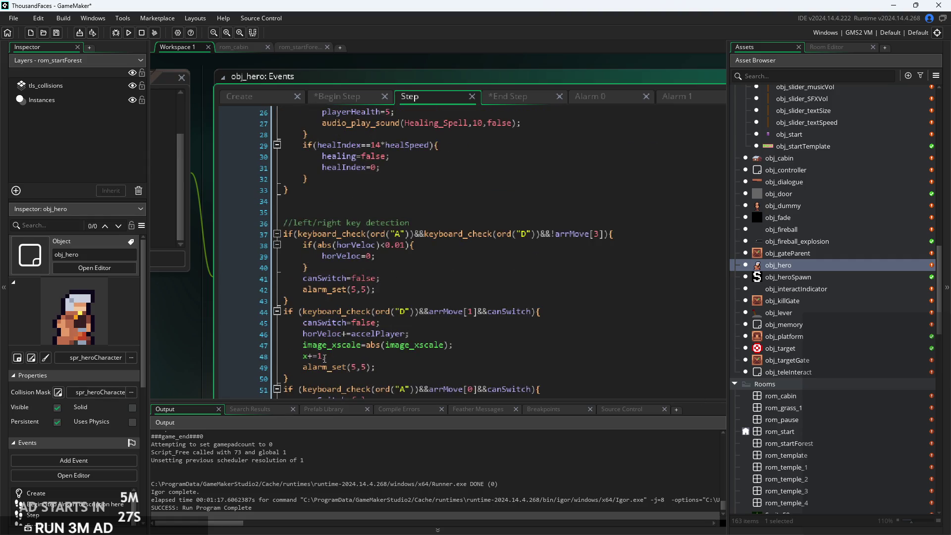
scroll(356, 289, down, 10)
scroll(325, 293, down, 11)
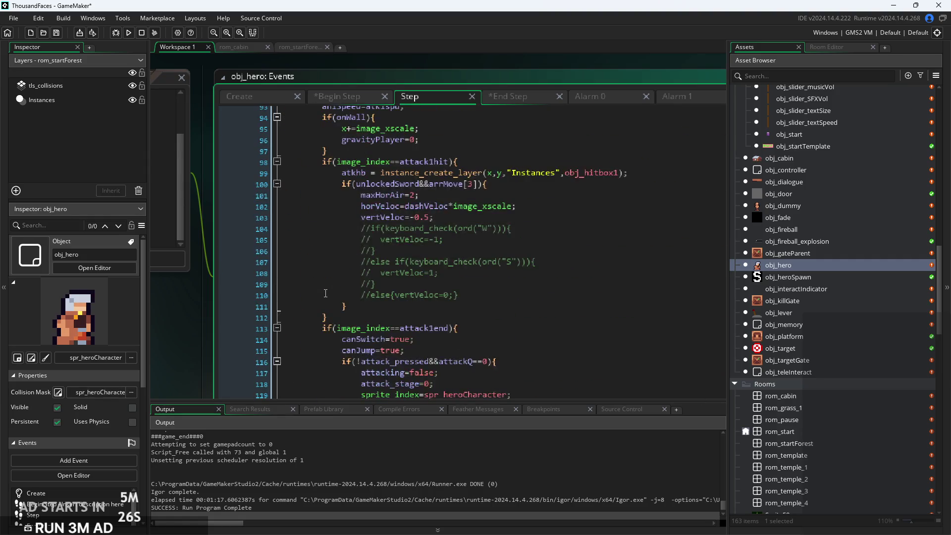
scroll(325, 292, down, 20)
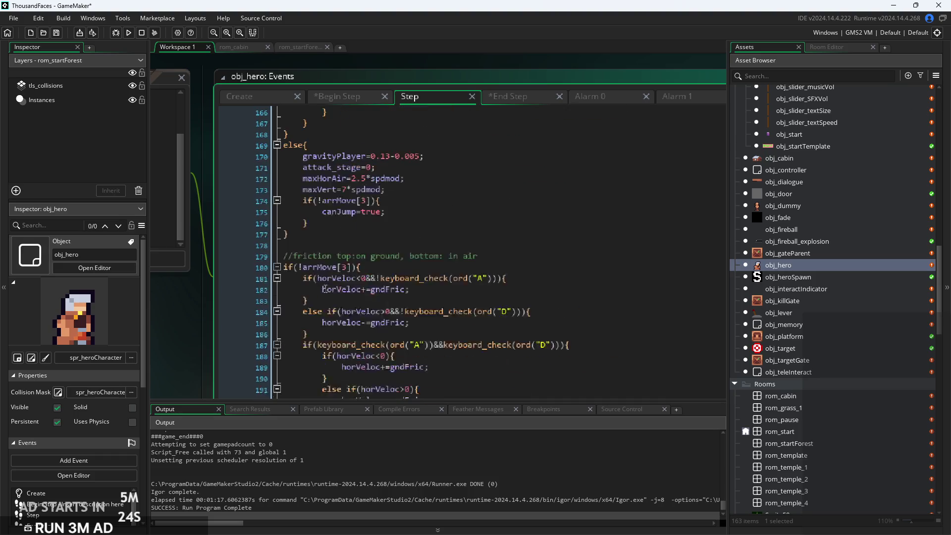
scroll(325, 287, down, 6)
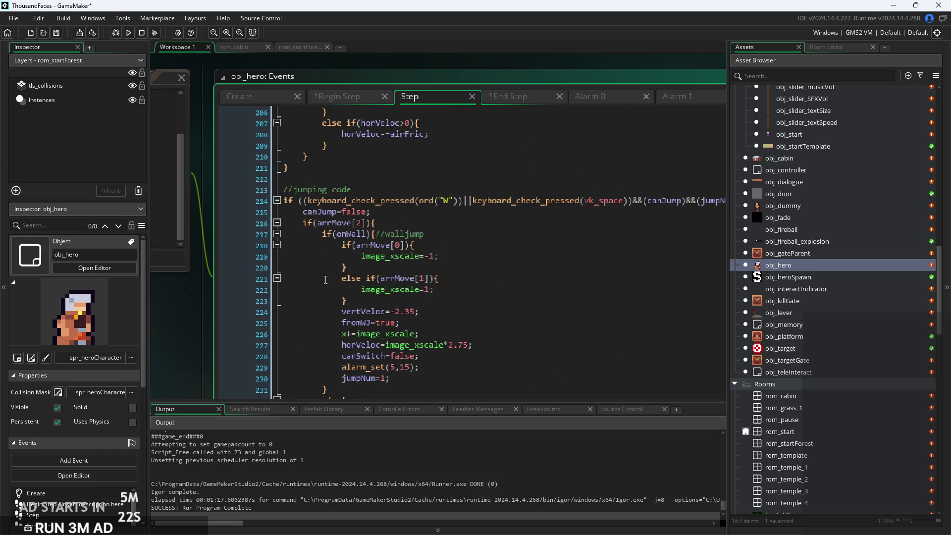
scroll(327, 279, down, 5)
scroll(390, 271, down, 4)
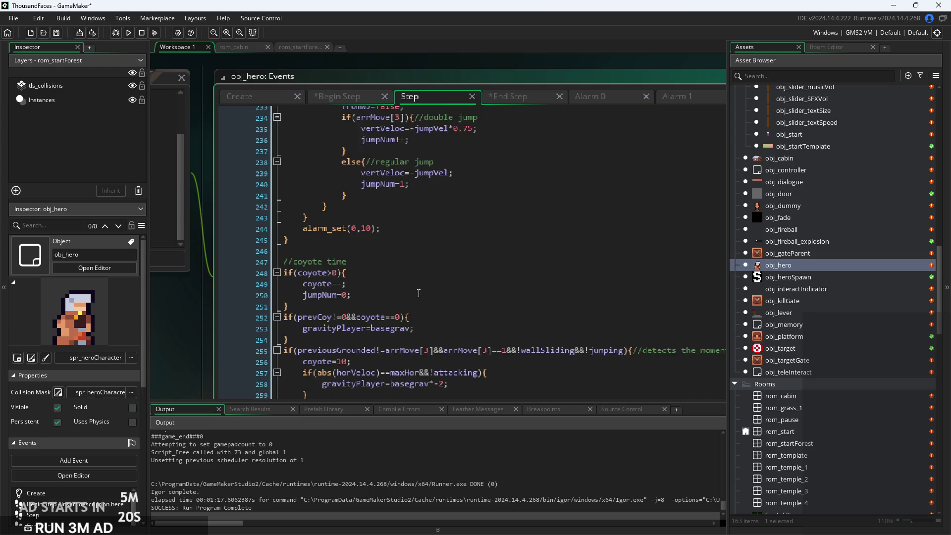
scroll(420, 293, up, 5)
scroll(408, 277, down, 13)
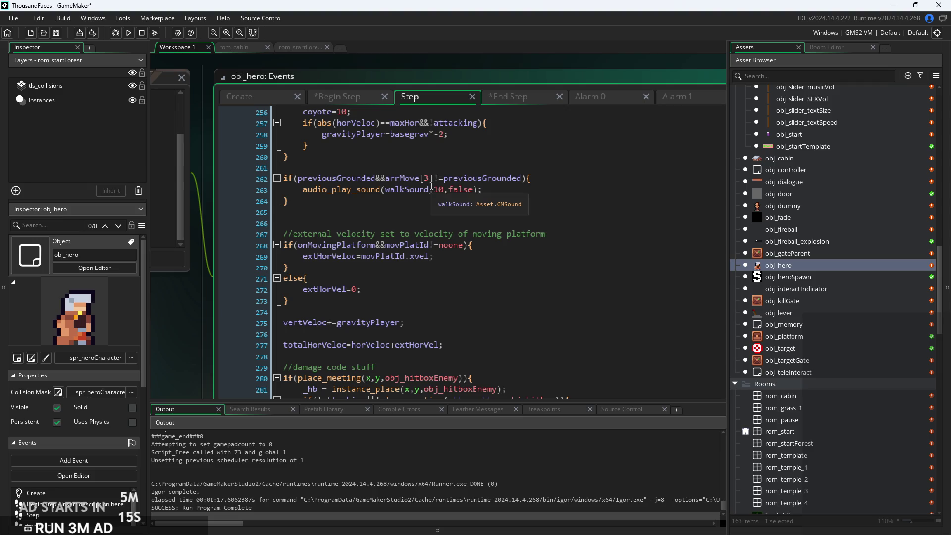
click(430, 209)
key(F5)
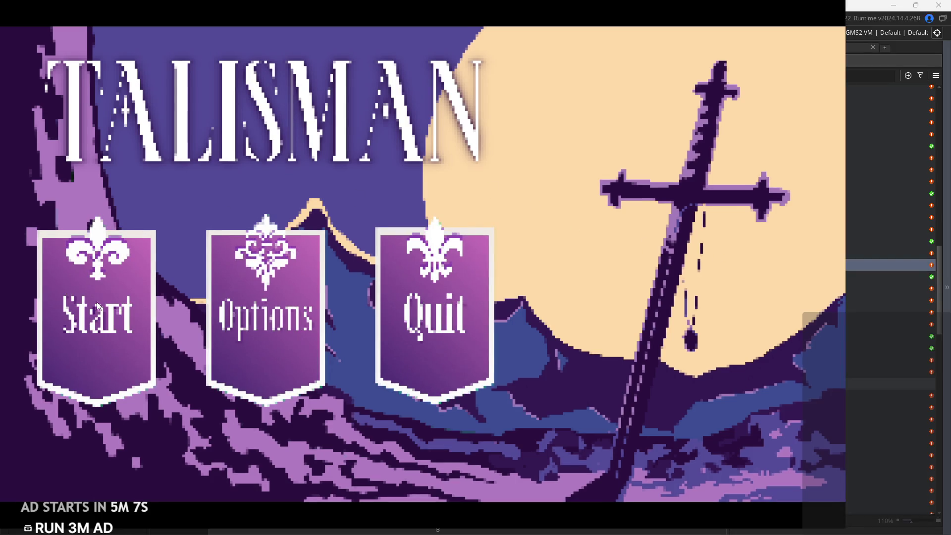
Start the game, walk through the door into the forest, and jump onto the roof and ledge
click(102, 290)
key(Right)
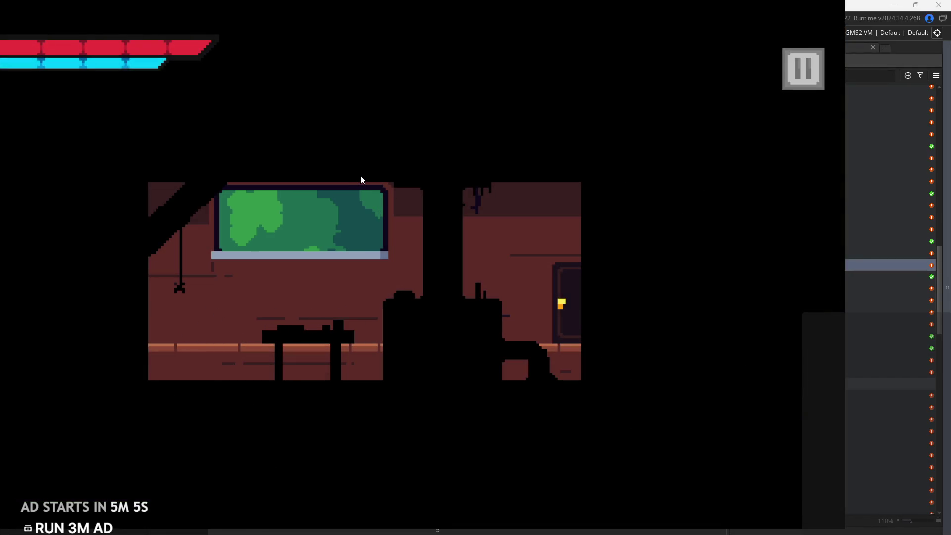
key(Right)
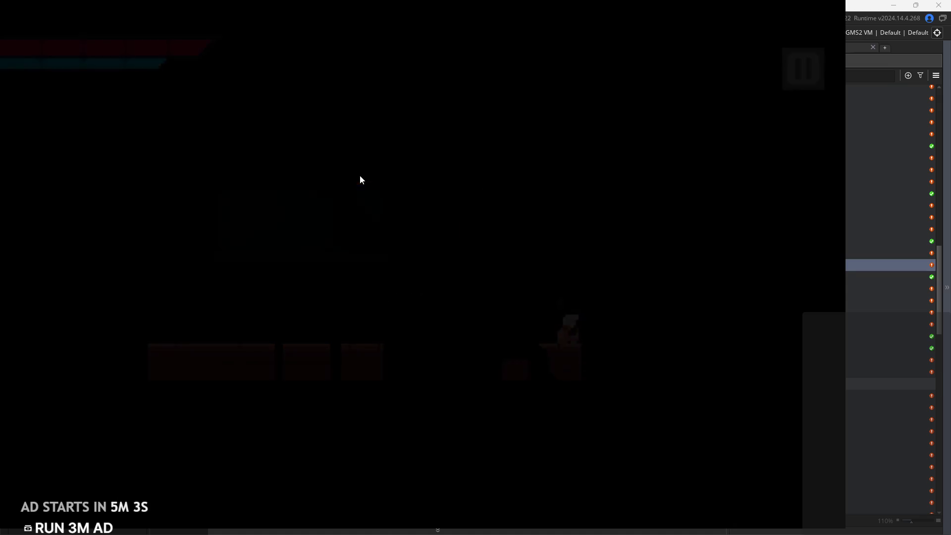
key(Right)
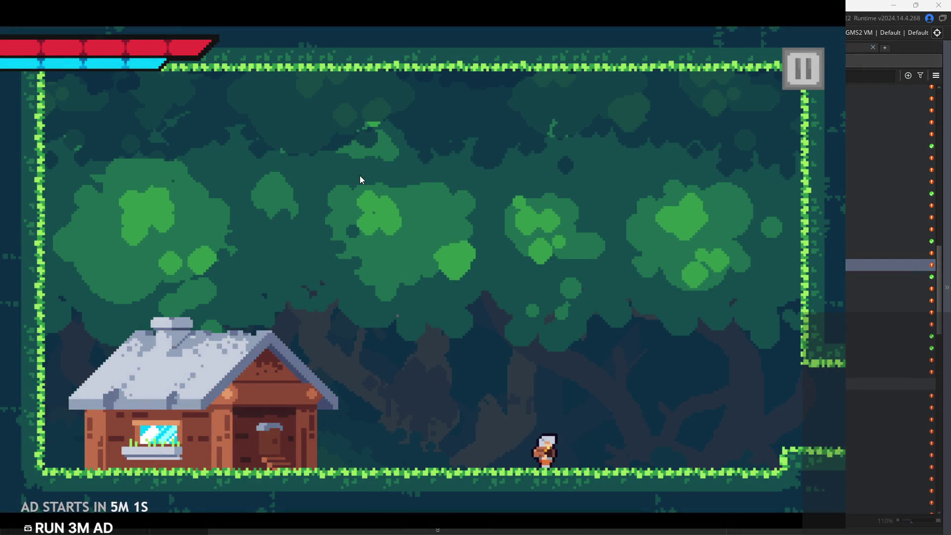
key(Left)
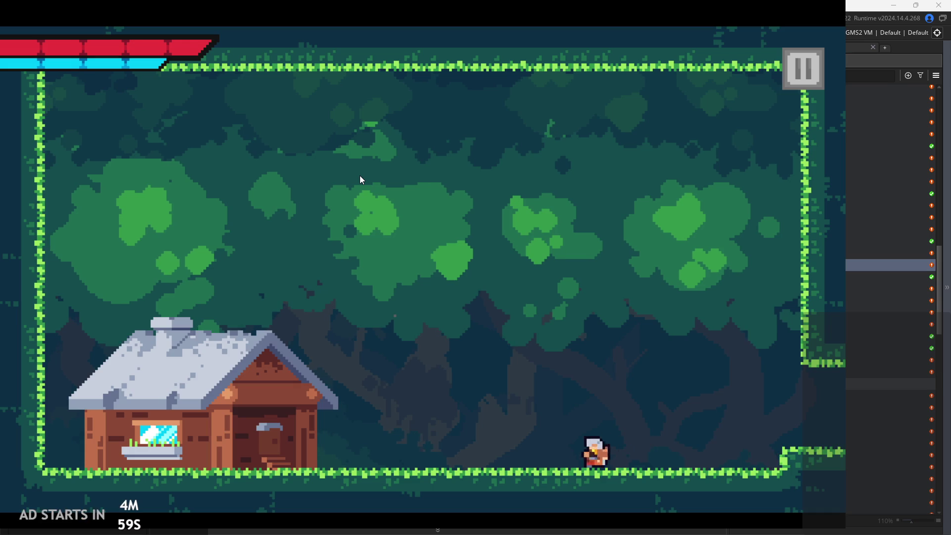
key(Right)
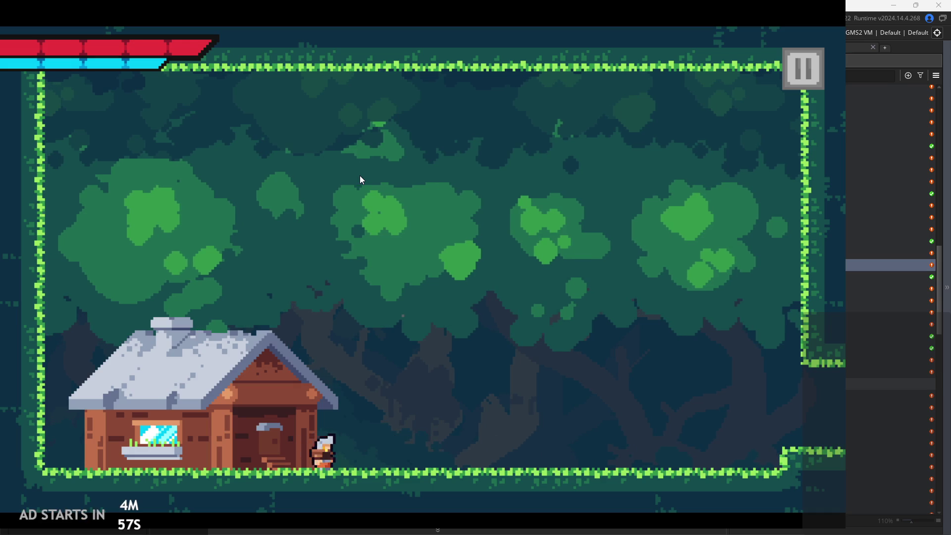
key(Left)
key(space)
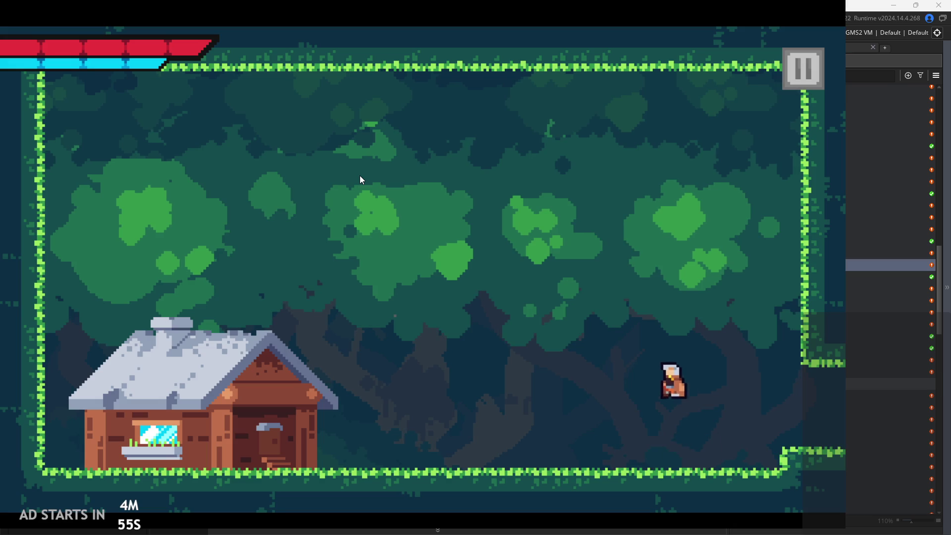
key(space)
key(Right)
key(space)
key(space)
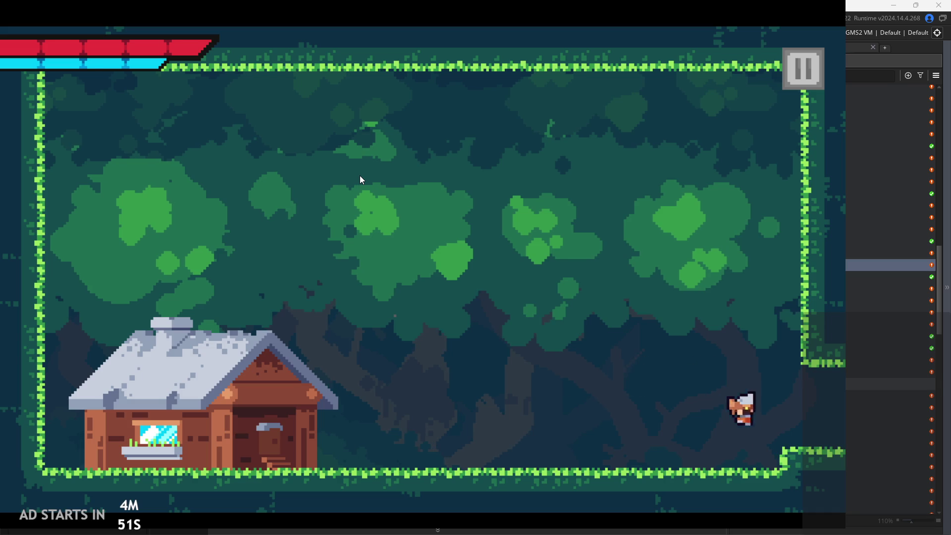
key(space)
key(Right)
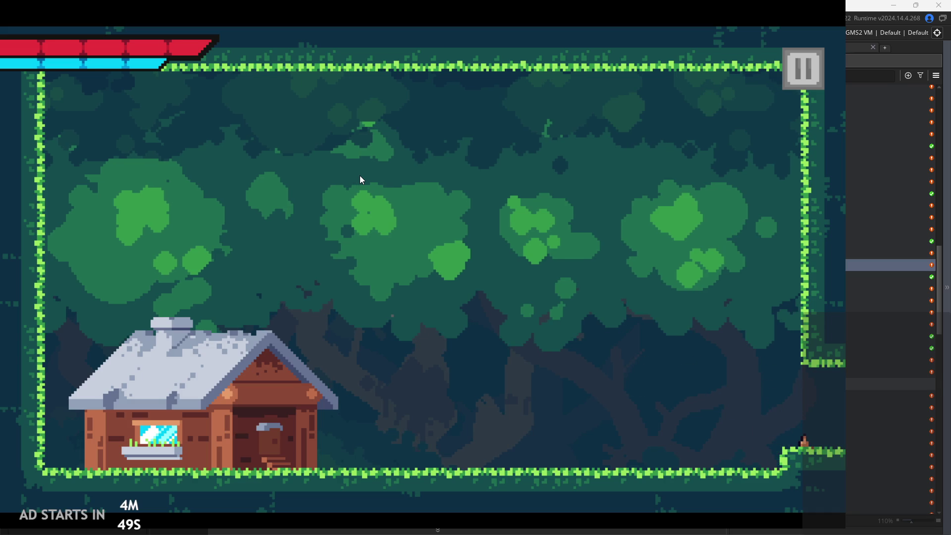
Keep running and jumping across the forest, cling to the right wall, and return to the house door
key(Left)
key(space)
key(Left)
key(space)
key(Right)
key(Left)
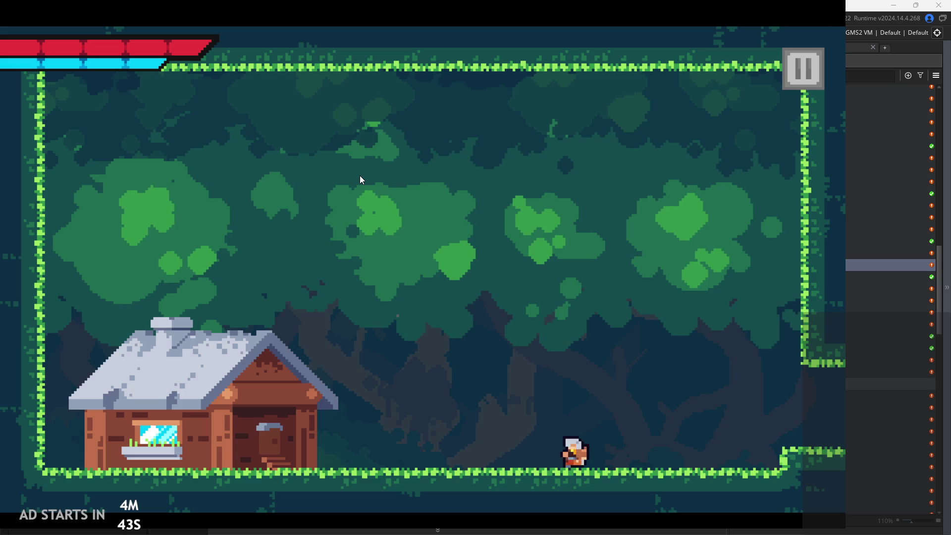
key(space)
key(Right)
key(space)
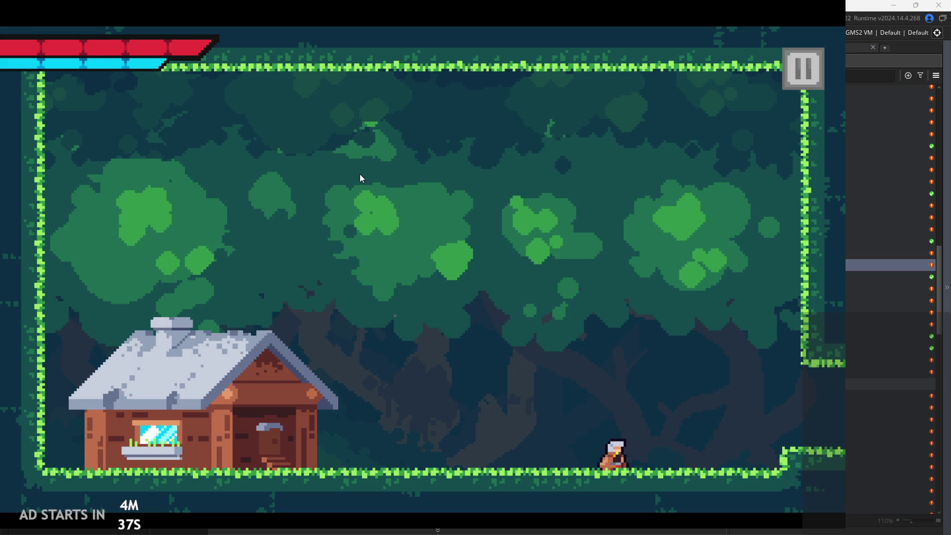
key(Right)
key(space)
key(space)
key(Right)
key(Left)
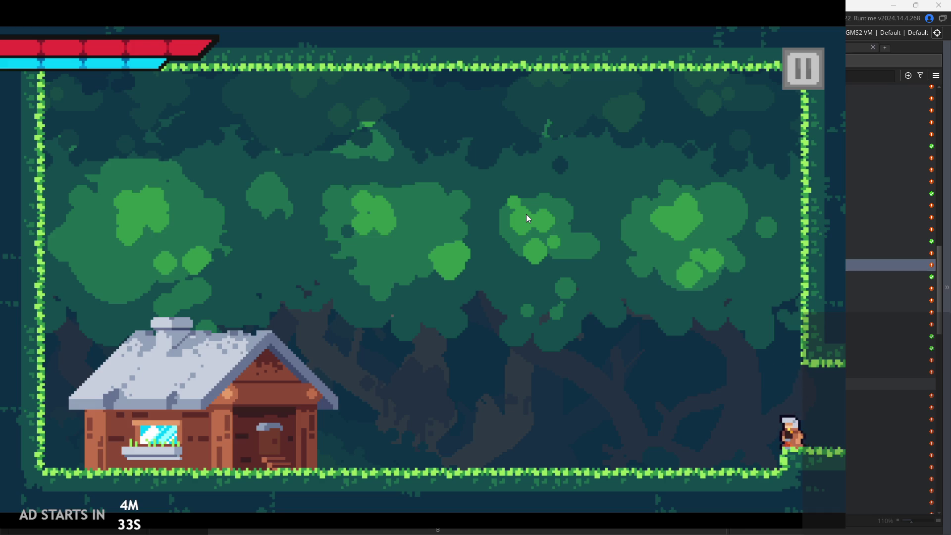
key(space)
key(space)
key(space)
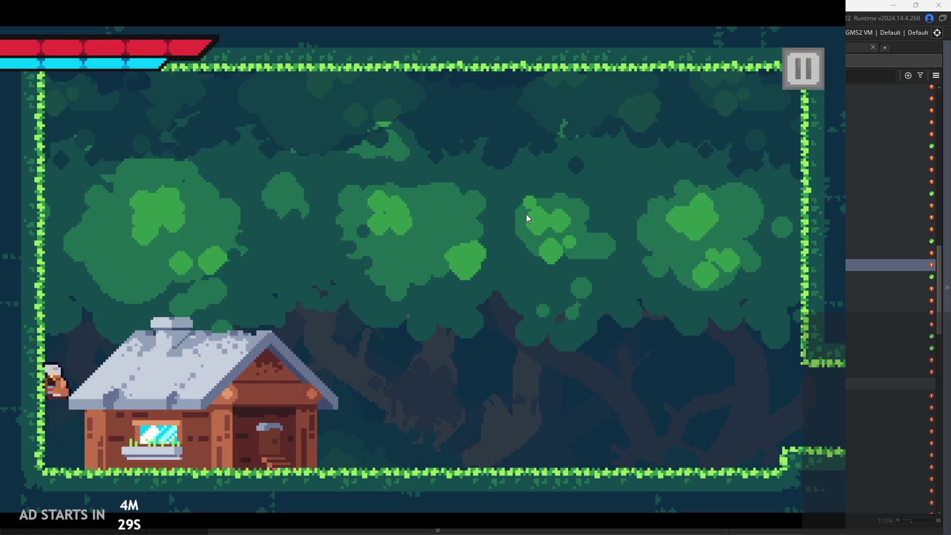
key(Right)
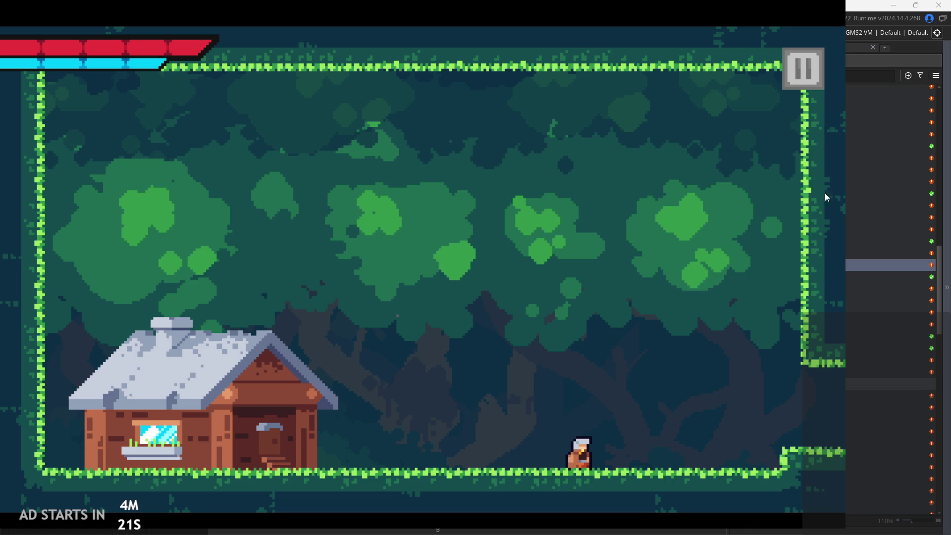
Pause the game and exit back to the editor
click(787, 54)
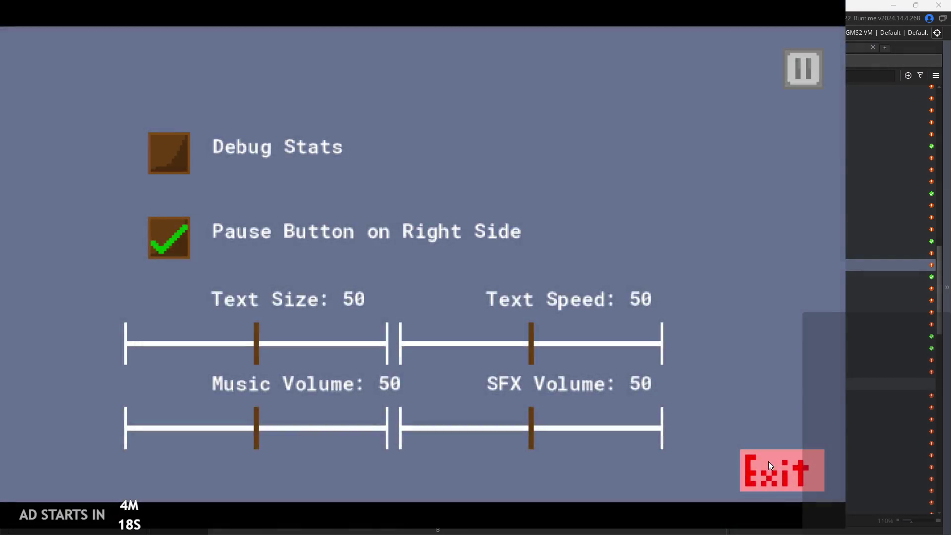
click(768, 462)
click(847, 276)
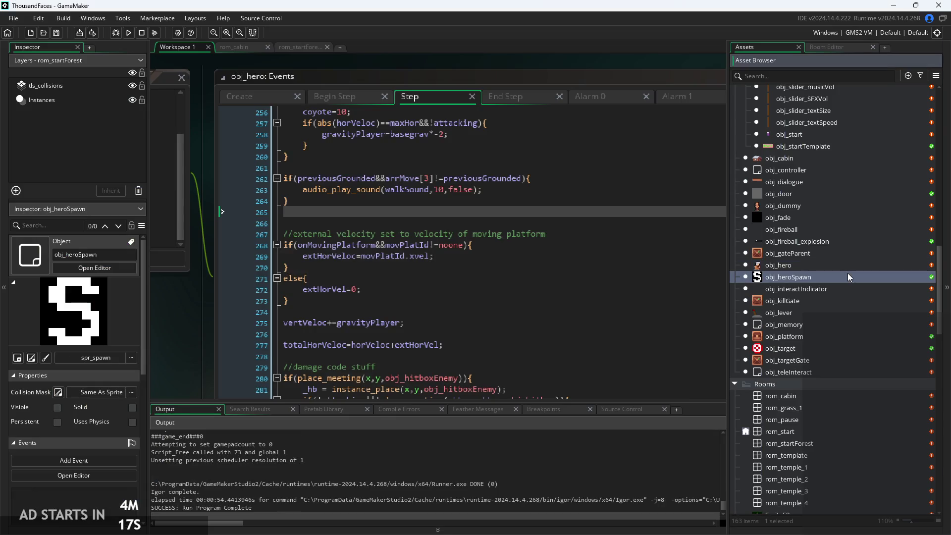
Open Script1 and scroll through helper functions like place_meeting_multi and autotile
scroll(817, 355, down, 15)
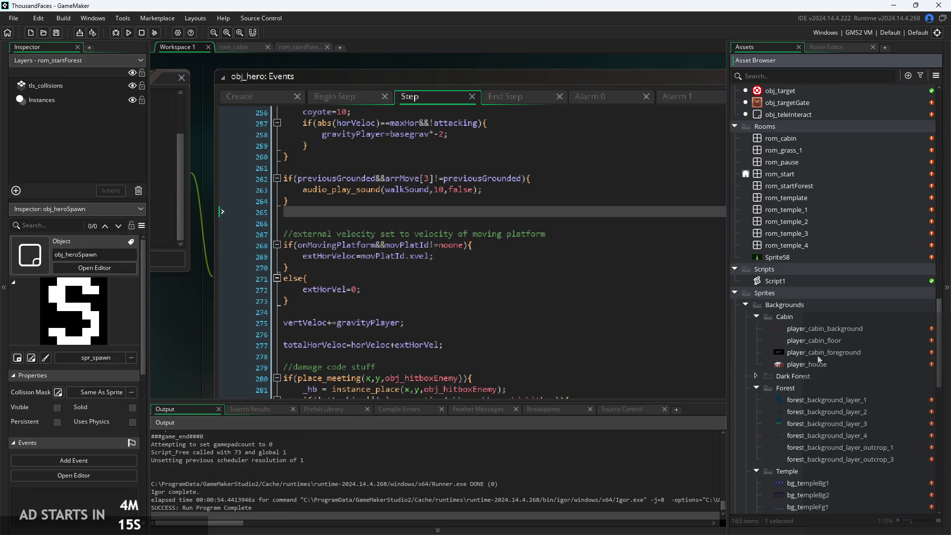
scroll(817, 355, down, 3)
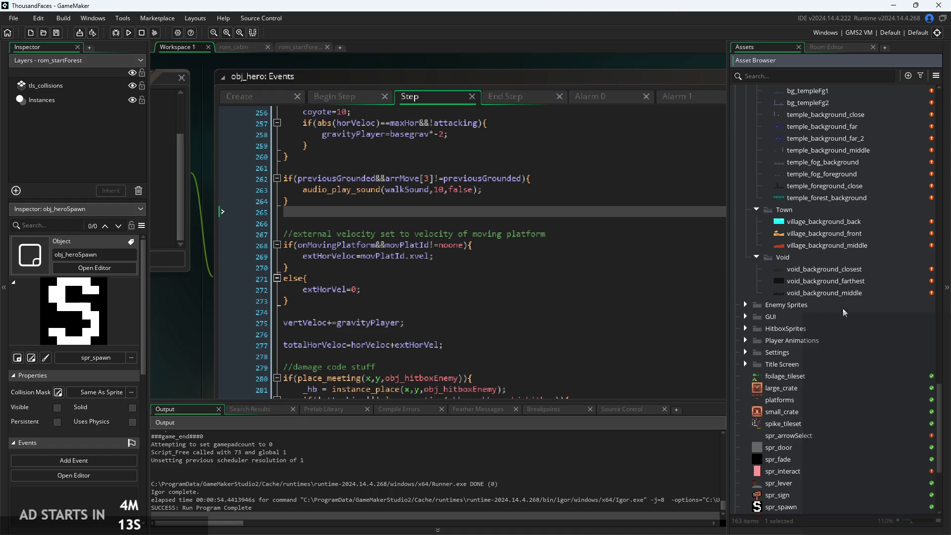
scroll(842, 328, up, 6)
scroll(842, 328, up, 5)
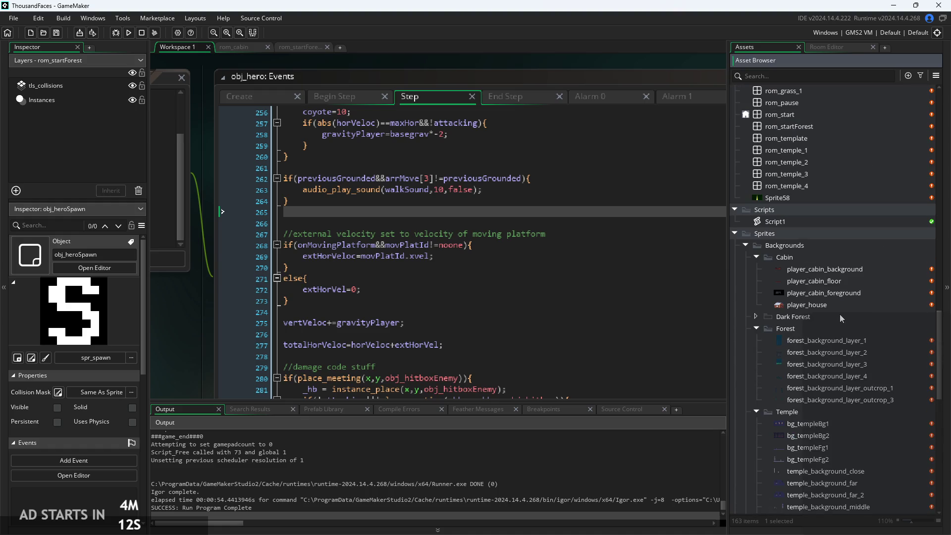
double_click(789, 222)
click(501, 229)
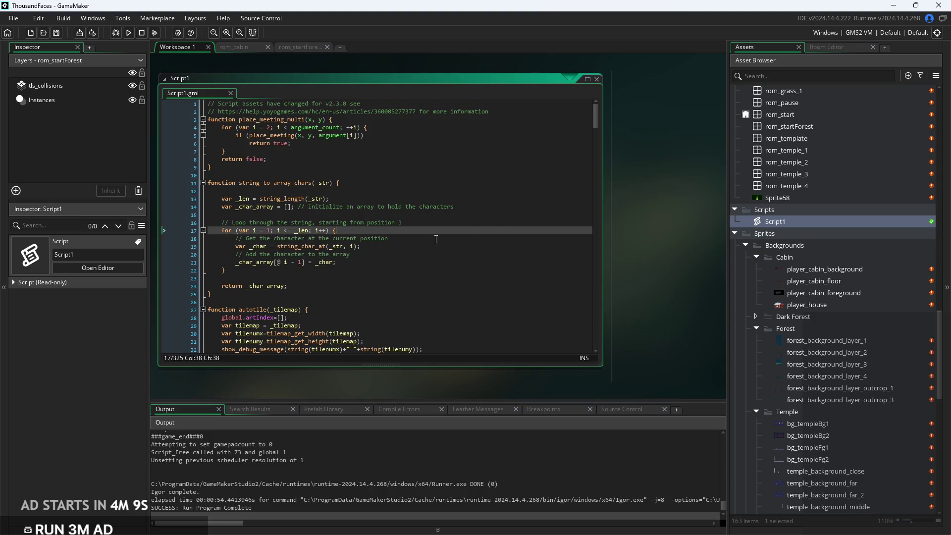
scroll(415, 236, down, 4)
scroll(384, 221, down, 15)
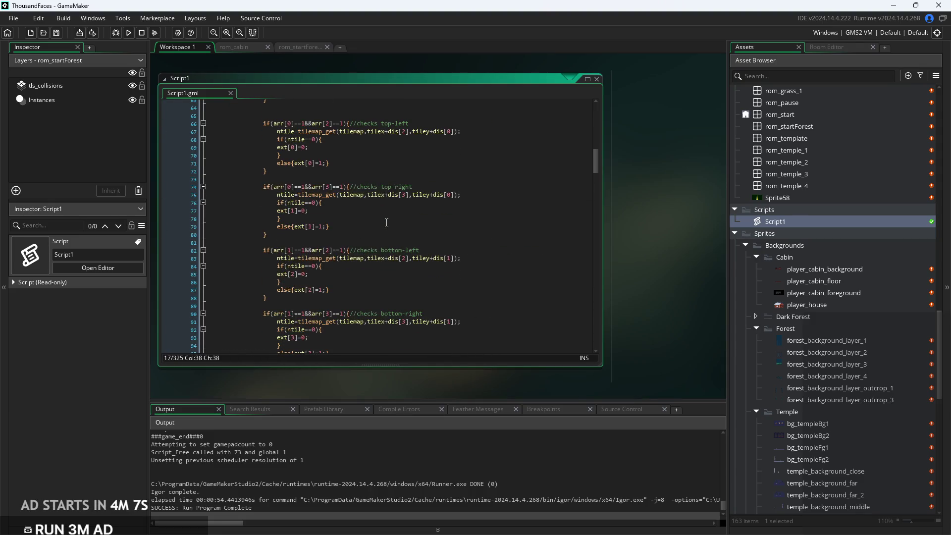
scroll(386, 222, down, 10)
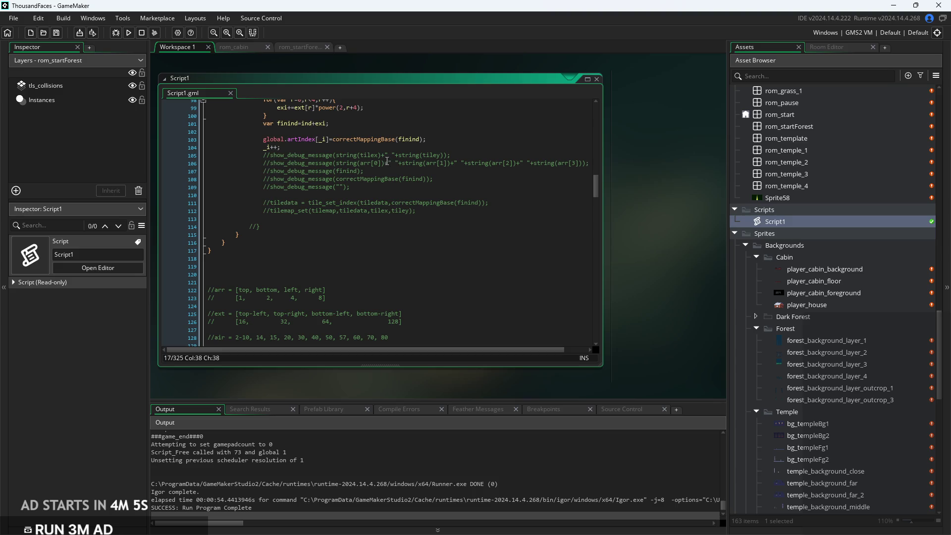
Scroll back up in Script1 and open obj_controller from the Asset Browser
click(380, 148)
scroll(784, 278, up, 4)
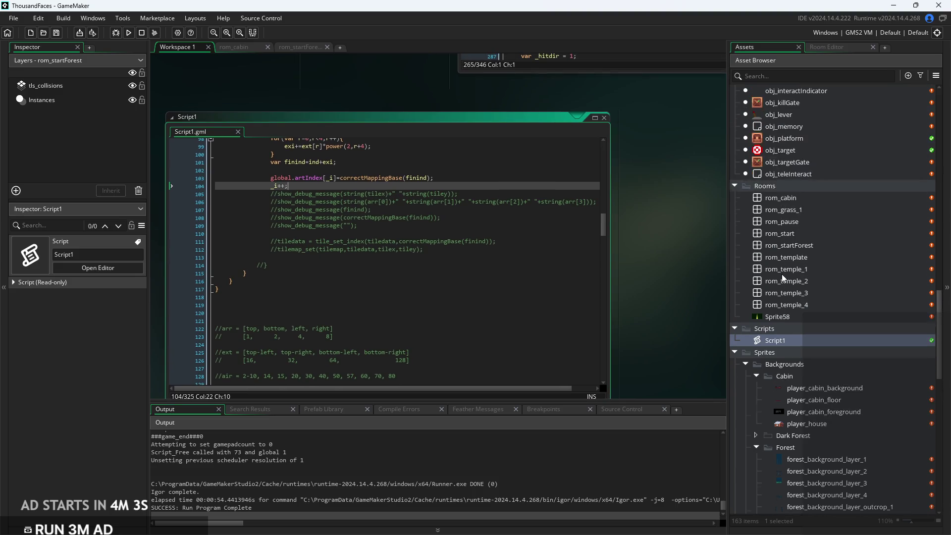
scroll(783, 278, up, 3)
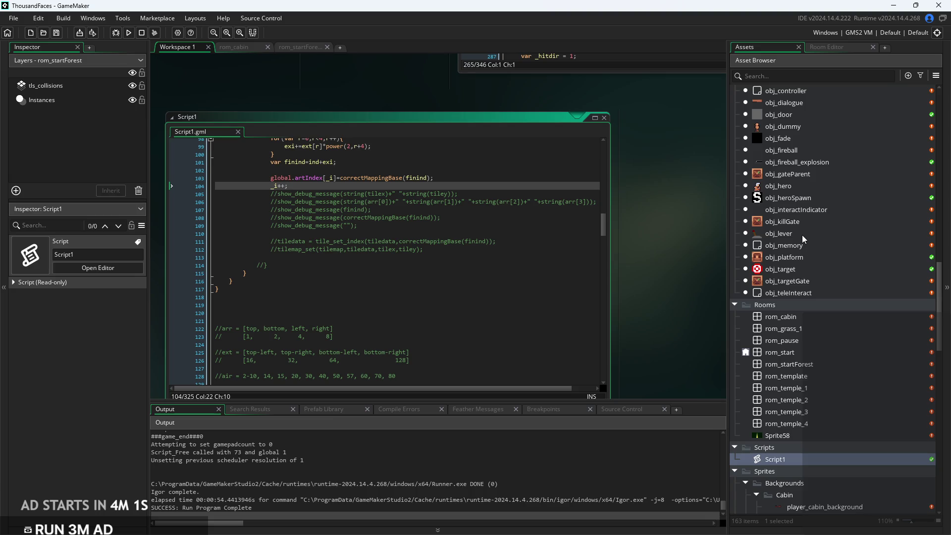
scroll(801, 235, up, 3)
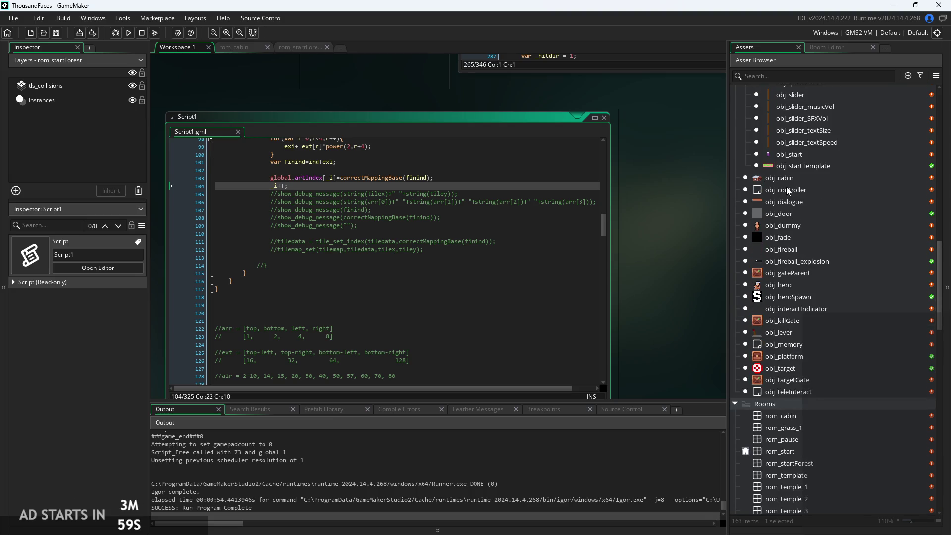
double_click(787, 190)
Read through obj_controller's Room Start background-layer code, including the Theme reference on line 21
click(510, 224)
ctrl+scroll(593, 224, up, 3)
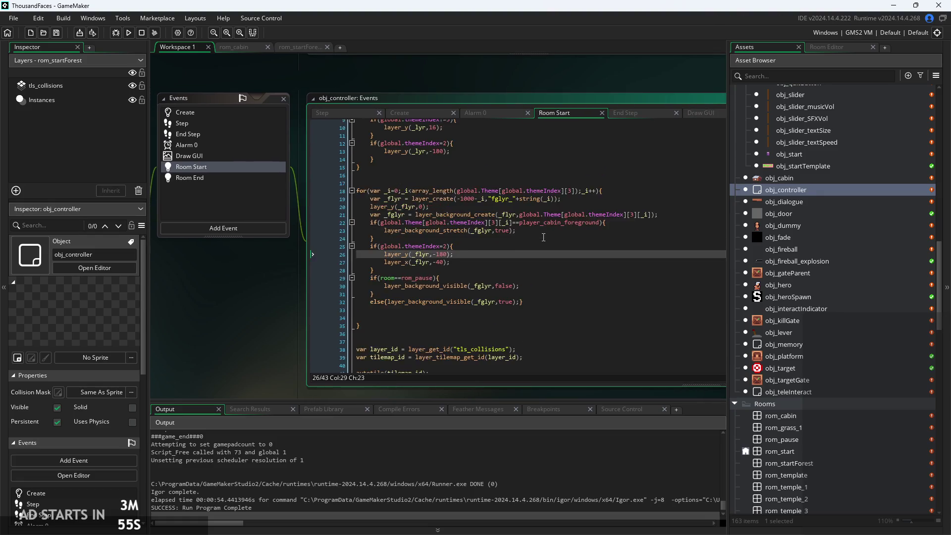
click(558, 229)
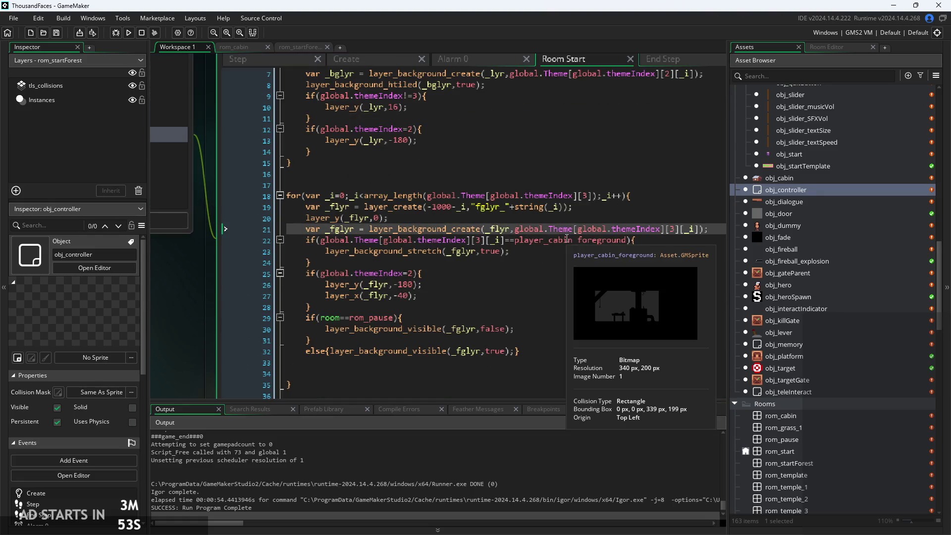
scroll(565, 239, up, 2)
click(499, 81)
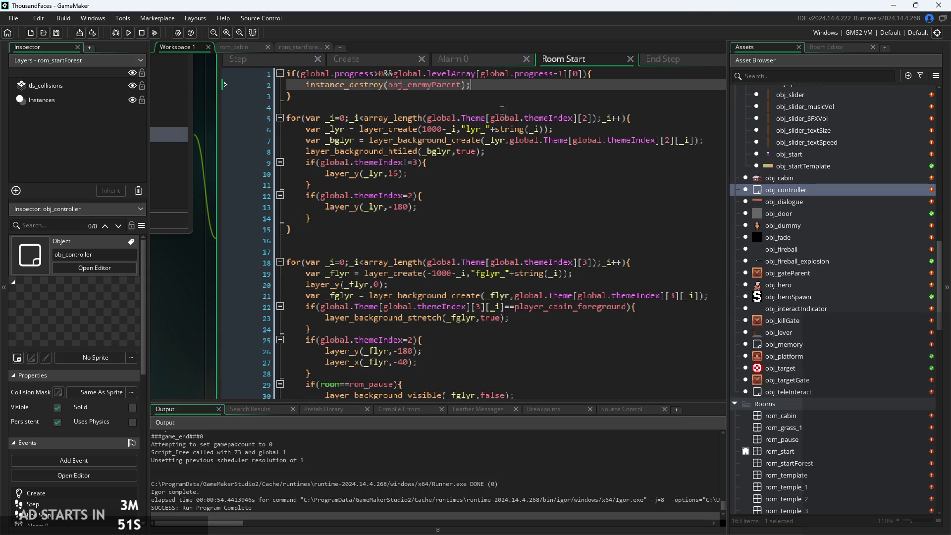
scroll(524, 209, down, 5)
scroll(523, 209, up, 5)
ctrl+scroll(524, 209, down, 3)
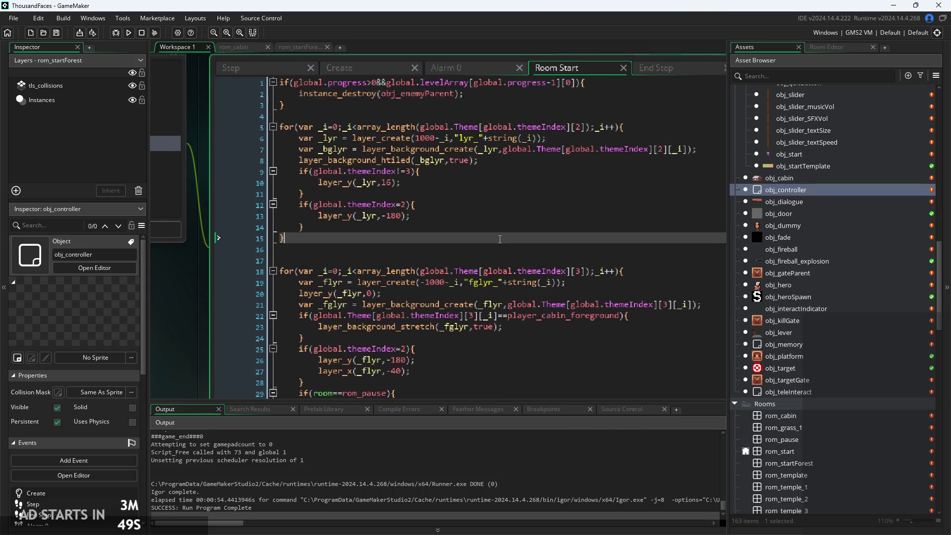
click(447, 233)
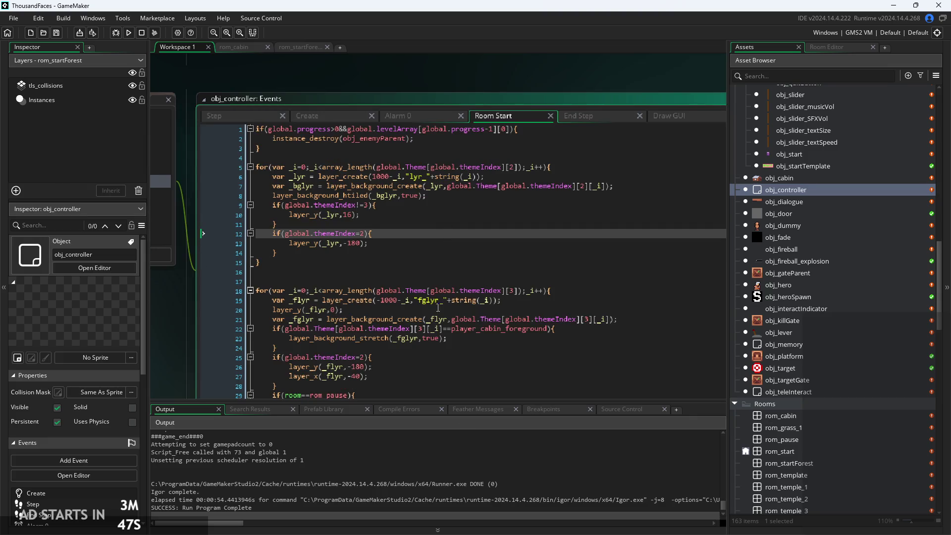
scroll(438, 308, down, 3)
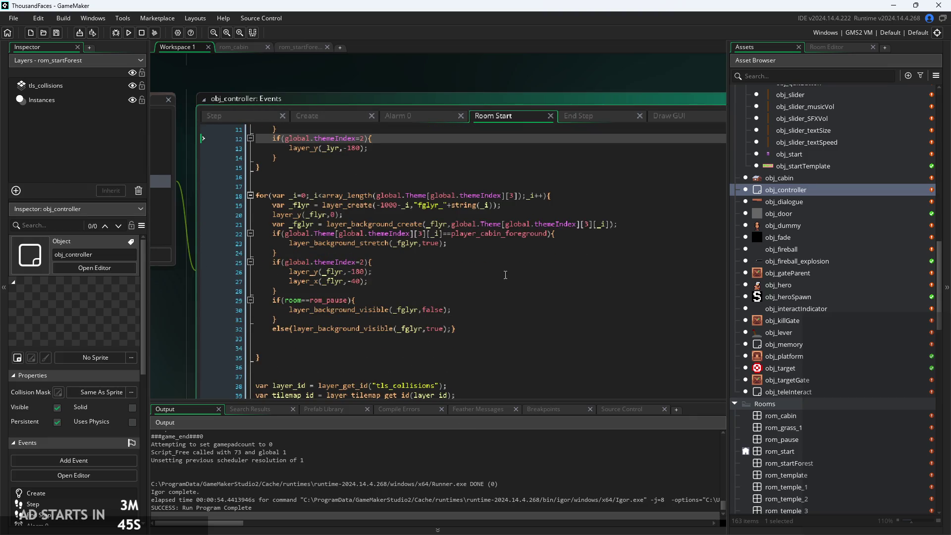
click(507, 245)
scroll(402, 297, up, 3)
click(402, 297)
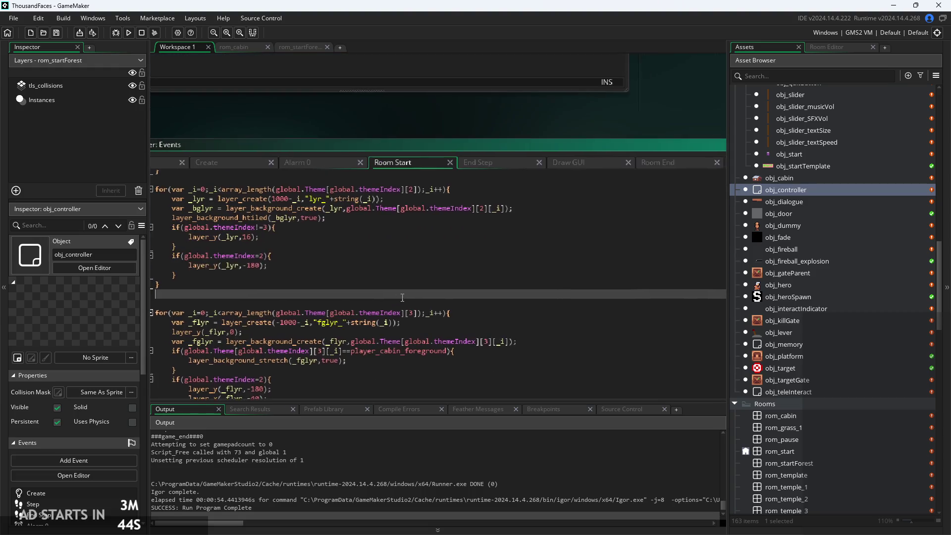
Switch to the Draw GUI code and place the caret on line 8
click(565, 162)
ctrl+scroll(495, 218, up, 2)
click(495, 216)
Step through Draw GUI's tile loop and its draw_sprite_part calls on lines 12 and 17
key(Up)
key(Up)
key(Down)
key(Down)
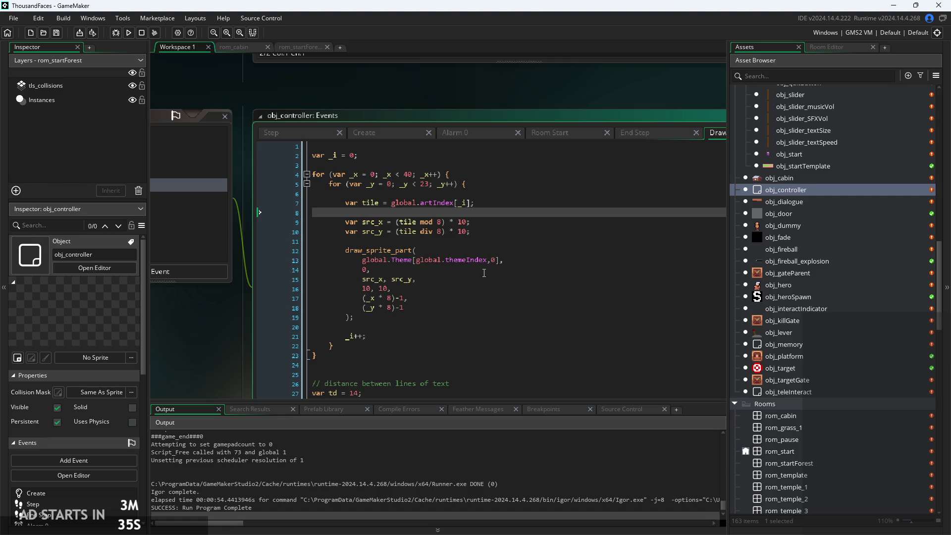
click(421, 298)
mouse_move(378, 253)
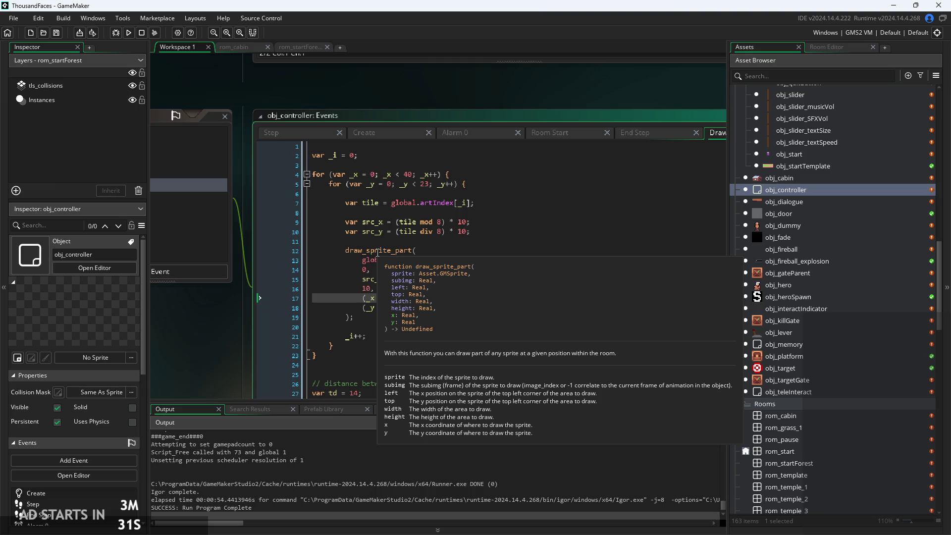
click(463, 251)
scroll(458, 251, down, 5)
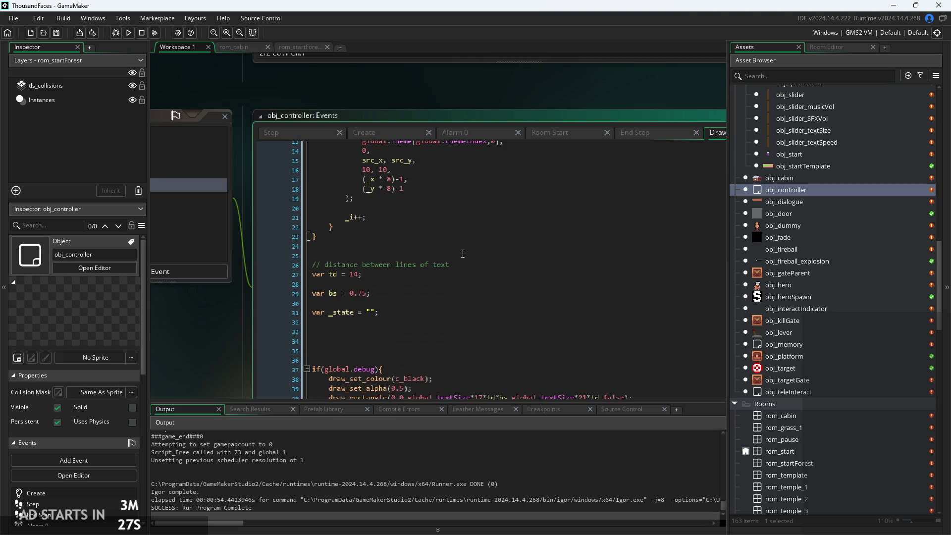
scroll(451, 250, up, 5)
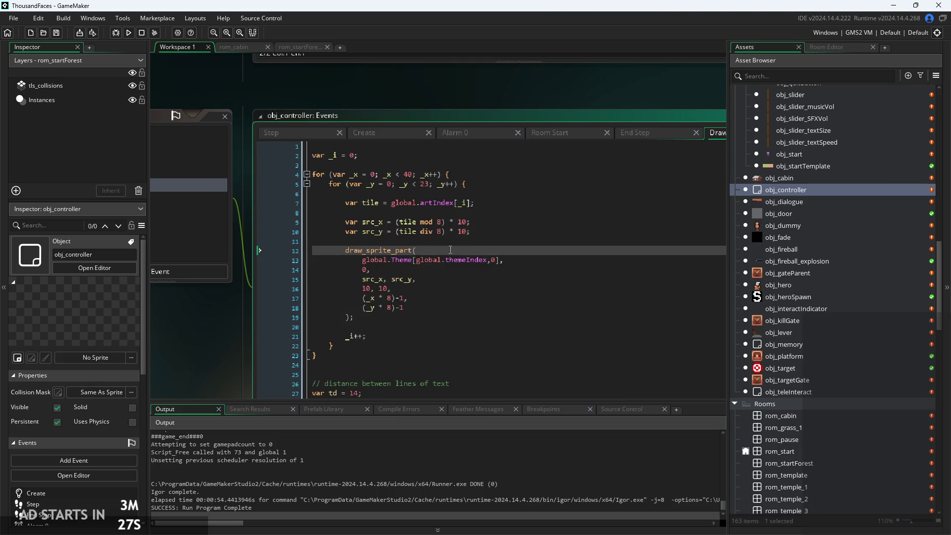
Glance at the Create code, then view Alarm 0's parallax code re-arming alarm_set(0,15)
click(399, 139)
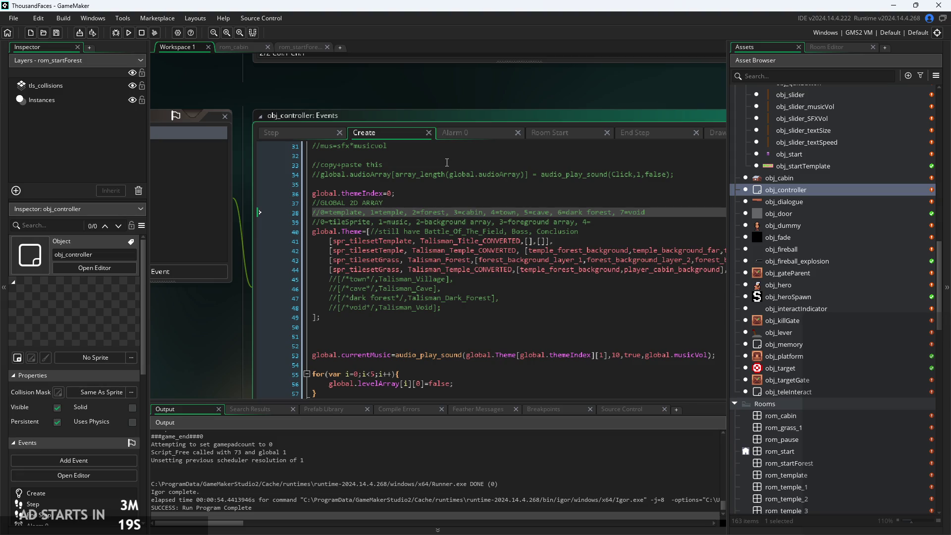
click(470, 132)
scroll(504, 208, up, 2)
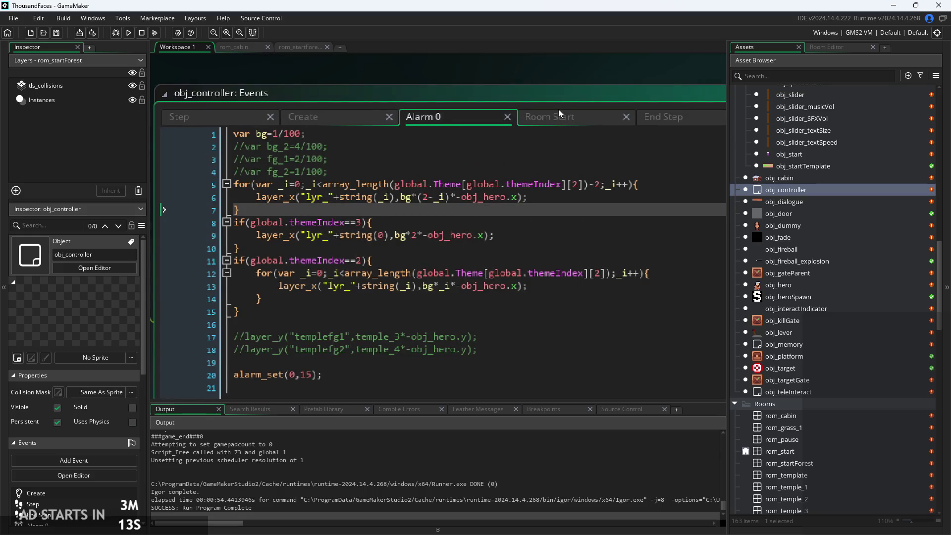
Review the Room Start code's background layer depth and foreground layer creation lines
click(558, 116)
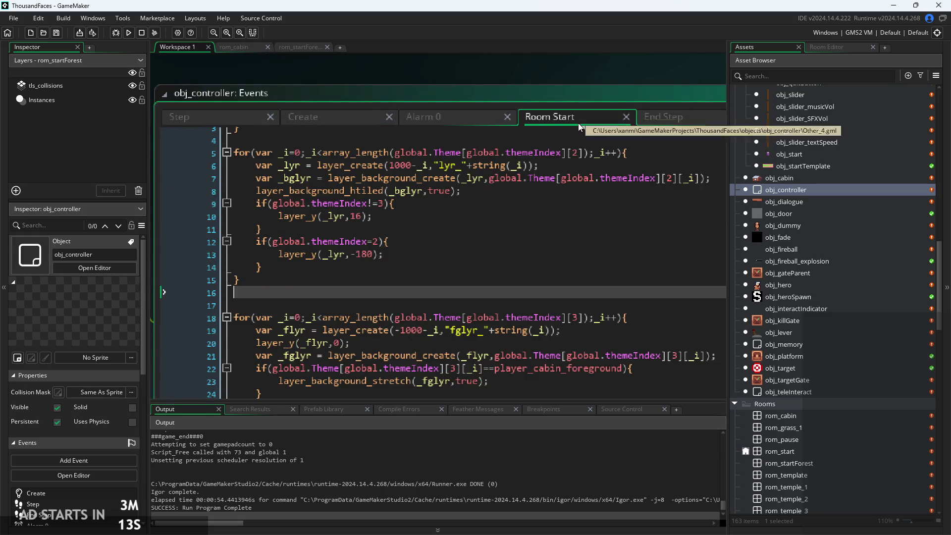
click(428, 334)
click(422, 338)
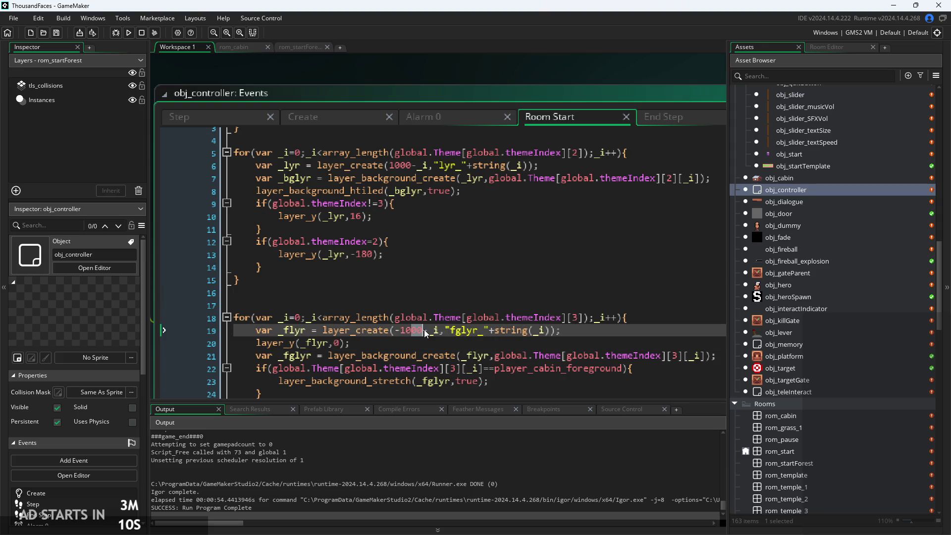
click(414, 165)
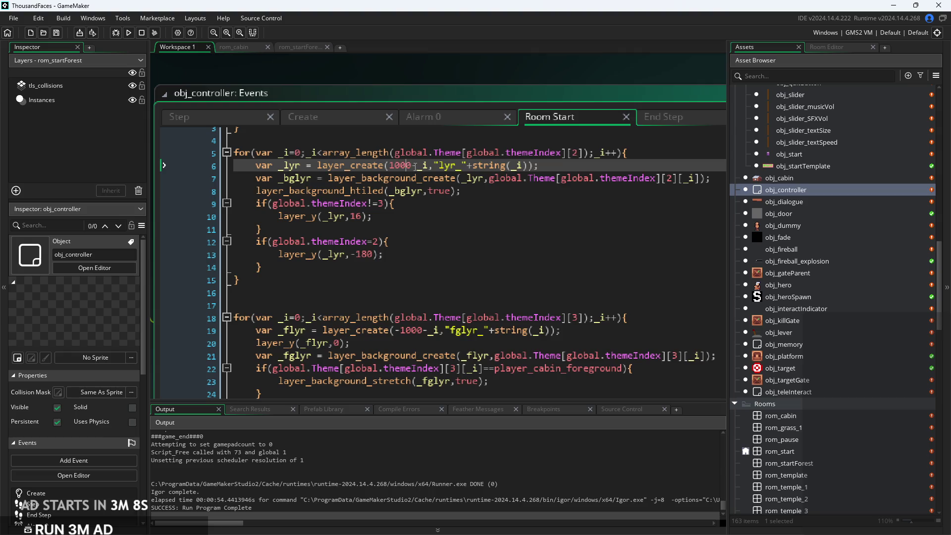
click(407, 318)
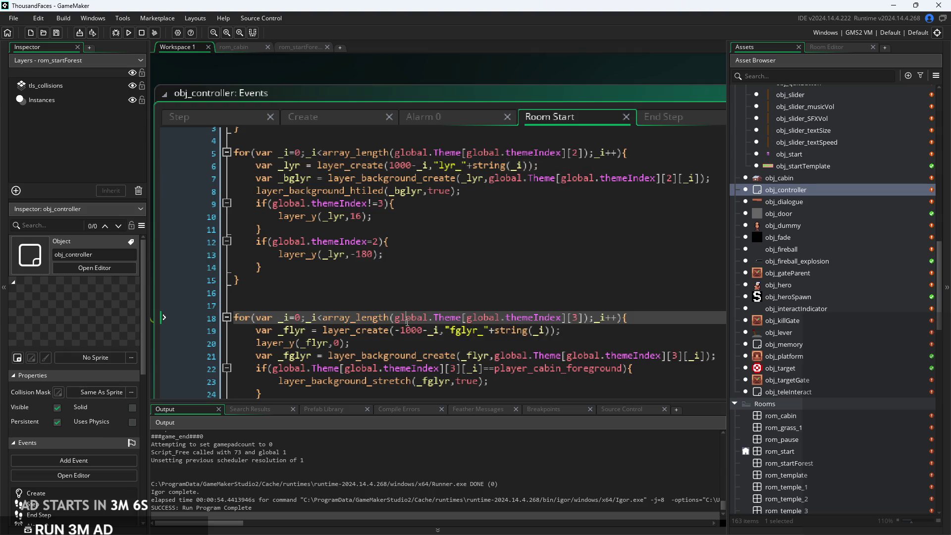
scroll(520, 142, up, 1)
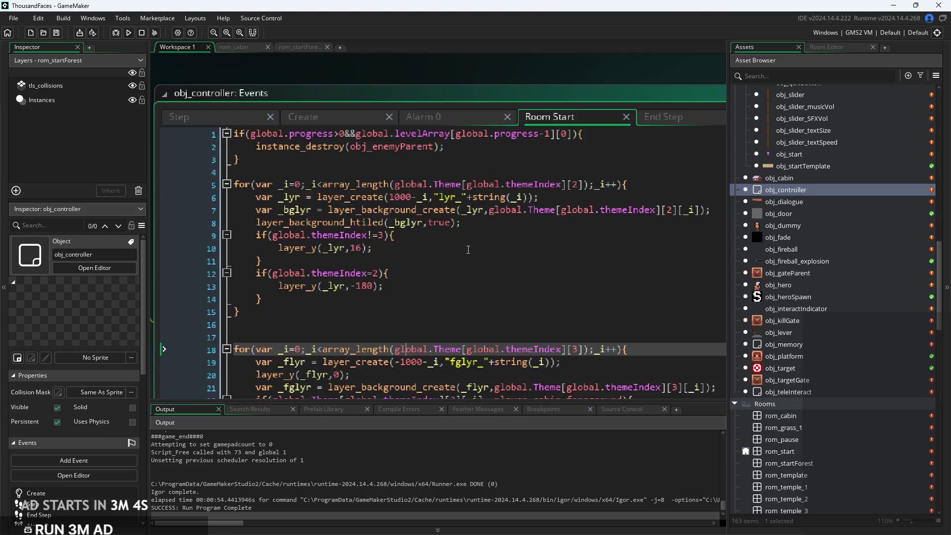
Insert 'depth=0;' as a new first line of Room Start and save
click(235, 134)
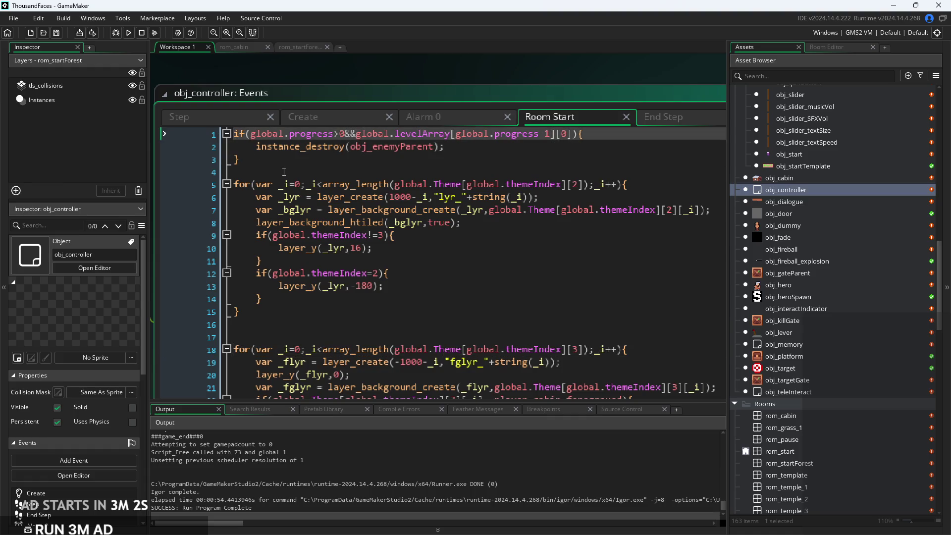
key(Return)
key(Return)
key(Up)
key(Up)
text(dep)
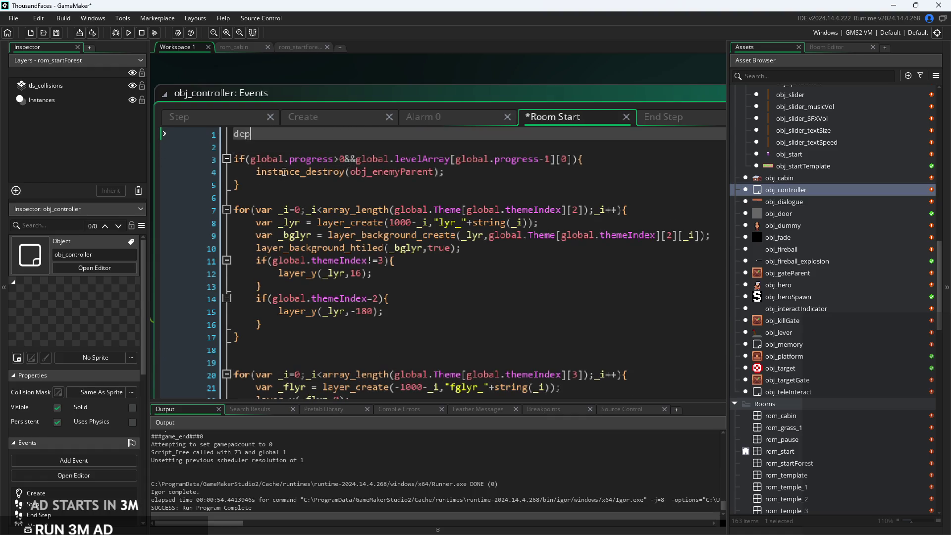
text(th=)
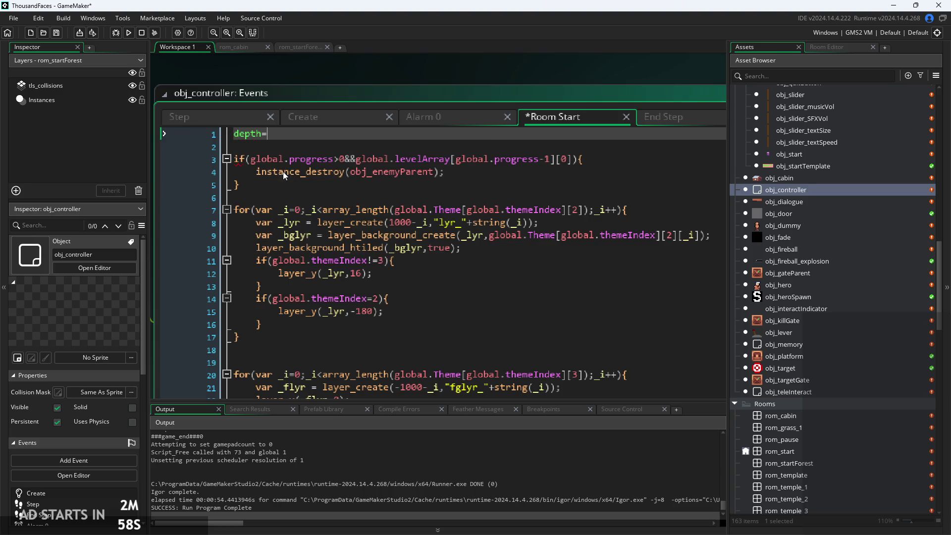
text(0;)
key(ctrl+s)
Build and run the game, start from the title screen, and run around the forest house
click(128, 32)
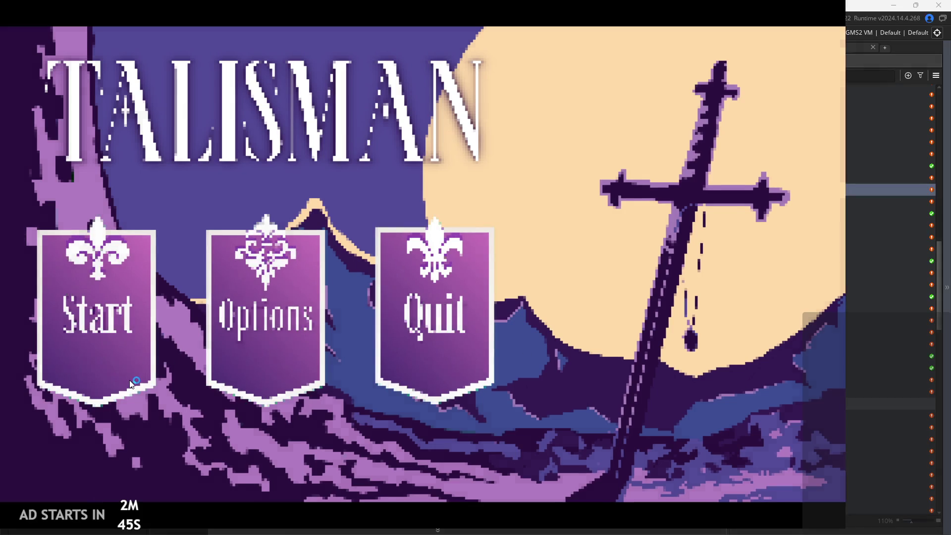
click(131, 384)
key(Right)
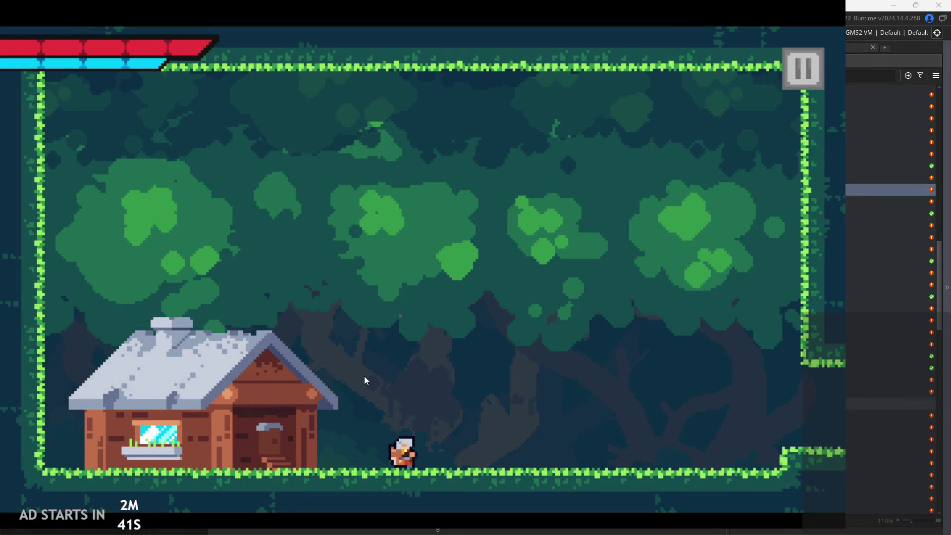
key(space)
key(Left)
key(Left)
key(Right)
key(space)
key(Left)
Run right through the forest into the next room, then pause and exit the game
key(Right)
key(space)
key(space)
key(Right)
key(space)
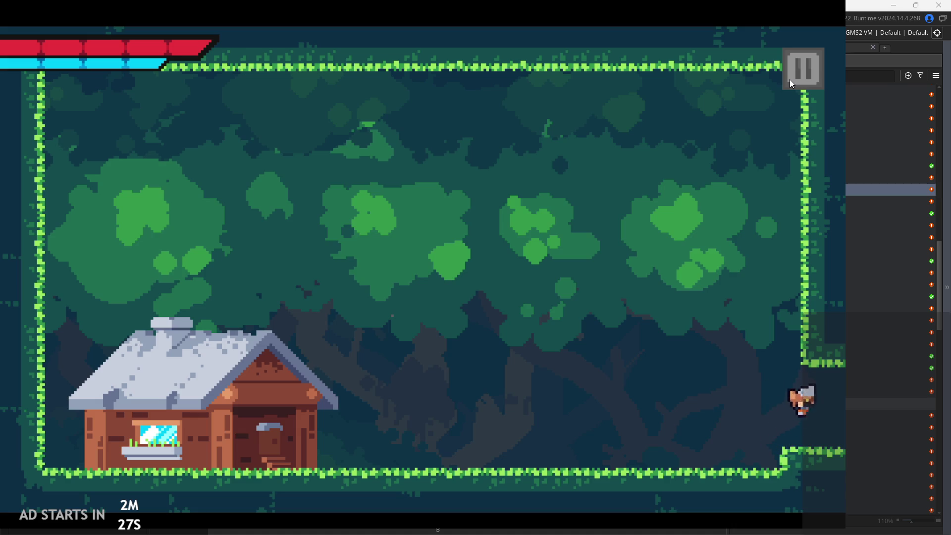
key(Right)
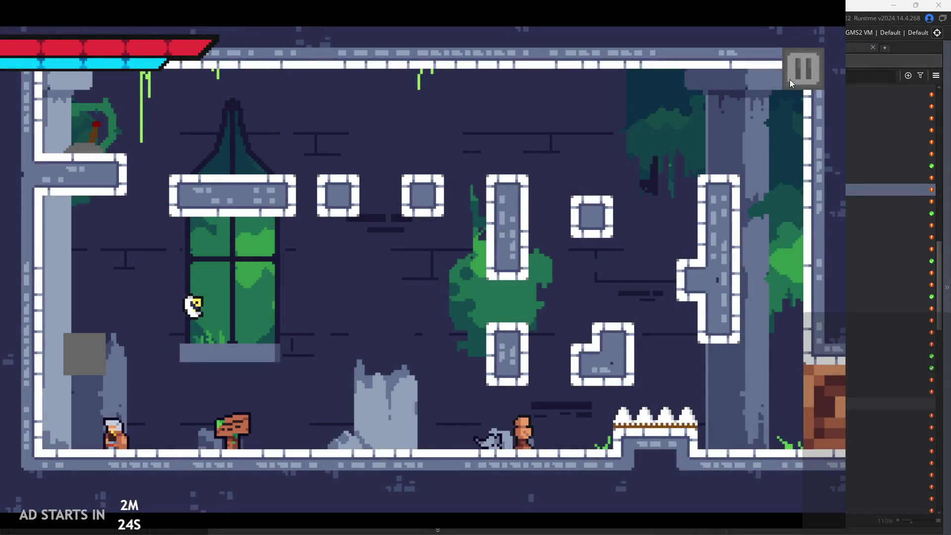
key(Up)
key(Up)
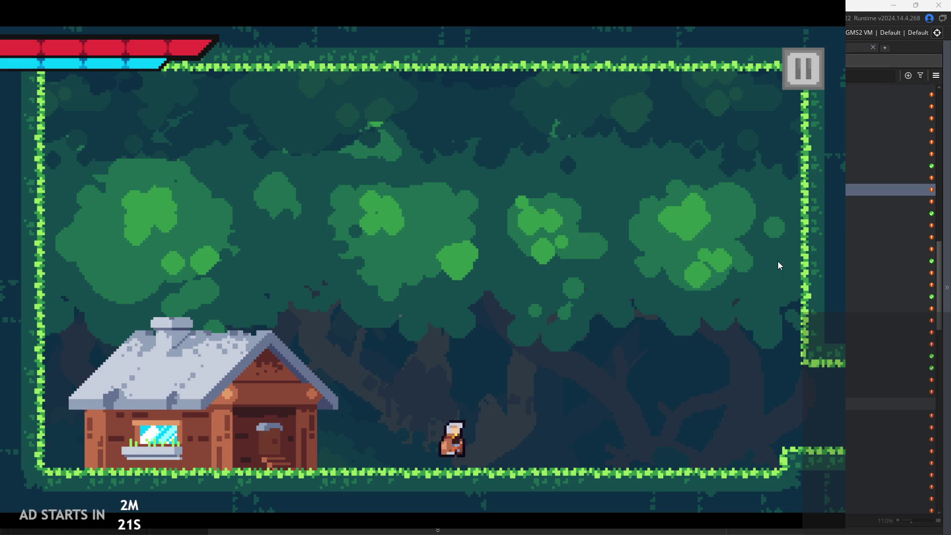
key(Right)
click(805, 76)
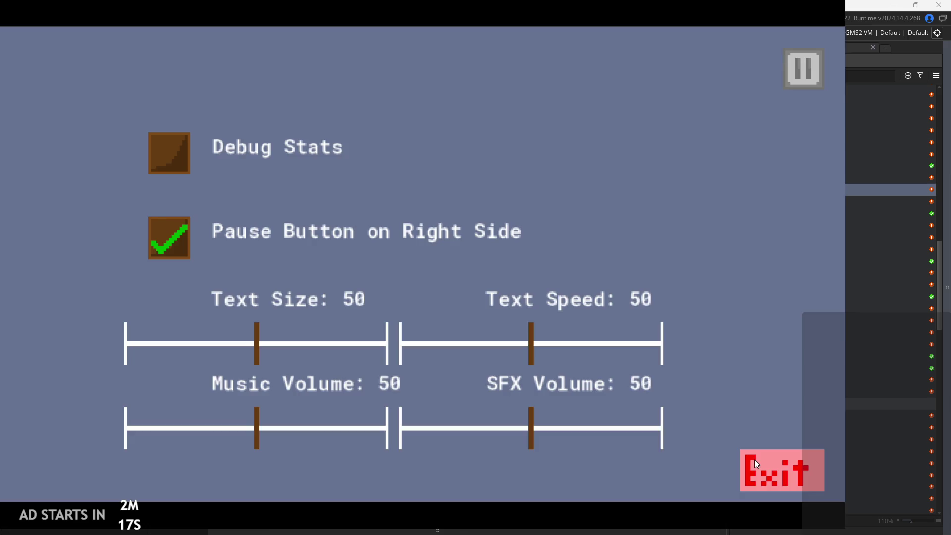
click(754, 463)
click(494, 248)
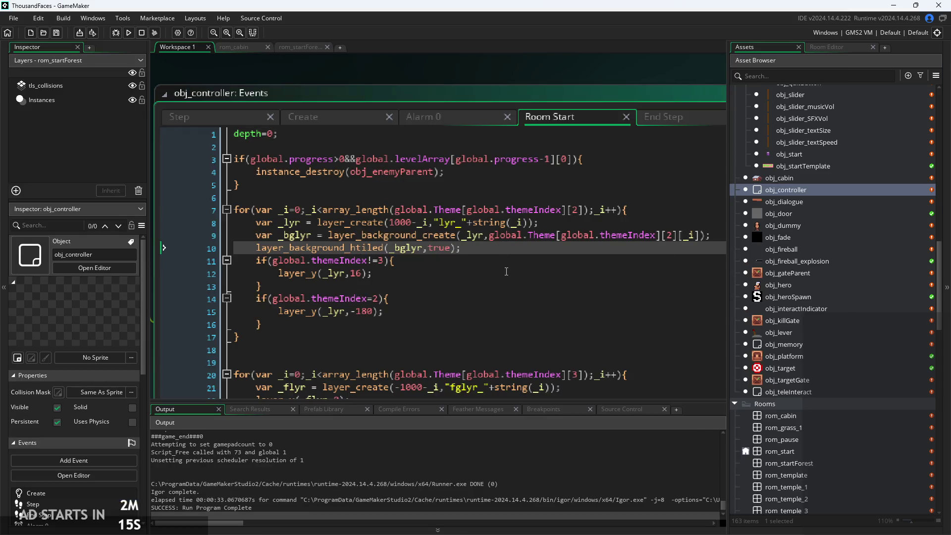
Change the foreground layer depth on line 21 from -1000 to -999000 and save
click(475, 365)
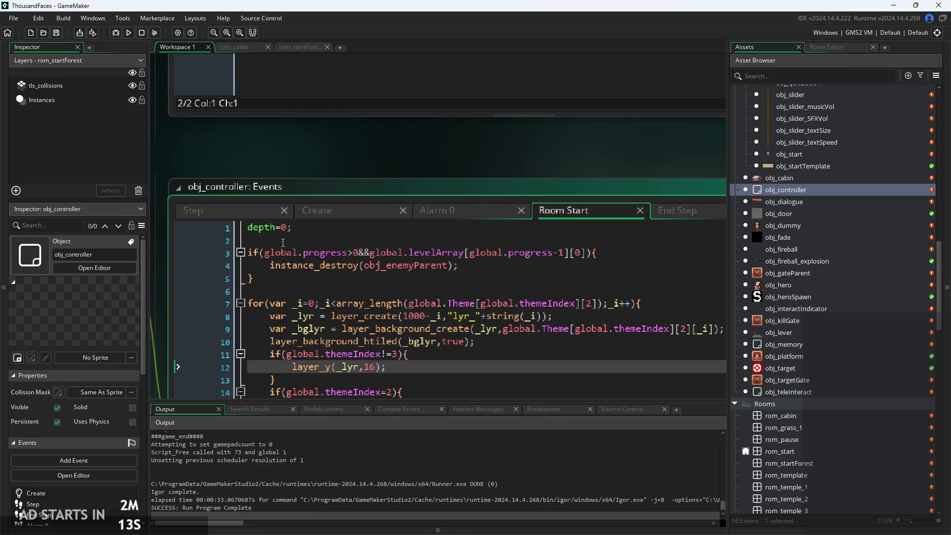
scroll(381, 269, down, 5)
click(417, 202)
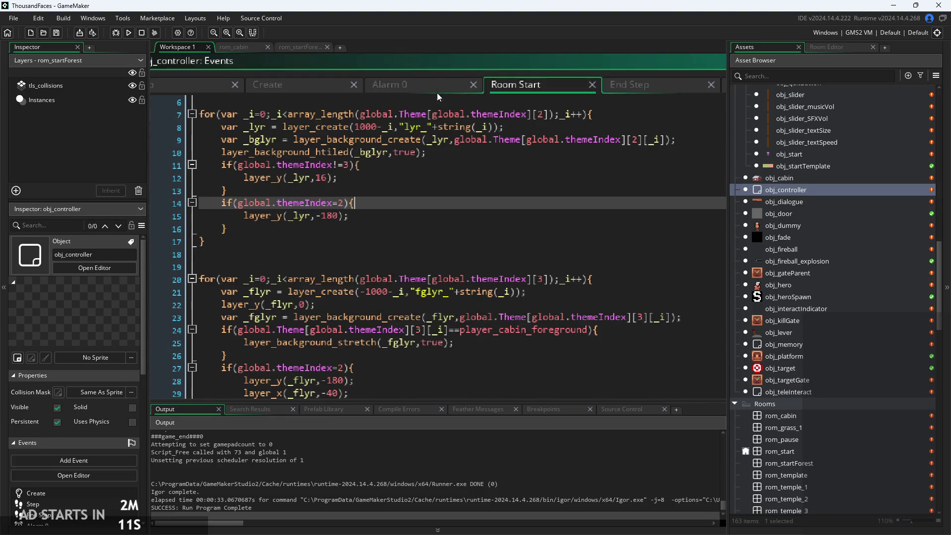
click(389, 292)
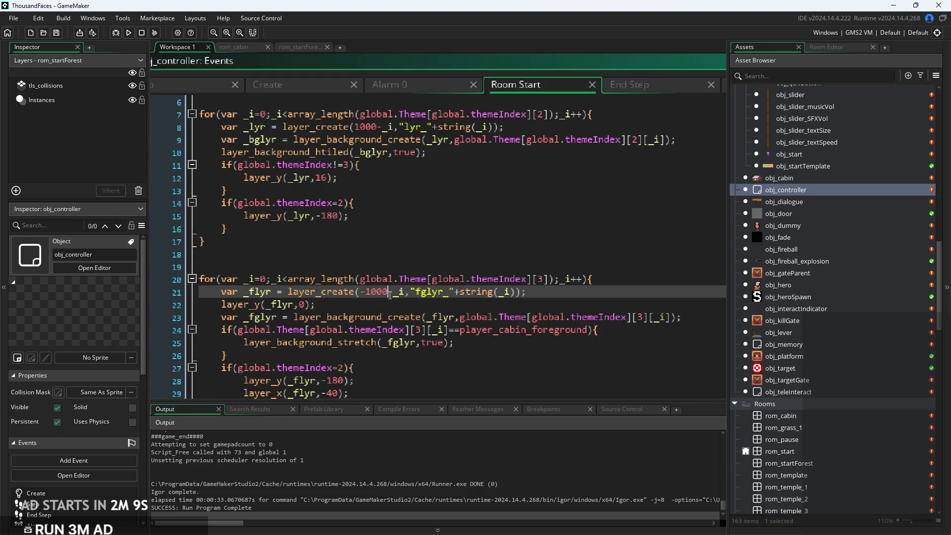
mouse_move(411, 312)
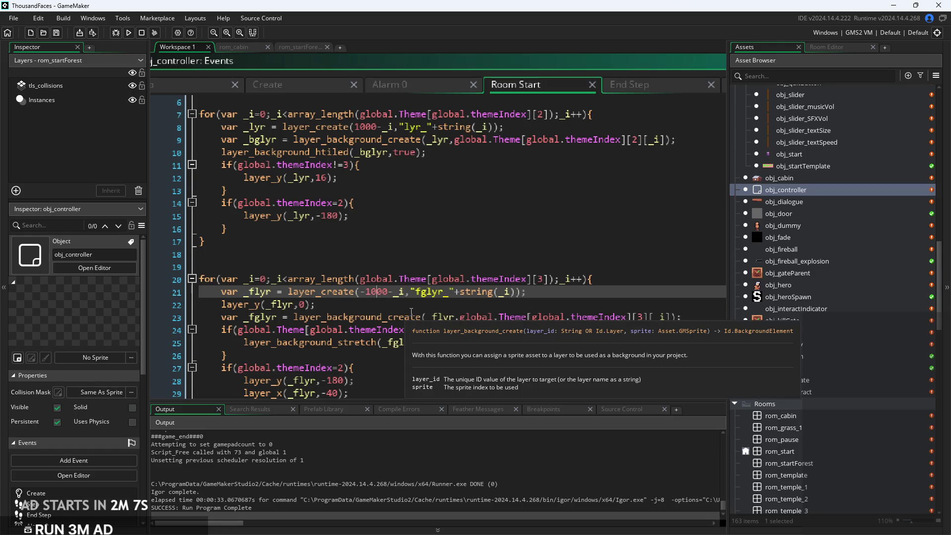
key(BackSpace)
text(999)
key(ctrl+s)
Playtest with F5, walking the hero from the cabin into the forest, then exit
key(F5)
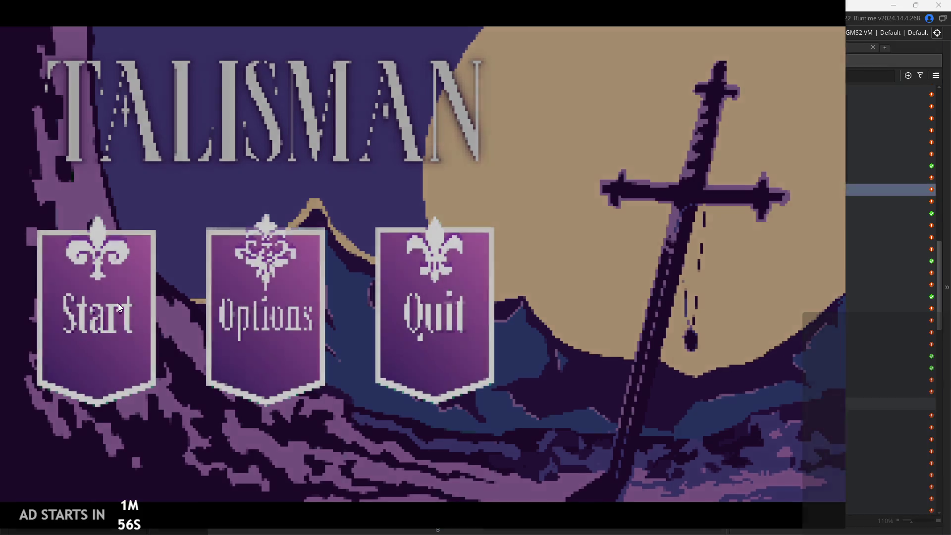
click(118, 303)
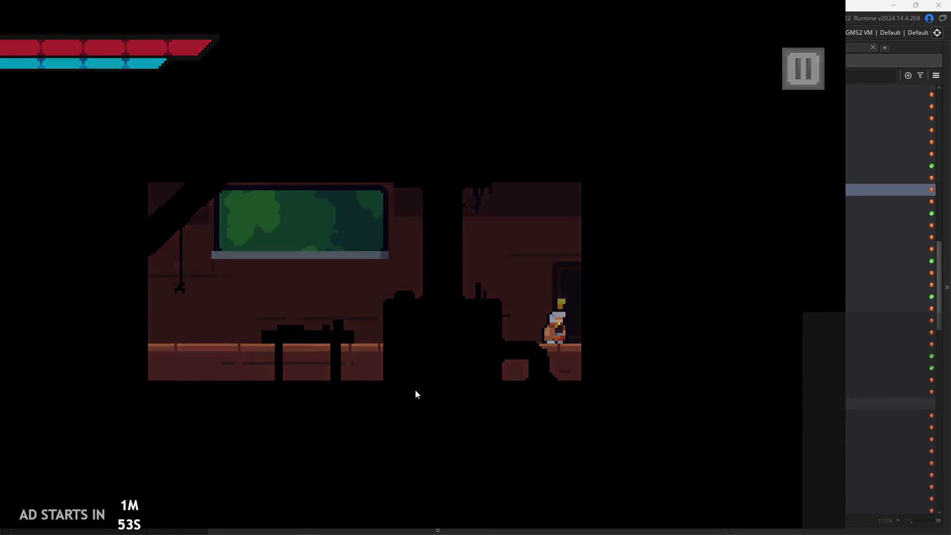
key(Right)
key(space)
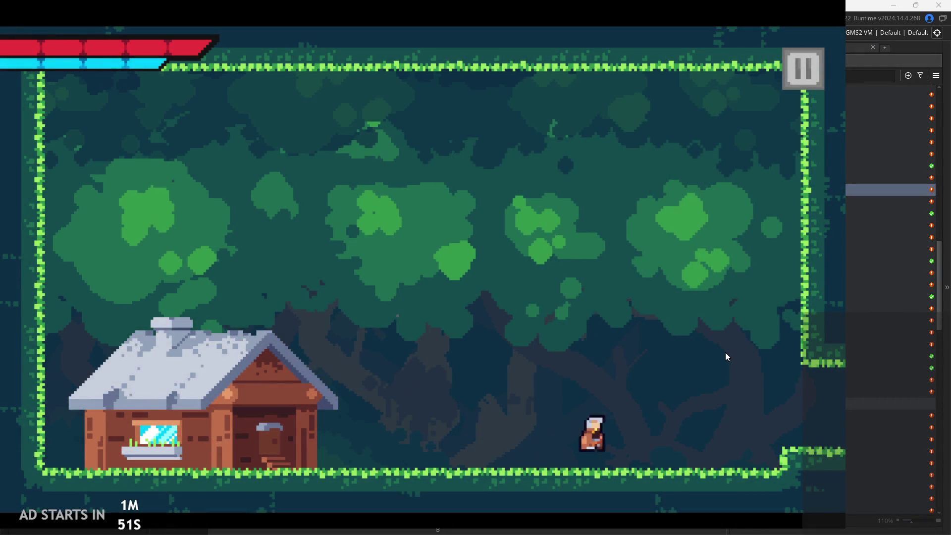
key(Escape)
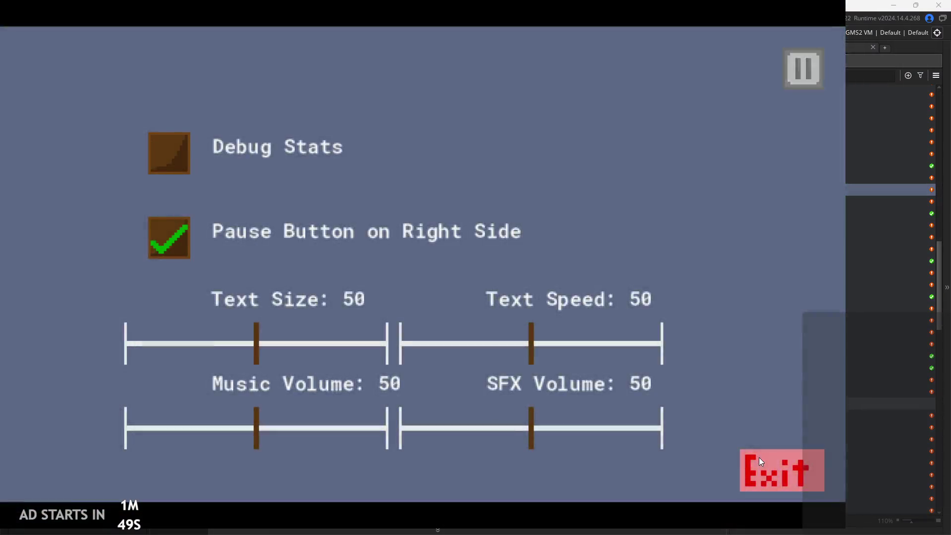
click(759, 456)
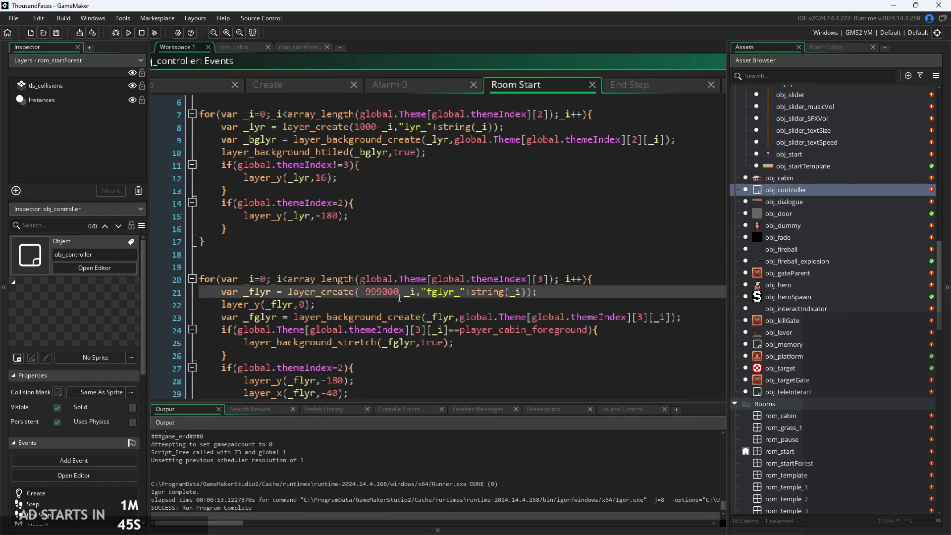
Restore the line 21 foreground depth value to -1000 and save
drag(399, 297, 367, 293)
text(1000)
key(ctrl+s)
Look over the upper Room Start code around lines 4–5
click(464, 260)
scroll(464, 261, down, 2)
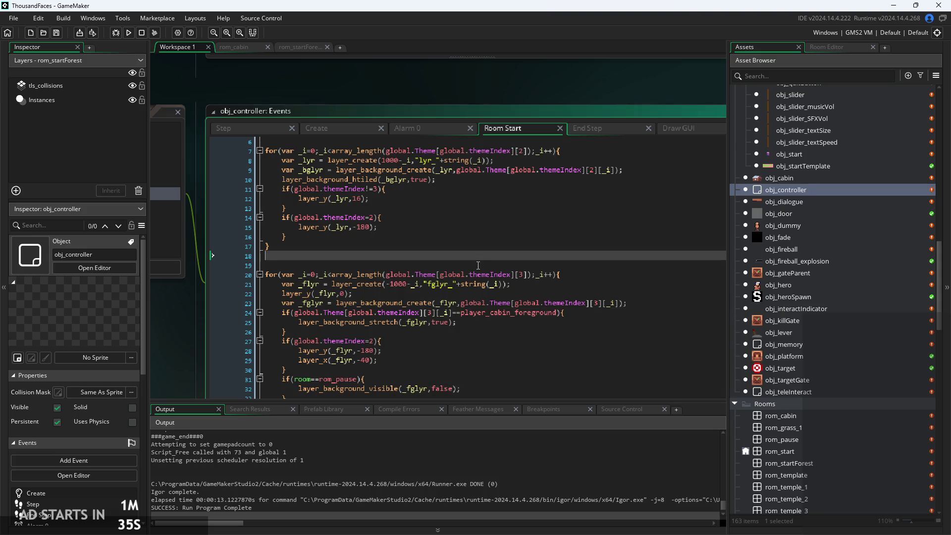
scroll(478, 266, down, 1)
scroll(478, 265, up, 3)
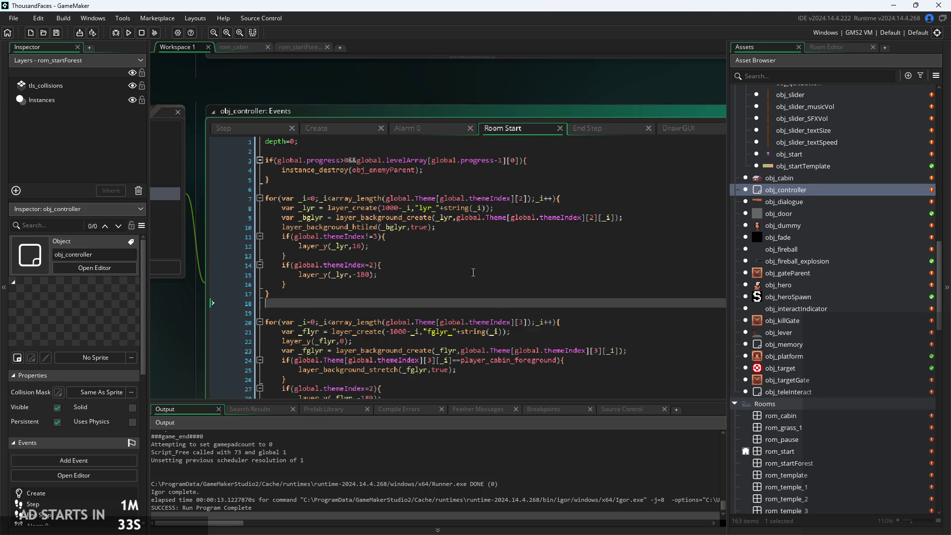
click(403, 192)
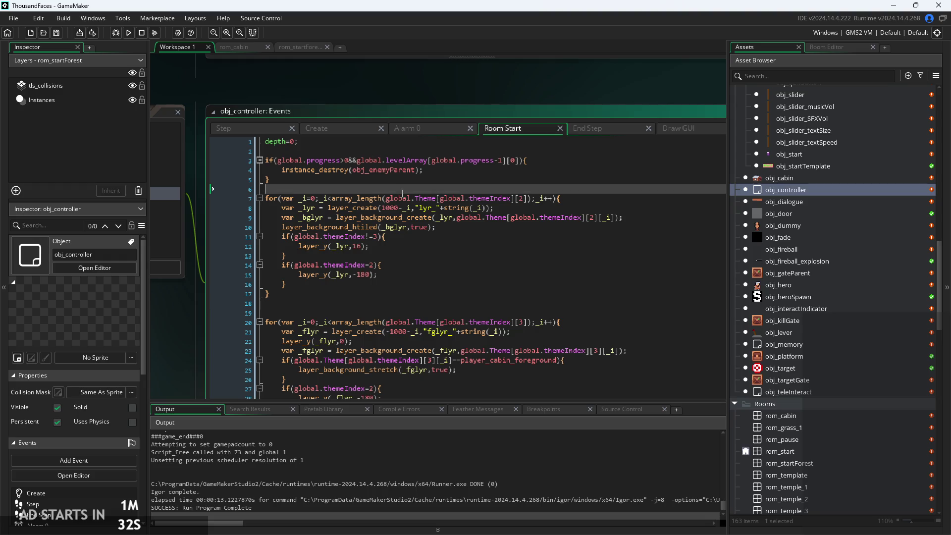
click(440, 179)
click(459, 170)
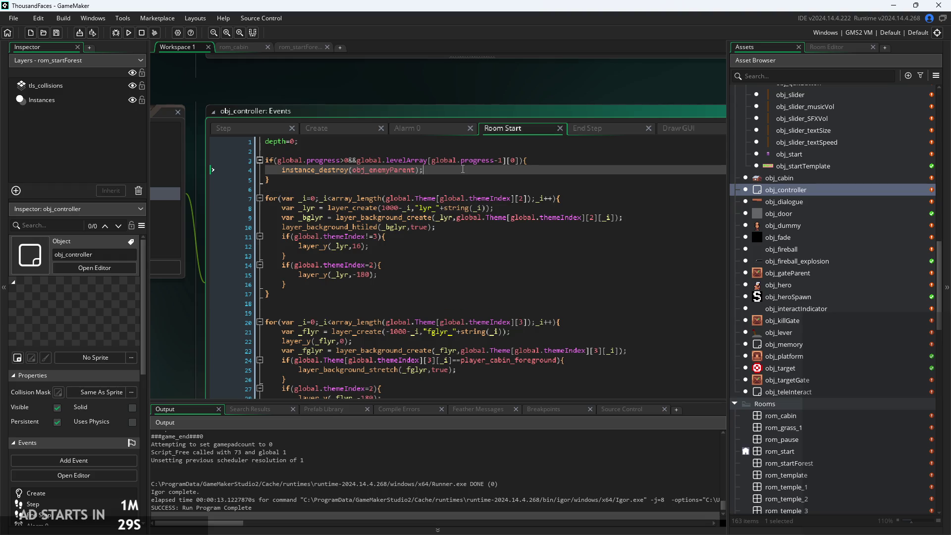
scroll(441, 242, down, 5)
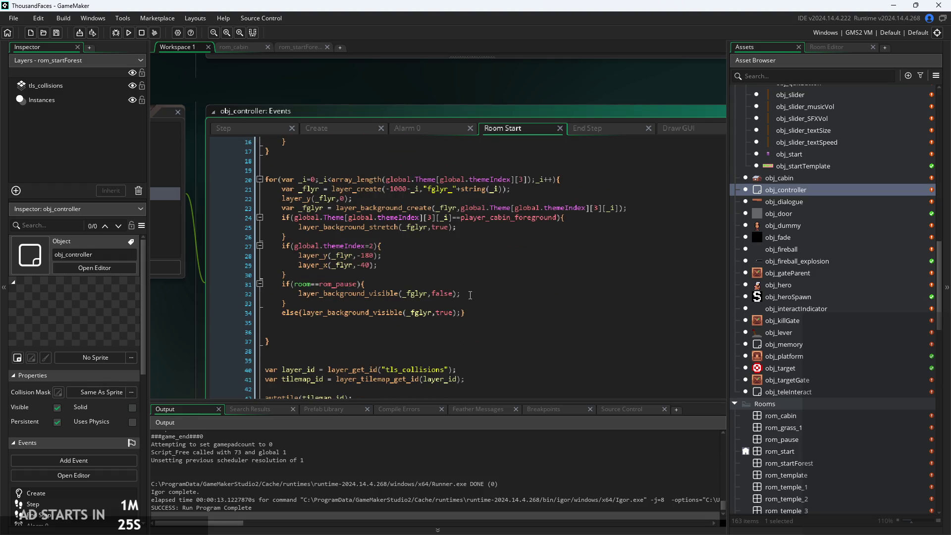
scroll(470, 295, up, 2)
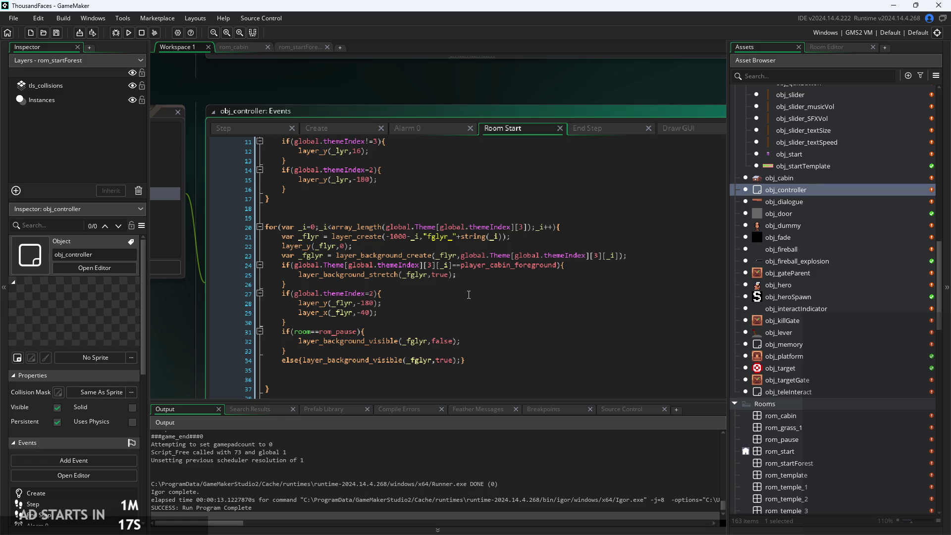
Review the later Room Start lines around 25–29
click(489, 277)
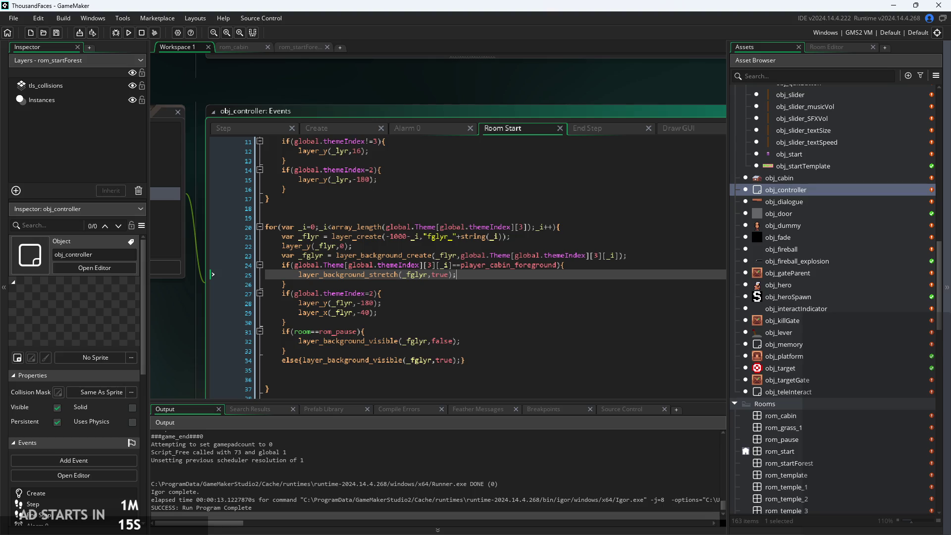
click(484, 296)
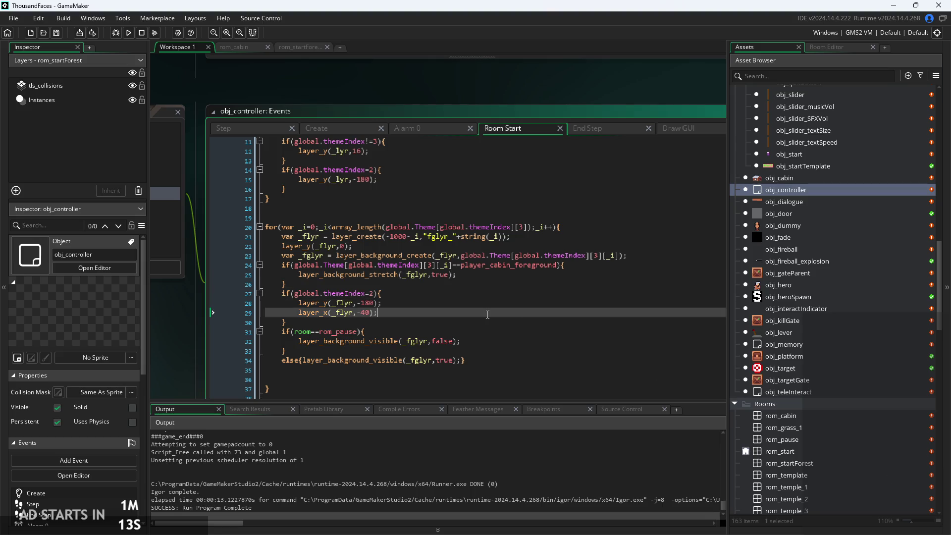
key(Down)
key(Down)
key(Up)
key(Up)
key(Down)
key(Down)
key(Up)
key(Down)
drag(454, 313, 468, 312)
ctrl+scroll(368, 322, up, 3)
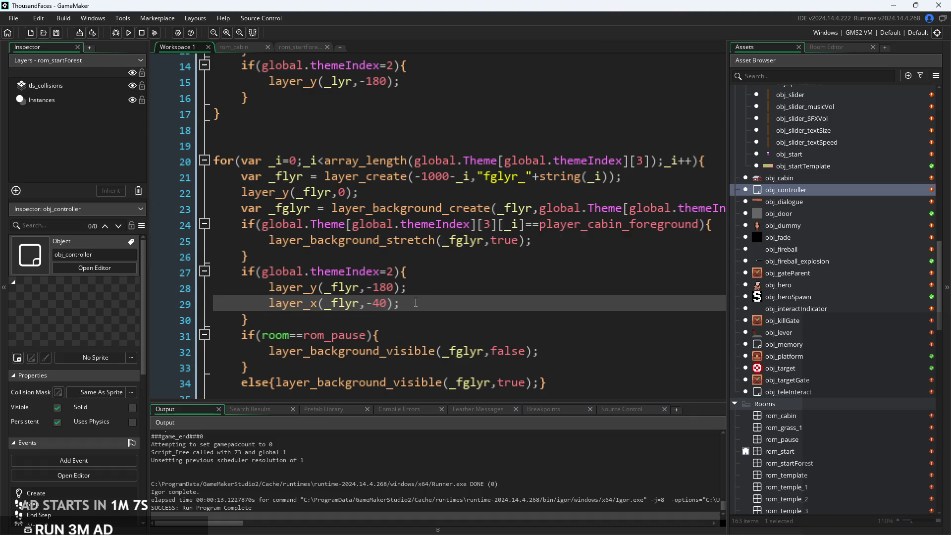
key(Return)
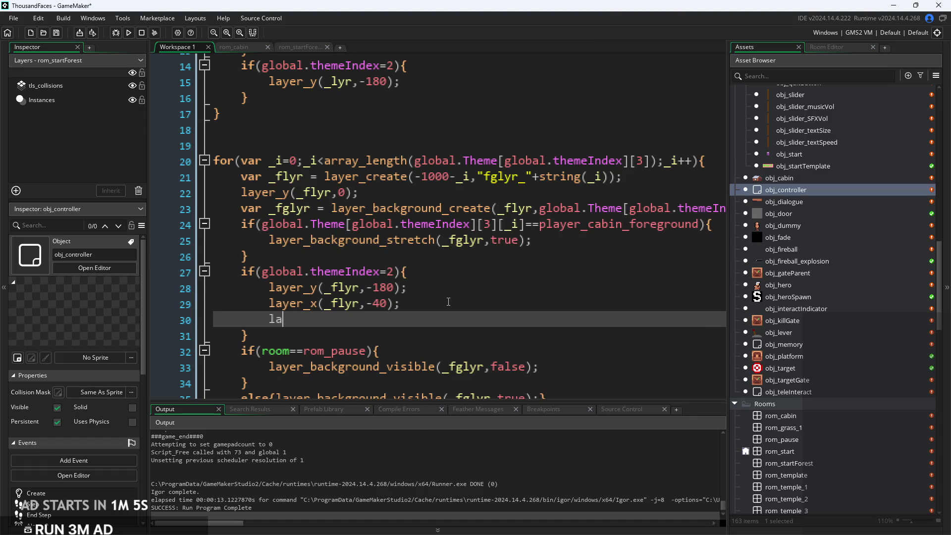
text(layer_g)
key(BackSpace)
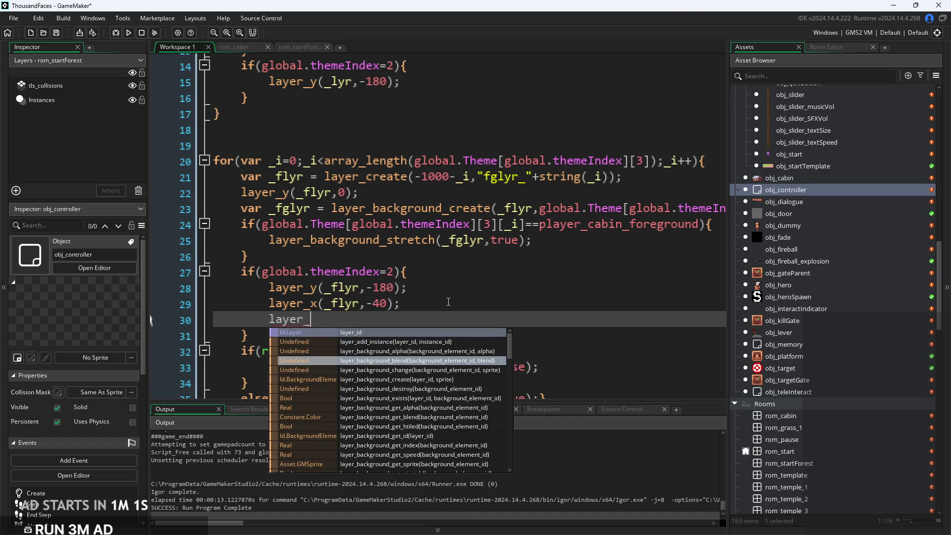
text(back)
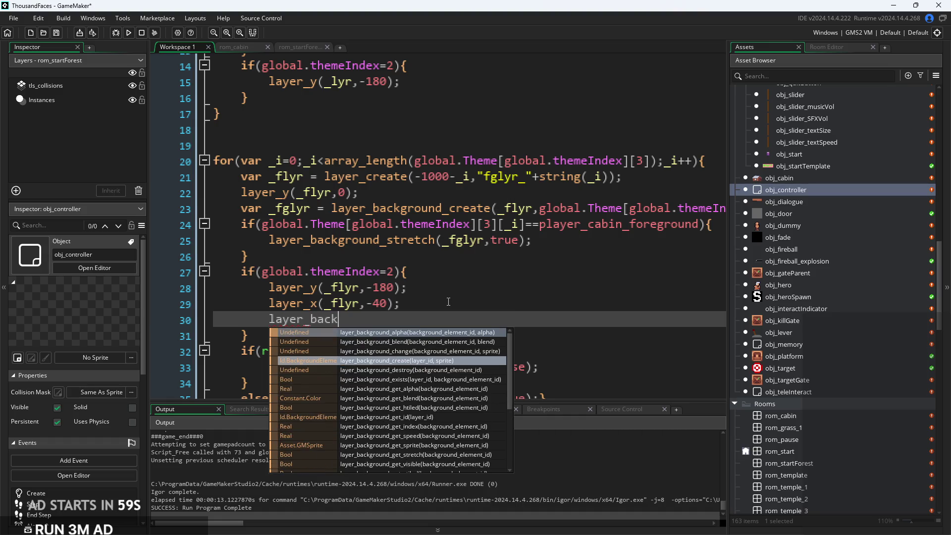
text(ground()
text())
key(Left)
key(Left)
text(gui)
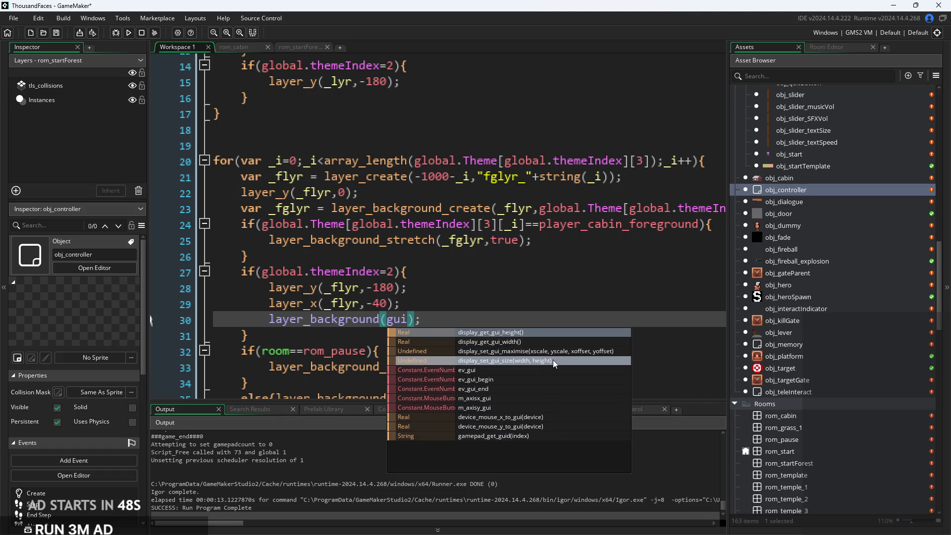
key(BackSpace)
key(BackSpace)
key(BackSpace)
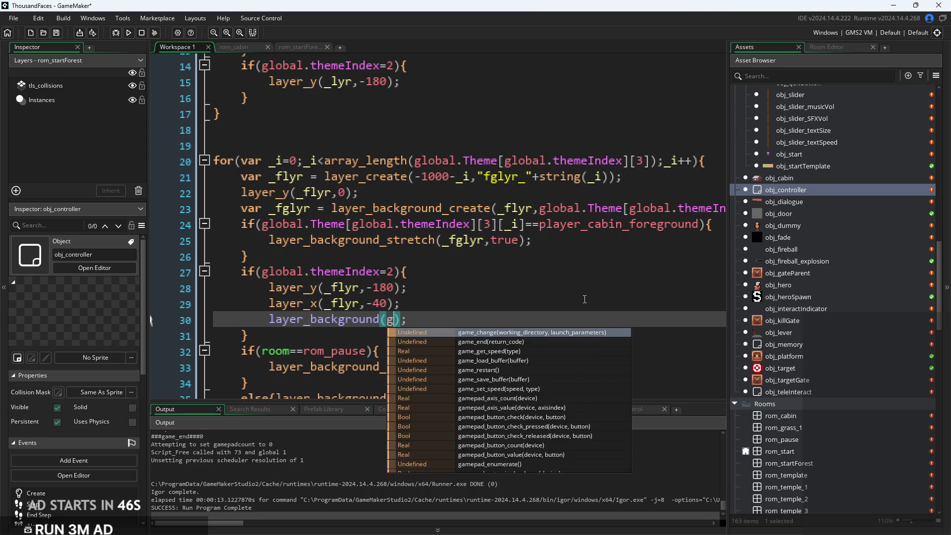
key(Delete)
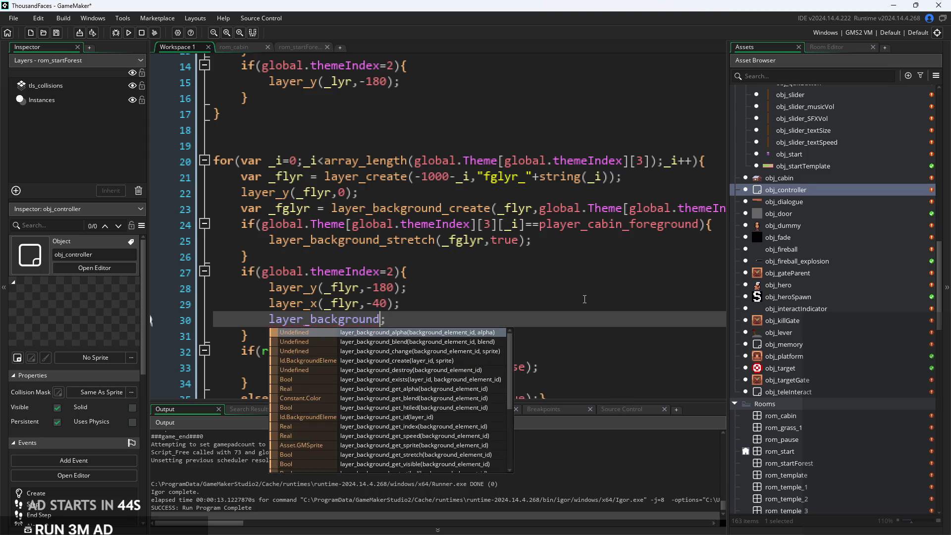
text(_)
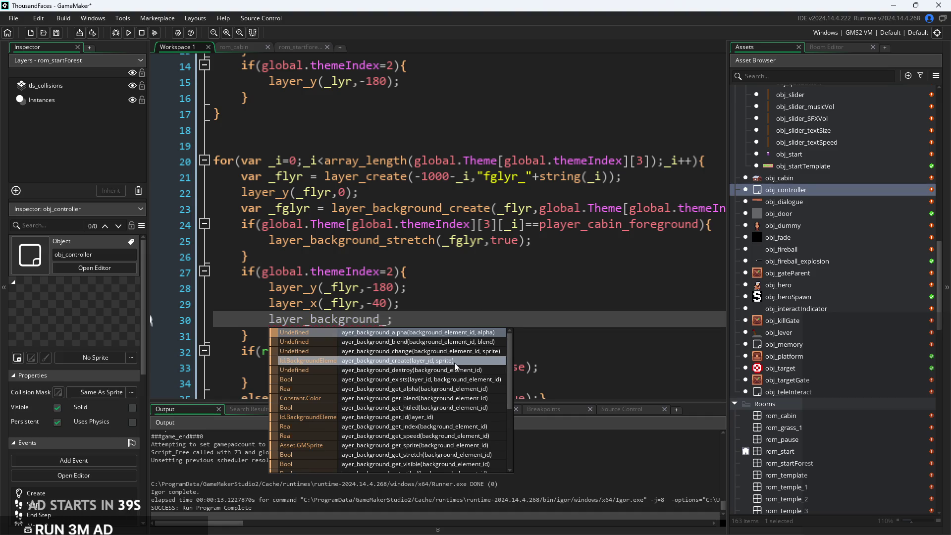
scroll(401, 422, down, 4)
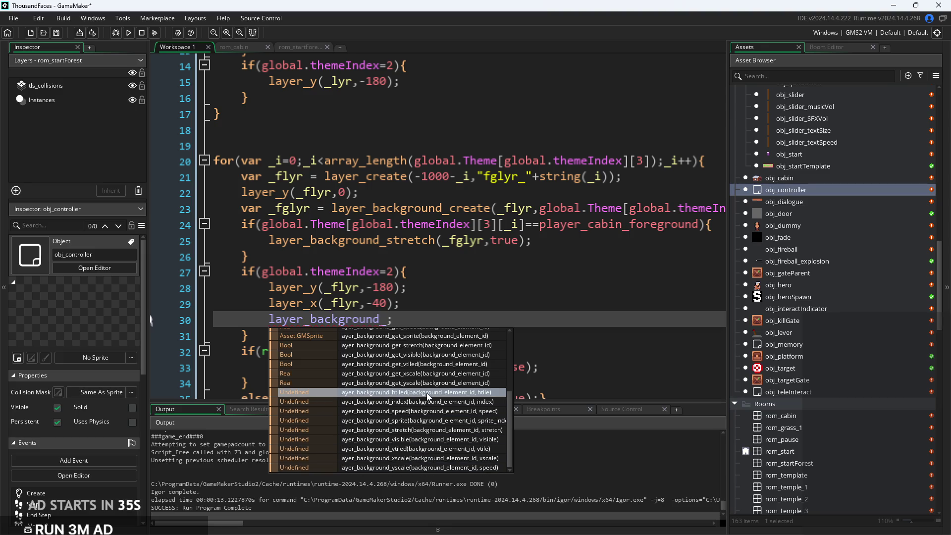
click(439, 317)
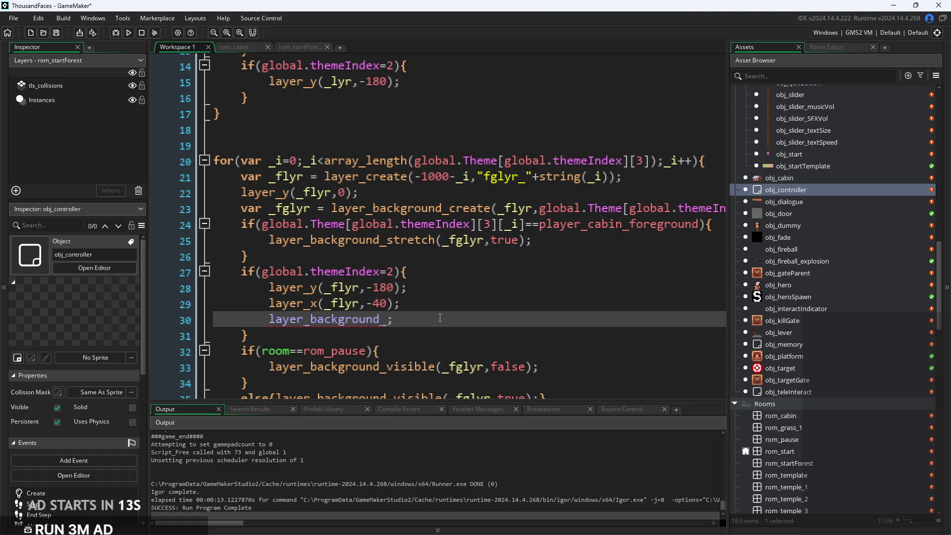
triple_click(440, 317)
key(BackSpace)
key(BackSpace)
scroll(526, 238, down, 5)
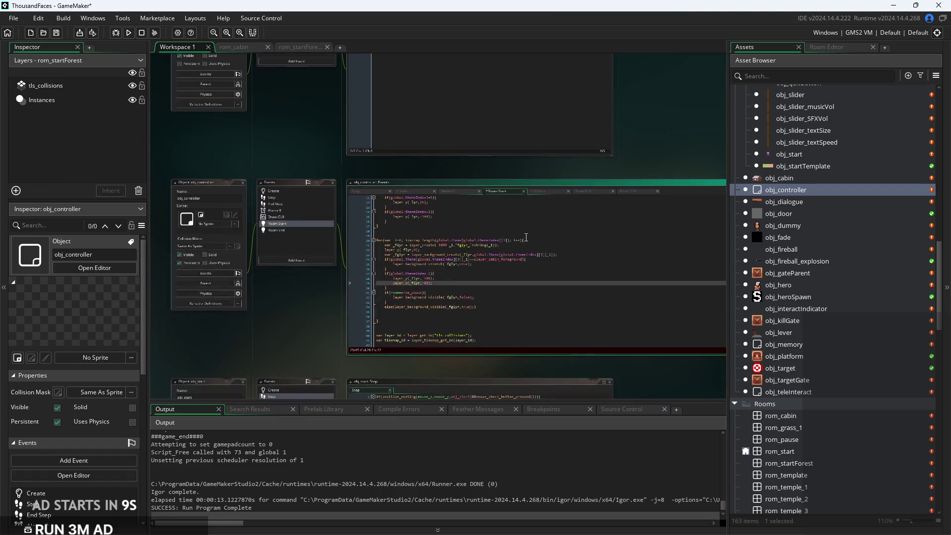
Show obj_controller's Draw GUI code and locate the draw_sprite_part line
scroll(526, 238, up, 5)
click(559, 304)
click(572, 319)
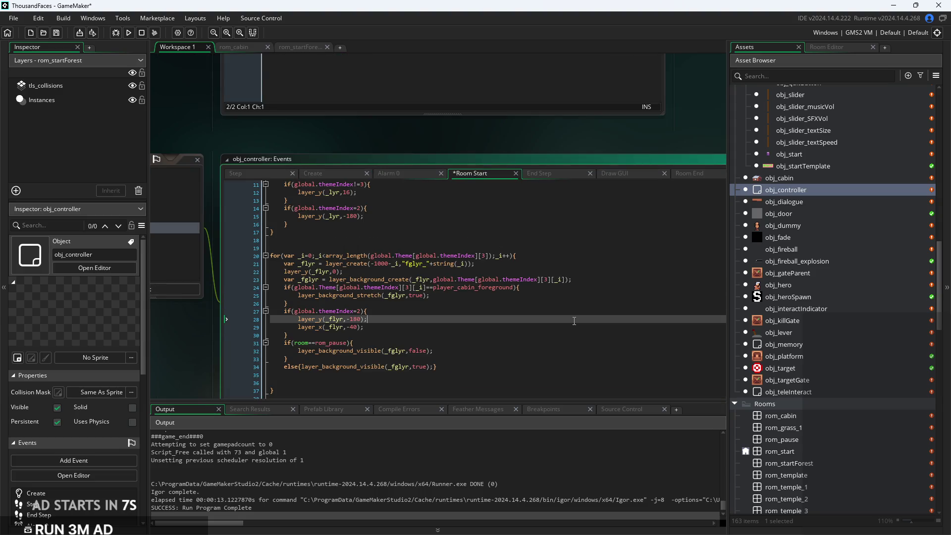
click(569, 326)
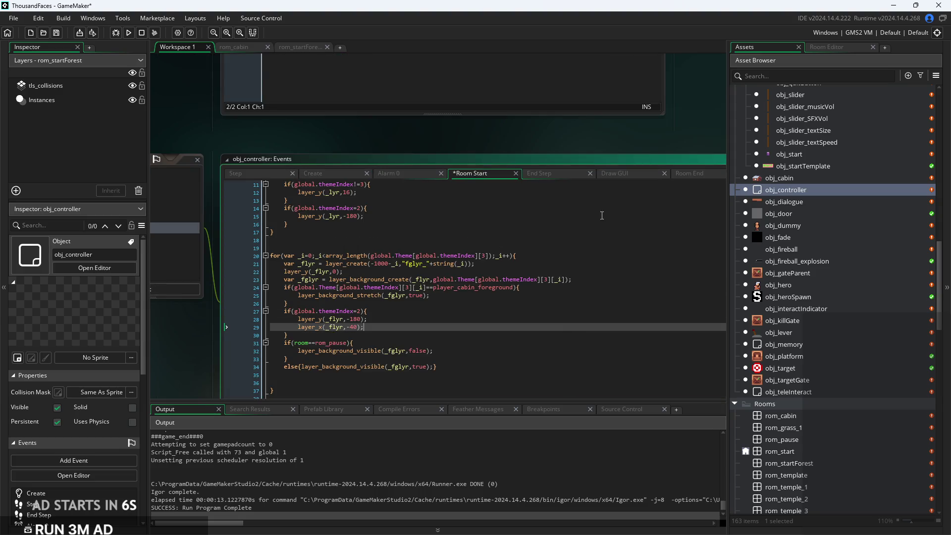
click(605, 171)
click(437, 210)
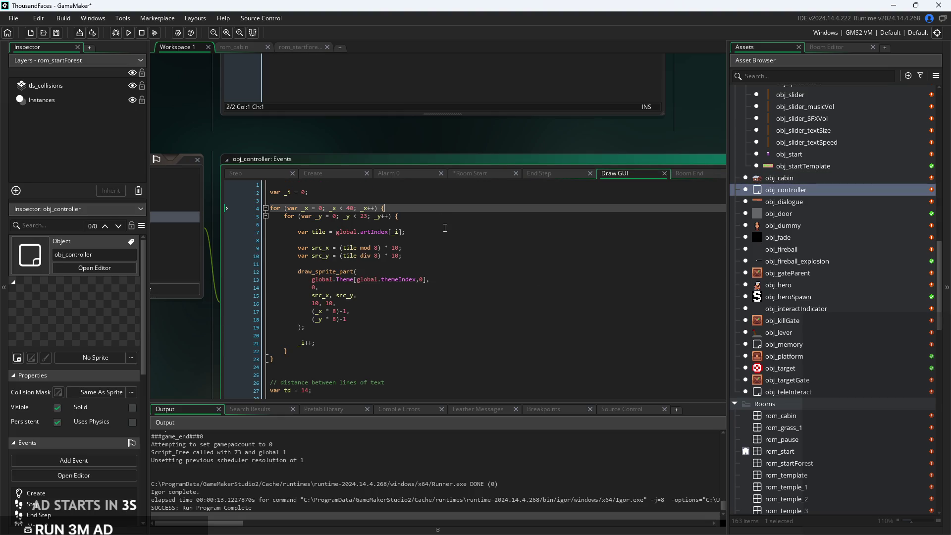
scroll(449, 223, down, 1)
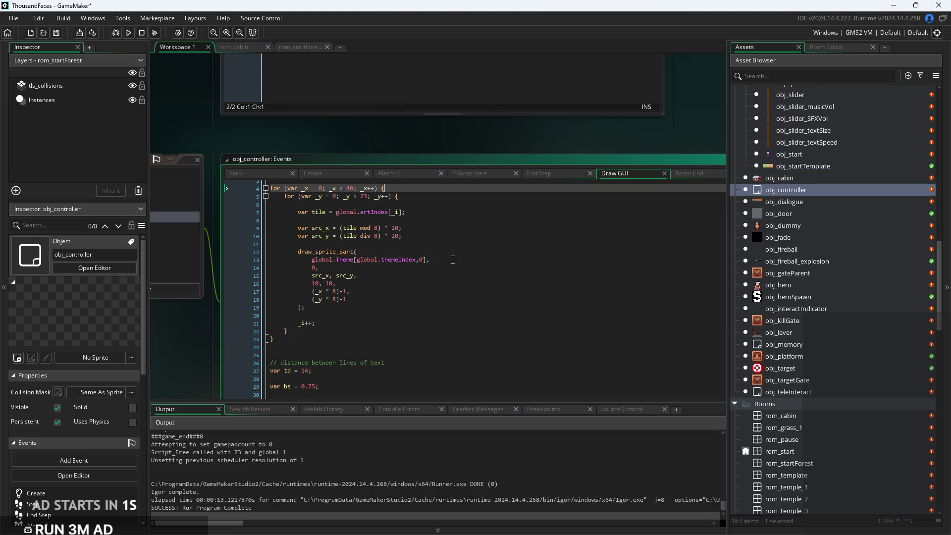
click(345, 252)
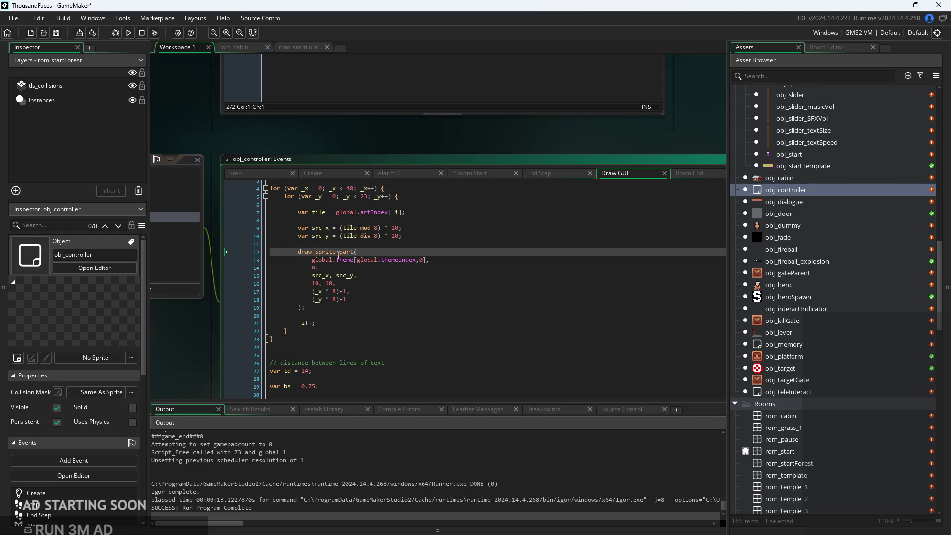
ctrl+scroll(338, 253, up, 3)
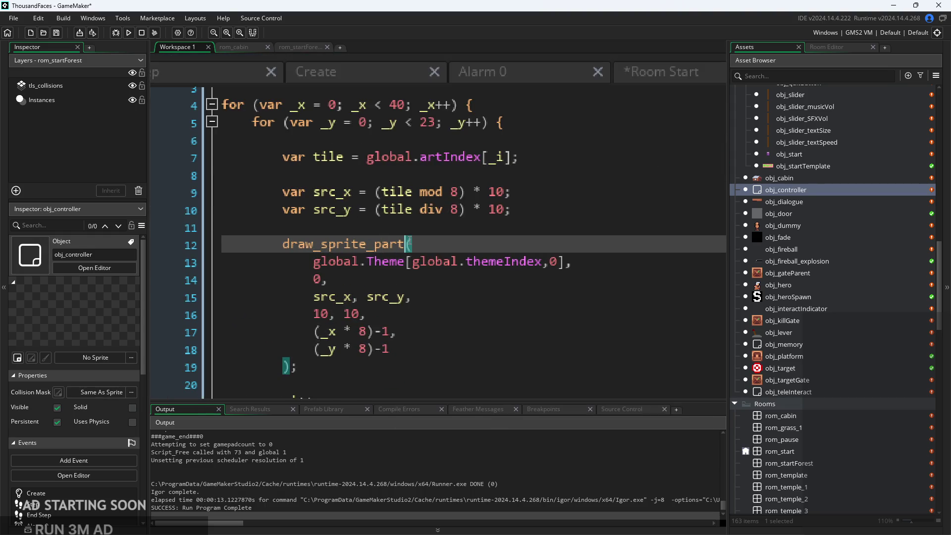
Add a trial draw_sprite_part_ext call on empty line 11 via autocomplete
click(430, 227)
key(Tab)
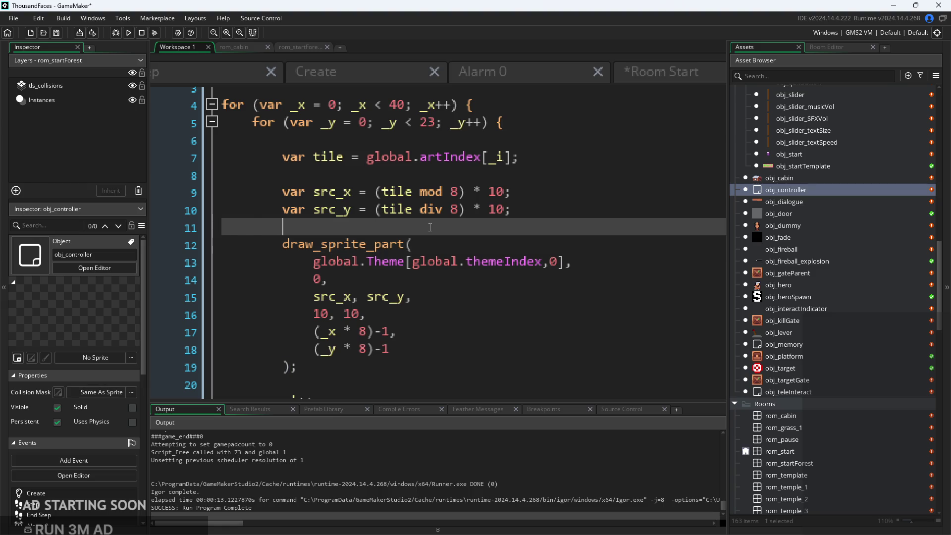
text(draw)
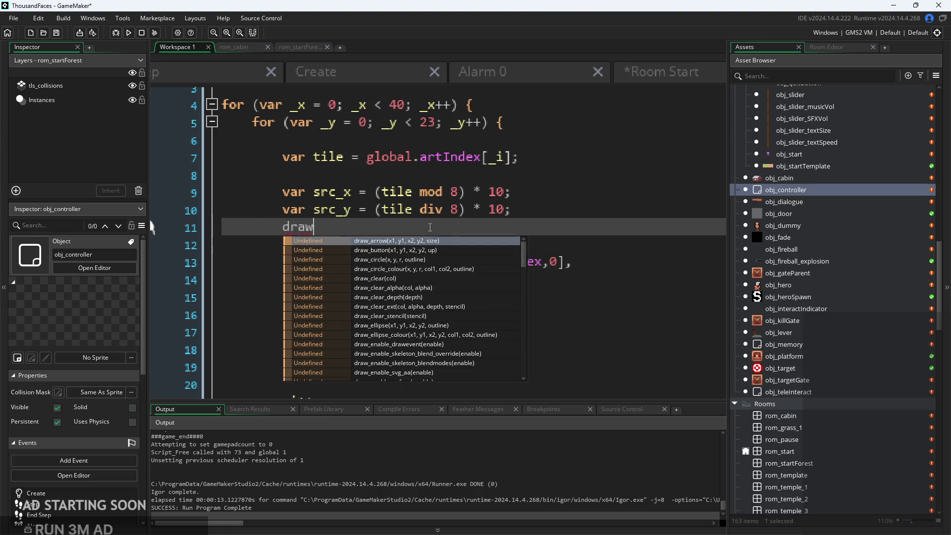
text(_sprite+)
key(BackSpace)
text(+)
text(_part)
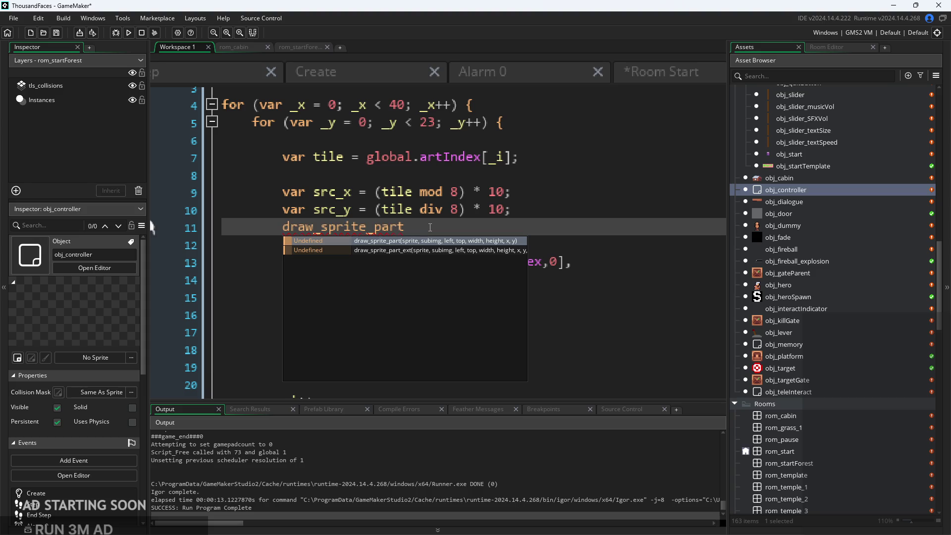
key(Down)
key(Return)
mouse_move(421, 229)
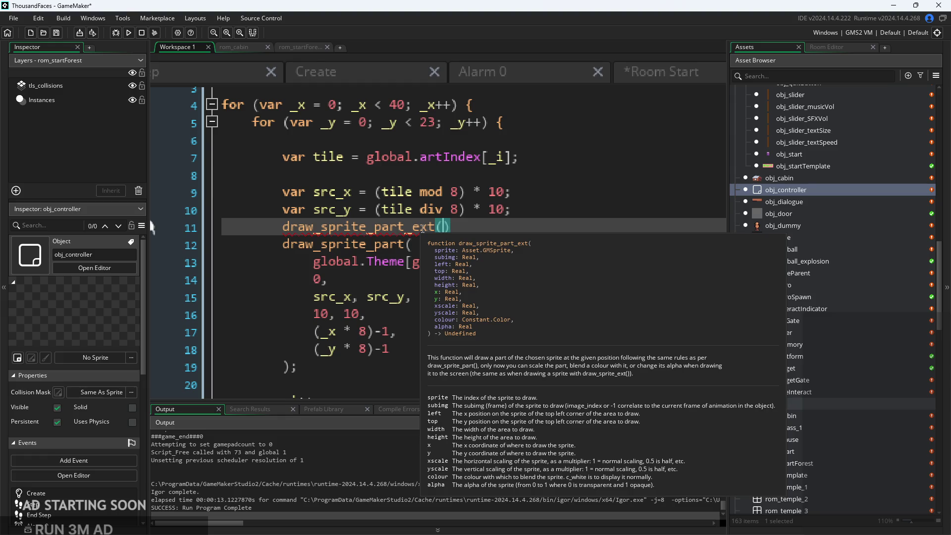
Delete the trial call again, leaving line 11 empty
drag(450, 226, 341, 228)
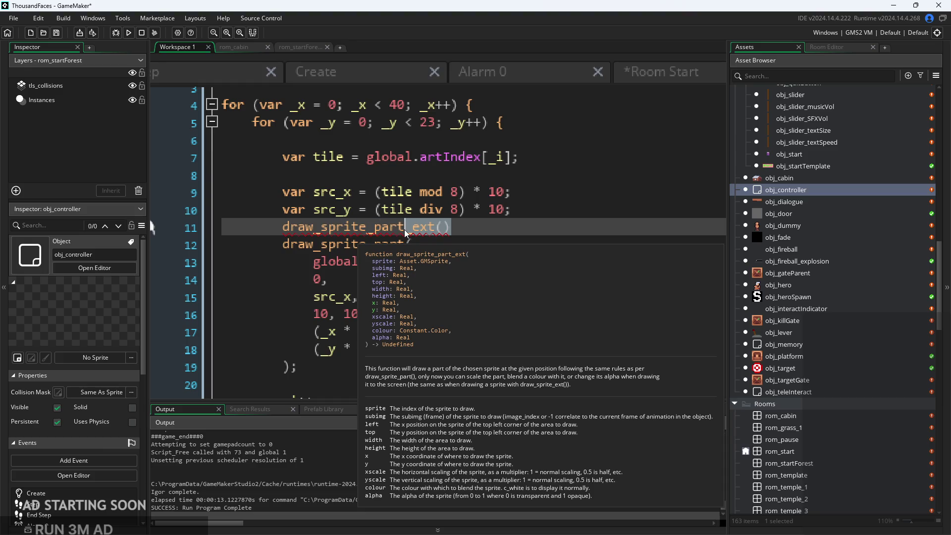
key(BackSpace)
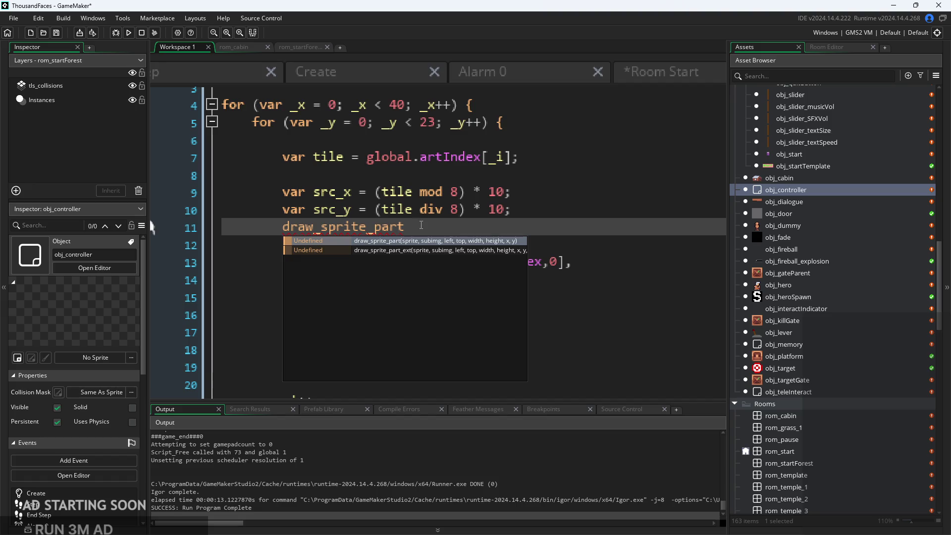
key(Escape)
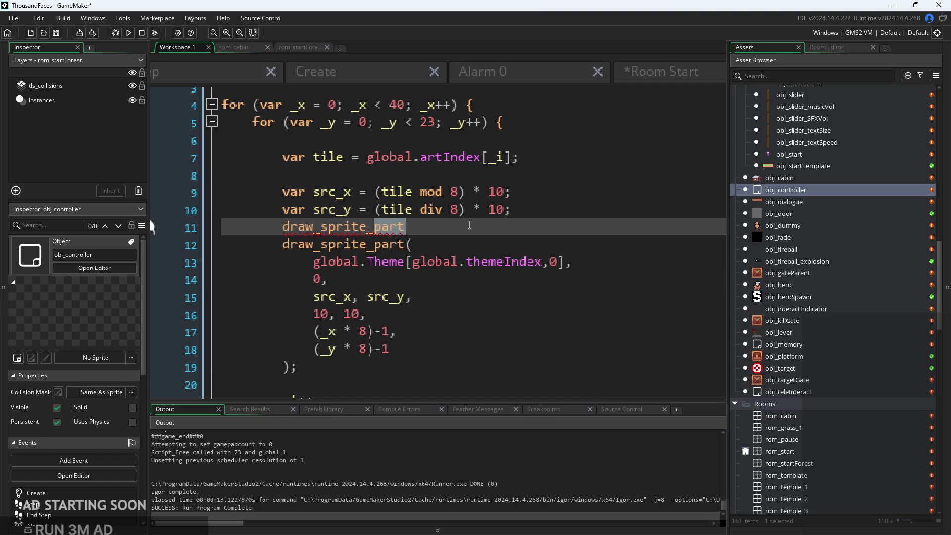
drag(405, 226, 225, 226)
key(BackSpace)
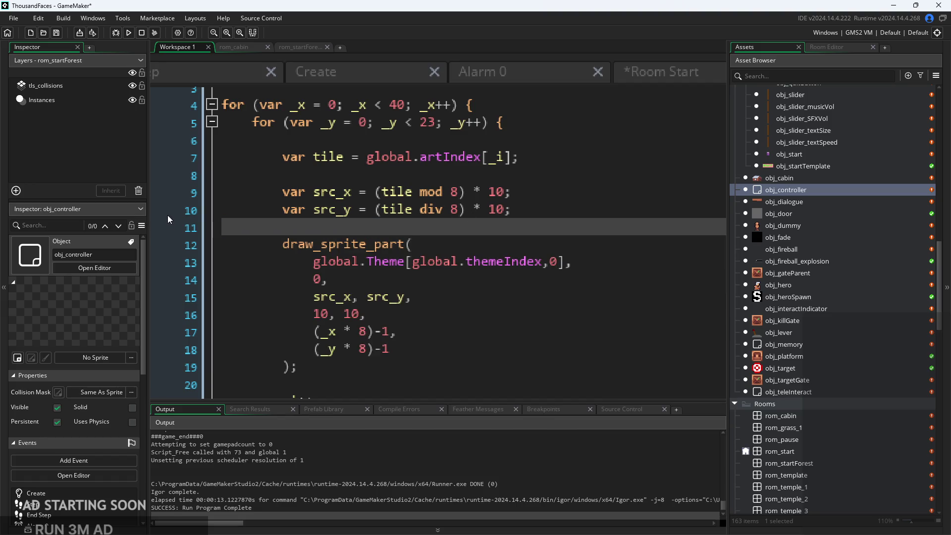
scroll(393, 151, down, 3)
ctrl+scroll(430, 207, down, 5)
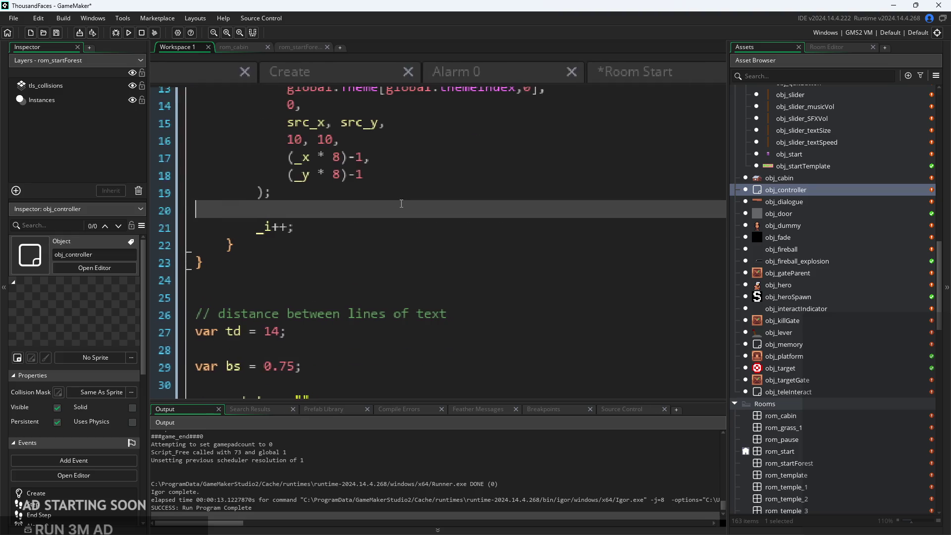
click(490, 227)
scroll(490, 227, up, 2)
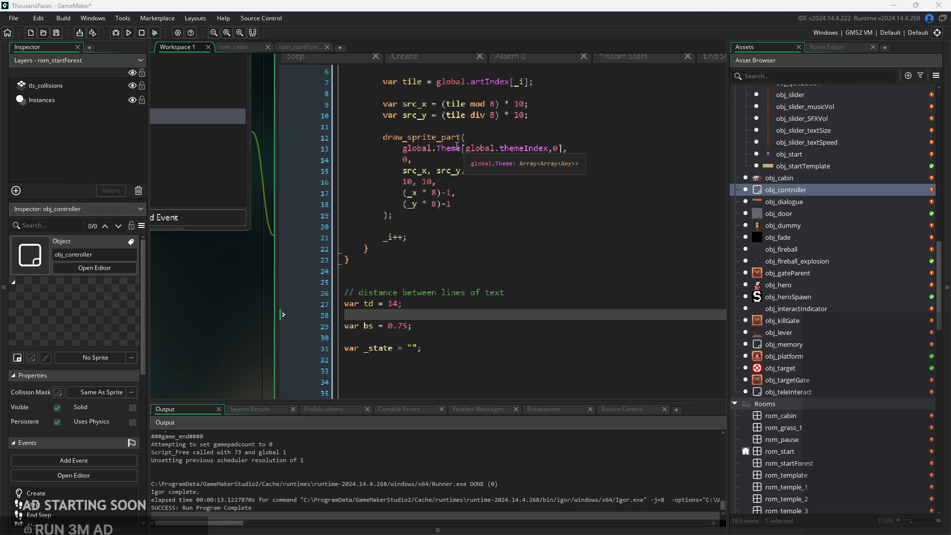
scroll(471, 172, up, 2)
click(467, 193)
ctrl+scroll(405, 221, up, 3)
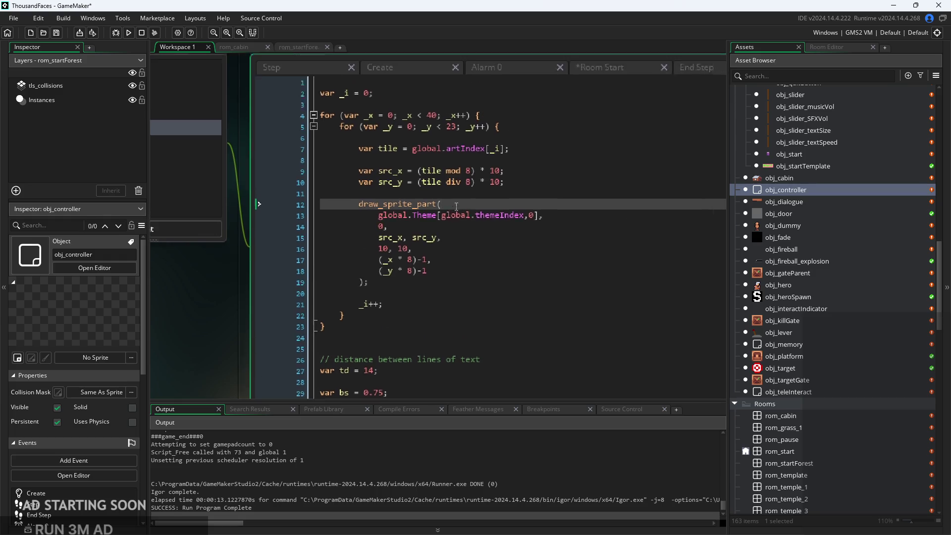
mouse_move(363, 220)
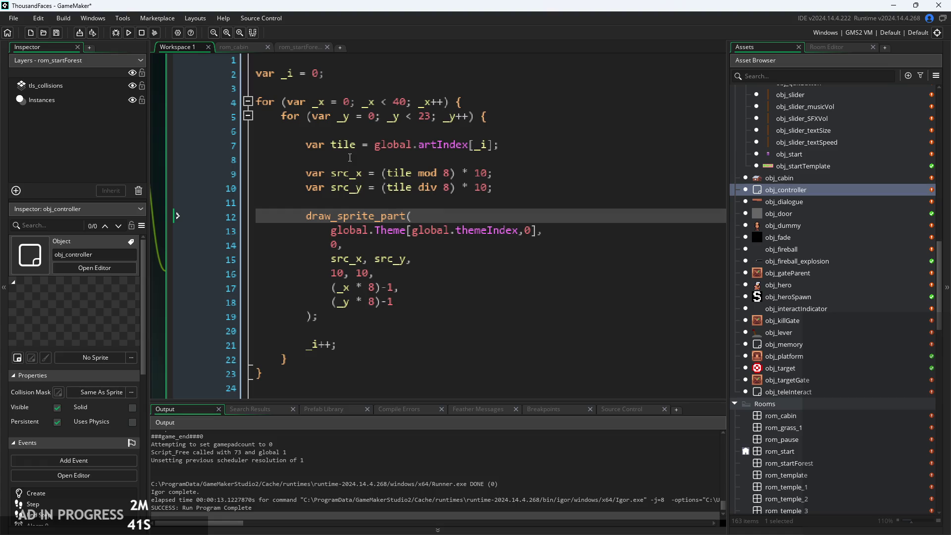
Build and run the game, start it, and run across the forest toward the cabin
click(130, 36)
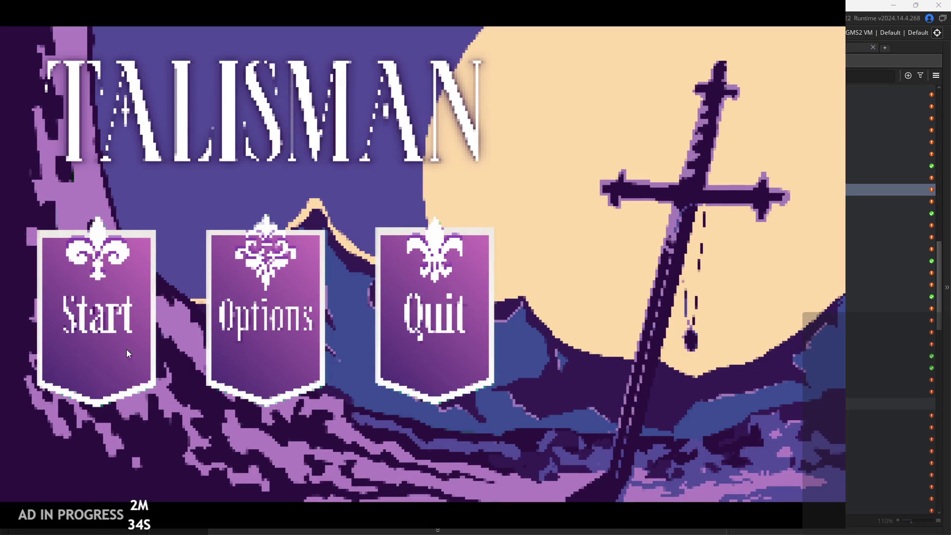
click(127, 353)
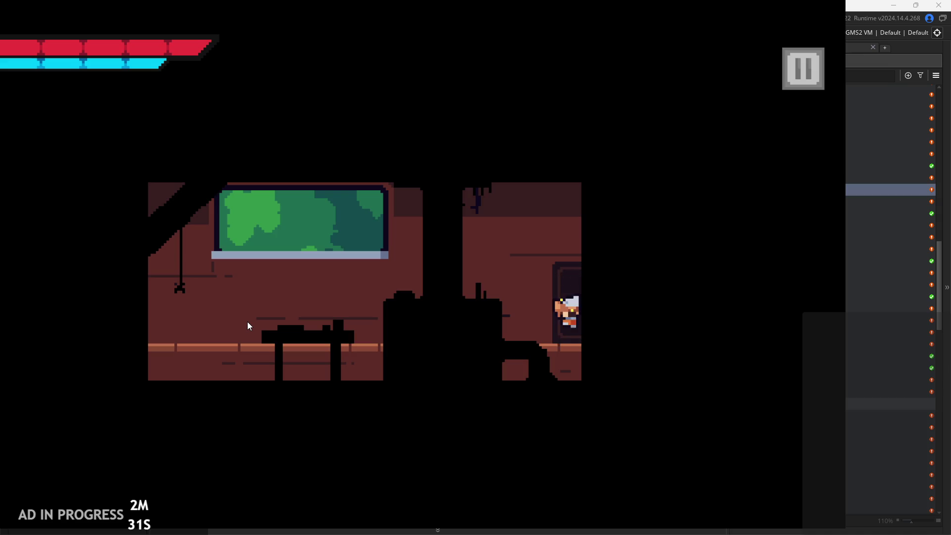
key(Right)
key(space)
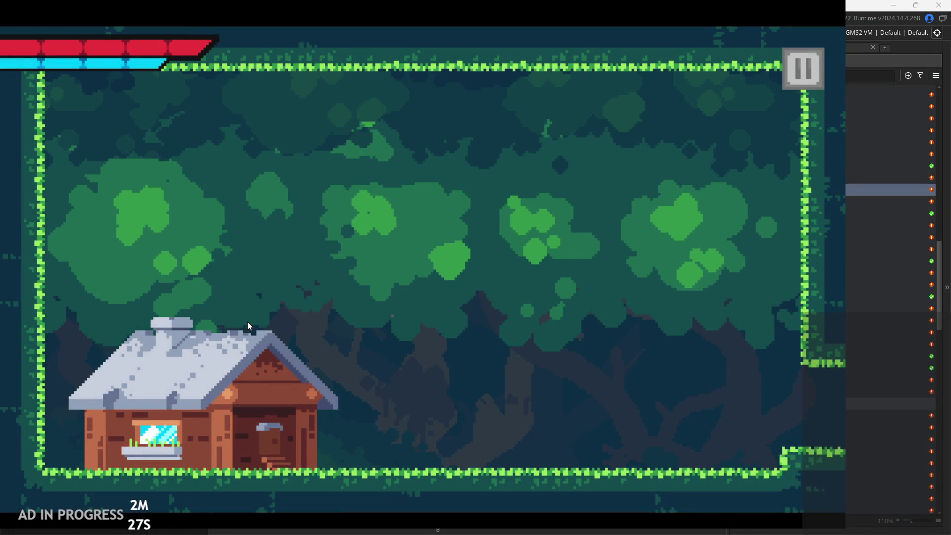
key(space)
key(Right)
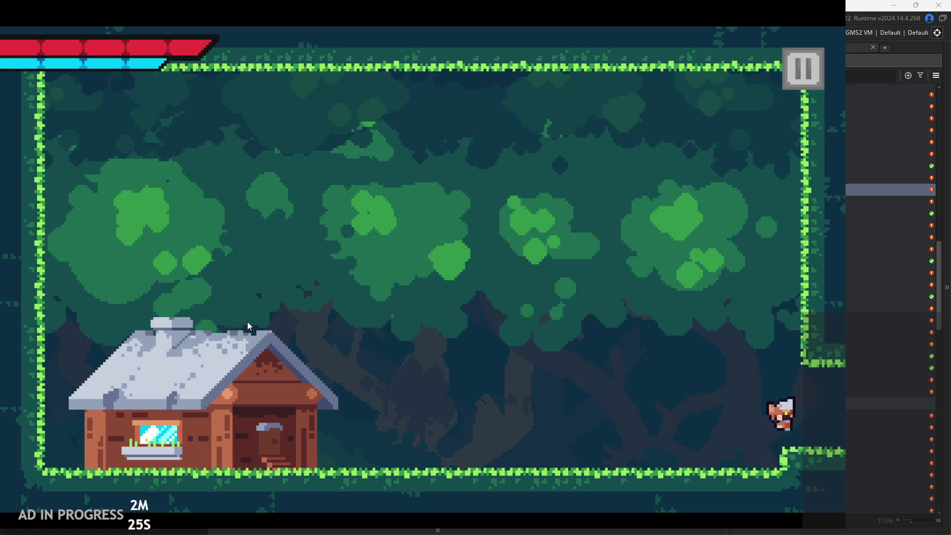
key(Left)
key(space)
key(space)
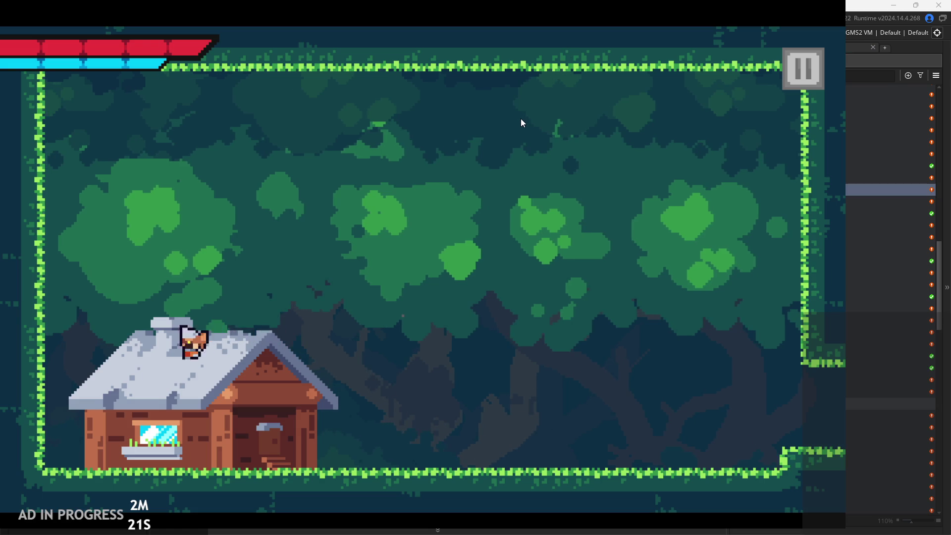
Jump onto the cabin roof and run out the right exit into the temple room
key(space)
key(Right)
key(space)
key(space)
key(Right)
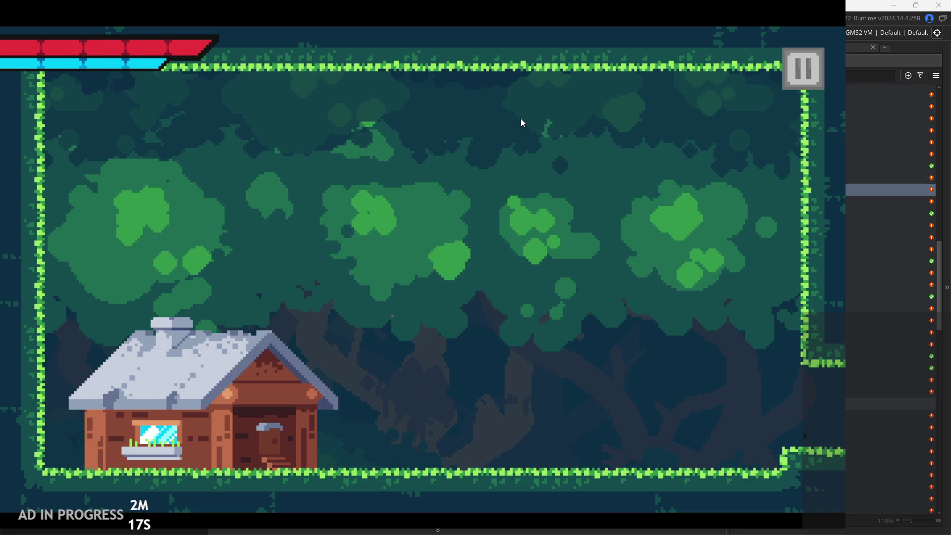
key(Right)
key(space)
key(Right)
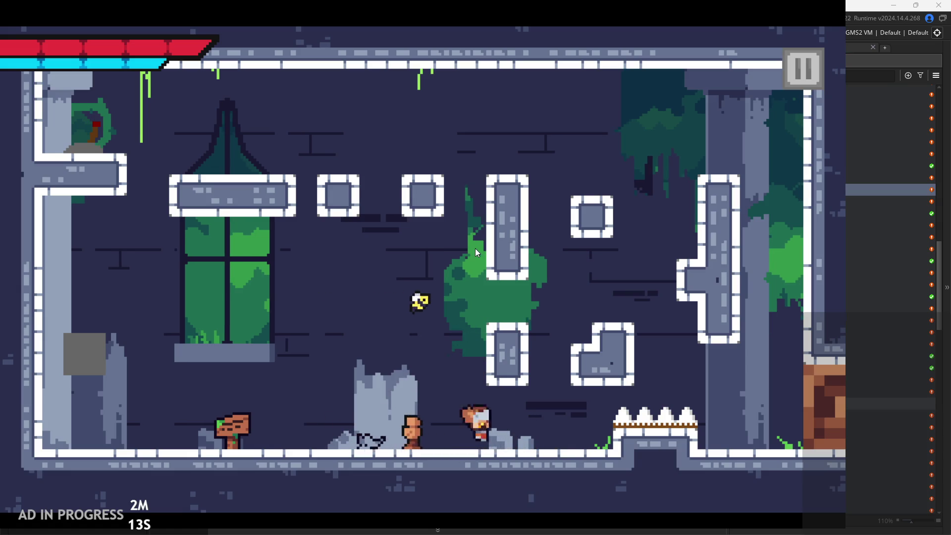
Run and jump between the ruins room's floor and upper ledges, avoiding the spikes
key(Left)
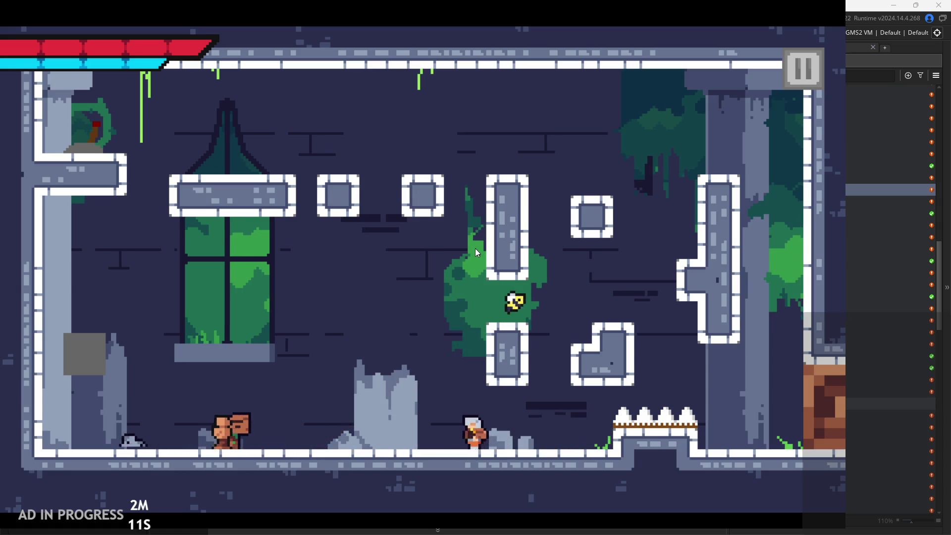
key(Right)
key(space)
key(space)
key(Right)
key(space)
key(Left)
key(Left)
key(space)
key(Right)
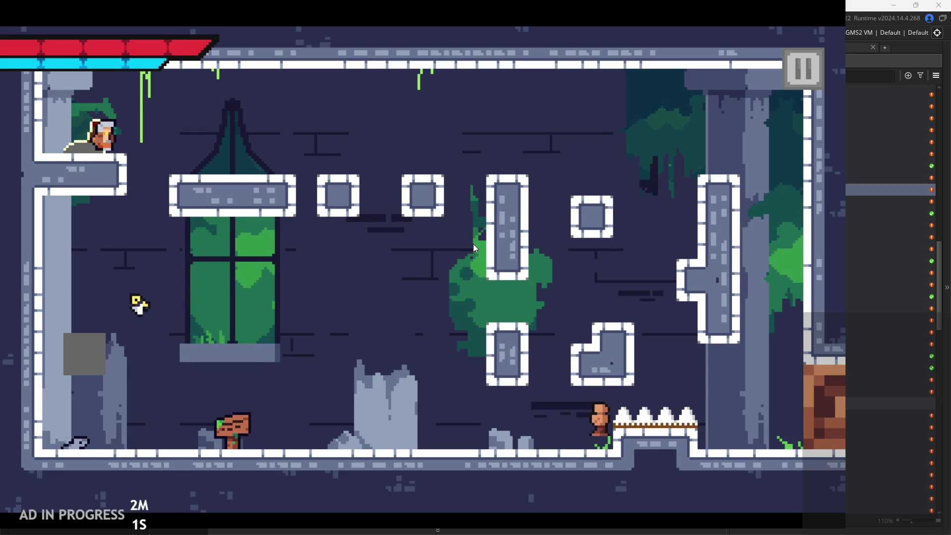
key(space)
key(Right)
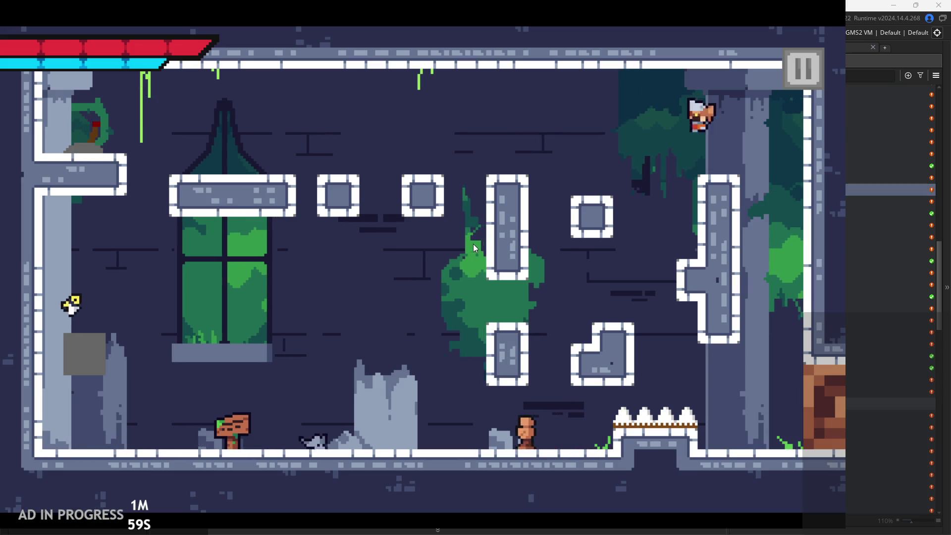
key(Left)
Jump at the wall, run right along the floor, and swing the sword twice
key(Right)
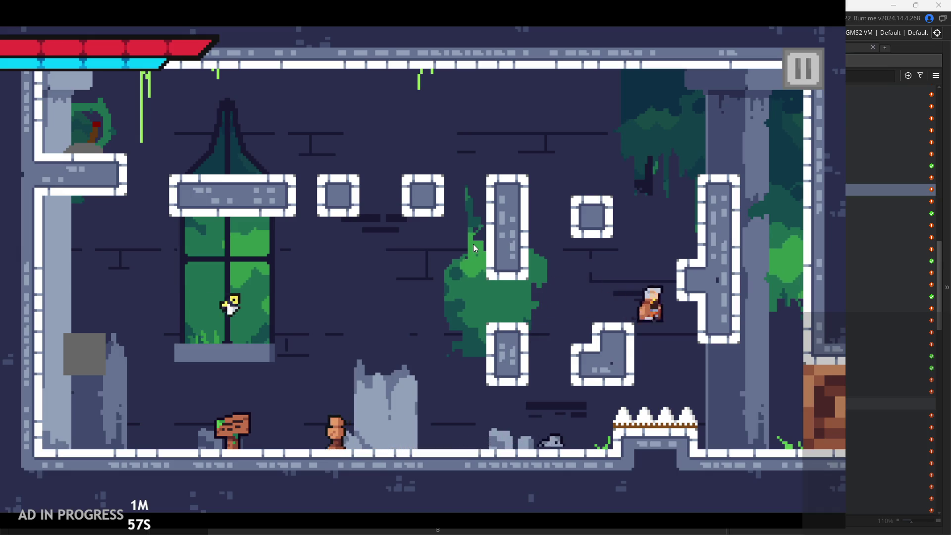
key(space)
key(Right)
key(Right)
key(Left)
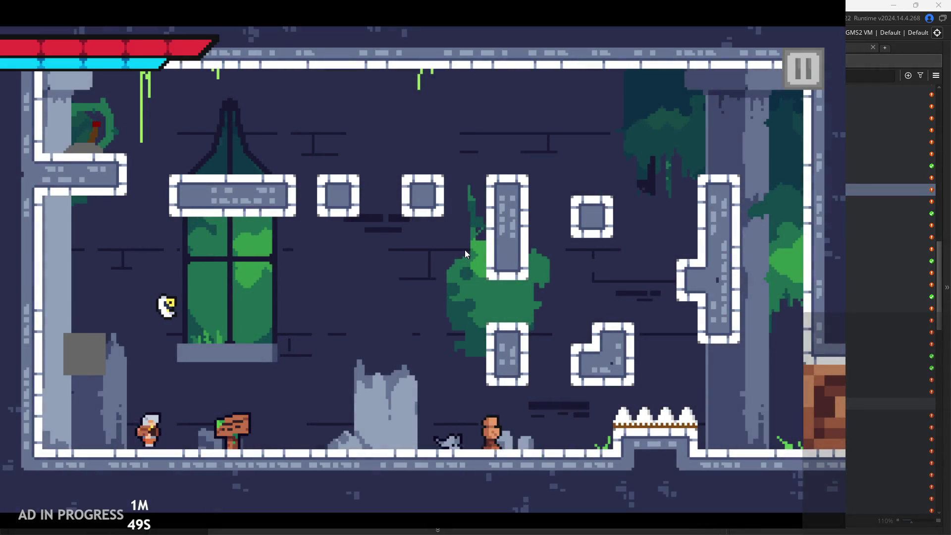
key(Right)
key(space)
key(space)
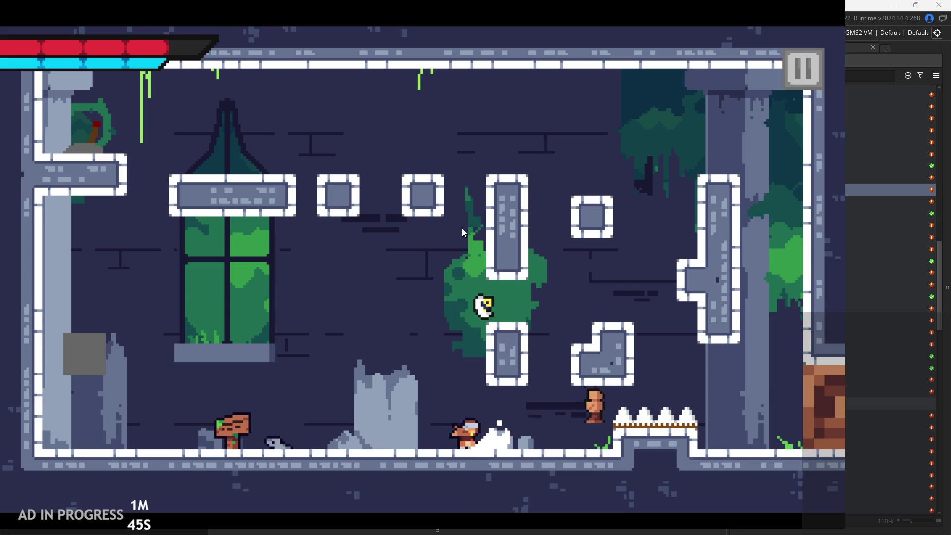
key(x)
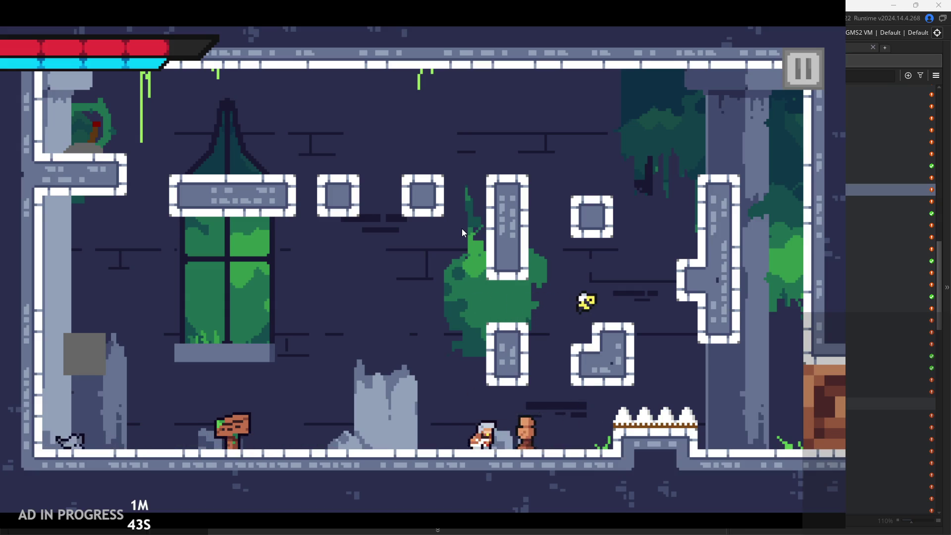
key(x)
key(Right)
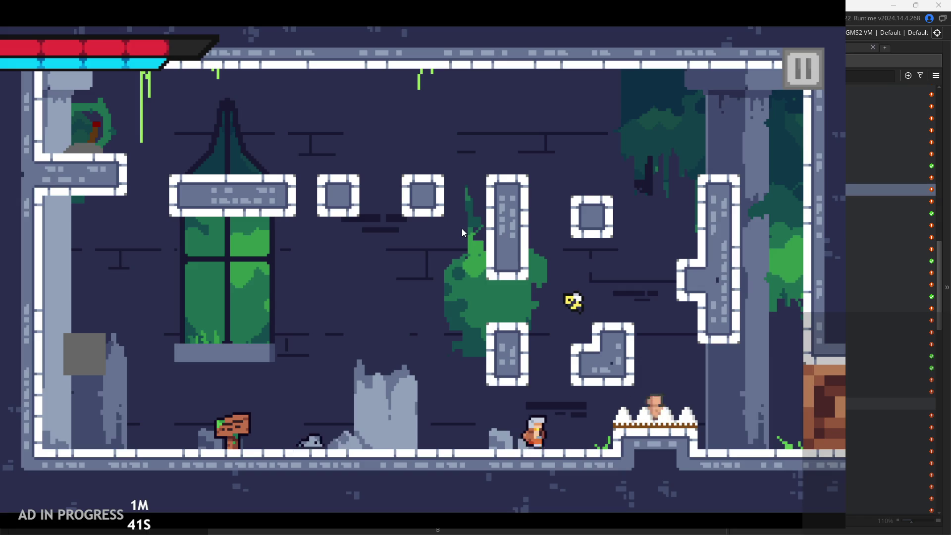
key(Left)
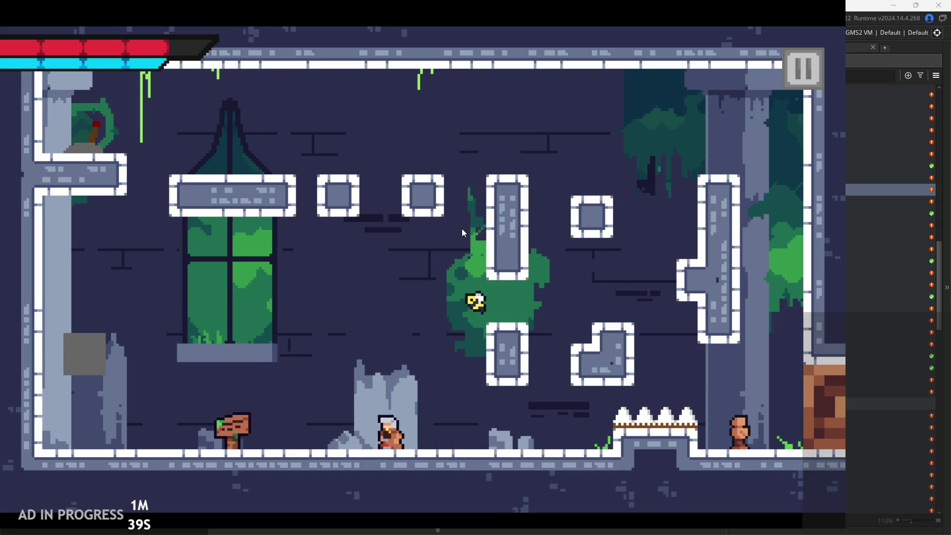
Slash in mid-air, wall-jump off the right pillar, and cross into the next room
key(z)
key(z)
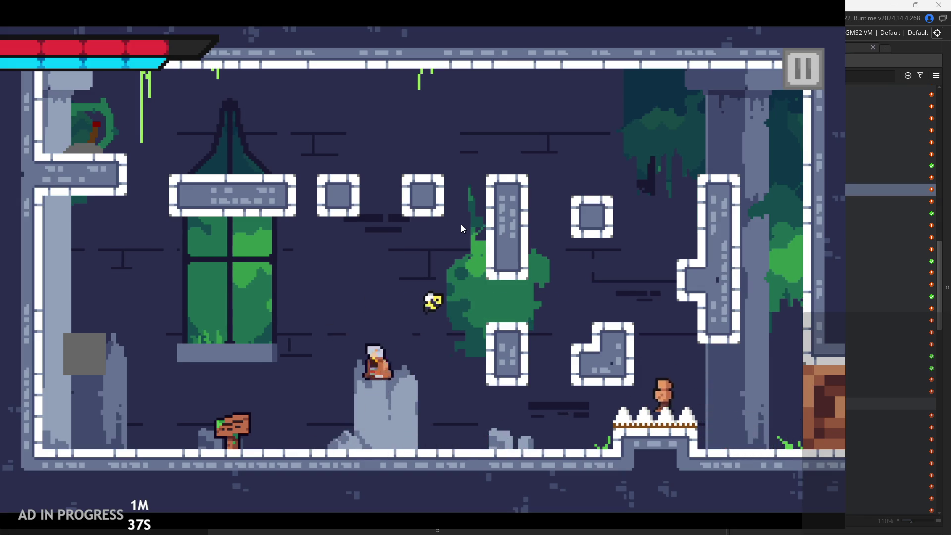
key(Right)
key(x)
key(Right)
key(z)
key(Right)
key(z)
key(z)
key(Right)
key(z)
key(Left)
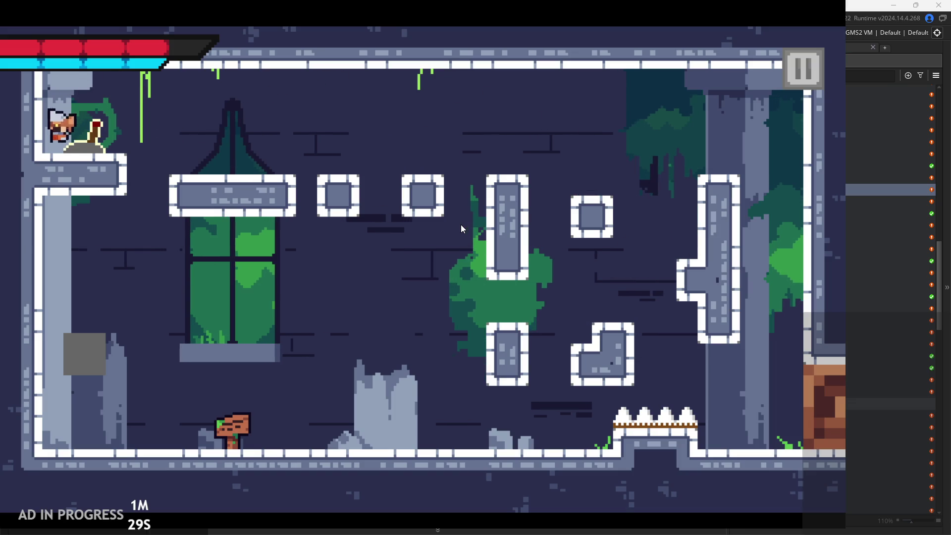
key(Right)
key(z)
key(z)
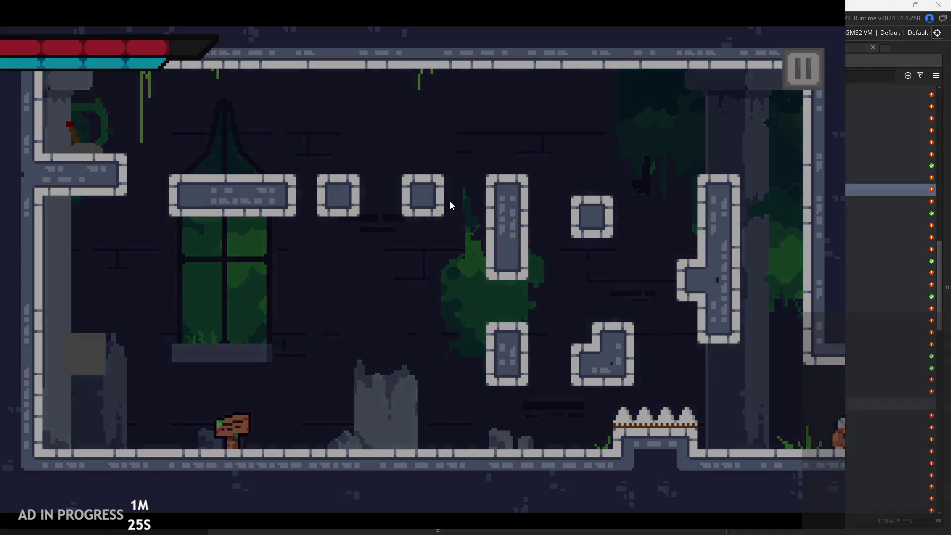
key(Right)
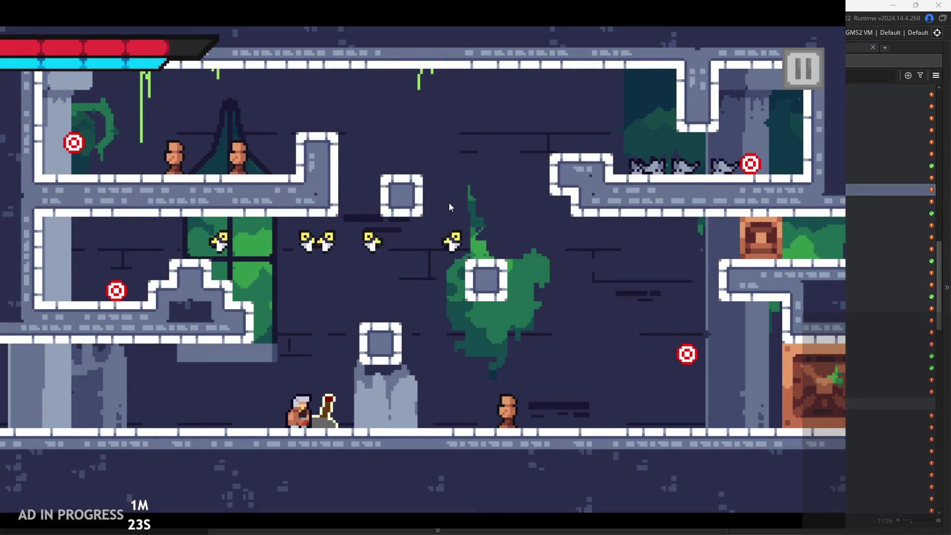
Jump up the blocks to the upper-left ledge and slash the enemies there
key(z)
key(Right)
key(z)
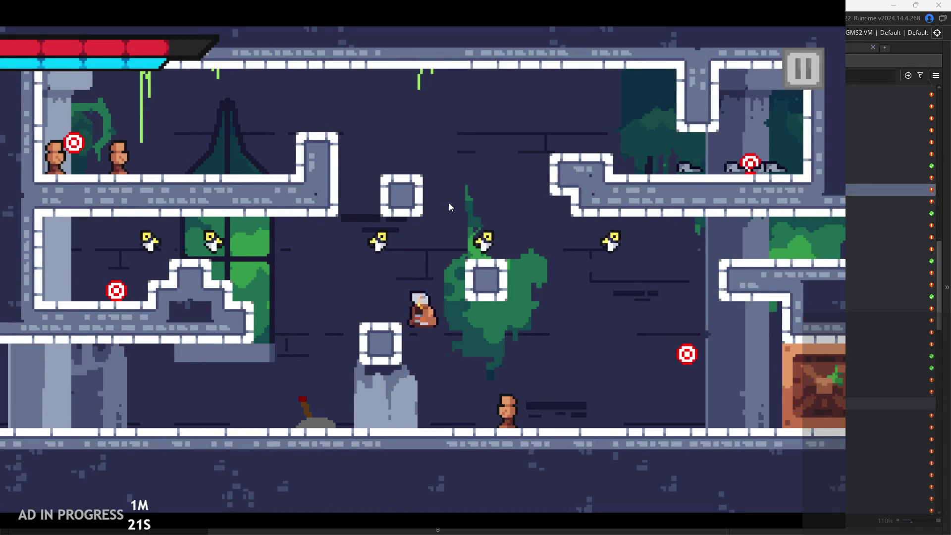
key(z)
key(Right)
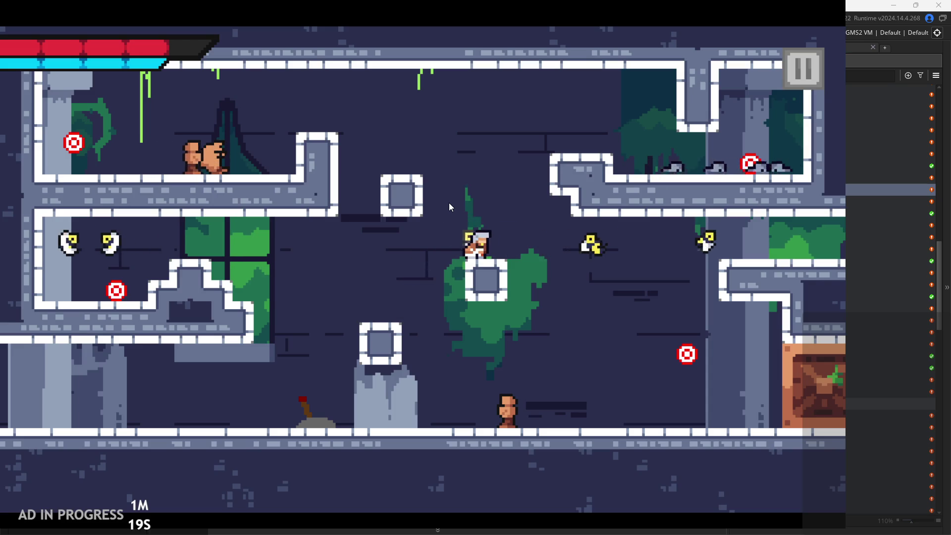
key(z)
key(Left)
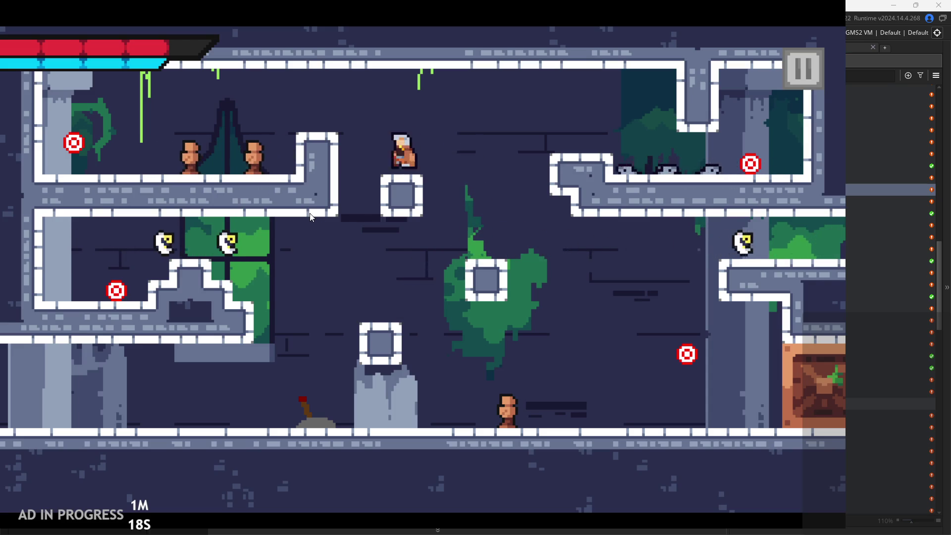
key(z)
key(Left)
key(x)
key(x)
key(x)
key(z)
key(x)
key(Left)
key(x)
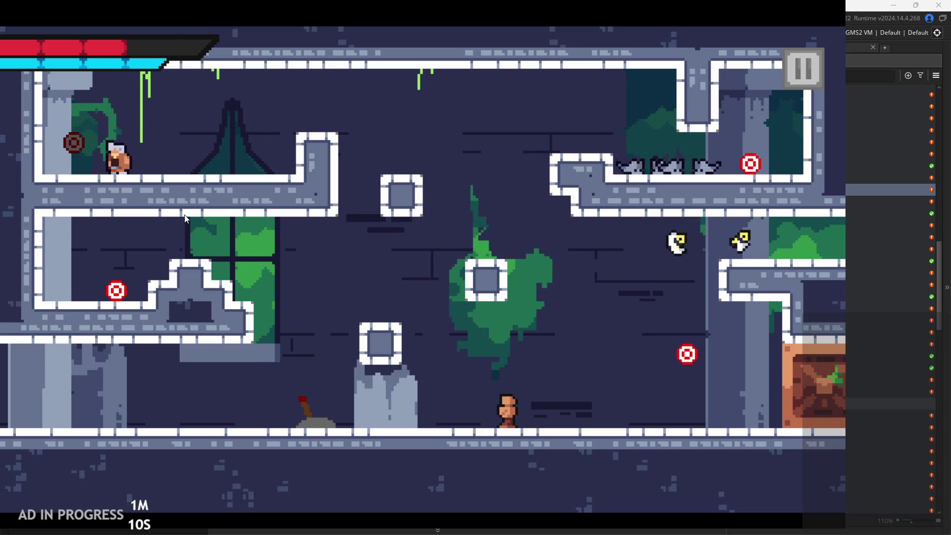
Jump to the left ledge, slash the target, then double-jump and drop to the floor
key(Right)
key(z)
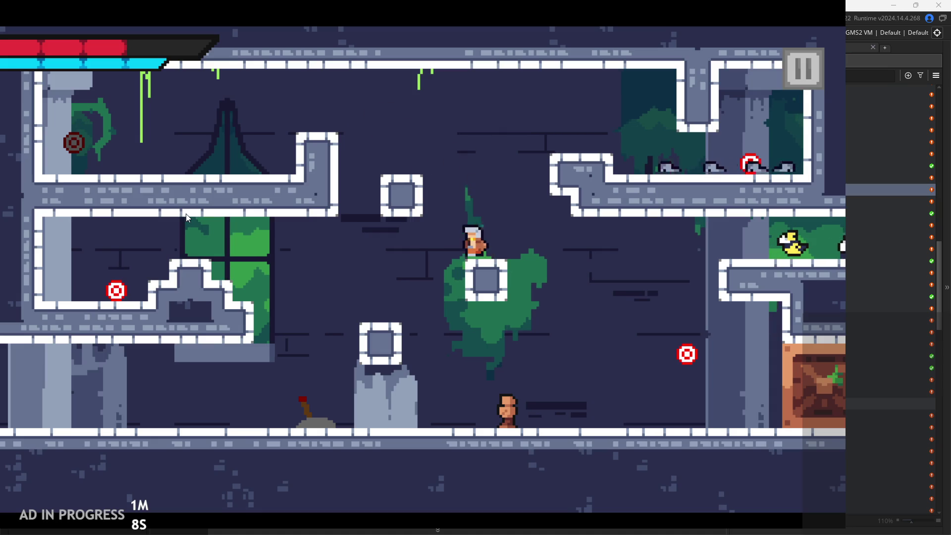
key(Left)
key(z)
key(Right)
key(x)
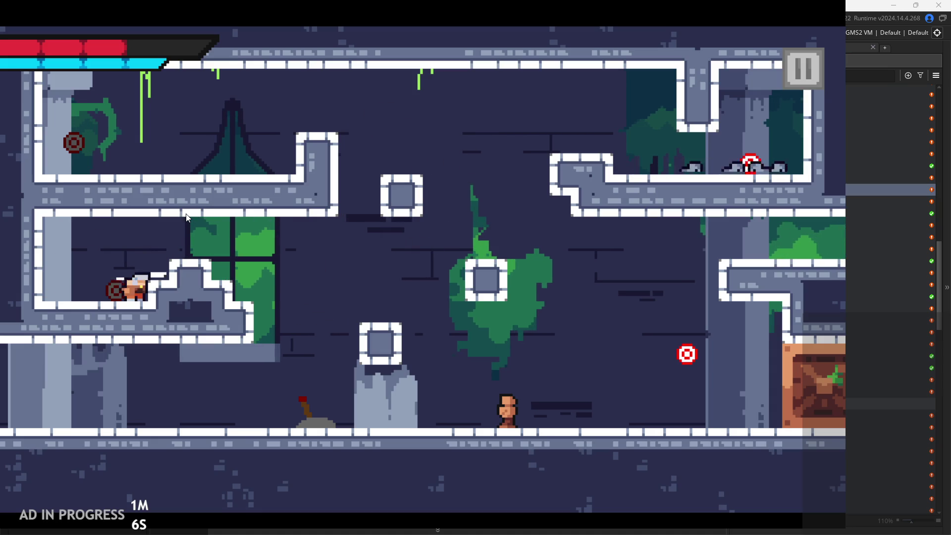
key(z)
key(Right)
key(z)
key(Left)
key(Right)
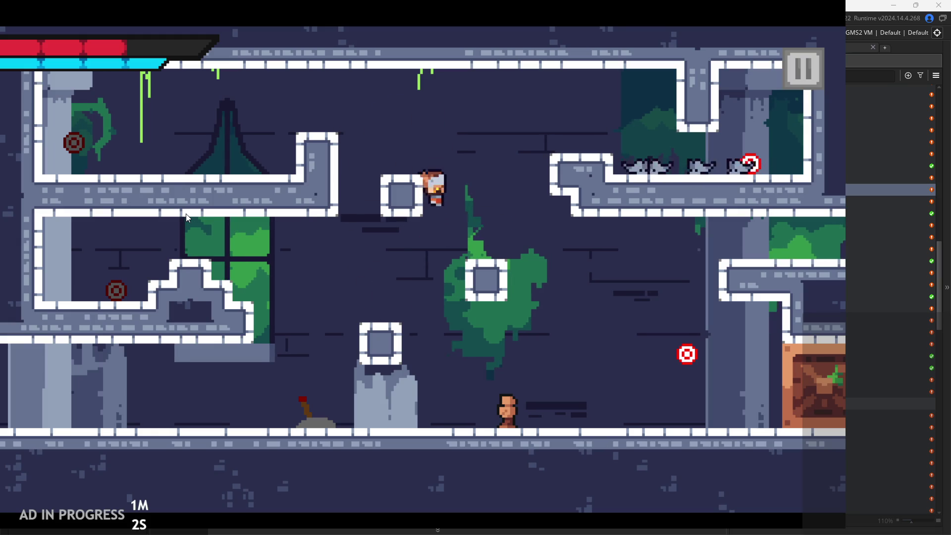
Jump up onto the upper-right platform and walk right along it
key(z)
key(Right)
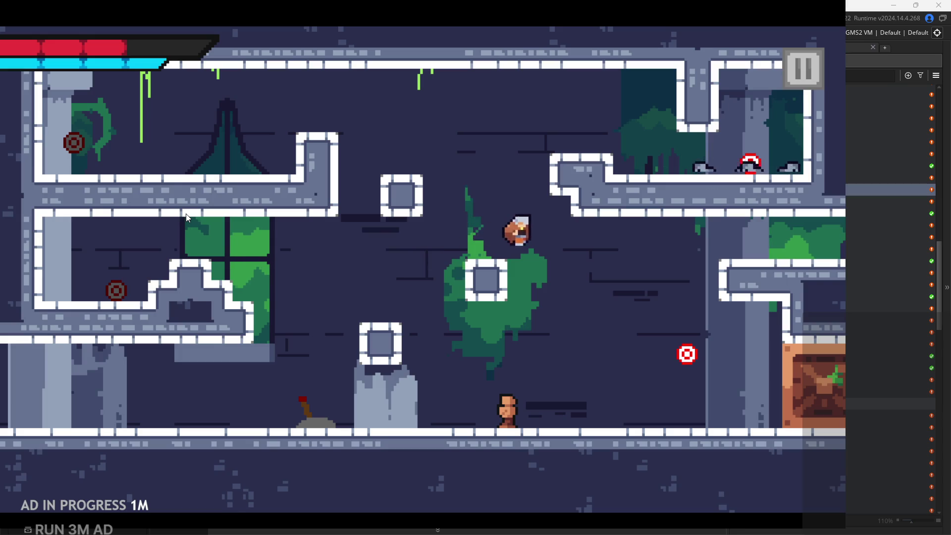
key(Left)
key(z)
key(Right)
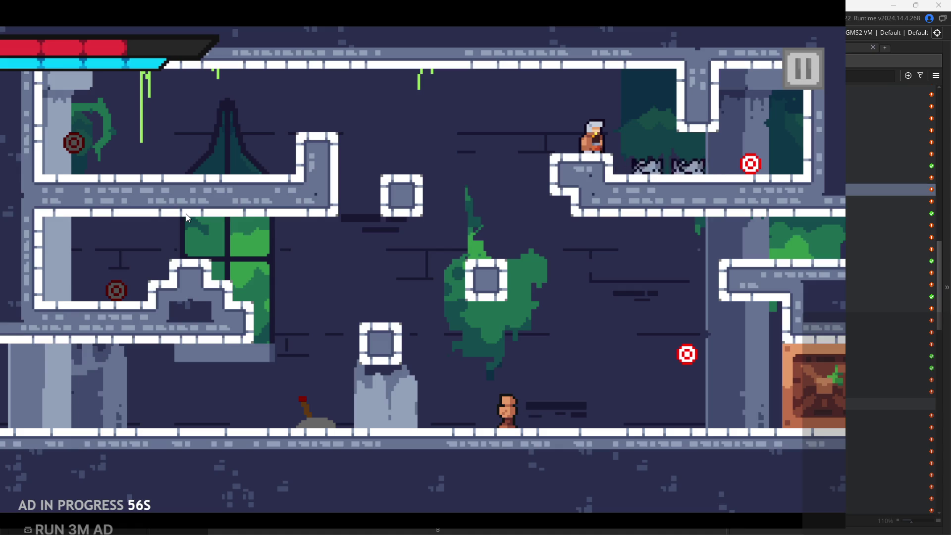
key(Right)
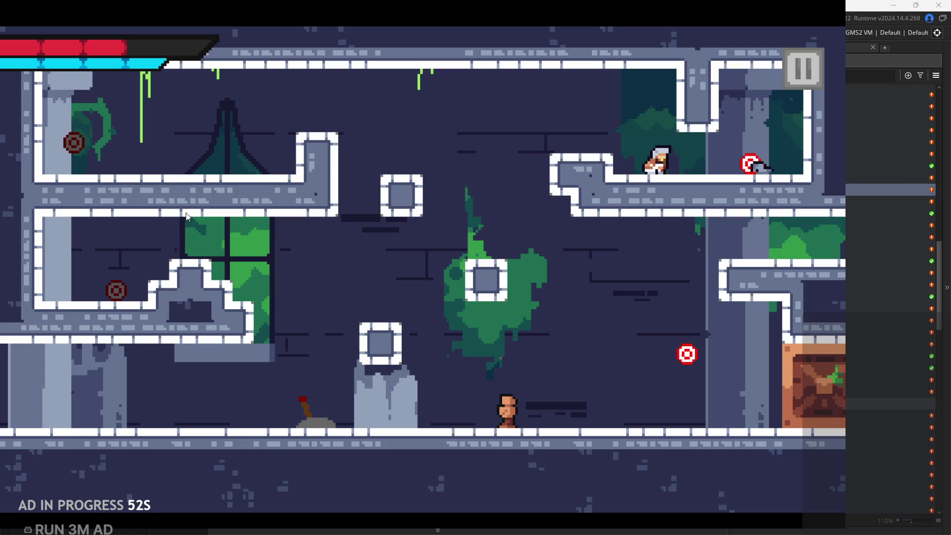
key(Right)
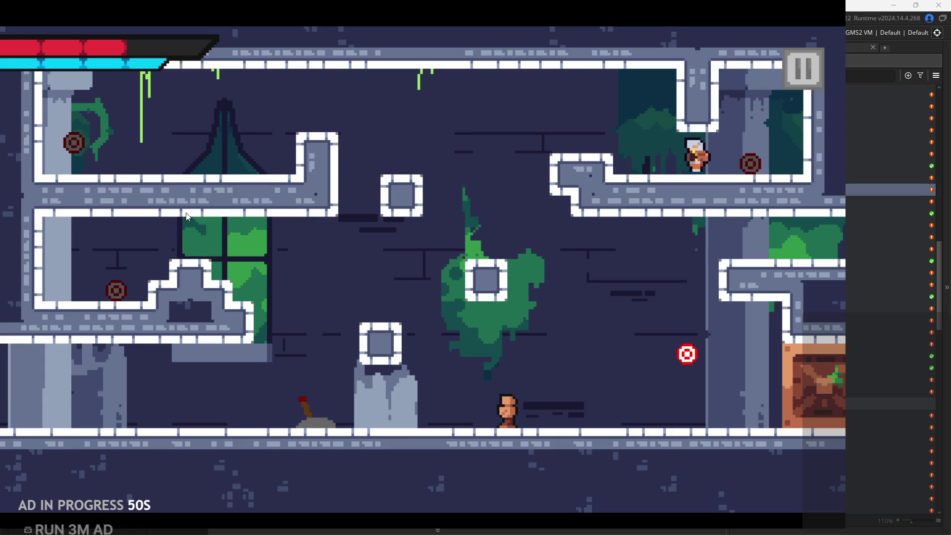
Leap off the platform, dash down-right through the crate, and run right out of the room
key(Left)
key(space)
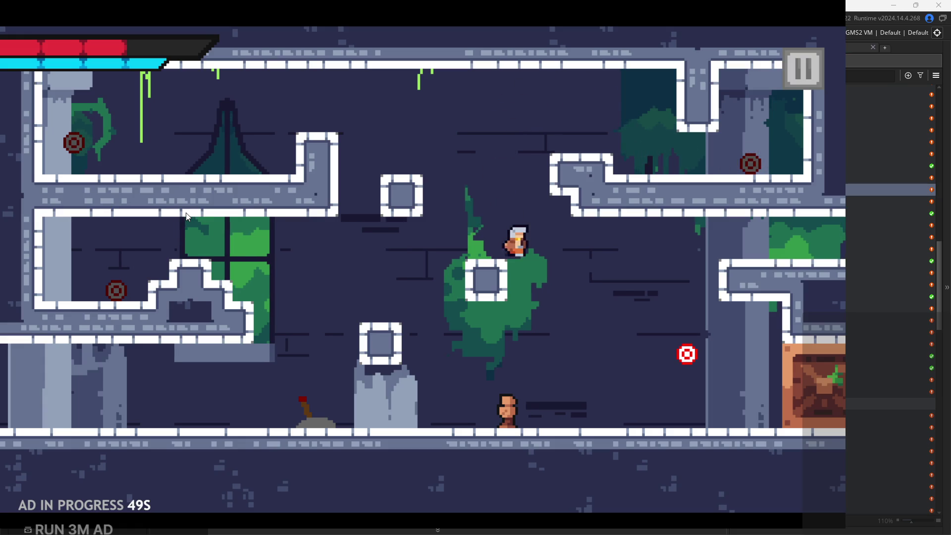
key(x)
key(x)
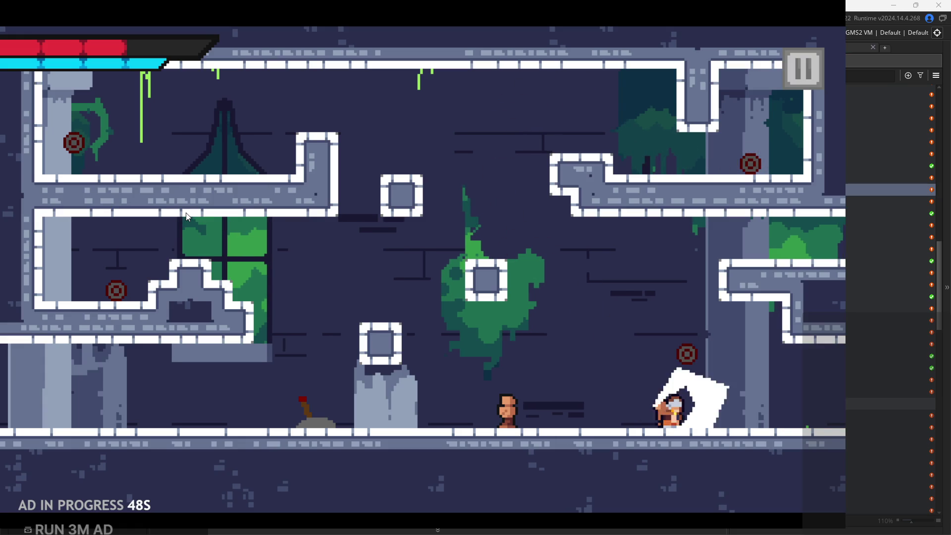
key(Left)
key(Right)
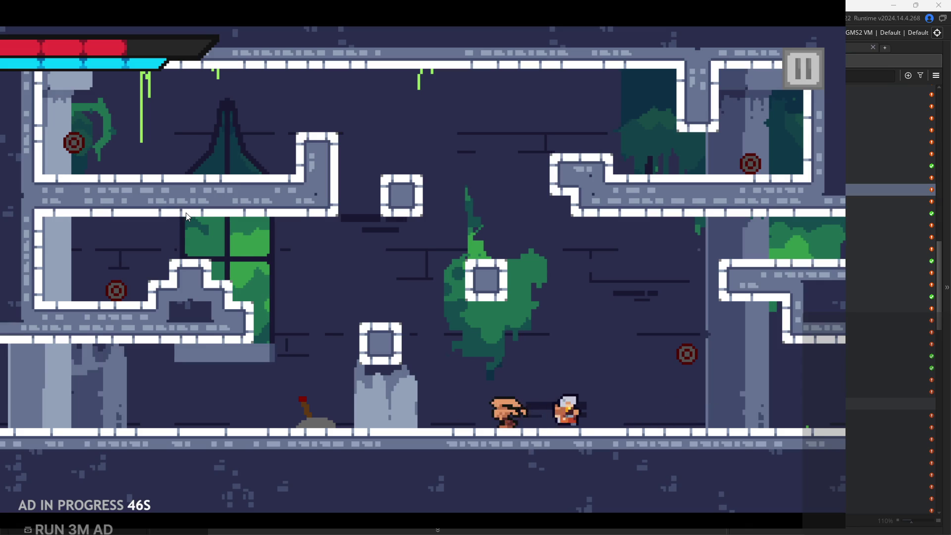
Jump and wall-jump up the window ledges, then flip the lever
key(Right)
key(space)
key(space)
key(Right)
key(space)
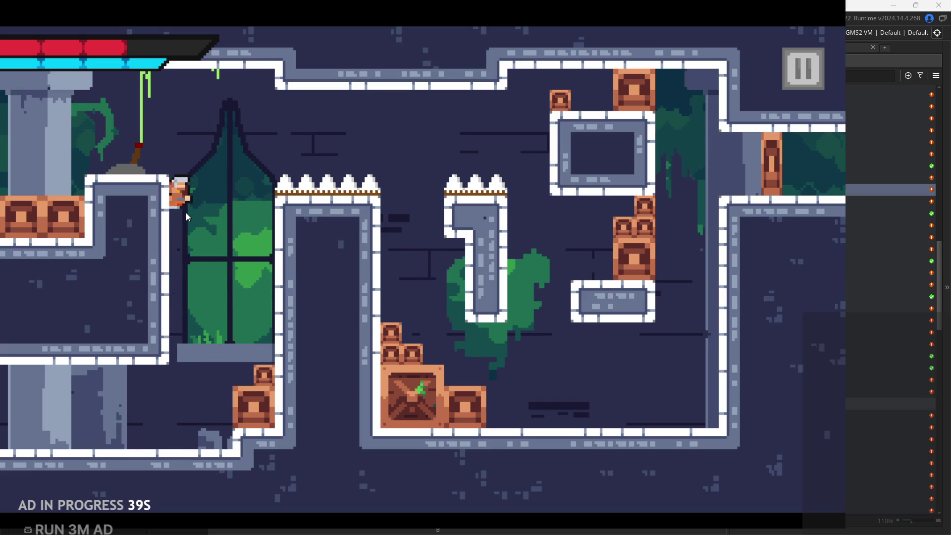
key(space)
key(Left)
key(space)
key(Right)
key(Right)
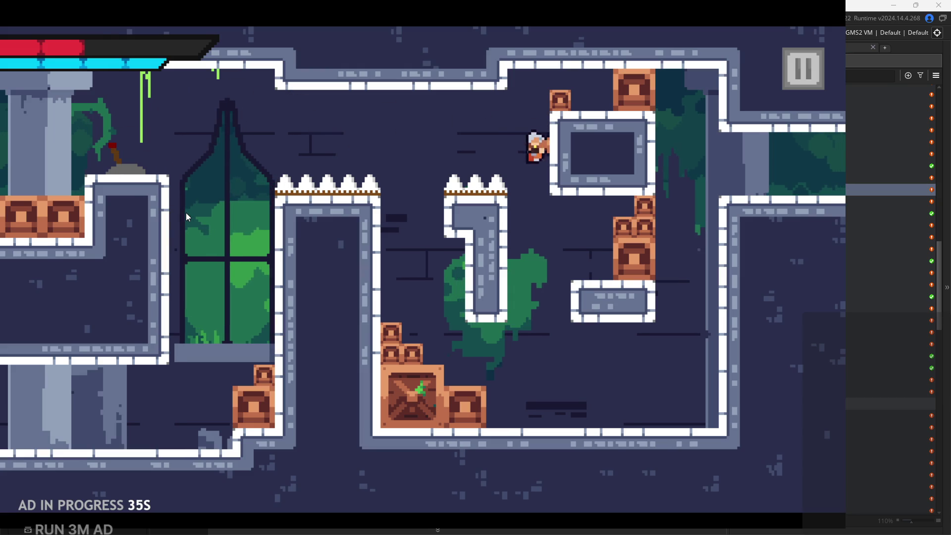
Wall-jump up beside the crate stack, flip the lever to open the door, and stop the playtest
key(Left)
key(space)
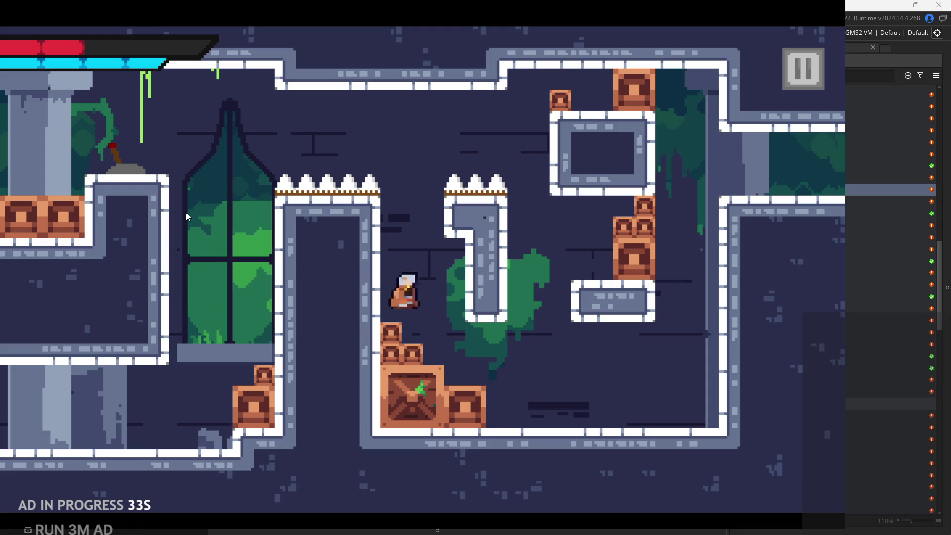
key(space)
key(space)
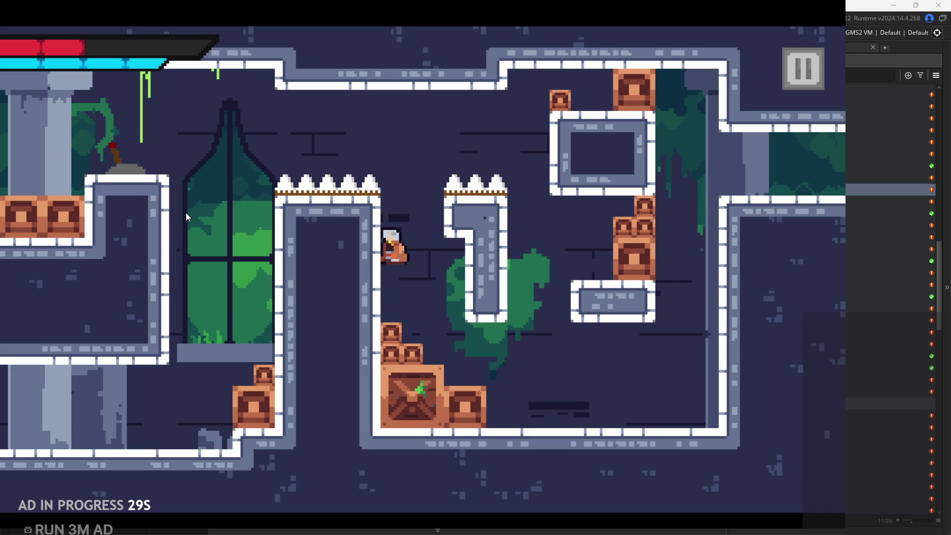
key(space)
key(Left)
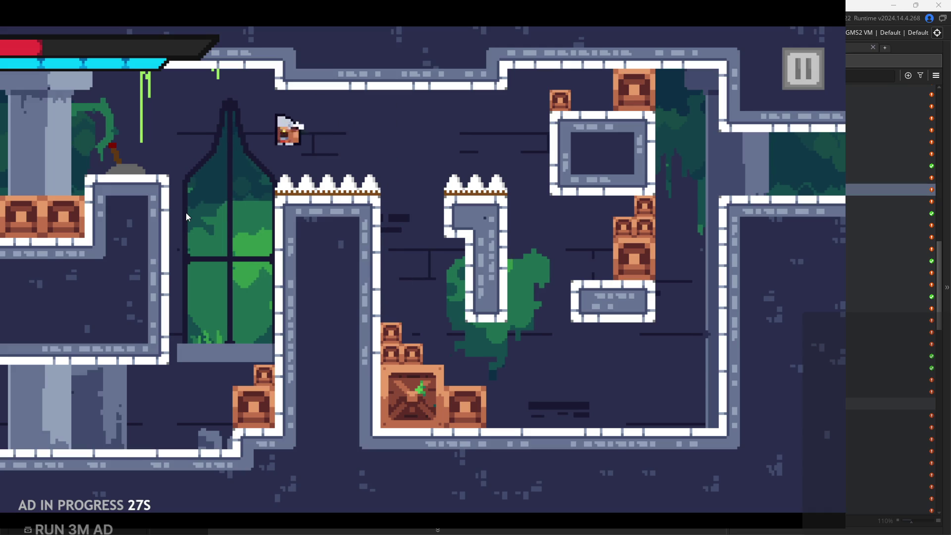
key(Right)
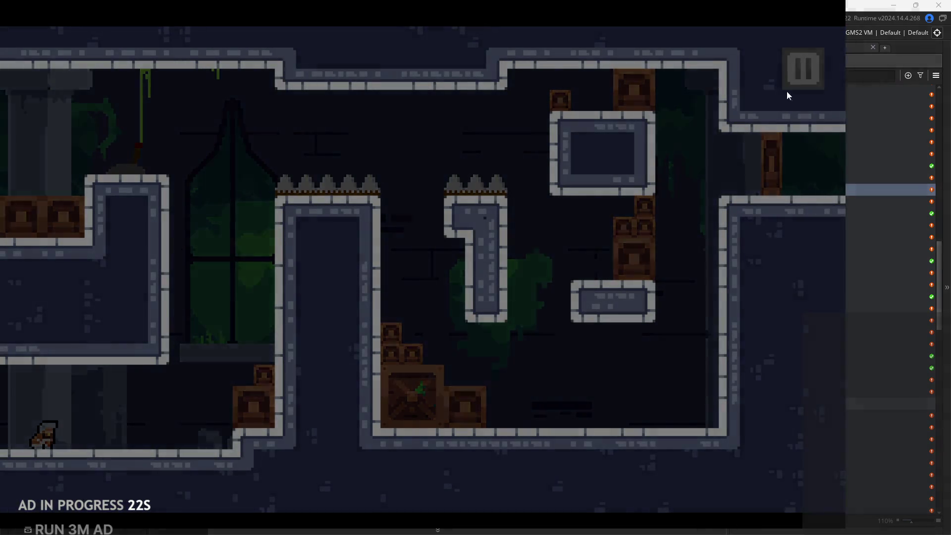
click(798, 71)
Close the game and open obj_hero's Step code, scrolled up to the attack section
click(772, 468)
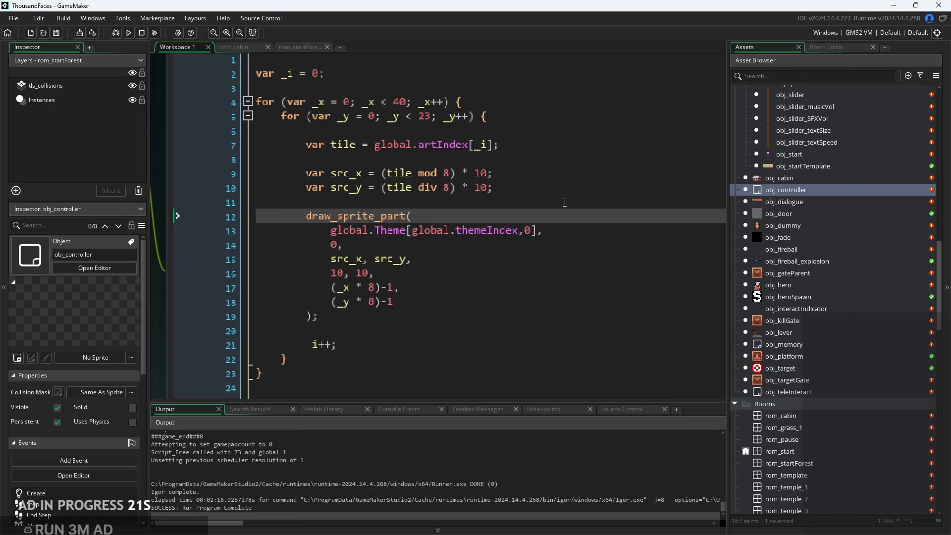
scroll(565, 202, down, 3)
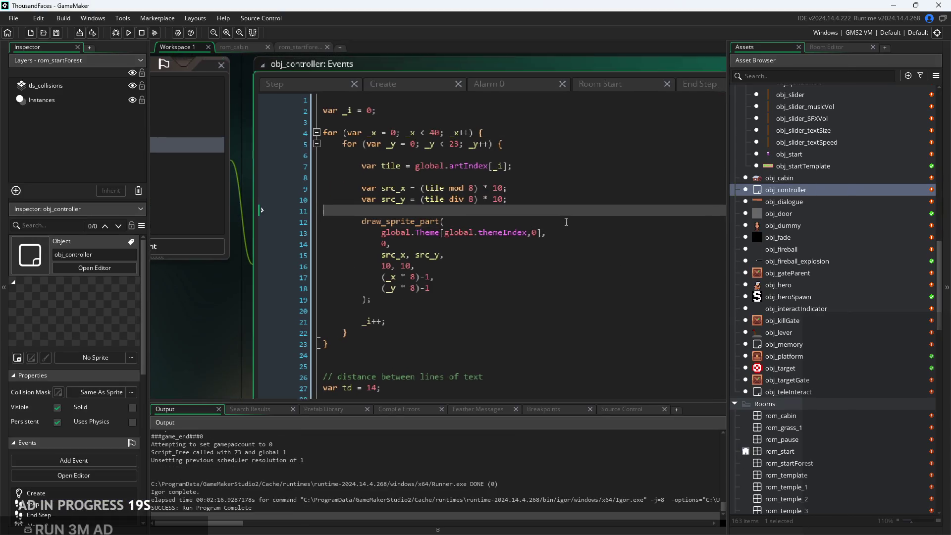
double_click(801, 289)
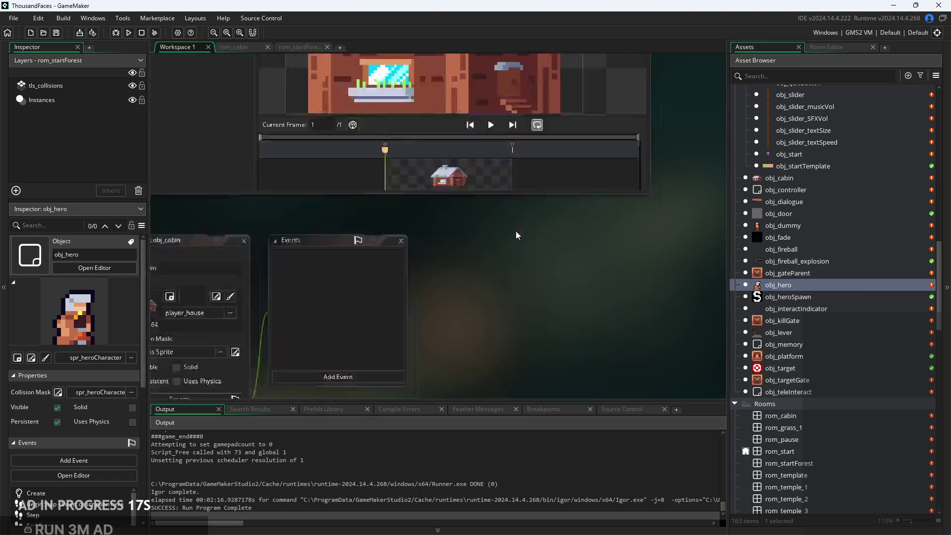
scroll(476, 210, up, 15)
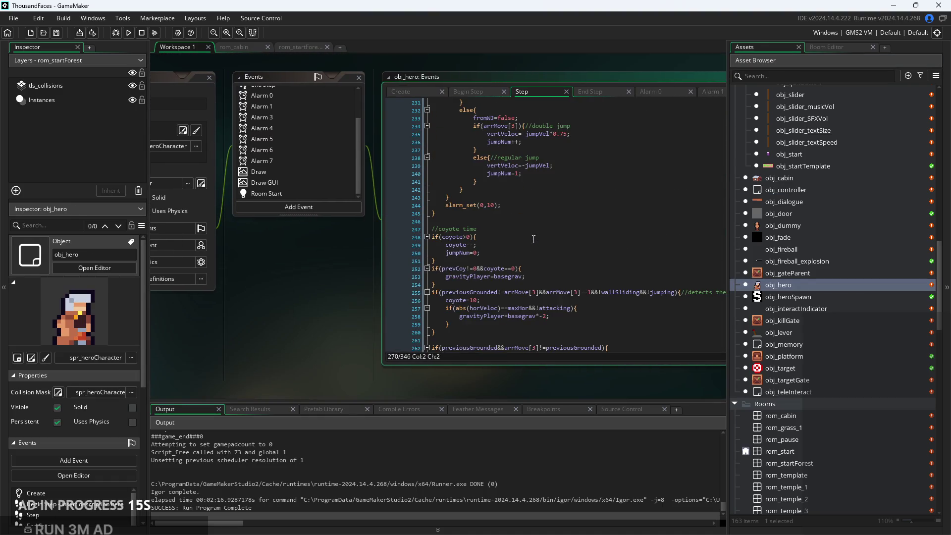
scroll(560, 298, up, 19)
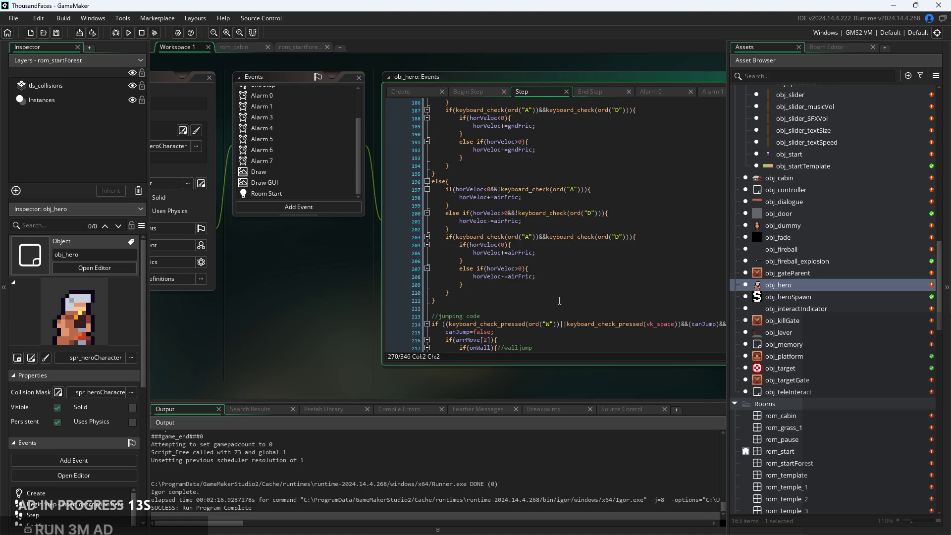
scroll(560, 298, up, 20)
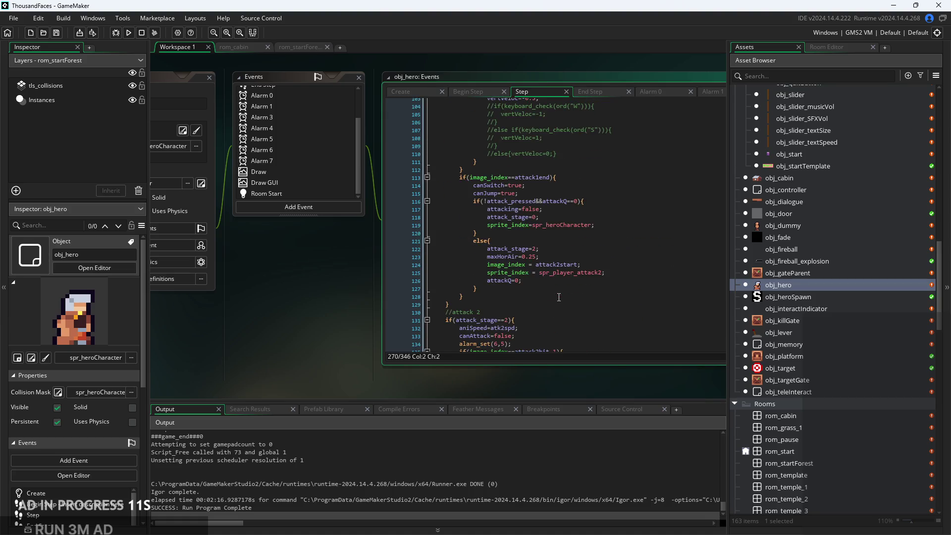
scroll(549, 234, up, 2)
click(540, 246)
scroll(461, 267, up, 2)
Delete the vertVeloc=-0.5 statement and review the nearby gravity and wall-jump lines
drag(364, 284, 148, 275)
key(Delete)
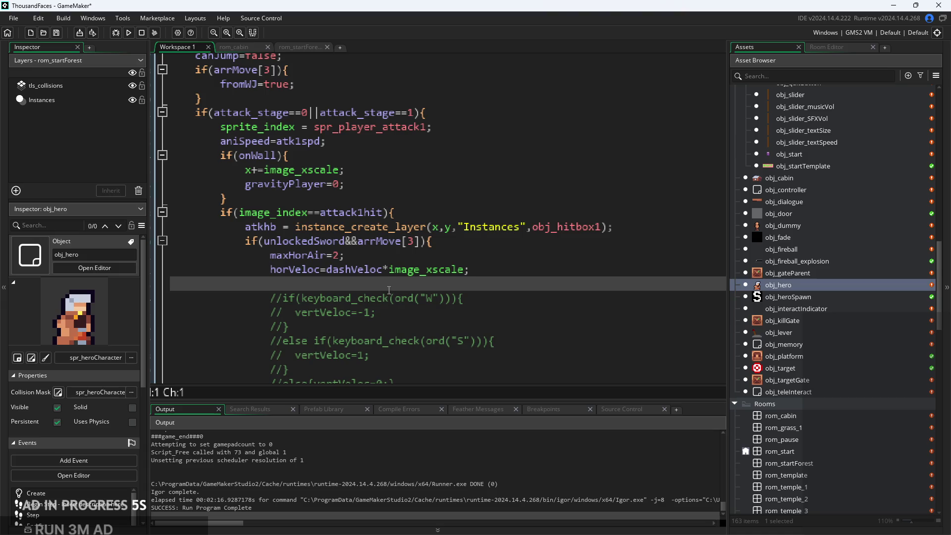
key(BackSpace)
key(Up)
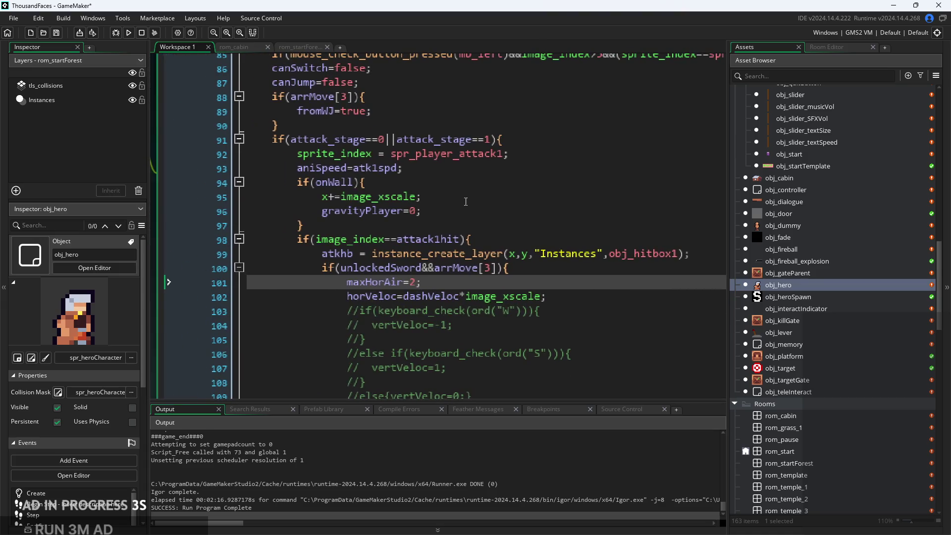
click(458, 212)
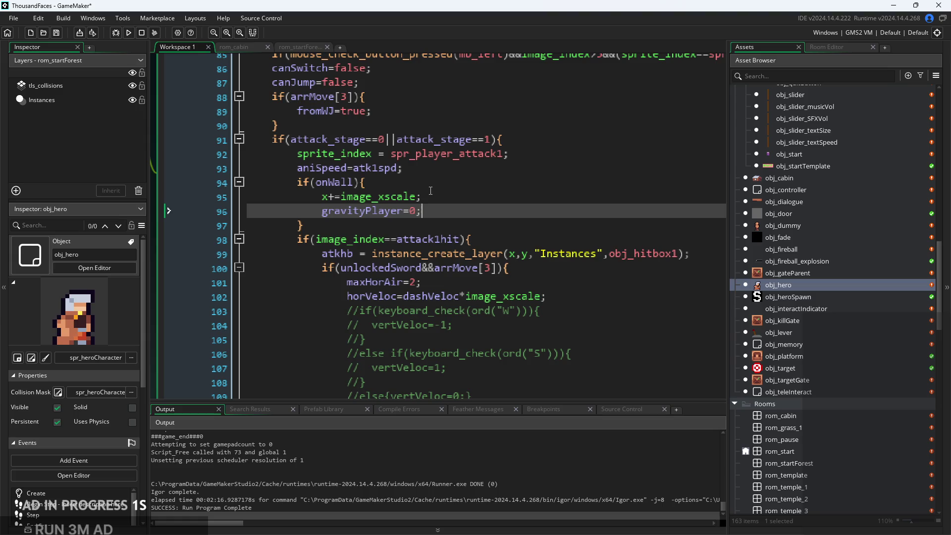
click(394, 113)
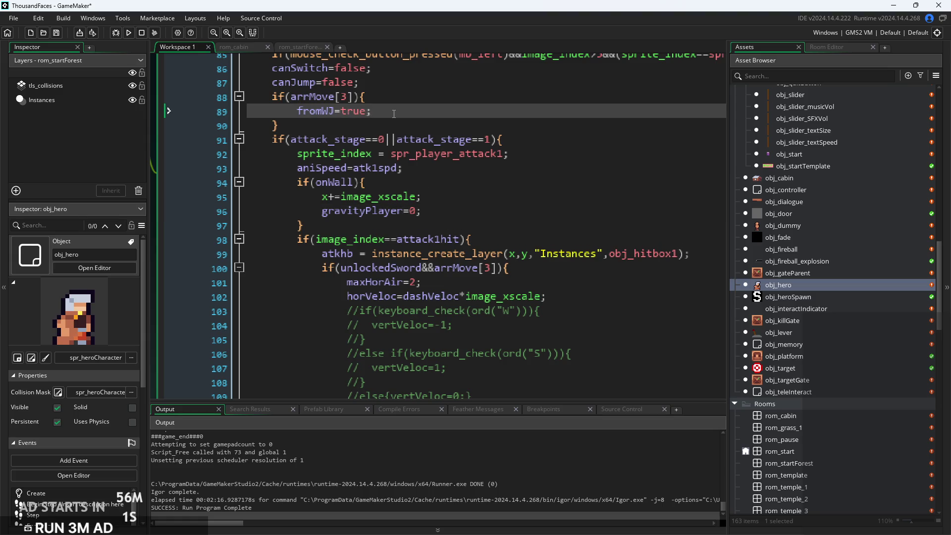
scroll(398, 129, up, 1)
click(406, 157)
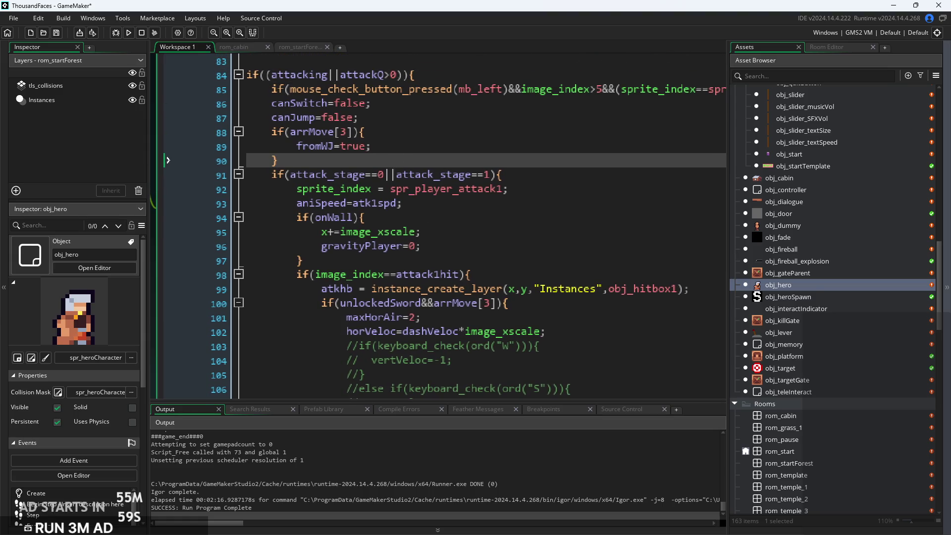
Restore the vertVeloc=-0.5 statement and select arrMove[3] in the sword dash condition
click(533, 300)
drag(498, 303, 449, 309)
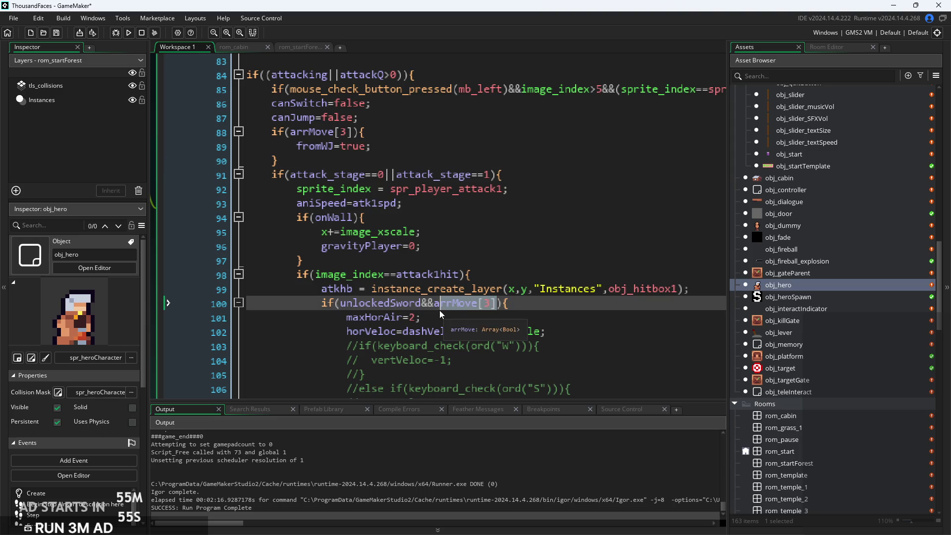
click(606, 332)
key(Return)
key(ctrl+z)
text(vertVeloc=-0.5;)
drag(498, 302, 435, 306)
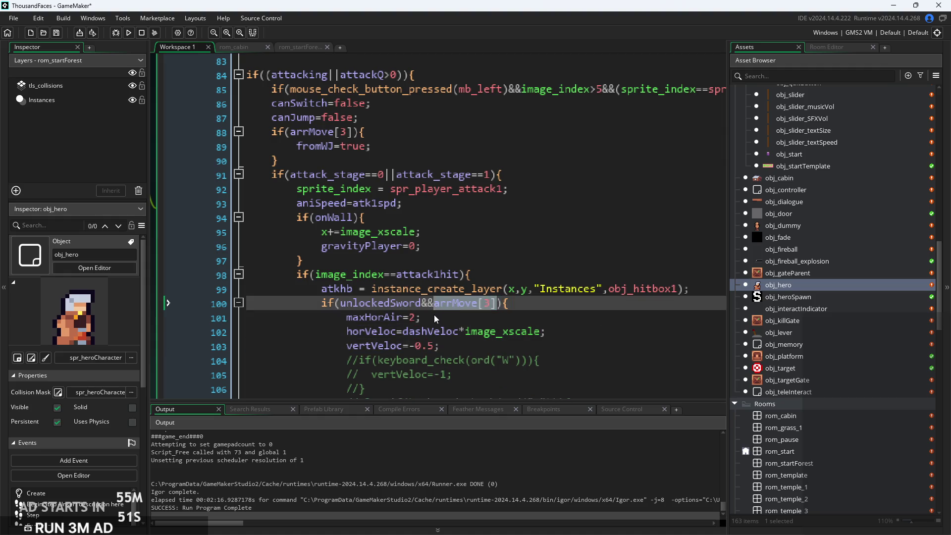
Start a new line 98 after the onWall block
click(459, 254)
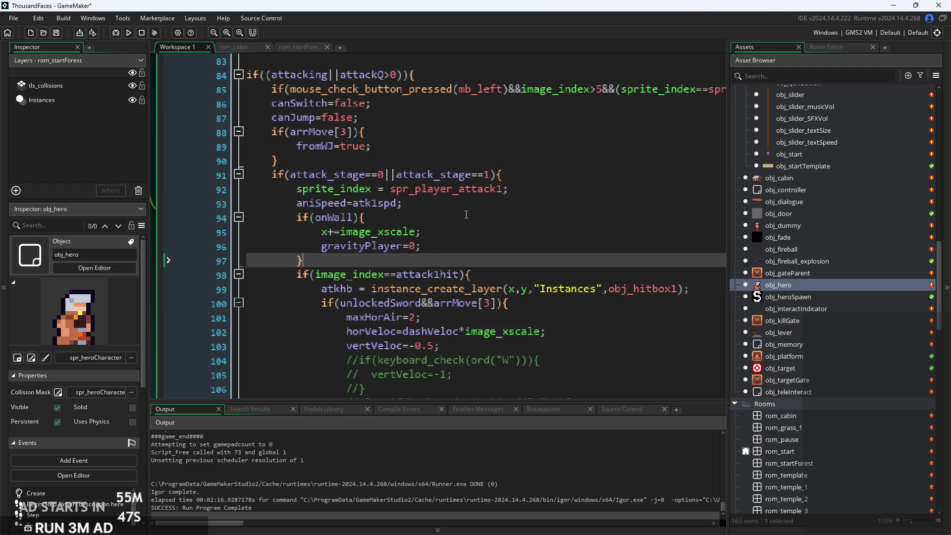
scroll(466, 214, down, 2)
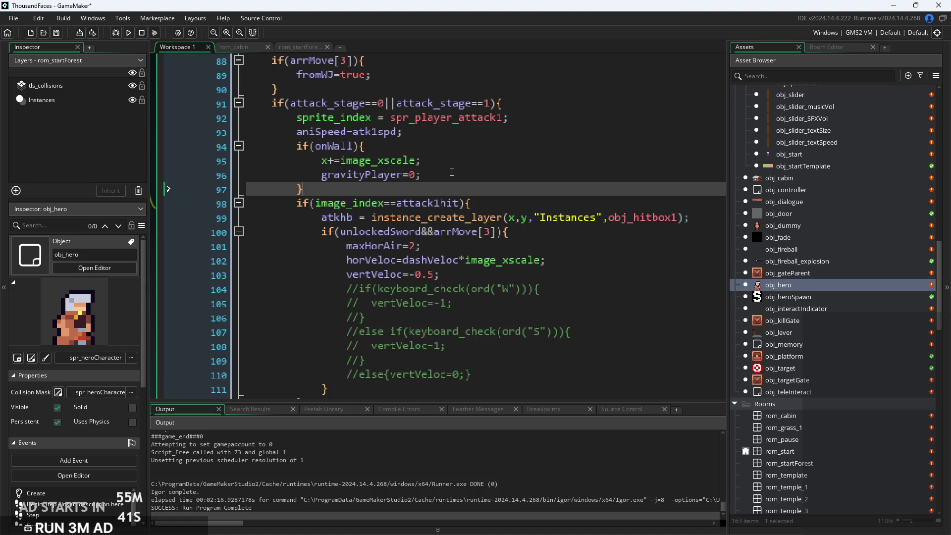
scroll(457, 193, down, 7)
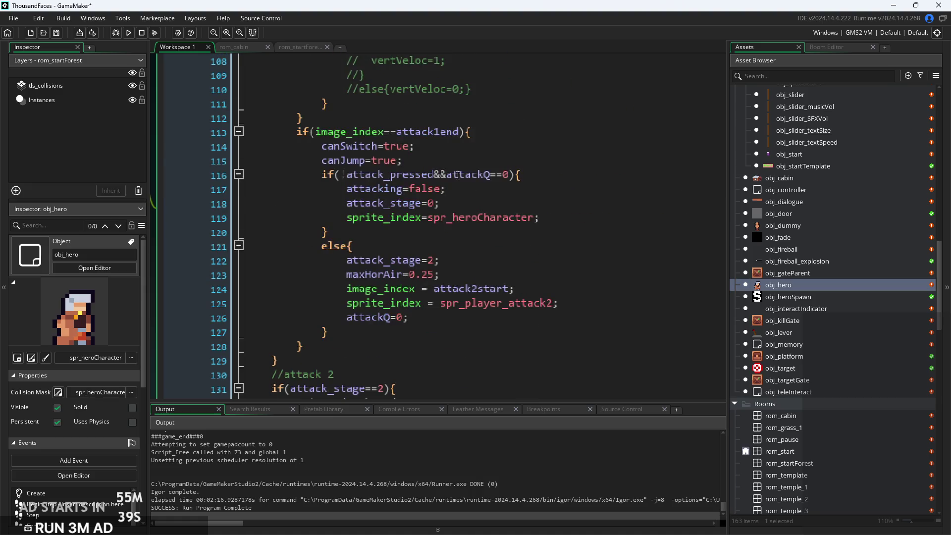
scroll(438, 264, up, 7)
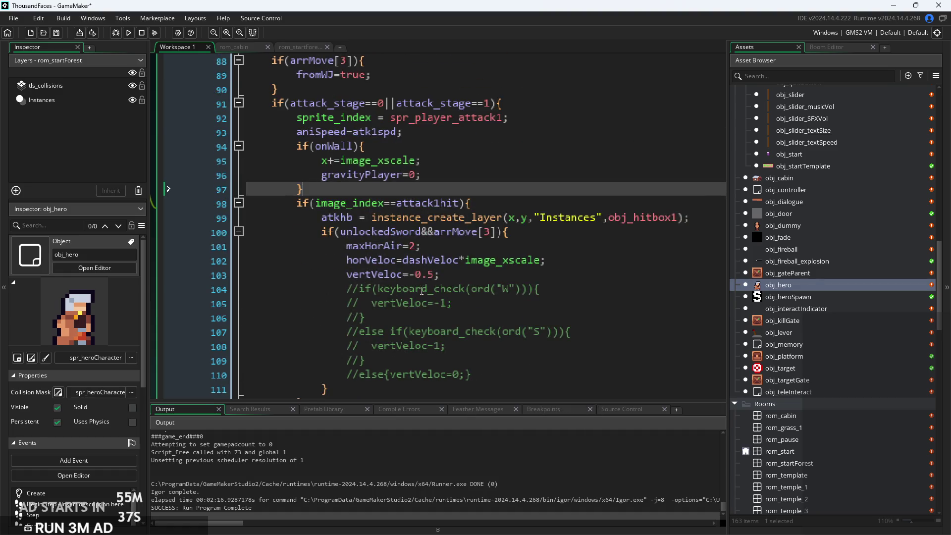
key(Return)
Write if(image_index=attack1start){ after the onWall block using autocomplete
text(if)
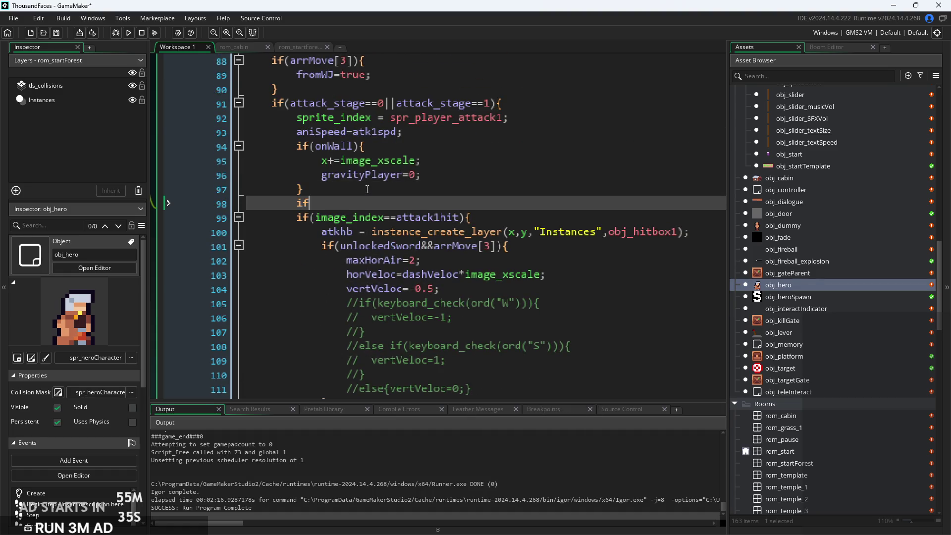
text((imag)
key(Down)
key(Down)
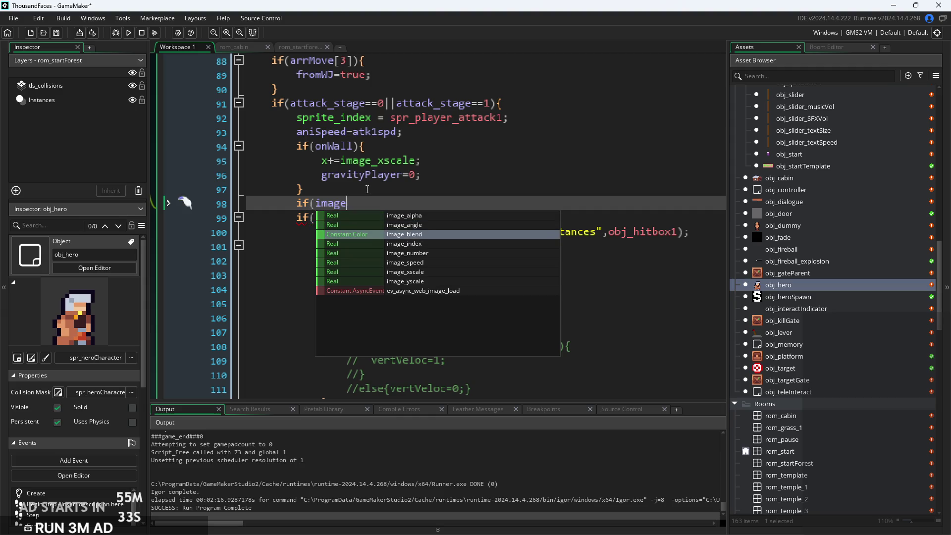
key(Down)
key(Return)
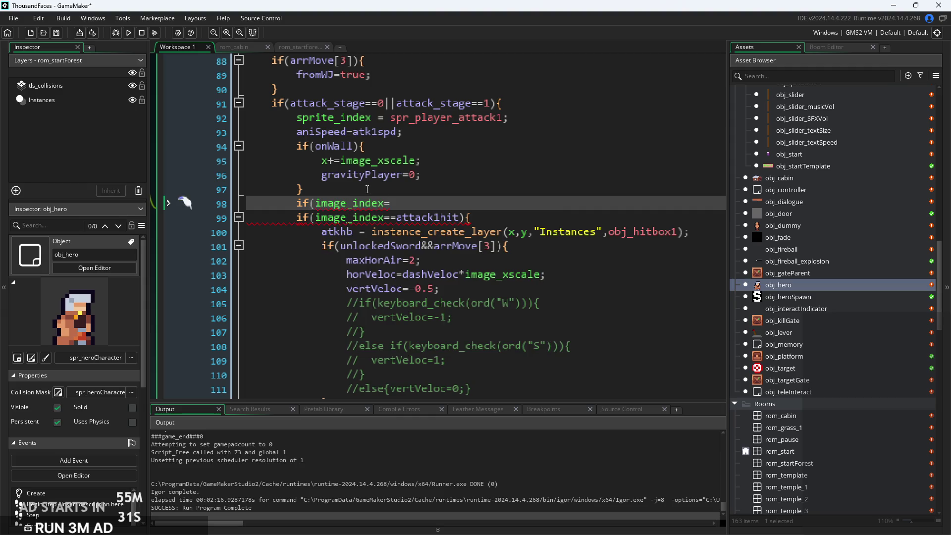
text(att)
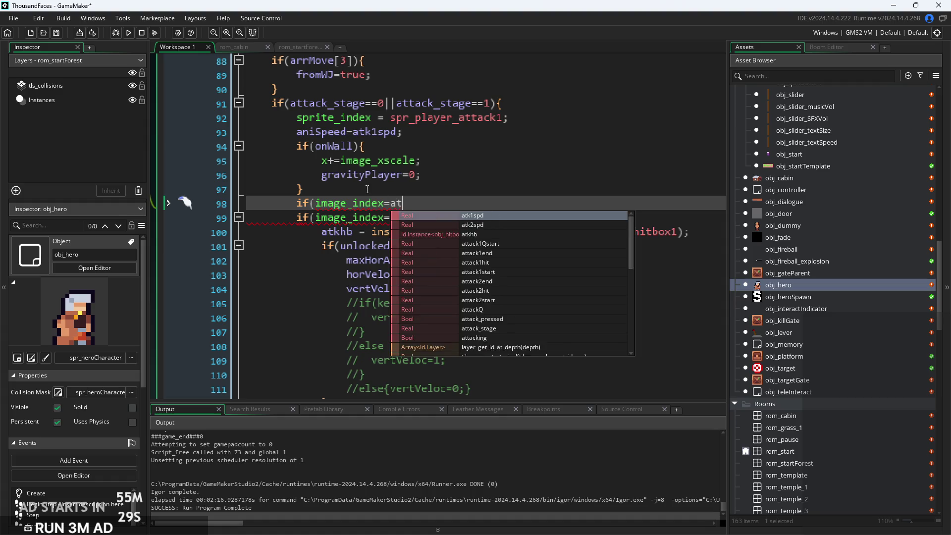
key(Return)
key(BackSpace)
key(BackSpace)
key(BackSpace)
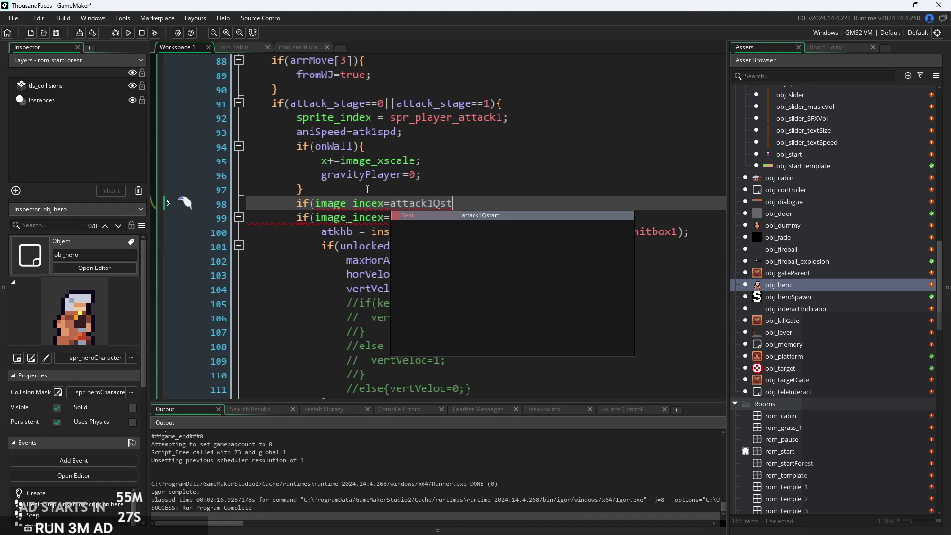
text(s)
key(Return)
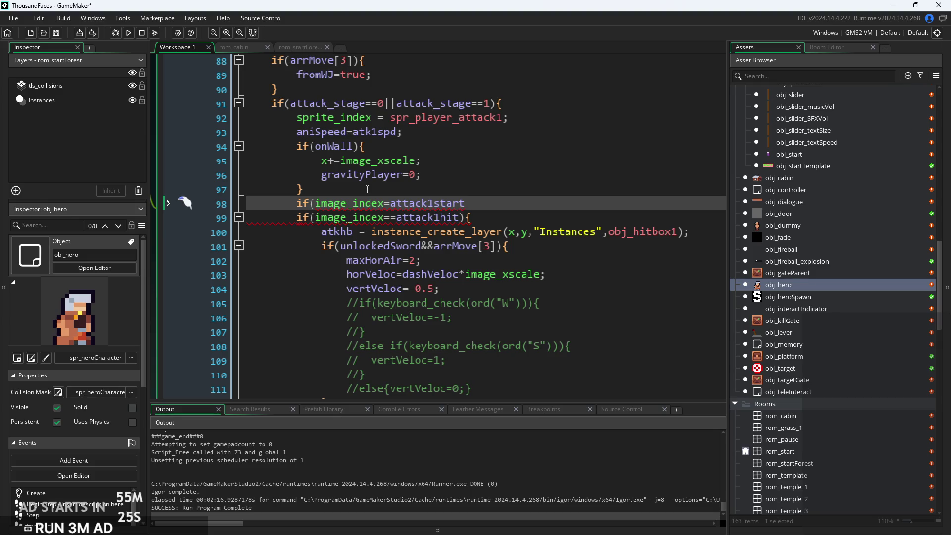
key(Return)
key(Return)
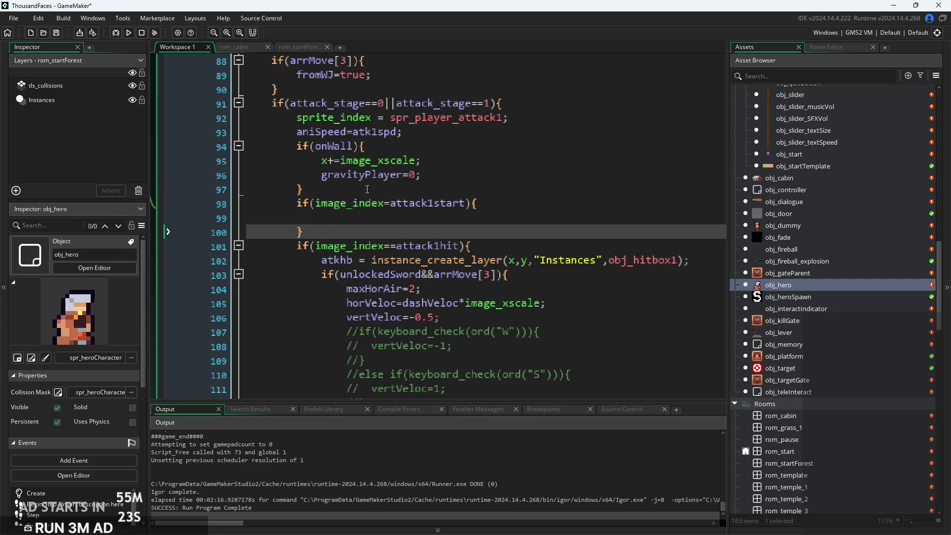
Nest an if(arrMove[3]){ check inside the attack1start block
click(397, 219)
text(arrMove[3])
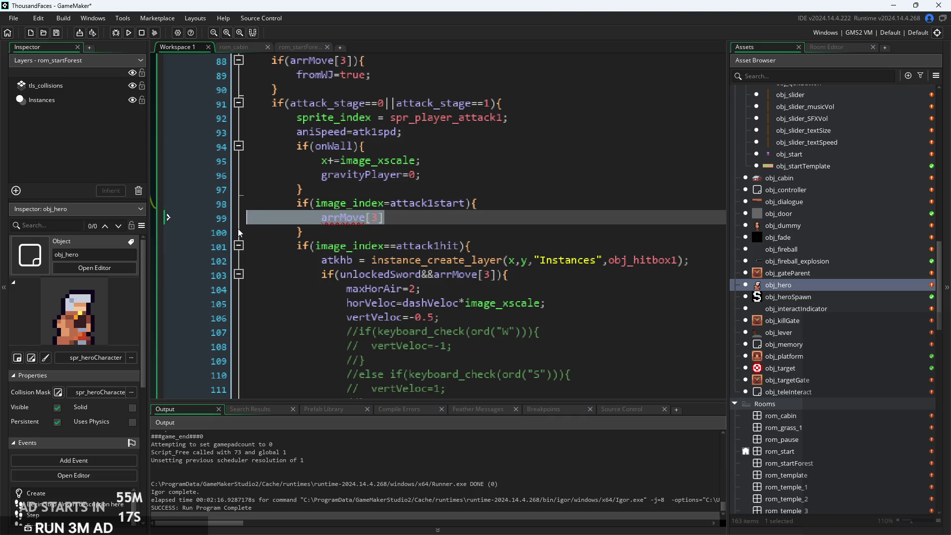
click(328, 218)
text(if()
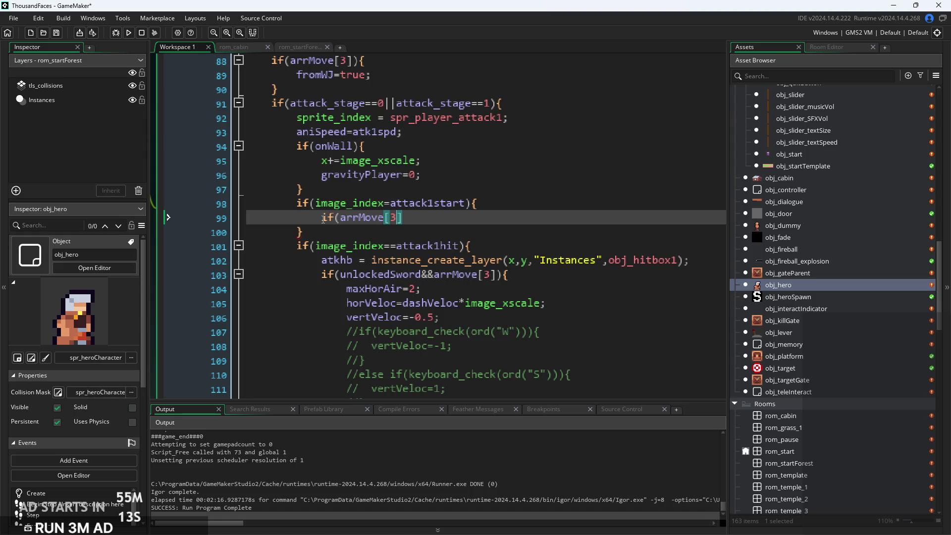
key(Down)
key(Up)
key(End)
text(){)
key(Return)
key(Return)
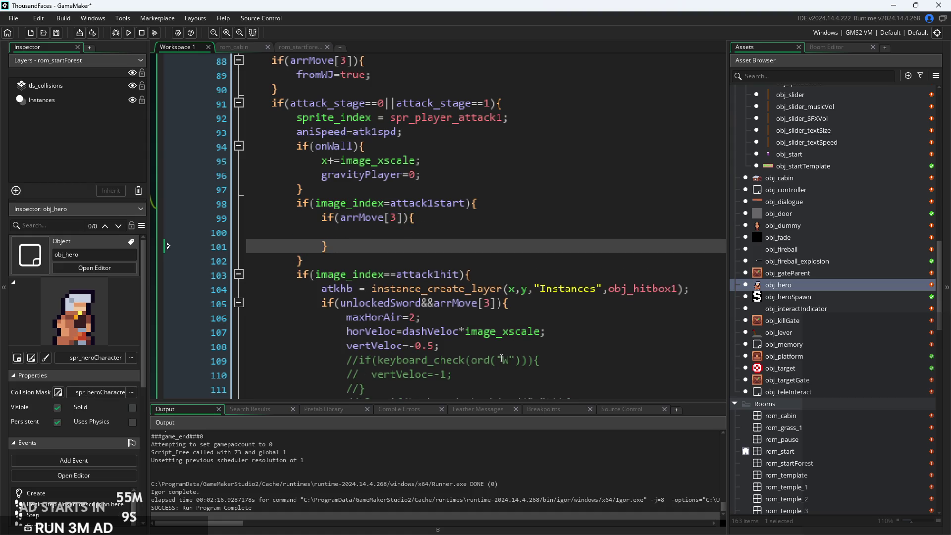
Move vertVeloc=-0.5 from the sword dash block into the arrMove[3] check and run the game
drag(438, 345, 346, 346)
key(ctrl+x)
click(390, 237)
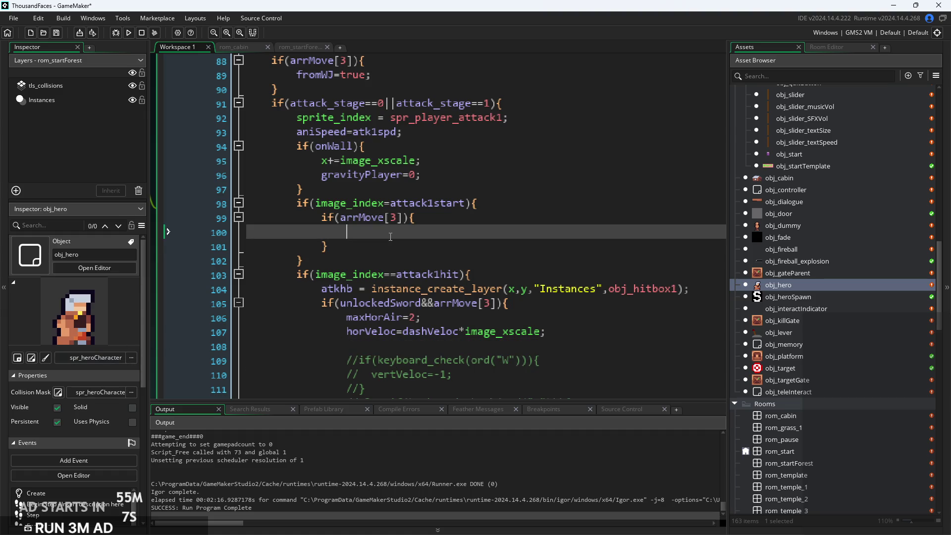
drag(354, 231, 445, 231)
key(BackSpace)
click(127, 34)
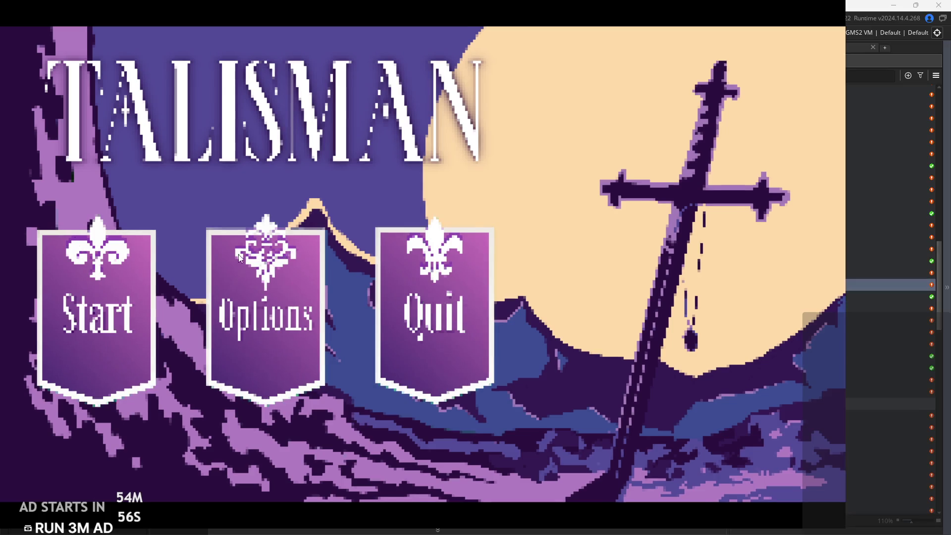
Start the game from the Talisman title screen and run right into the forest room
click(96, 327)
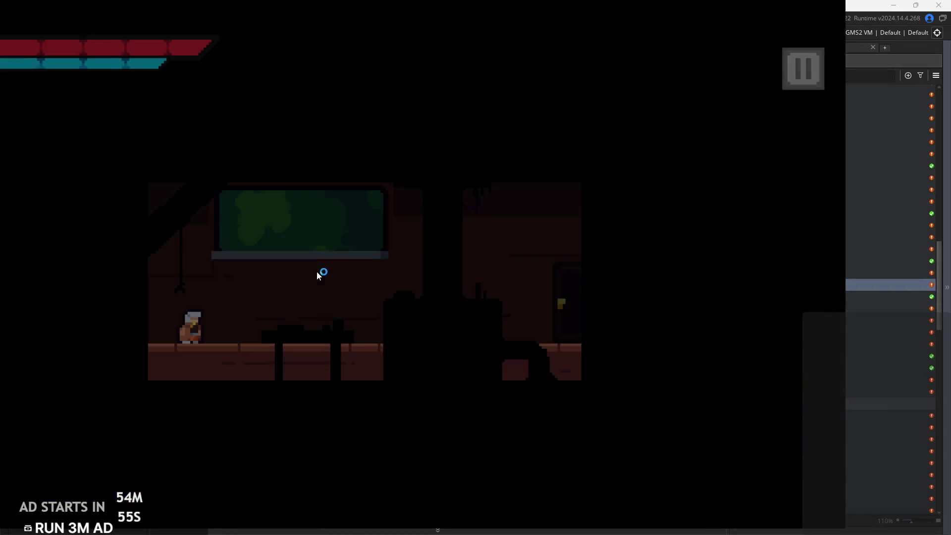
key(Right)
key(space)
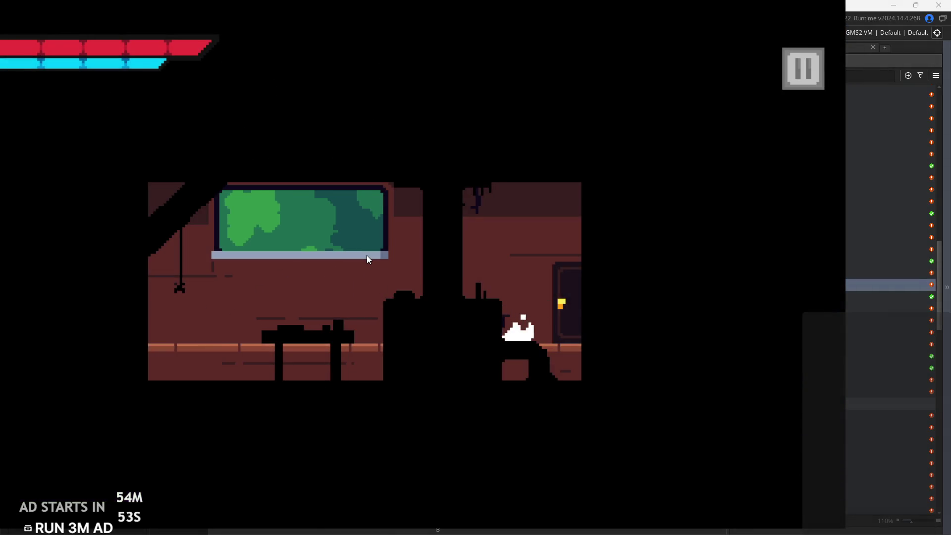
key(Right)
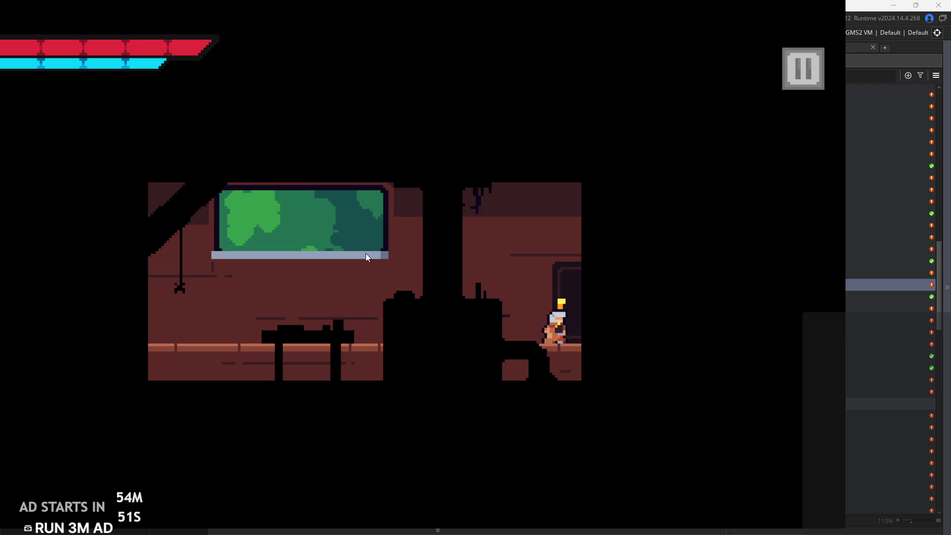
key(Right)
key(space)
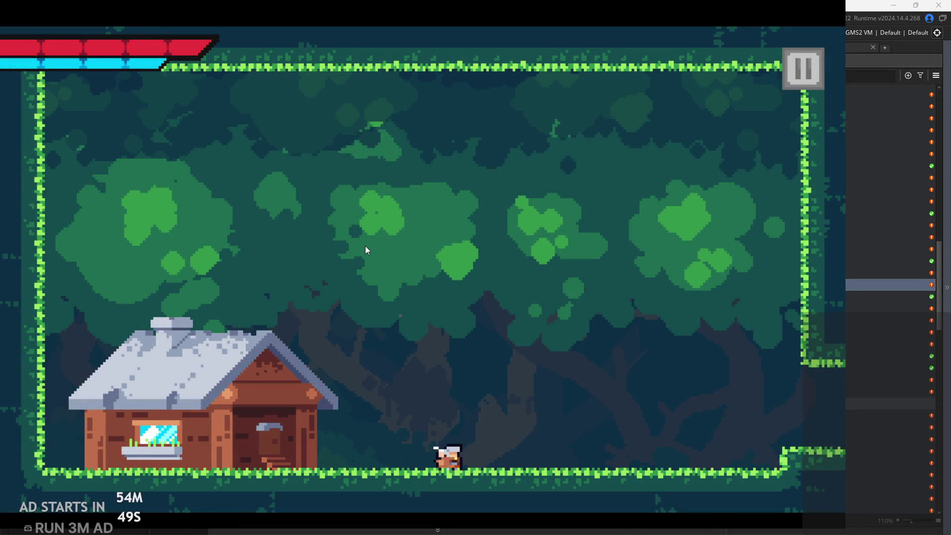
Jump near the right ledge, swing the sword, and sword dash left across the forest floor
key(Right)
key(space)
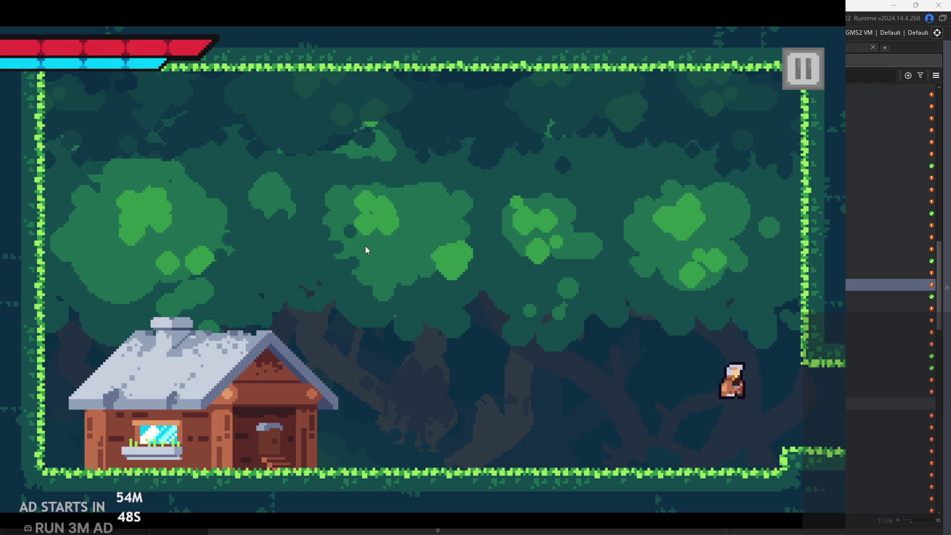
key(Left)
key(Left)
key(space)
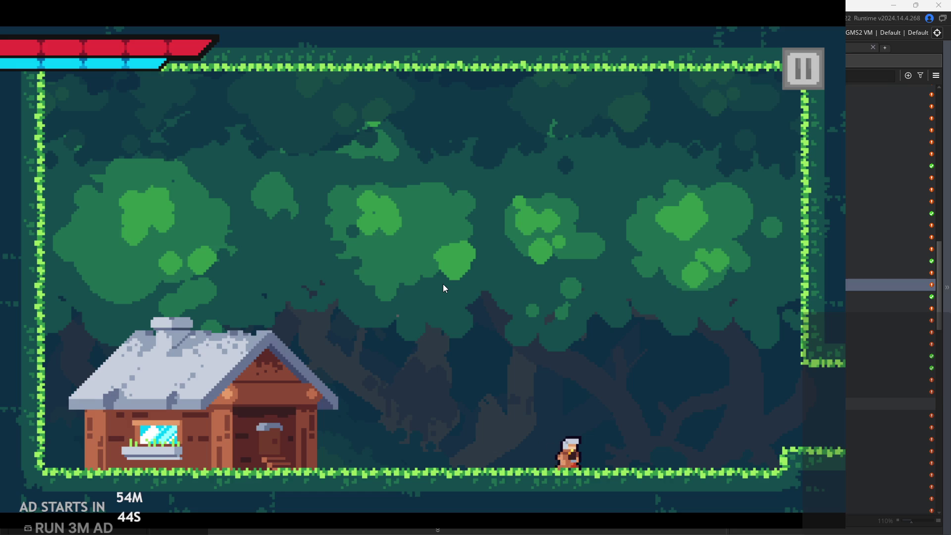
key(Right)
key(space)
key(Left)
key(space)
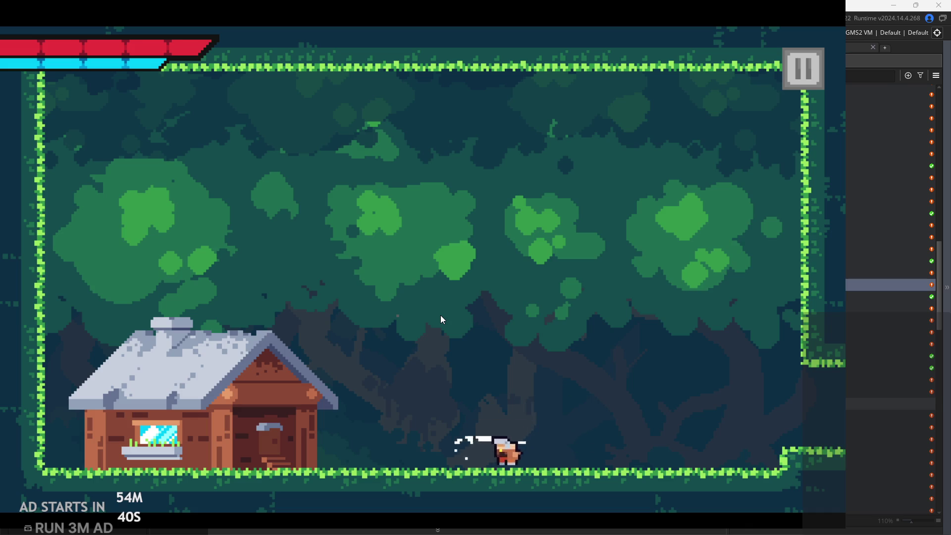
Jump toward the house, then sword dash right and pause the game
key(space)
key(Left)
key(Right)
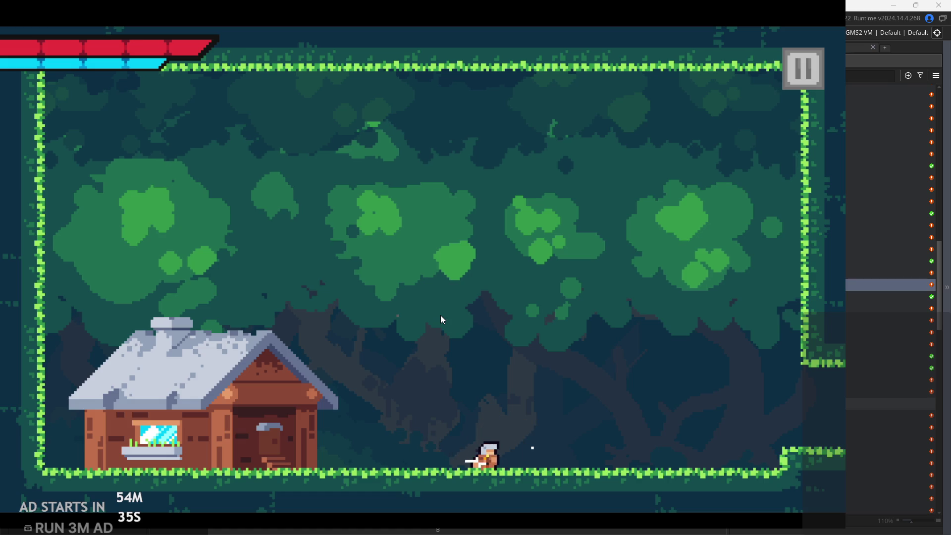
key(space)
key(Right)
key(Escape)
Exit the game, change line 100 to vertVeloc=-5, and rerun to the title screen
click(778, 468)
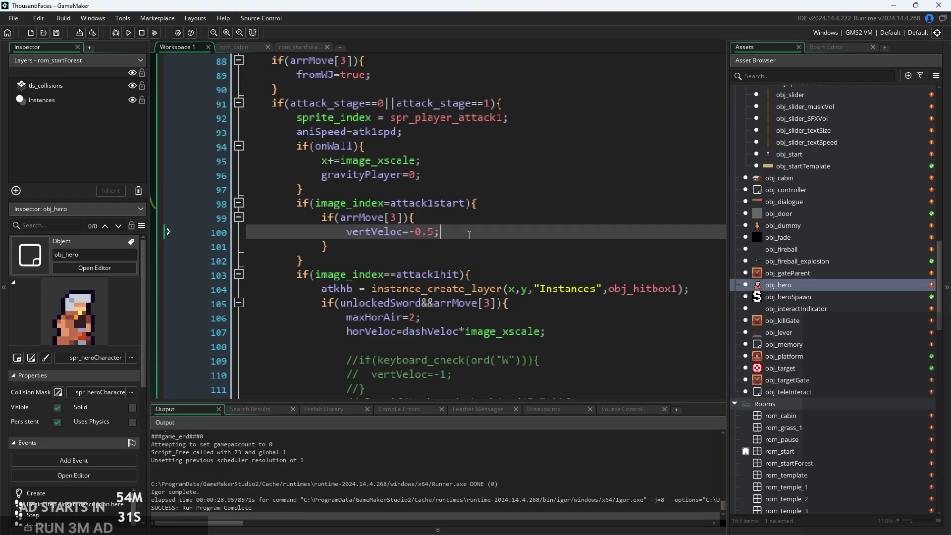
ctrl+scroll(430, 238, up, 3)
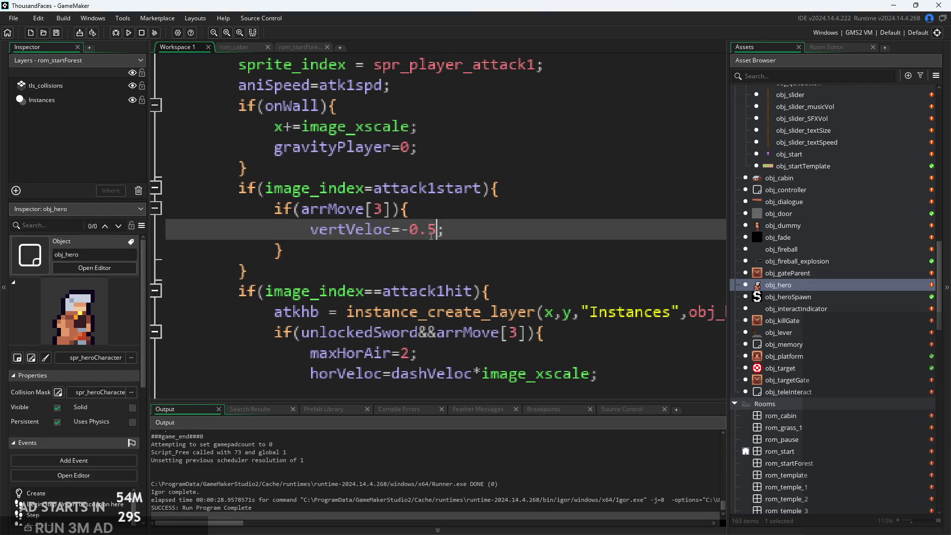
key(BackSpace)
click(128, 35)
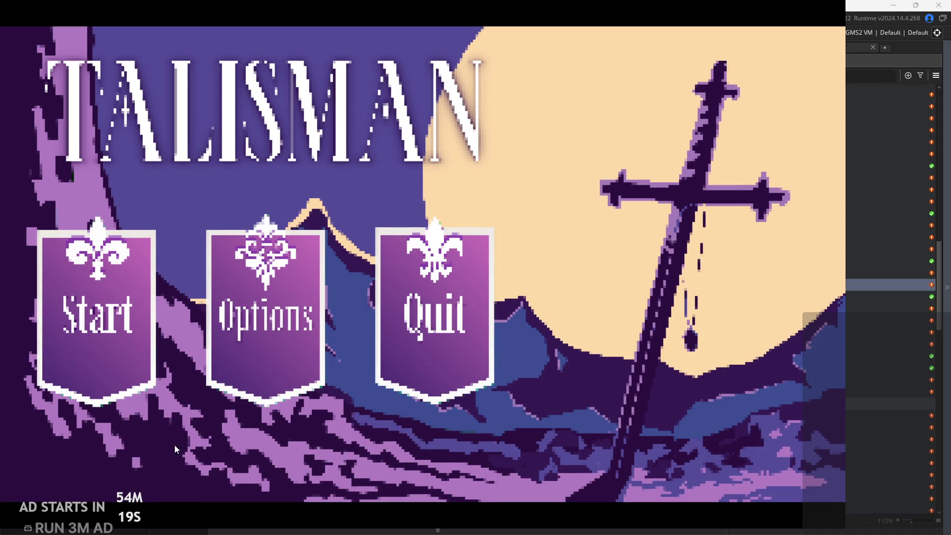
click(48, 323)
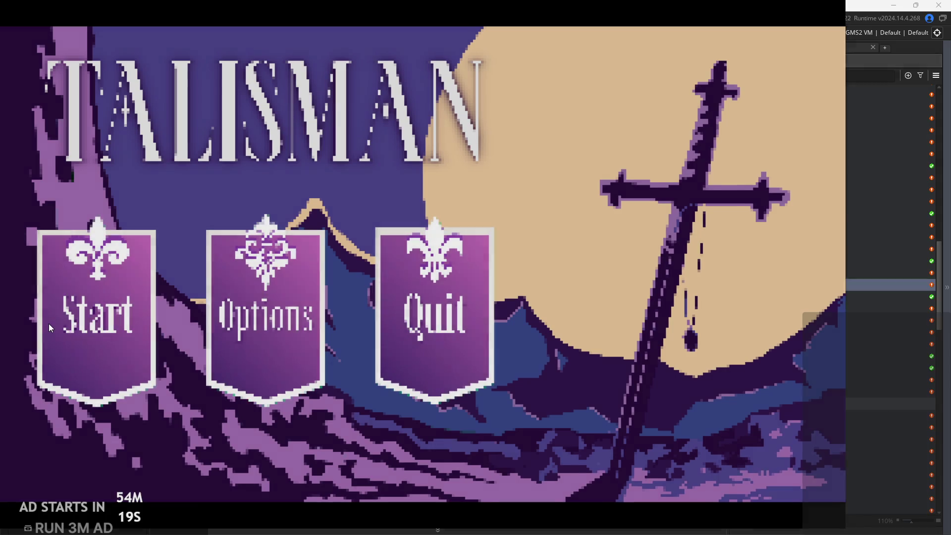
Walk through the door into the forest room and jump high
key(Right)
key(Up)
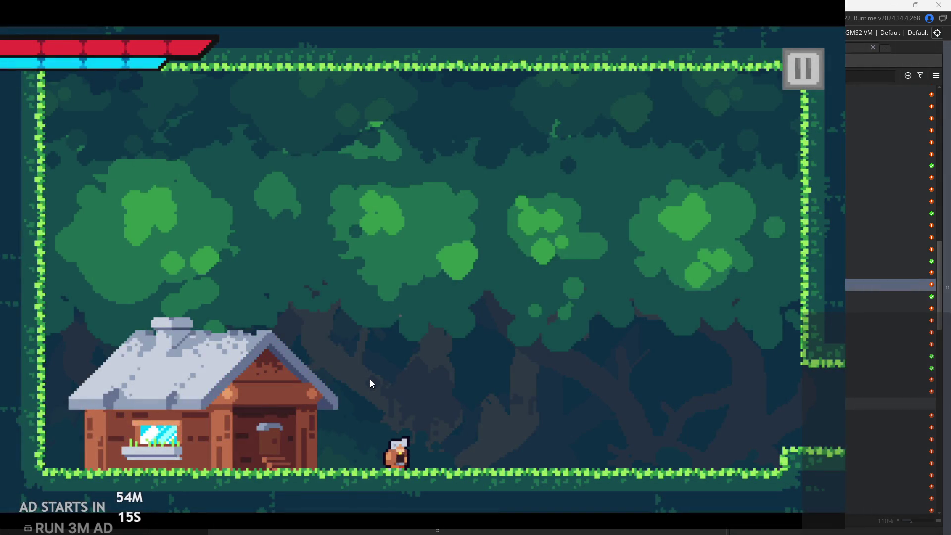
key(space)
key(space)
key(Right)
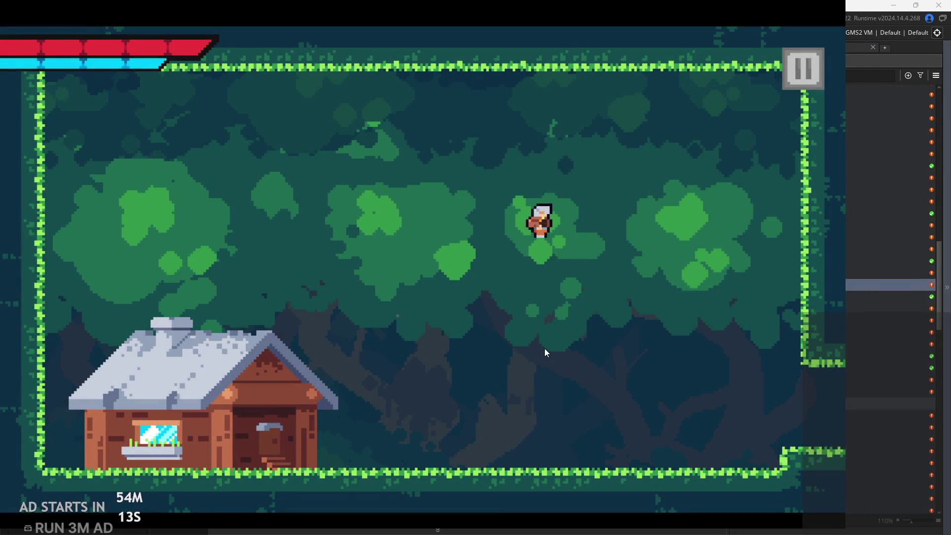
Sword-dash up-right and up-left in mid-air to test the stronger boost
key(space)
key(Left)
key(space)
key(Right)
key(space)
key(Left)
key(space)
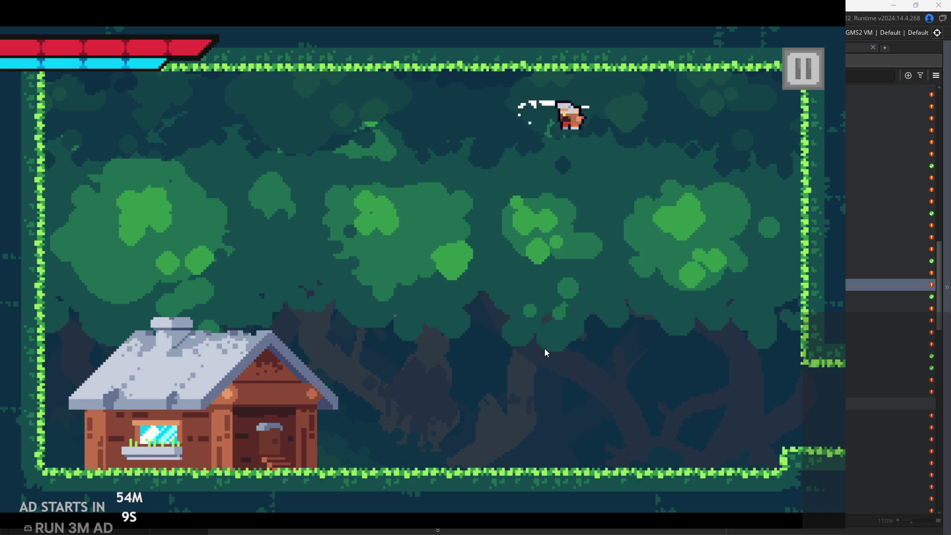
key(Left)
key(Right)
Chain dashes up toward the top of the forest room, swinging right and left
key(space)
key(space)
key(space)
key(Left)
key(space)
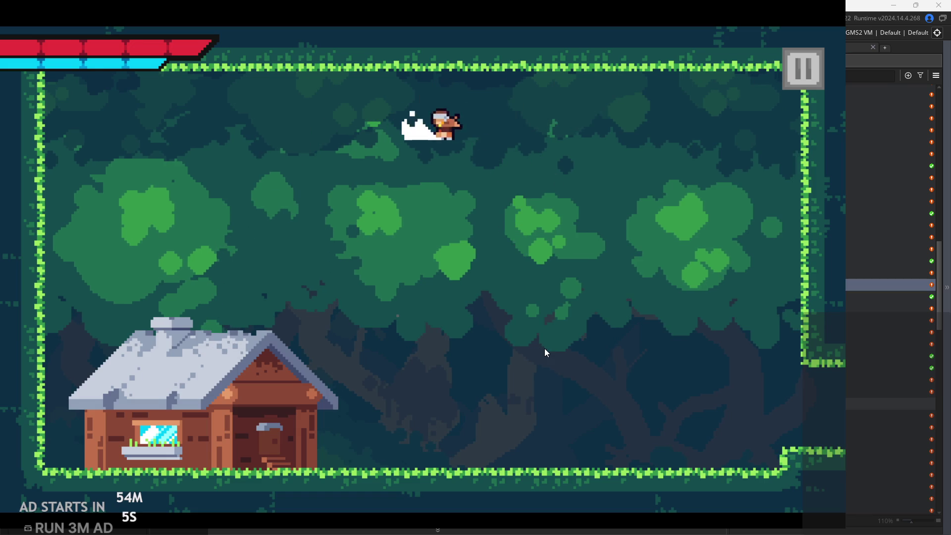
key(Right)
key(space)
key(Right)
Drop to the floor, then launch up-left and keep chaining dashes across the room
key(space)
key(Left)
key(space)
key(space)
key(space)
key(Right)
key(space)
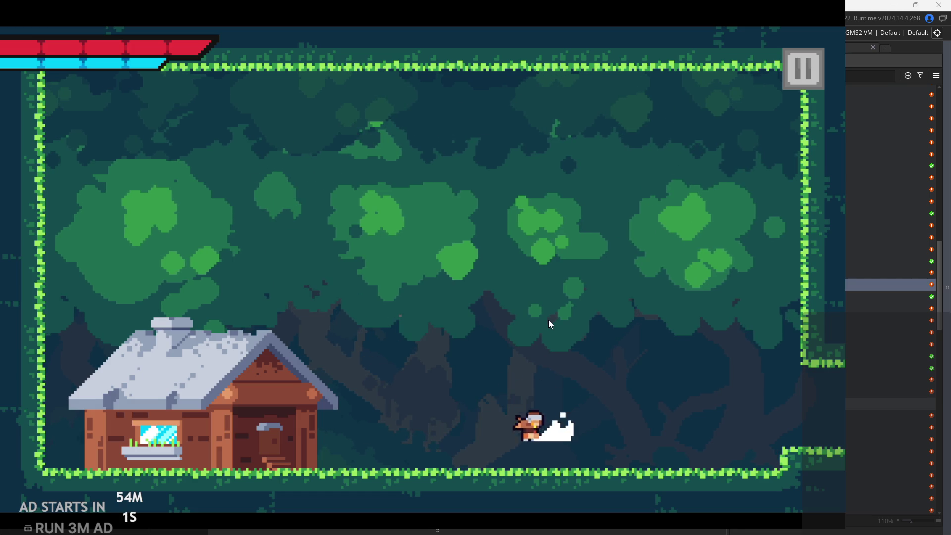
key(Left)
key(space)
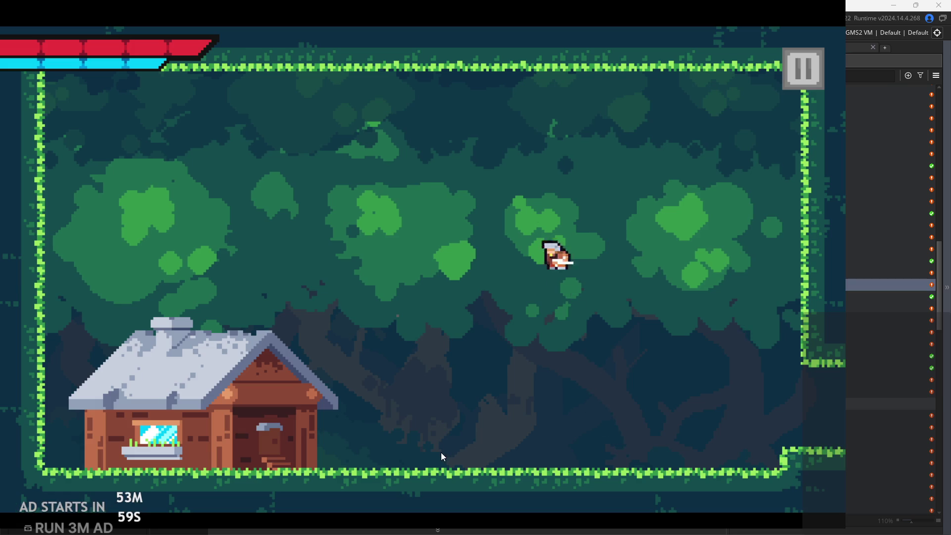
key(space)
key(Right)
key(space)
key(Left)
key(space)
key(space)
key(Right)
key(space)
Pause and exit the playtest, then rebuild and run the game with vertVeloc=-1
click(817, 79)
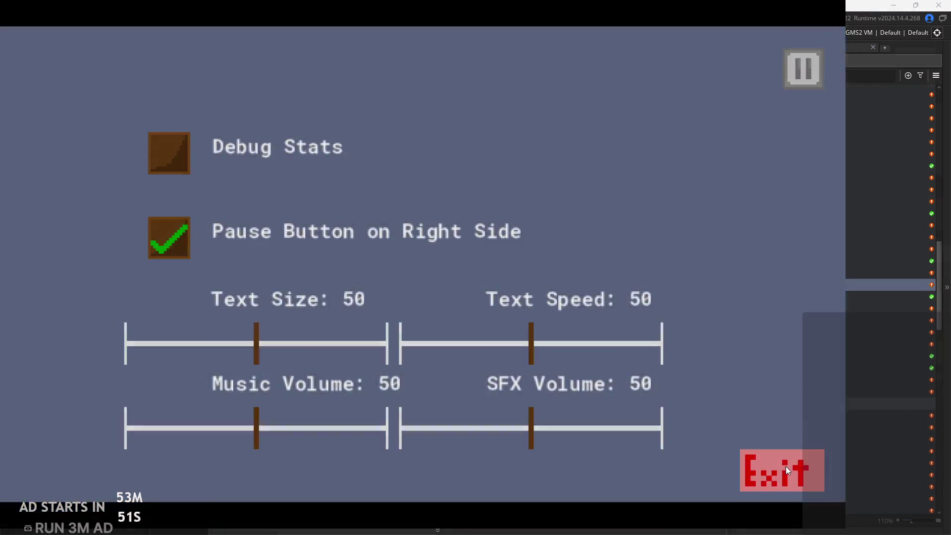
click(786, 465)
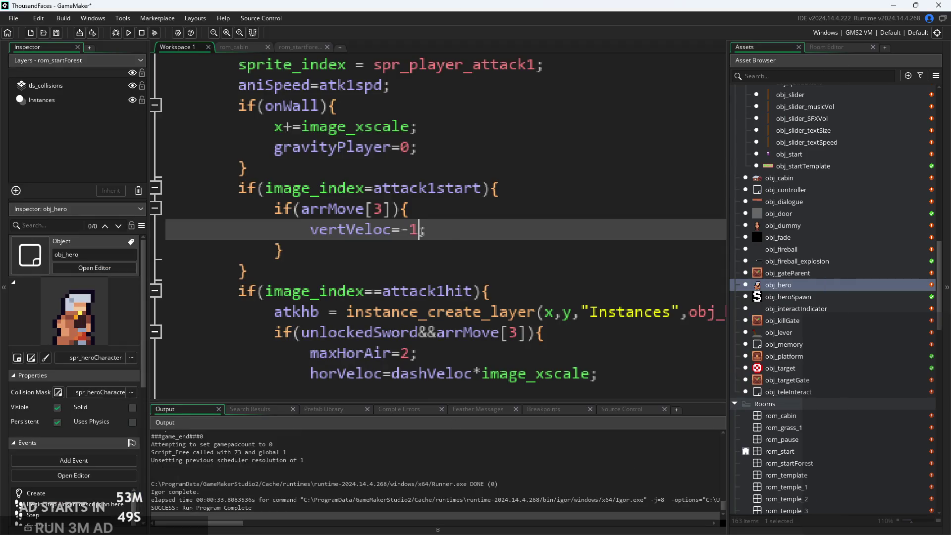
click(128, 33)
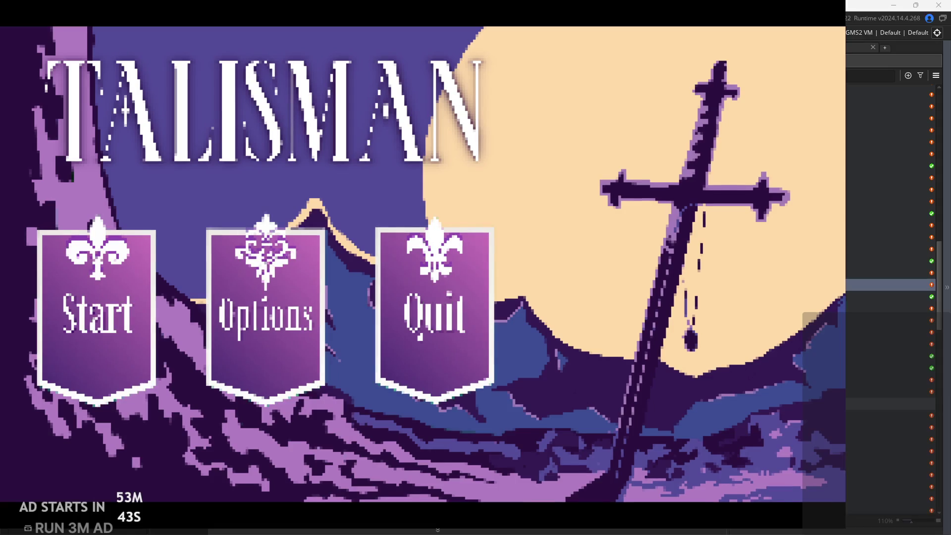
Start the game from the title screen and run right across the forest floor
click(99, 332)
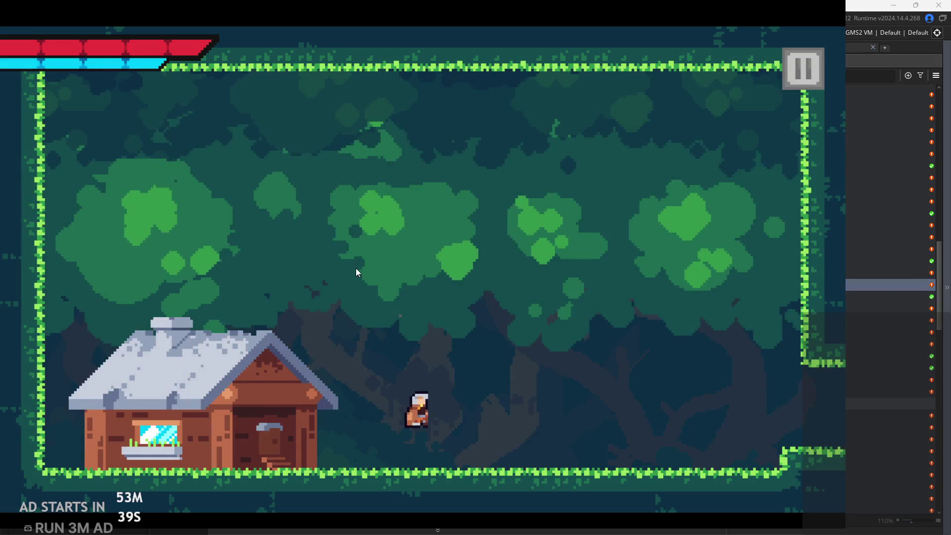
key(space)
key(Left)
key(Right)
key(space)
key(space)
key(Right)
In the temple room, jump onto the broken pillar and slash the approaching enemy
key(space)
key(Right)
key(space)
key(Left)
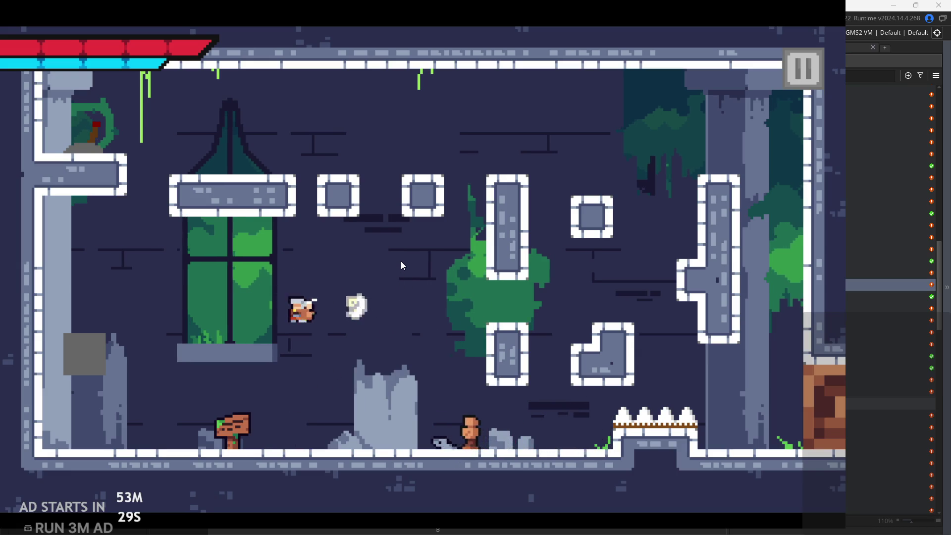
key(Right)
key(x)
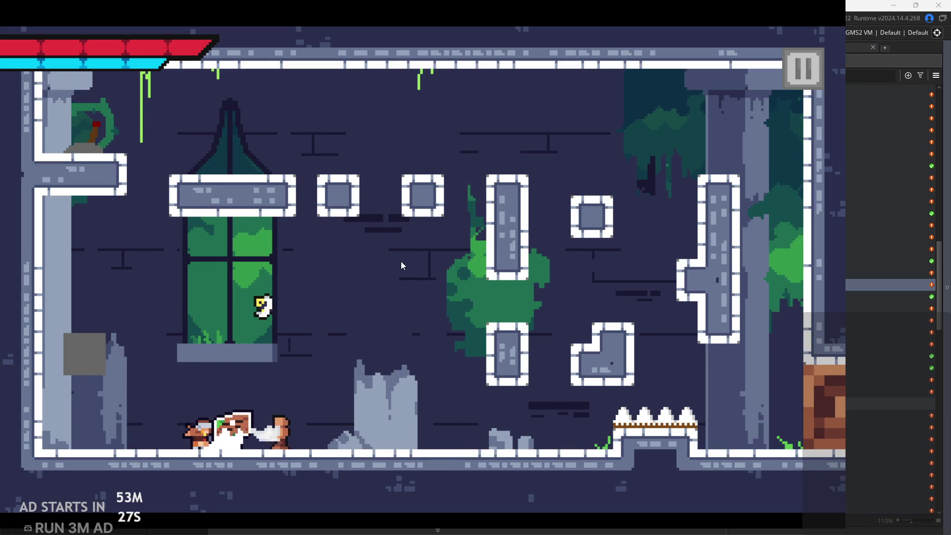
key(x)
key(Right)
key(x)
Climb onto the L-shaped block and wall, then wall-jump to the far-right wall
key(Right)
key(space)
key(Right)
key(space)
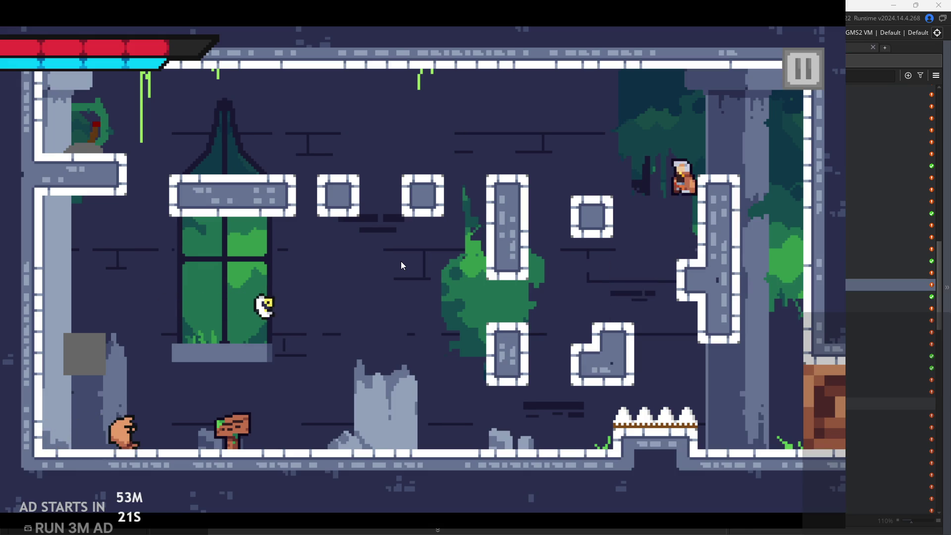
key(Left)
key(space)
key(Right)
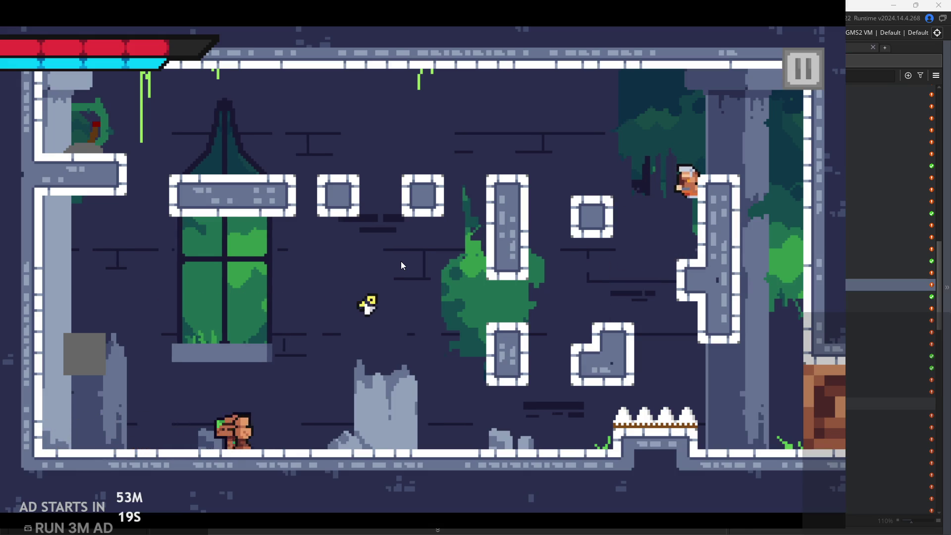
key(space)
key(Right)
key(space)
Wall-jump back and forth across the room and up-left off the T-shaped pillar
key(space)
key(Left)
key(space)
key(Left)
key(space)
key(Right)
key(space)
key(Right)
key(space)
key(Right)
key(space)
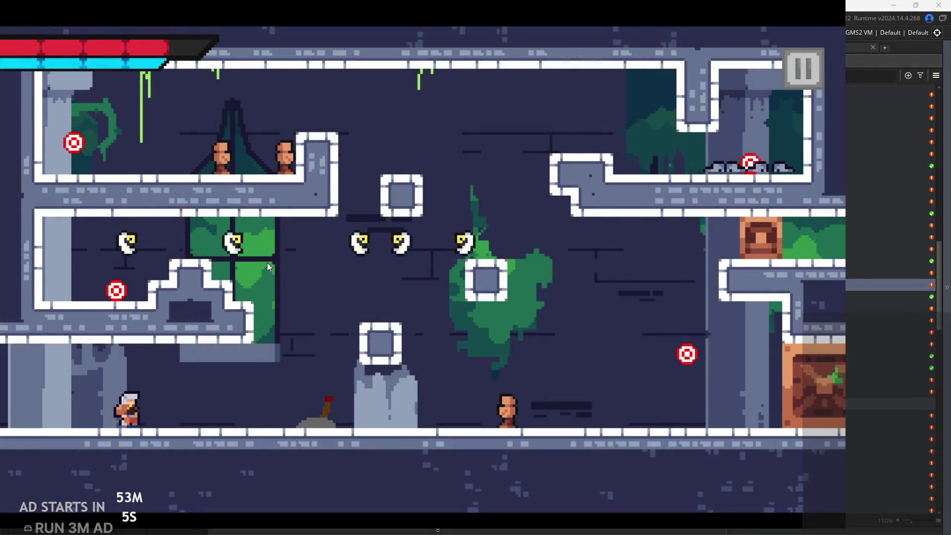
Leap onto the left ledge and strike the target with the sword
key(space)
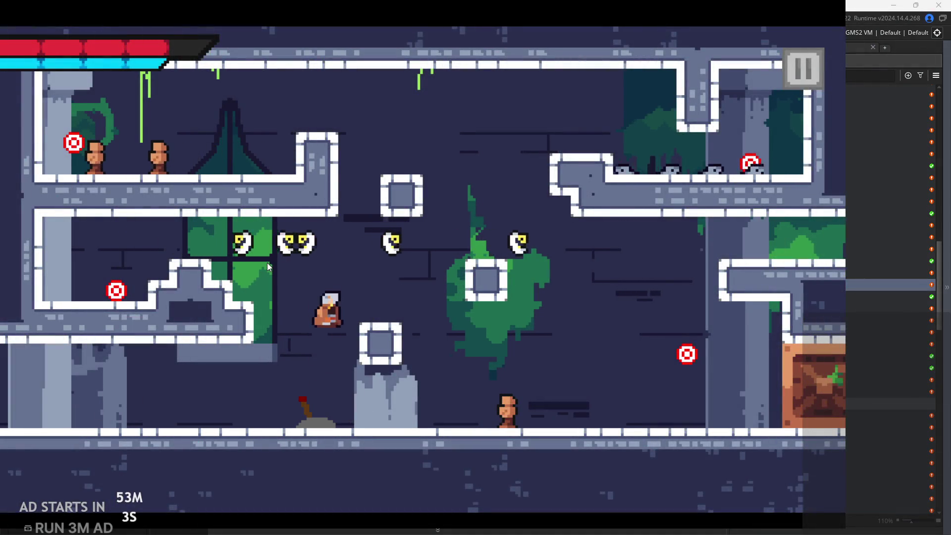
key(space)
key(Left)
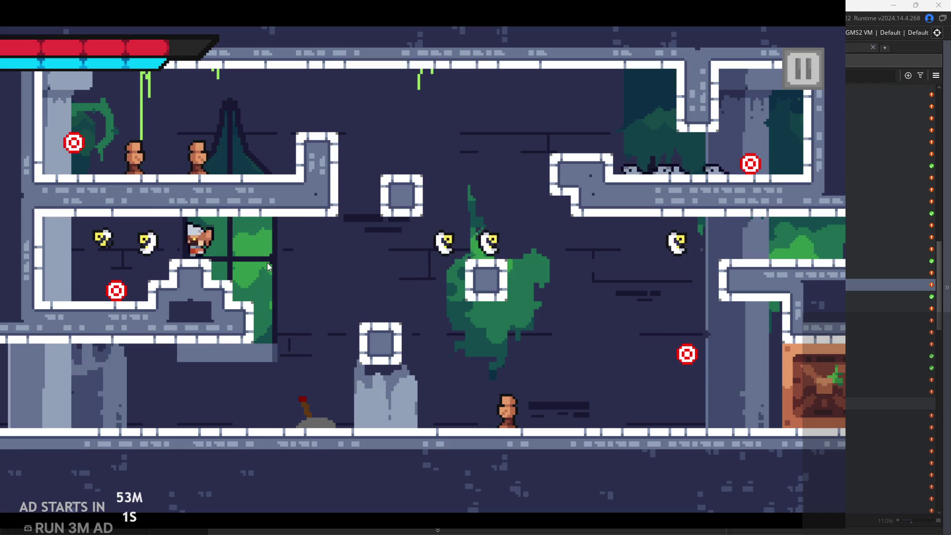
key(x)
key(Right)
key(x)
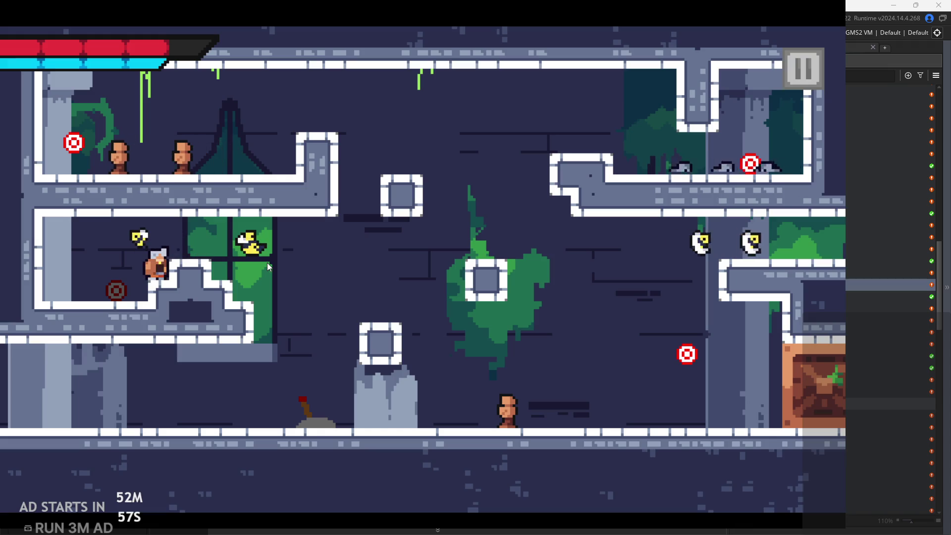
Jump right off the ledge, back left, and climb via the mossy block to the upper ledge
key(Right)
key(space)
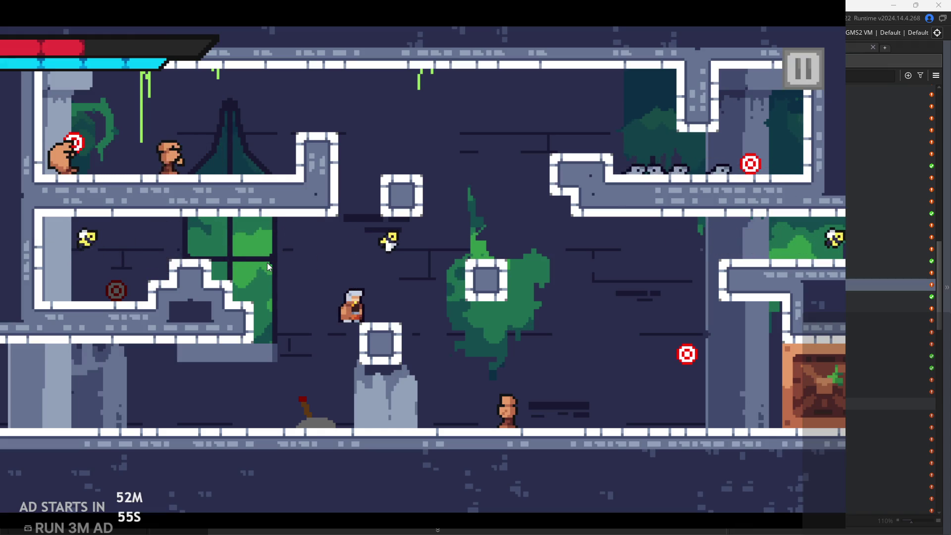
key(Right)
key(space)
key(Left)
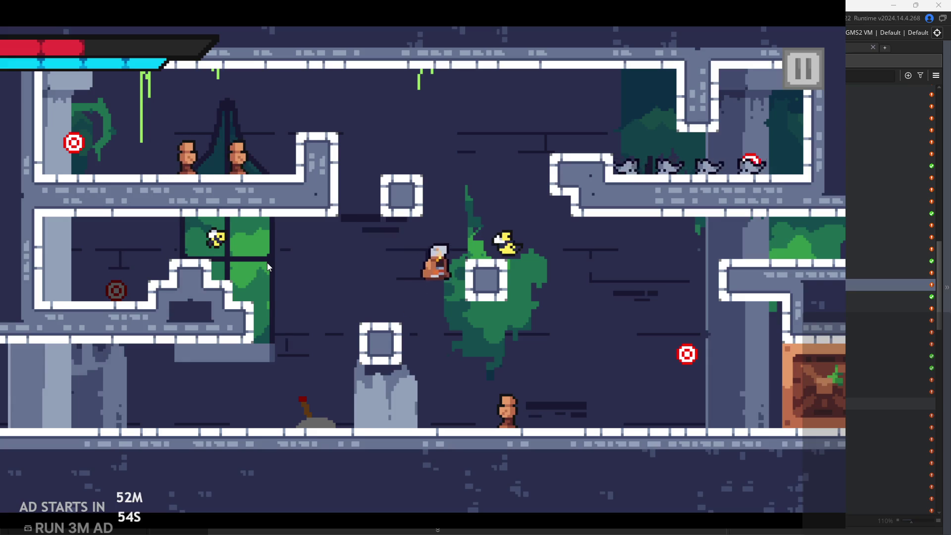
key(space)
key(Right)
key(space)
key(Left)
key(Left)
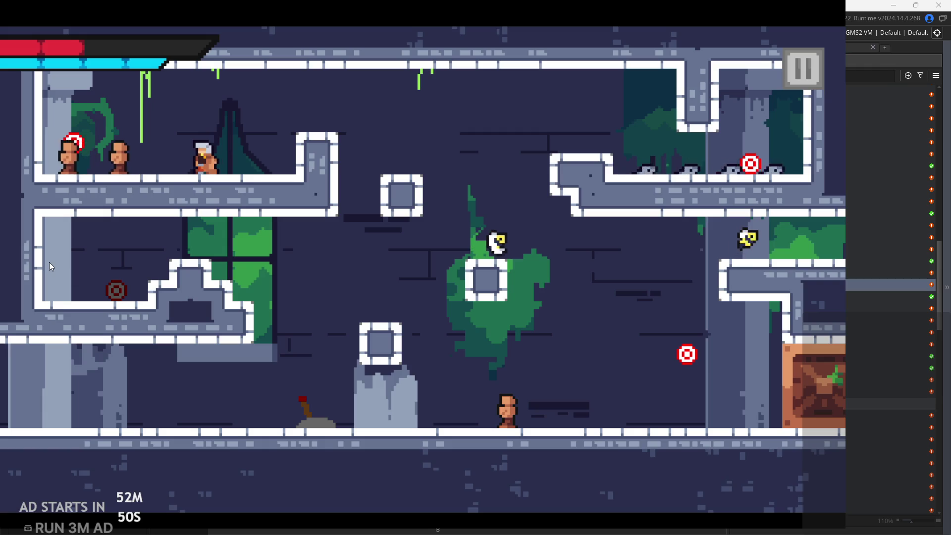
key(space)
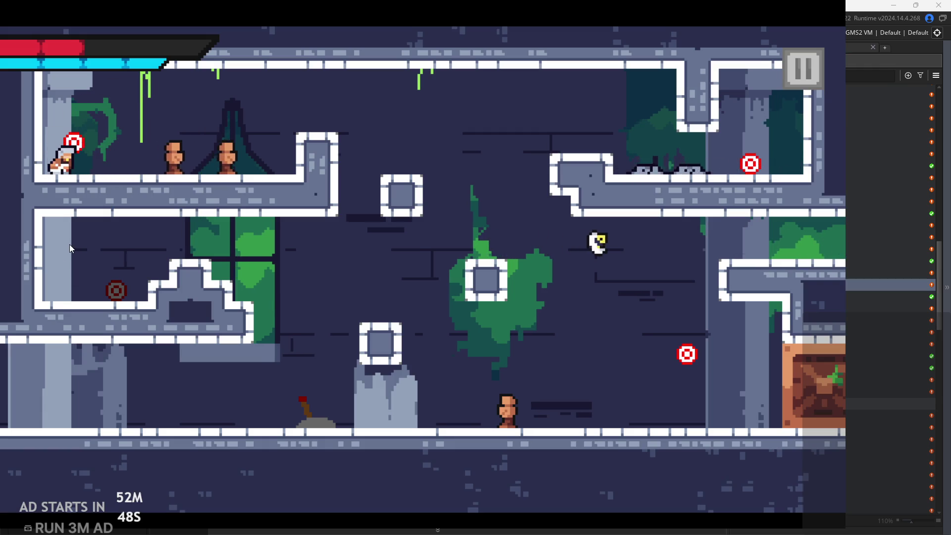
Leap across to the right-hand ledge and slash the grey enemies there
key(Right)
key(space)
key(Right)
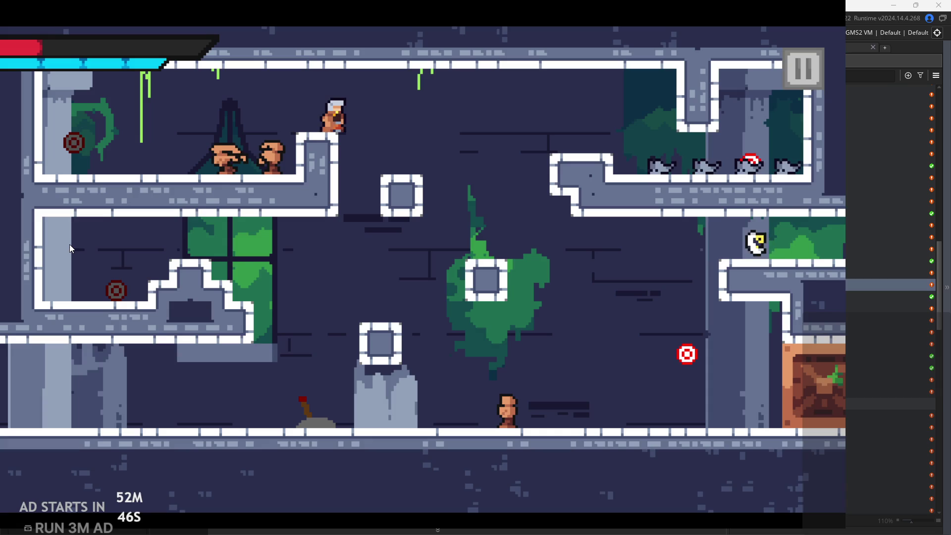
key(space)
key(Right)
key(x)
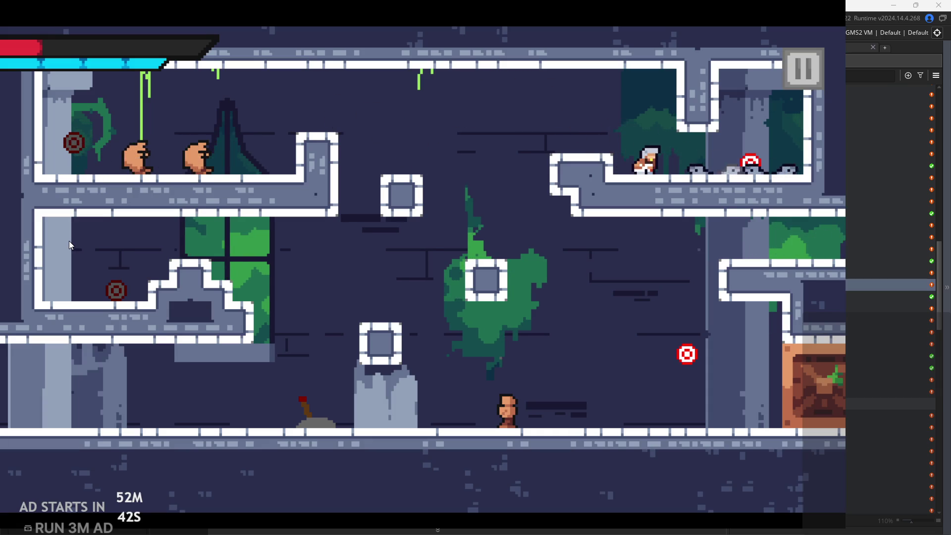
key(x)
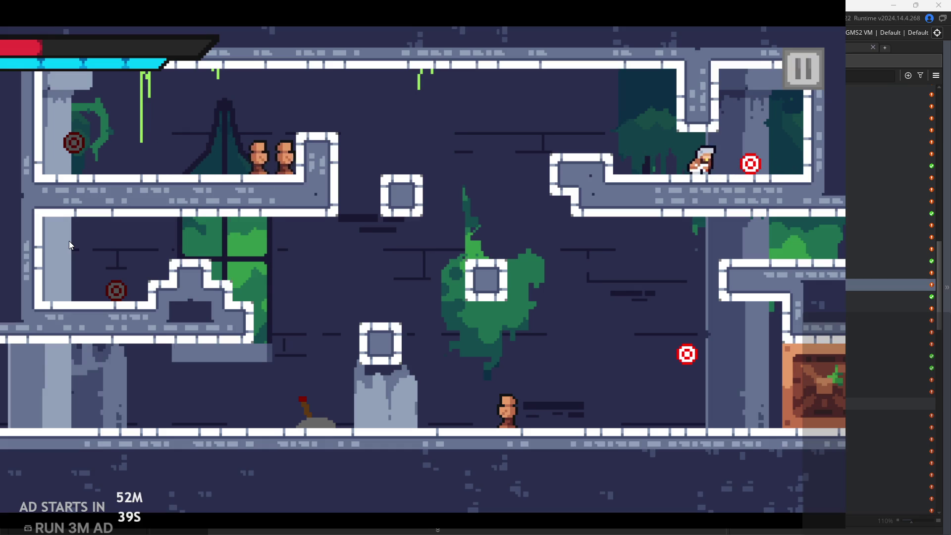
Hop onto the middle block, drop to the floor, and run right into the next room
key(Left)
key(space)
key(Right)
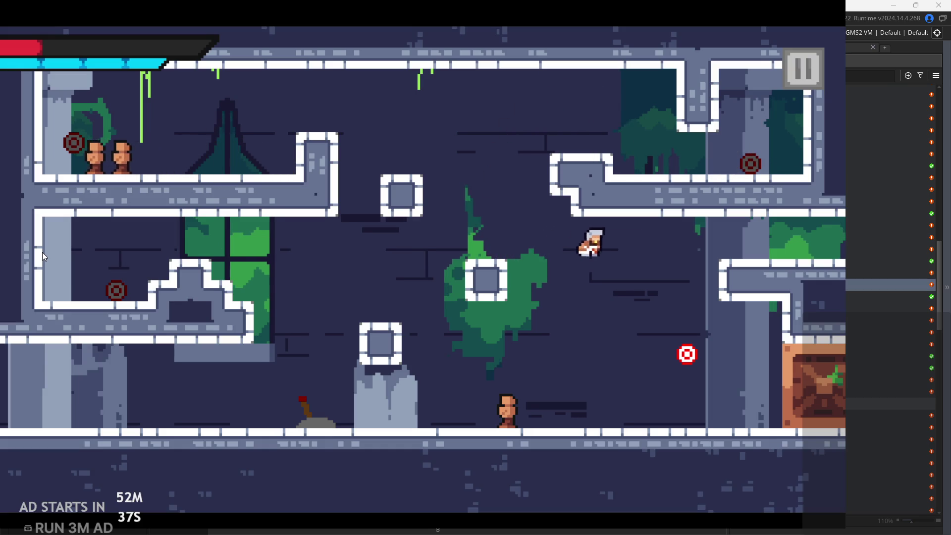
key(Left)
key(x)
key(Right)
Wall-jump onto the left stone platform, sword-dash up-right and left, then wall-jump back
key(space)
key(Left)
key(space)
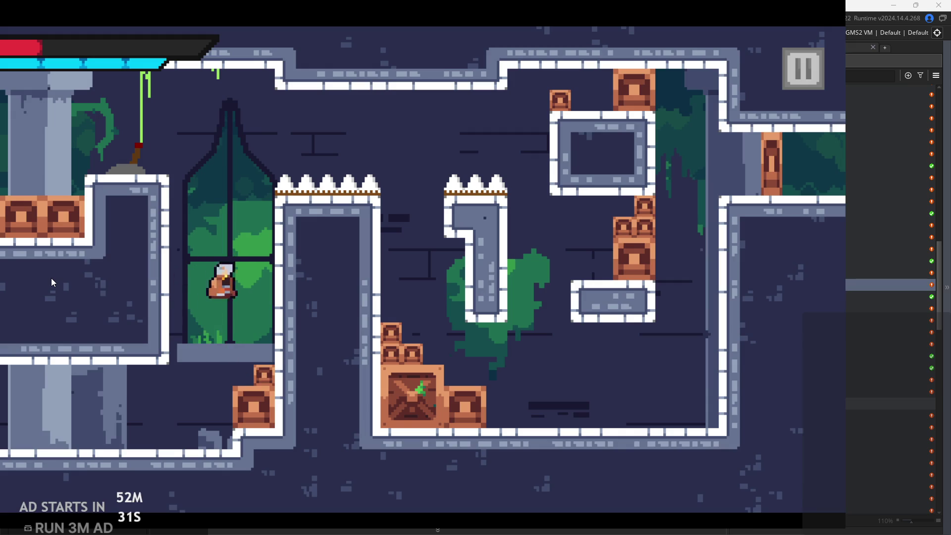
key(Left)
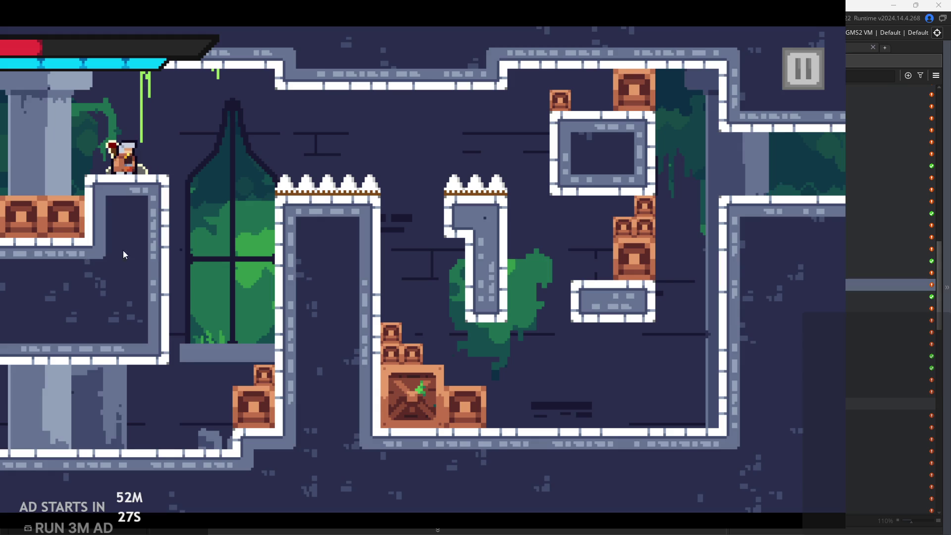
key(Right)
key(space)
key(Left)
key(space)
key(Right)
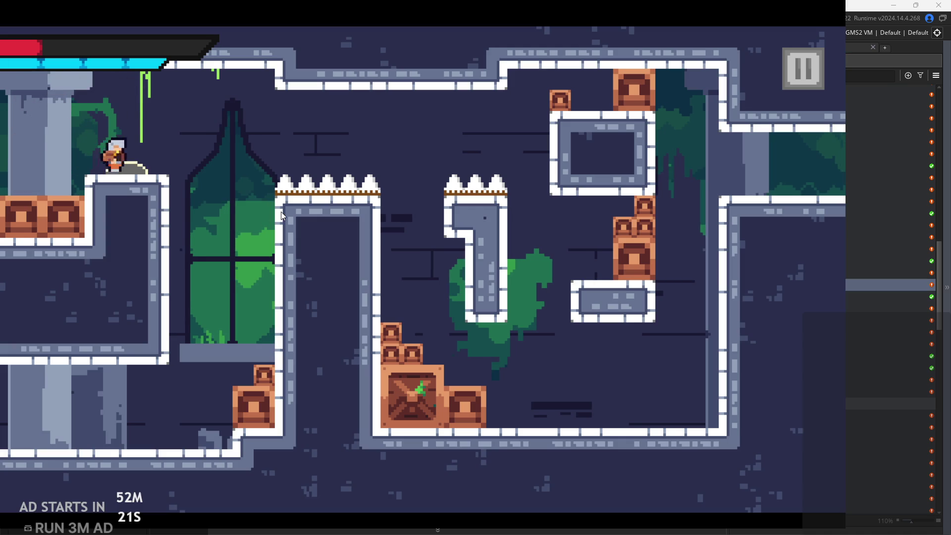
Repeat jumps and left dashes to the far wall and ceiling, returning to the platform
key(space)
key(Left)
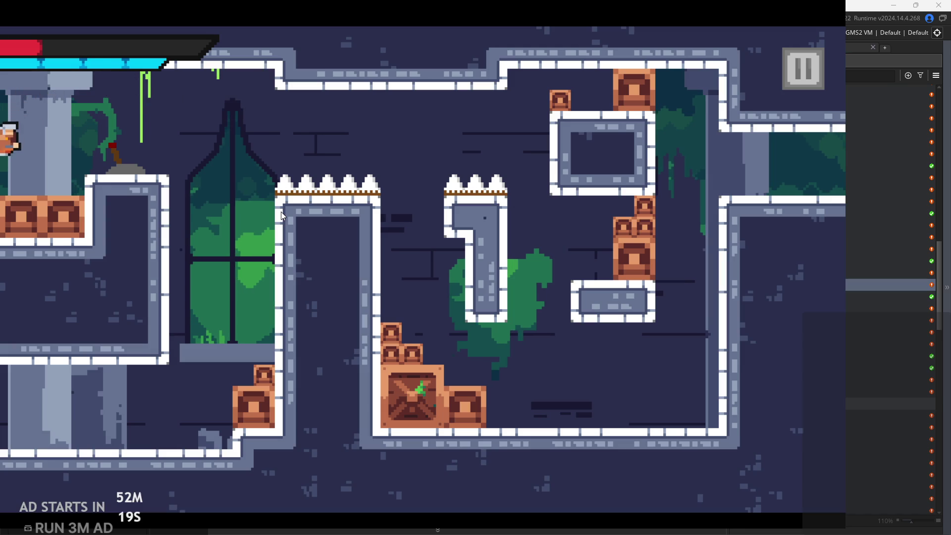
key(space)
key(Right)
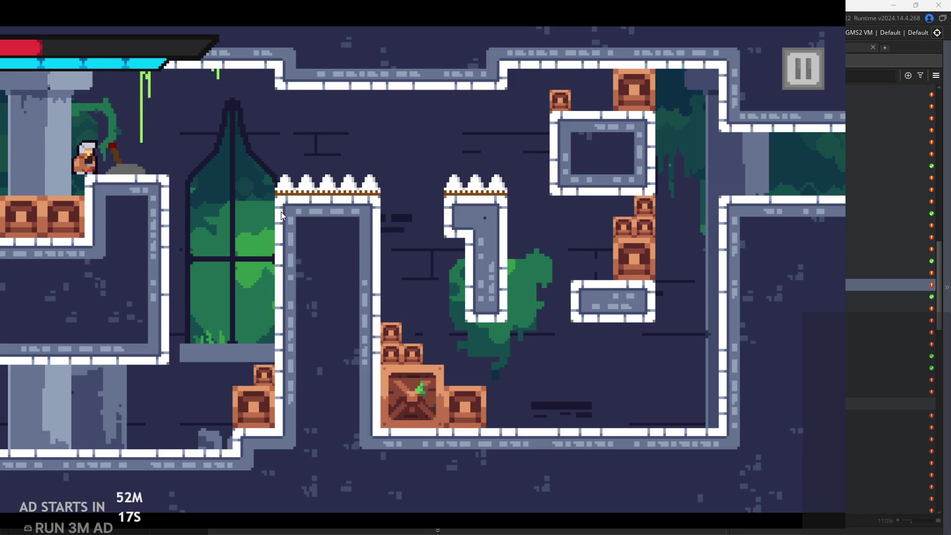
key(space)
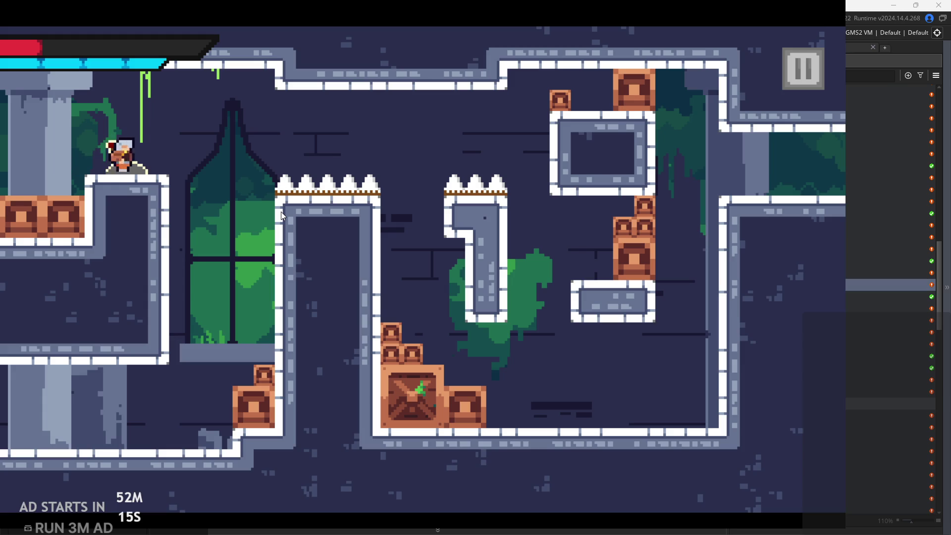
key(Left)
key(space)
key(Right)
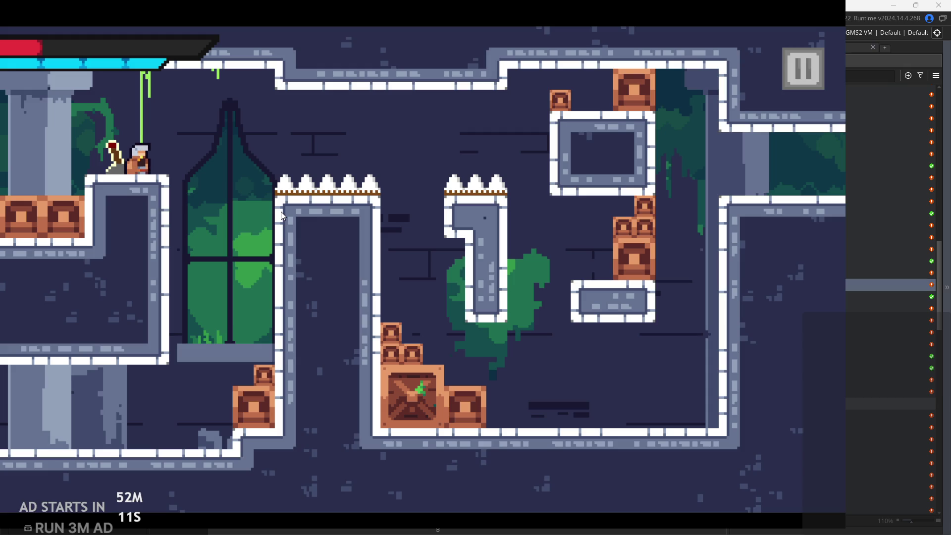
Dash left along the ceiling once more, wall-jump back beside the lever, and pause the game
key(space)
key(Right)
key(Left)
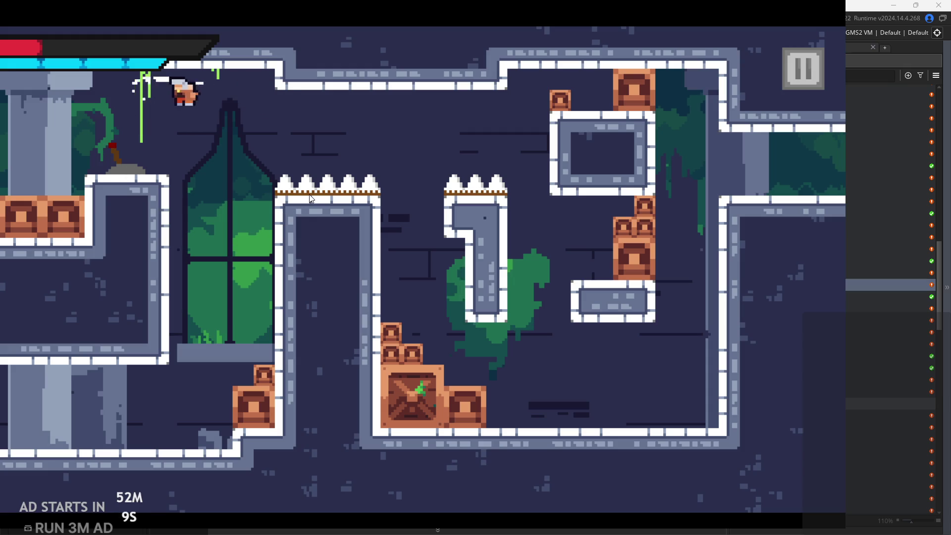
key(space)
key(Right)
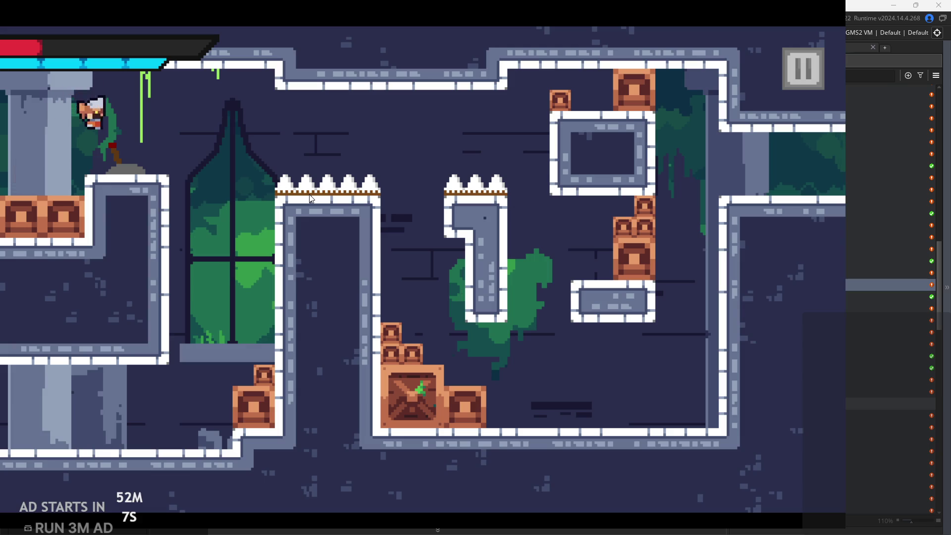
click(790, 67)
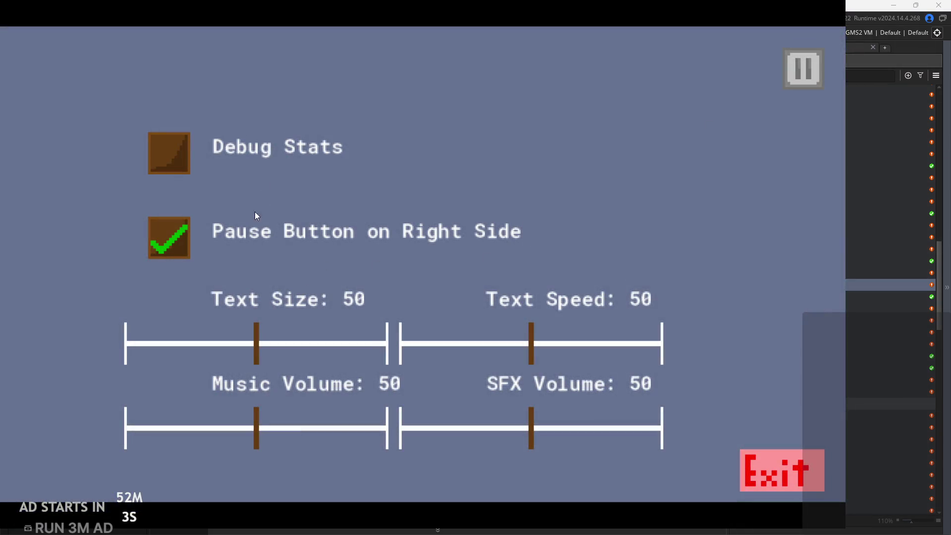
Enable Debug Stats, raise Music Volume to 68, and resume the temple level
click(181, 151)
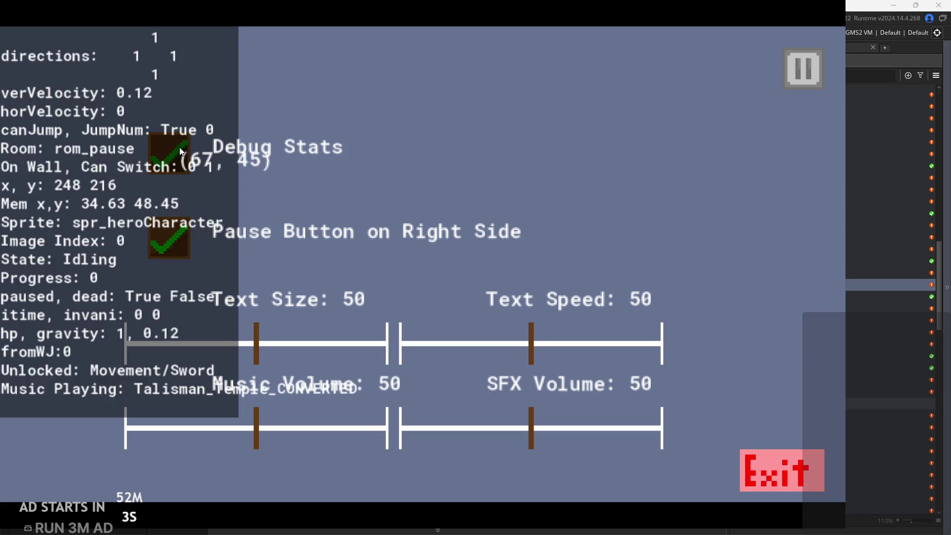
mouse_move(252, 431)
mouse_down()
mouse_move(257, 437)
mouse_move(228, 444)
mouse_move(198, 432)
mouse_move(333, 412)
mouse_up()
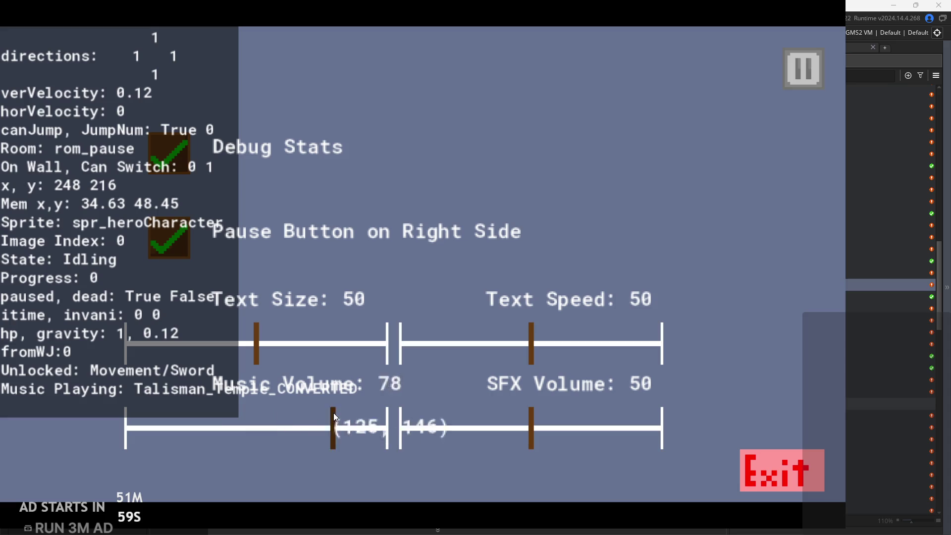
drag(258, 416, 304, 411)
click(782, 75)
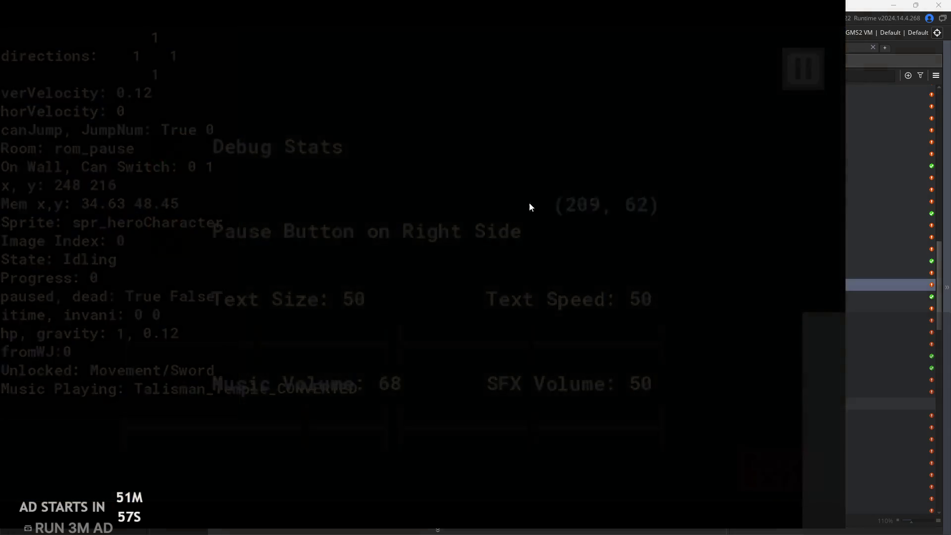
key(Right)
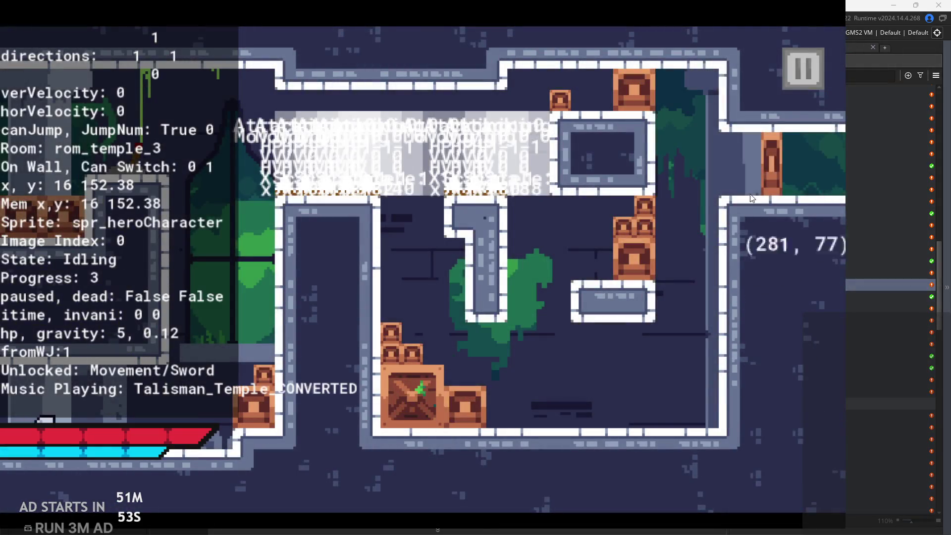
click(803, 67)
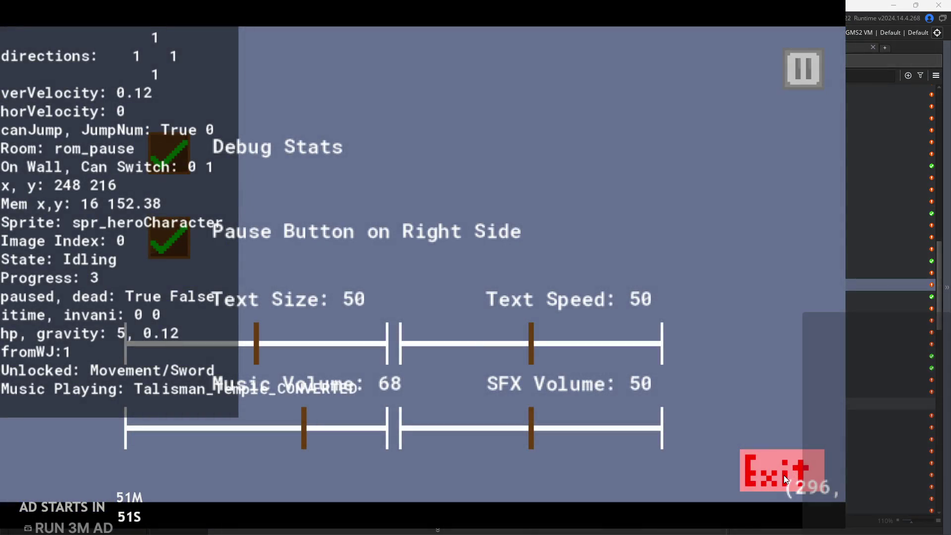
click(803, 68)
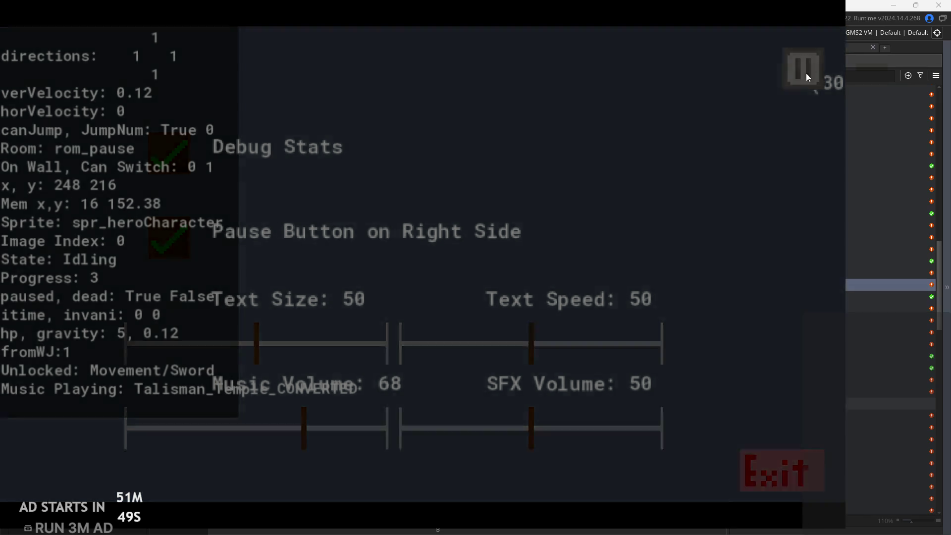
Wall-jump to the upper left, then jump right attacking toward the central pillar
key(space)
key(space)
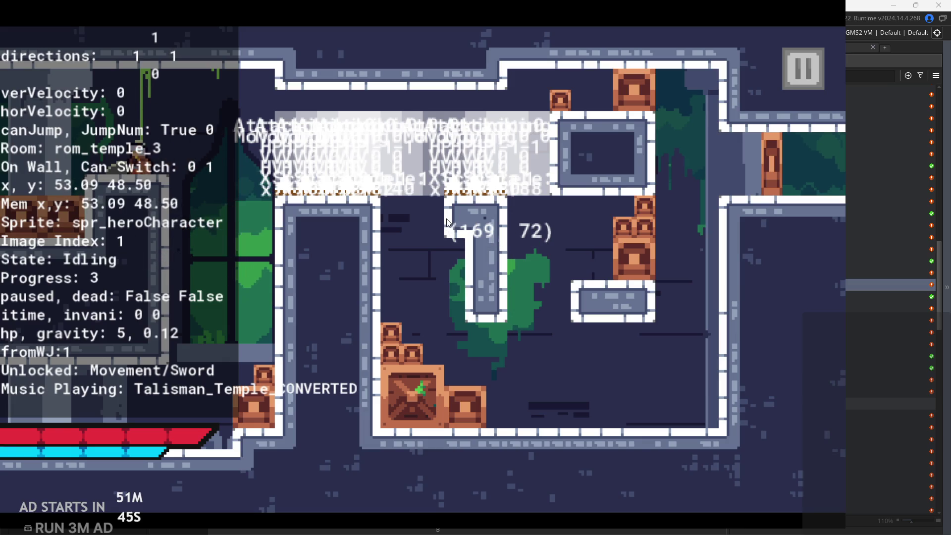
key(Right)
key(space)
Keep wall-jumping and slashing in midair toward the box stack, then pause the game
key(space)
key(x)
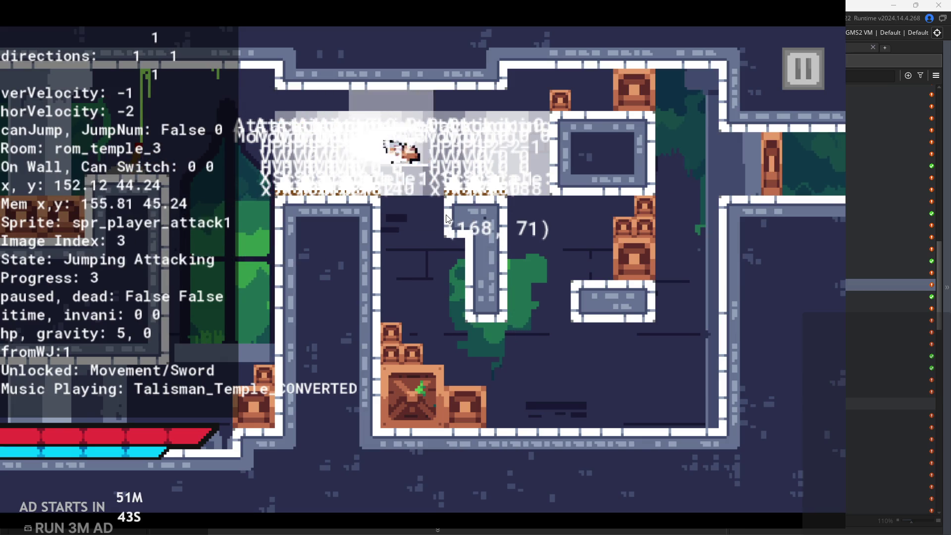
key(x)
key(Right)
key(space)
key(space)
key(x)
key(x)
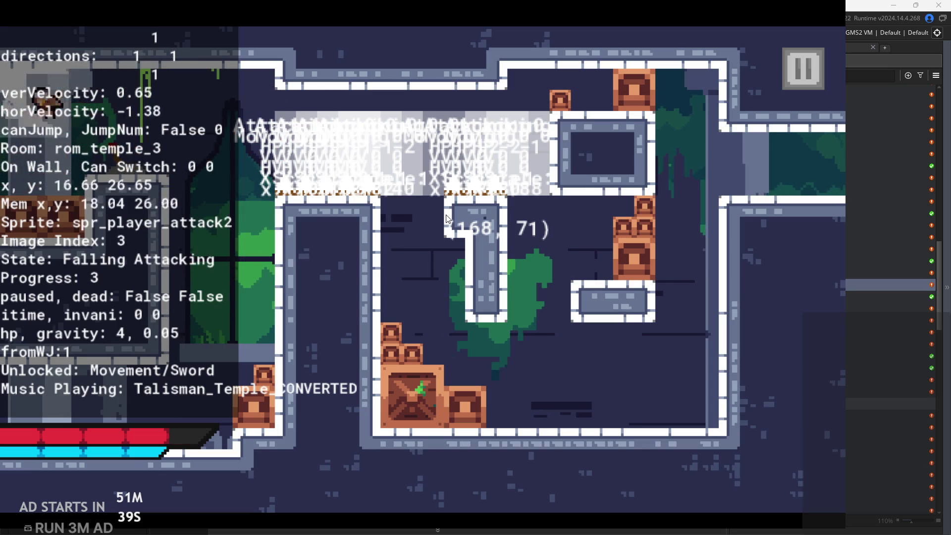
key(space)
key(x)
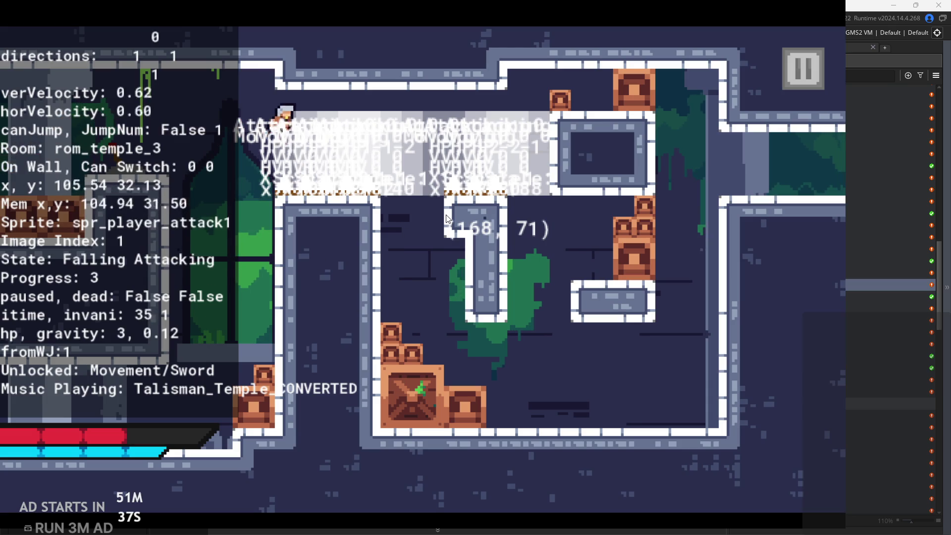
key(Right)
key(x)
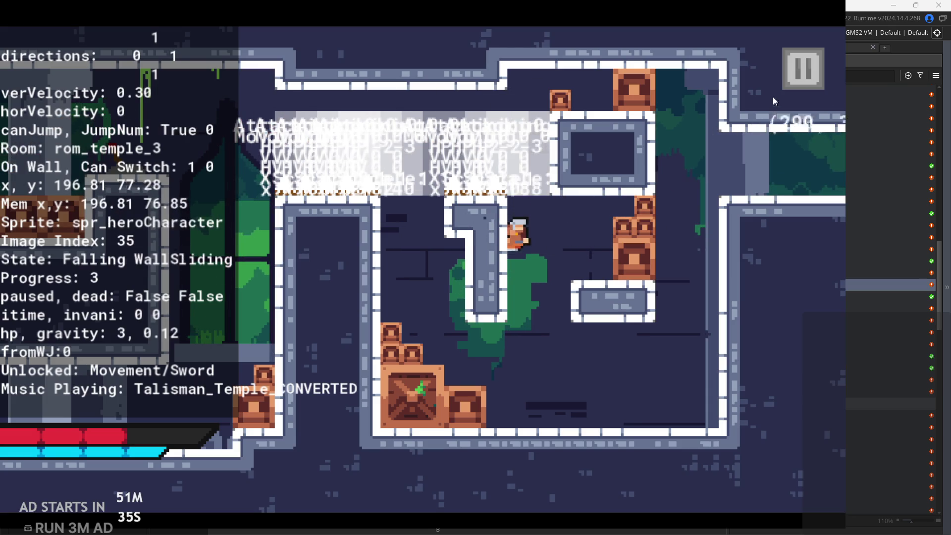
click(799, 67)
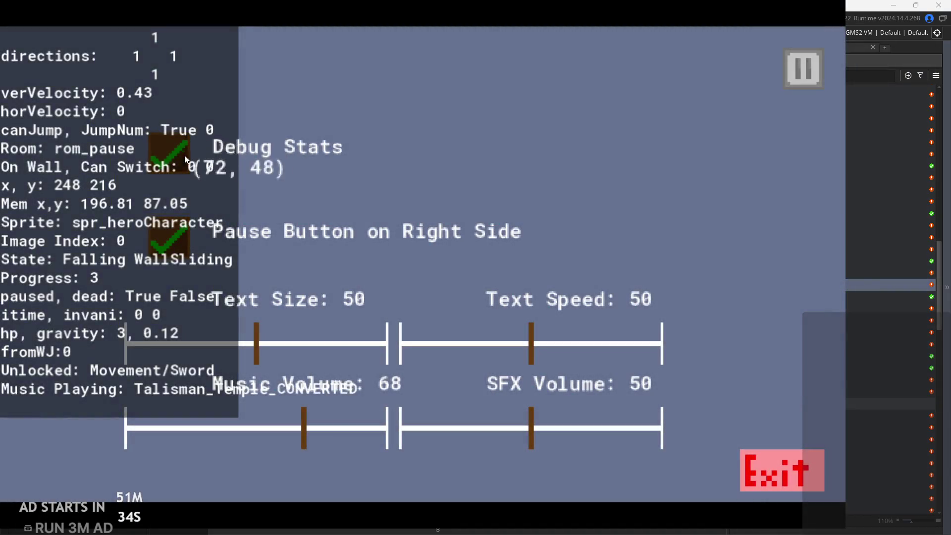
Turn off Debug Stats, resume, and jump the hero toward the left wall
click(185, 159)
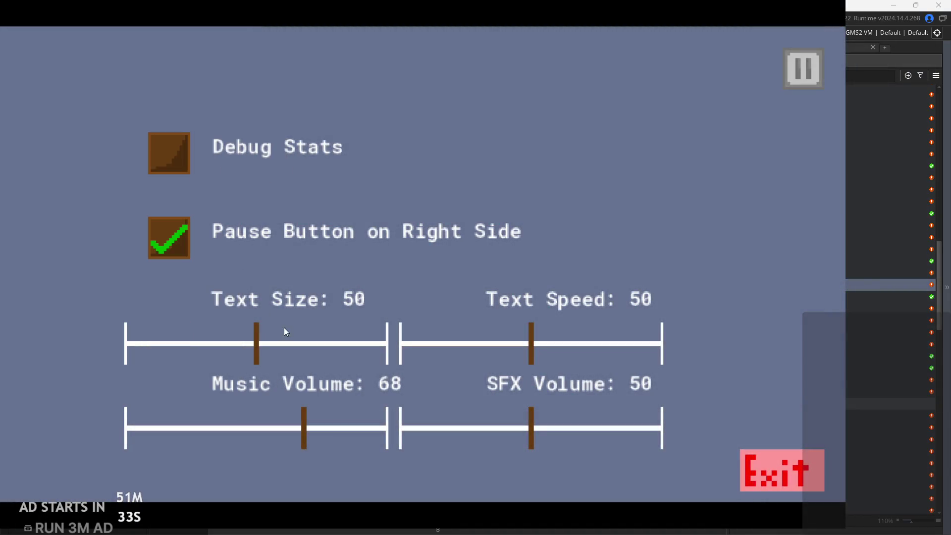
click(788, 78)
key(Left)
key(z)
Test wall-springs and the right dash across the temple room, then exit to the editor
key(z)
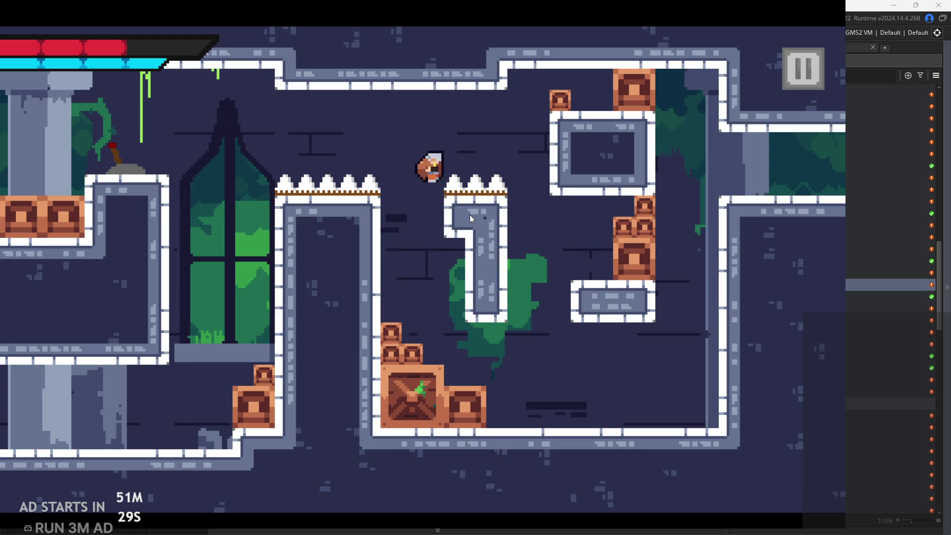
key(Left)
key(z)
key(z)
key(z)
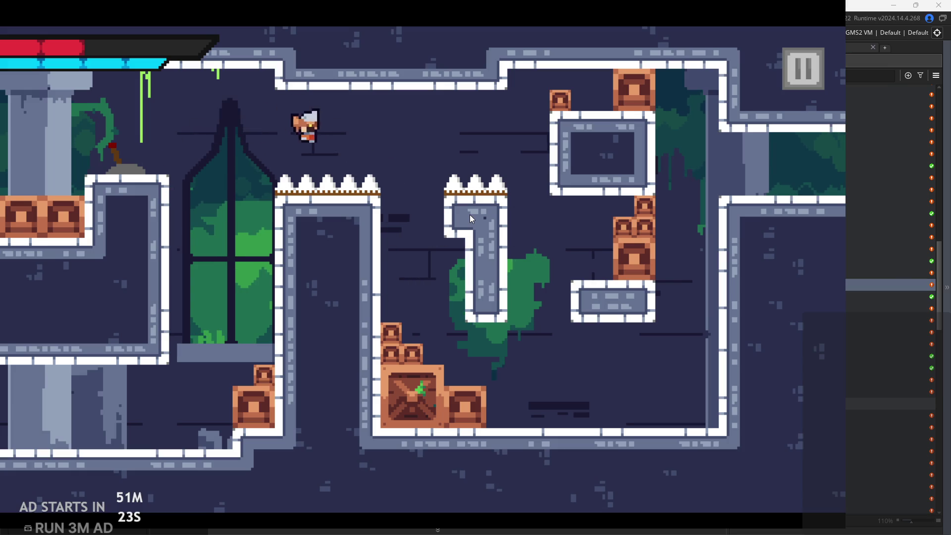
key(Left)
key(z)
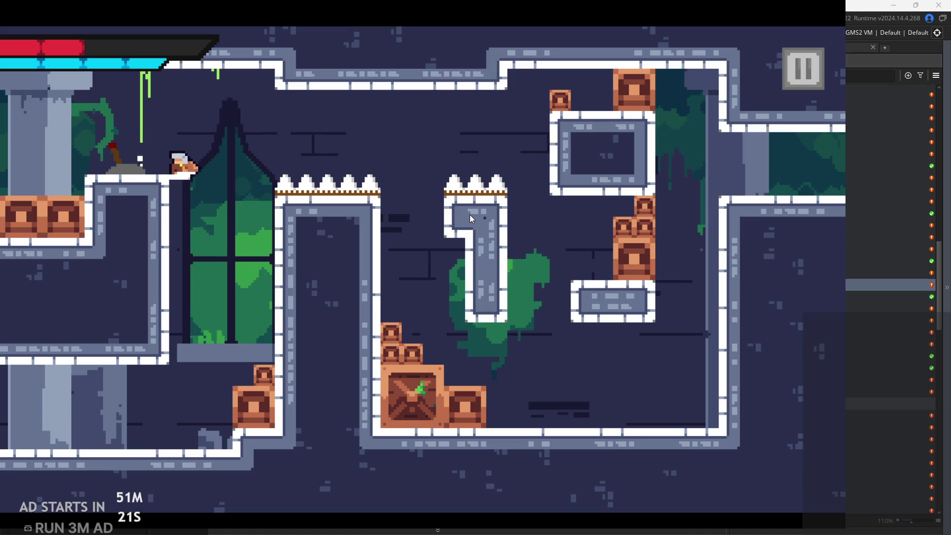
key(z)
key(z)
key(z)
key(z)
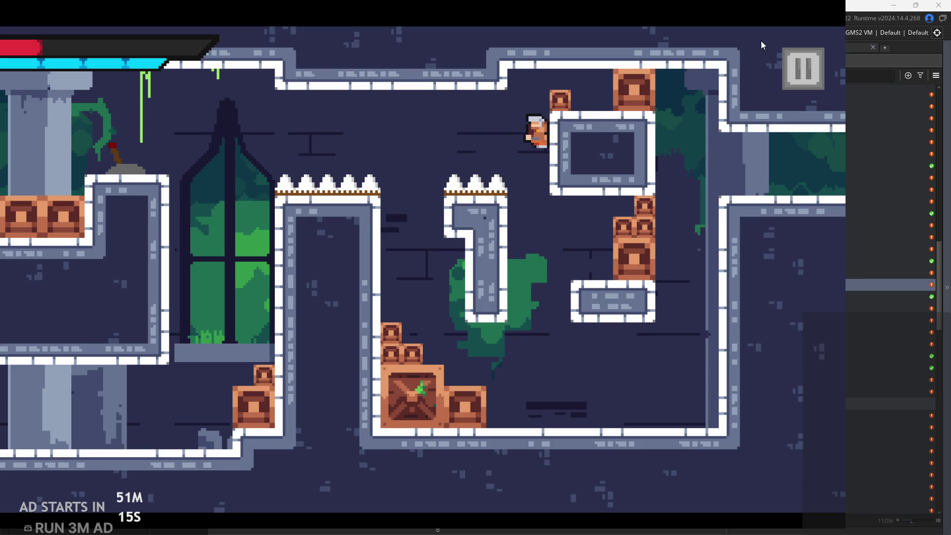
click(789, 58)
click(789, 462)
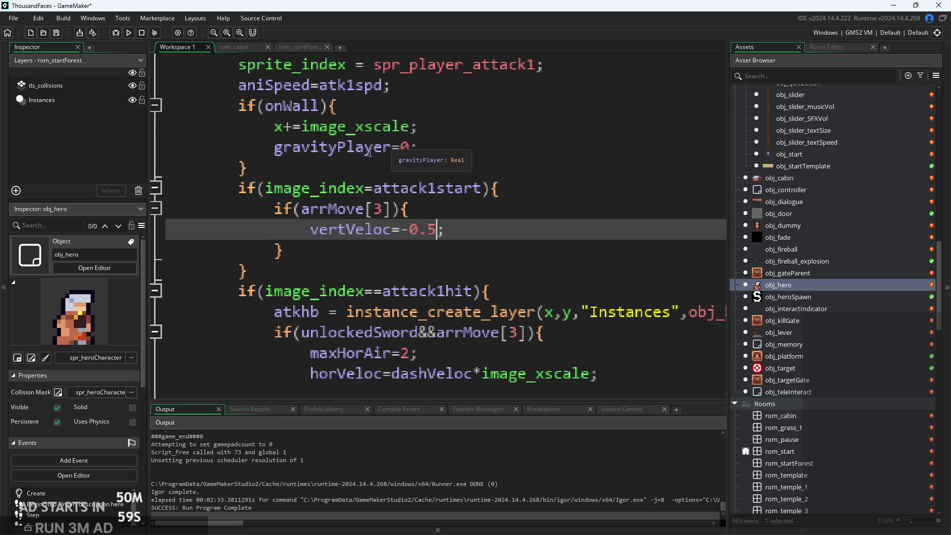
Move gravityPlayer=0 out of the onWall block to below vertVeloc=-0.5
click(393, 147)
mouse_move(420, 147)
mouse_down()
mouse_move(259, 167)
mouse_move(273, 153)
mouse_up()
key(ctrl+c)
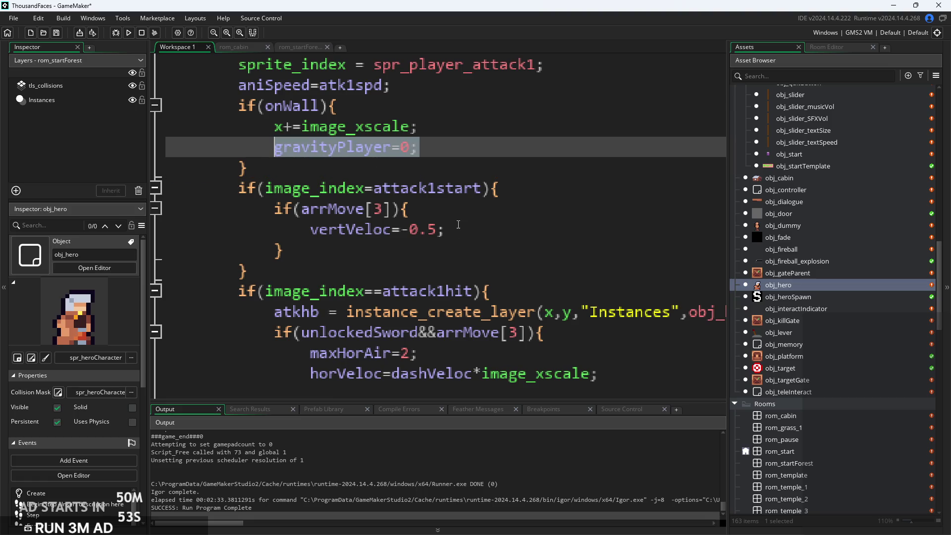
ctrl+scroll(459, 223, down, 1)
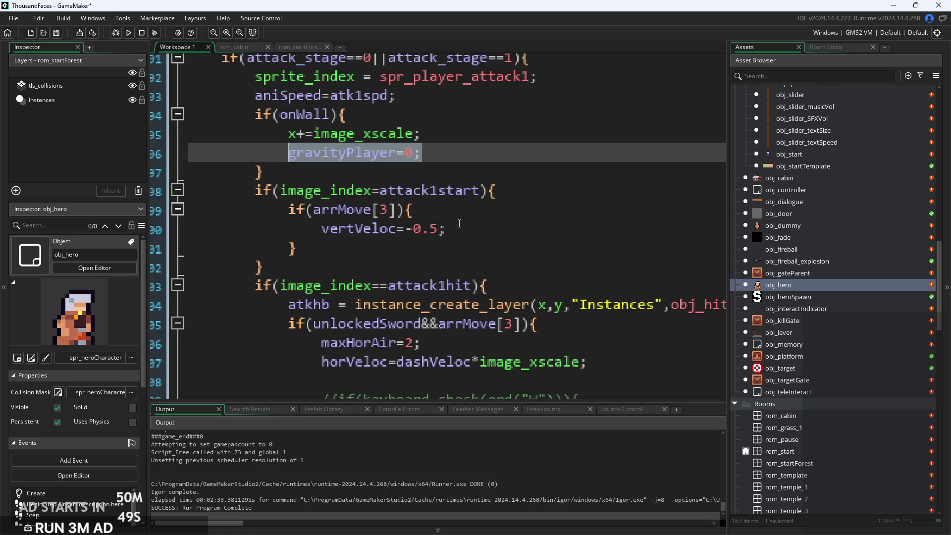
key(BackSpace)
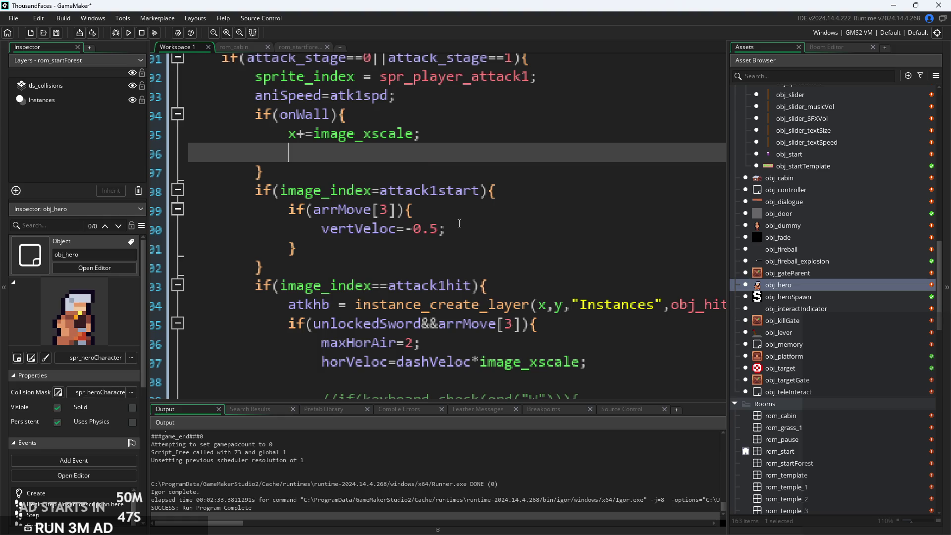
click(459, 224)
key(Return)
key(ctrl+v)
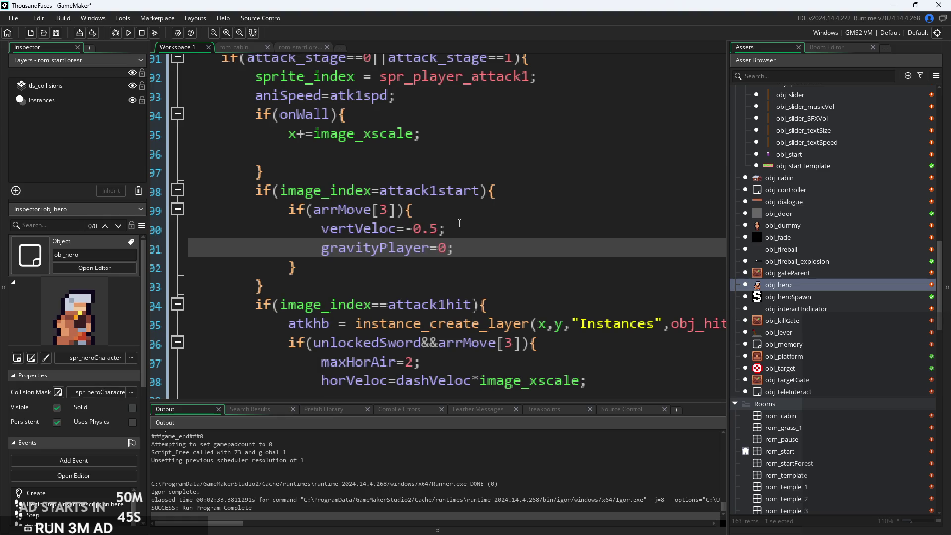
click(388, 151)
key(BackSpace)
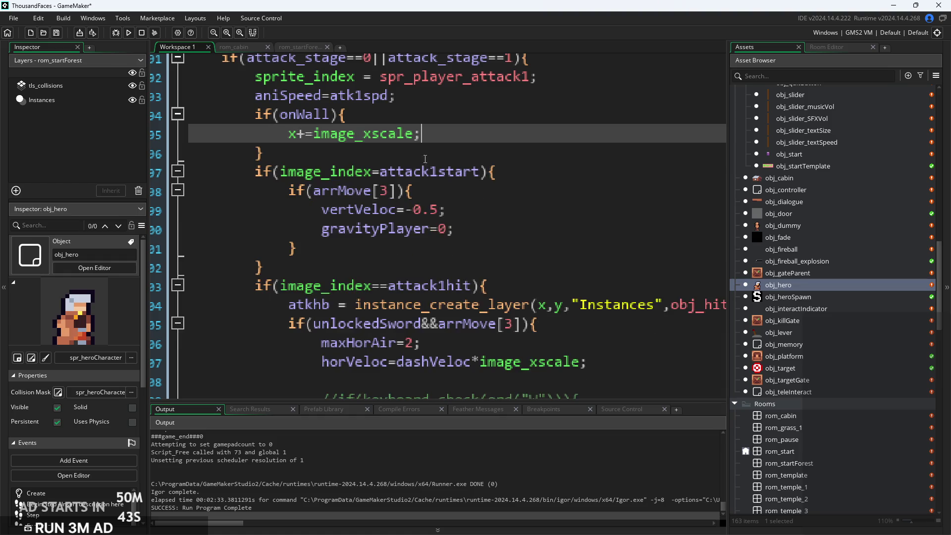
Prefix the arrMove[3] boost condition with unlockedSword&&, then rebuild and start the game
scroll(522, 192, up, 1)
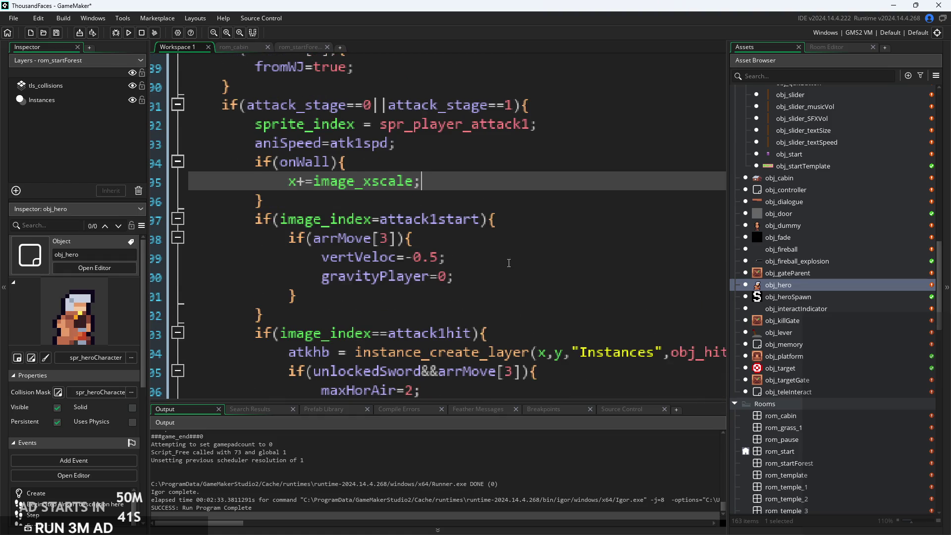
scroll(508, 262, down, 2)
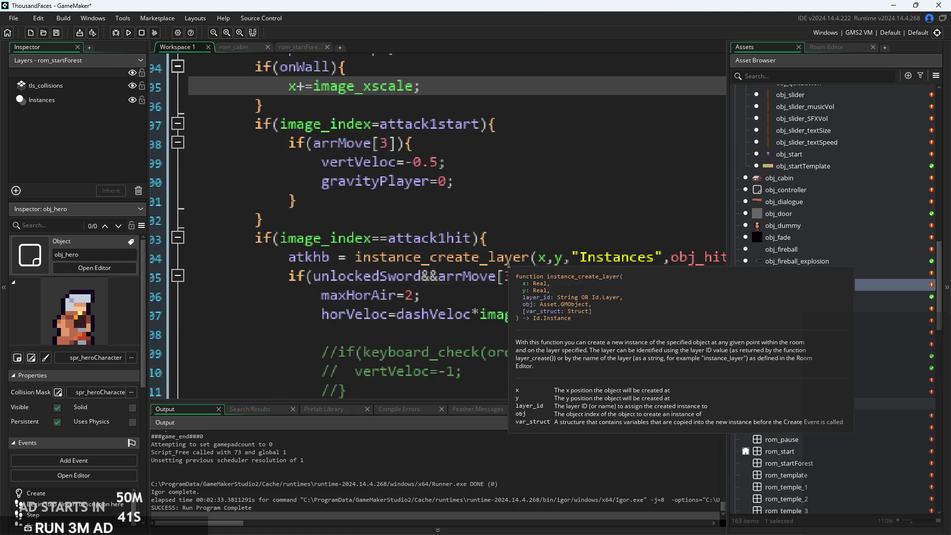
click(440, 280)
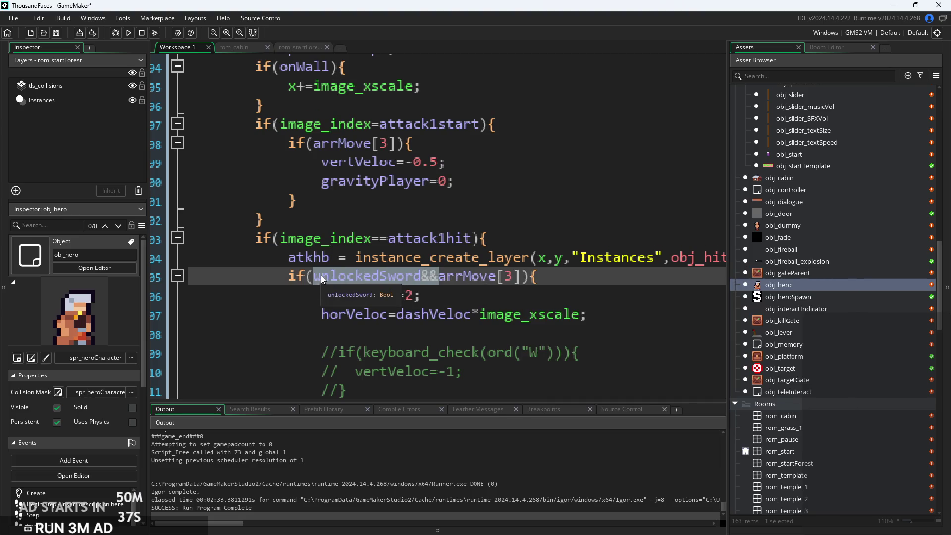
key(ctrl+c)
click(280, 124)
key(ctrl+v)
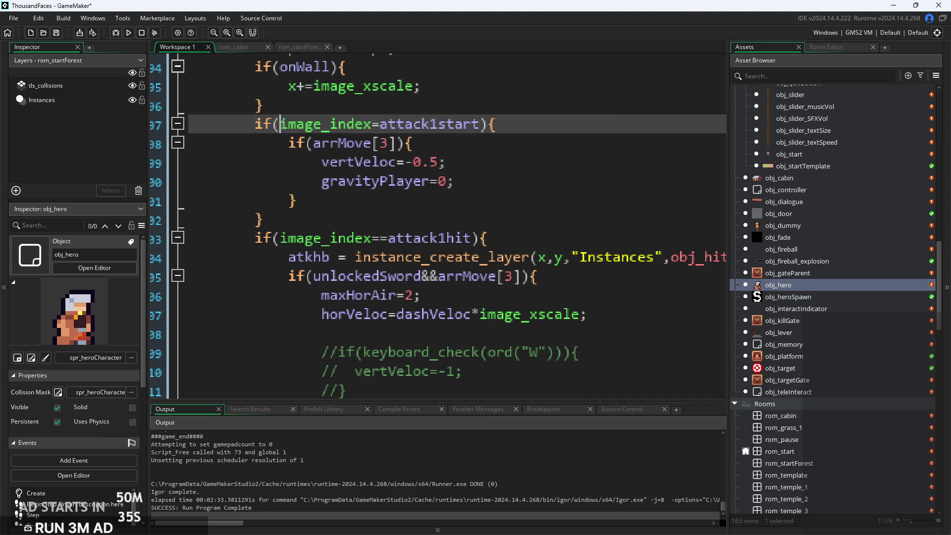
scroll(542, 206, up, 1)
click(542, 206)
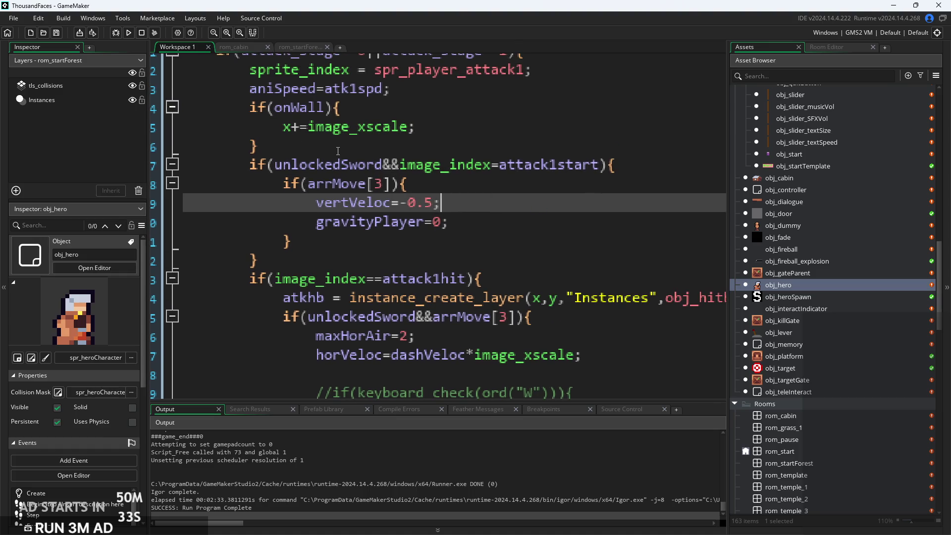
key(ctrl+z)
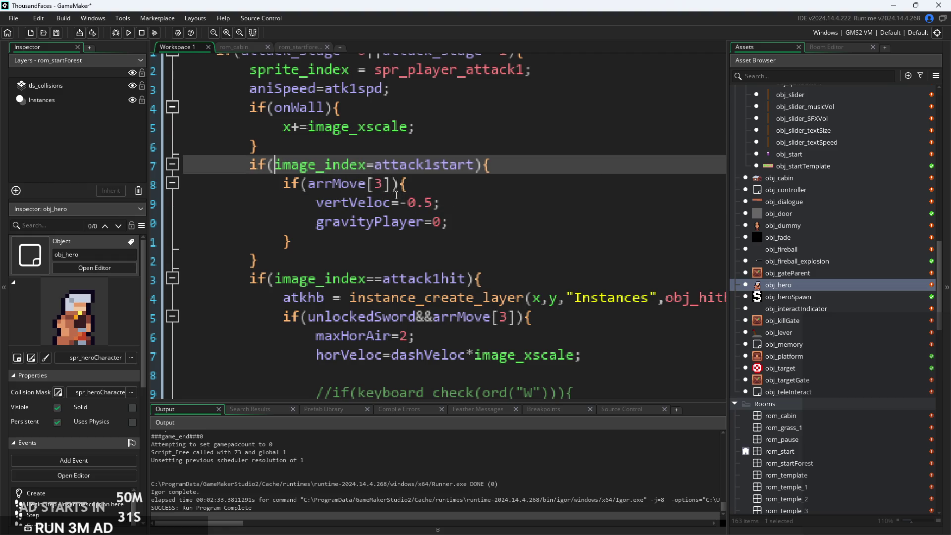
key(ctrl+y)
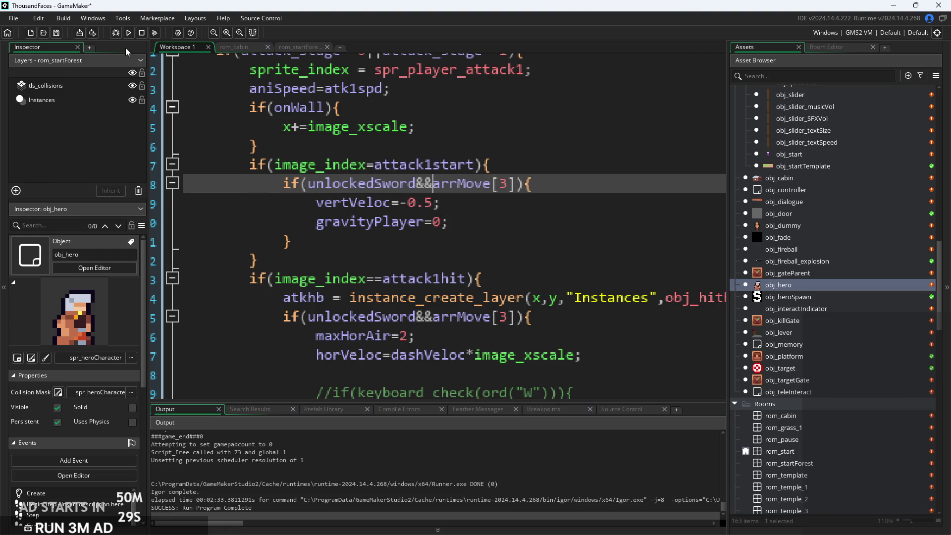
click(129, 32)
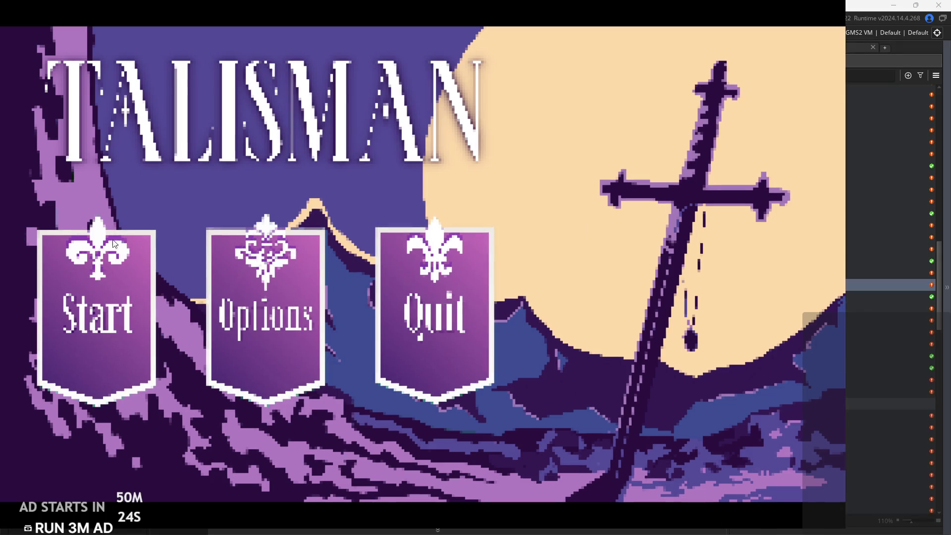
click(114, 242)
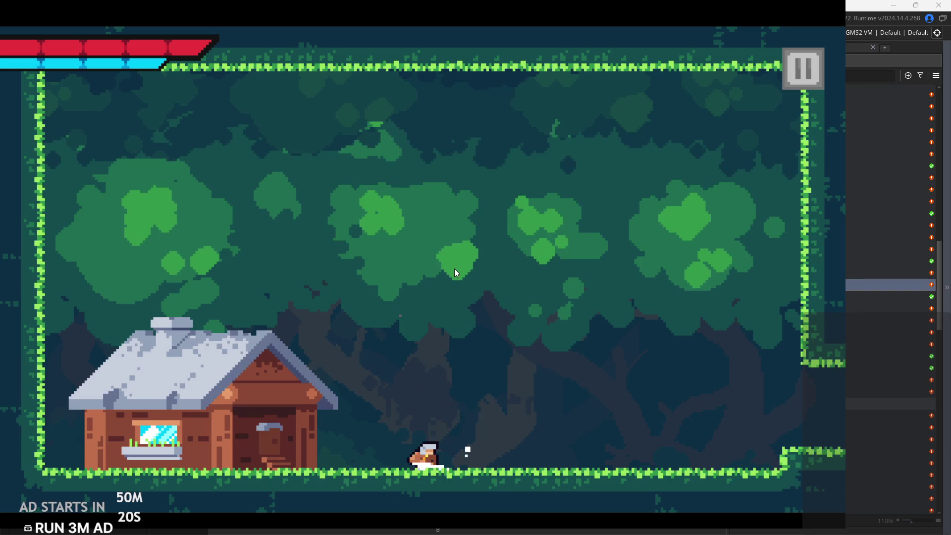
Jump and dash right out of the forest into the ruins and onto the rubble
key(space)
key(Right)
key(shift)
key(Right)
key(space)
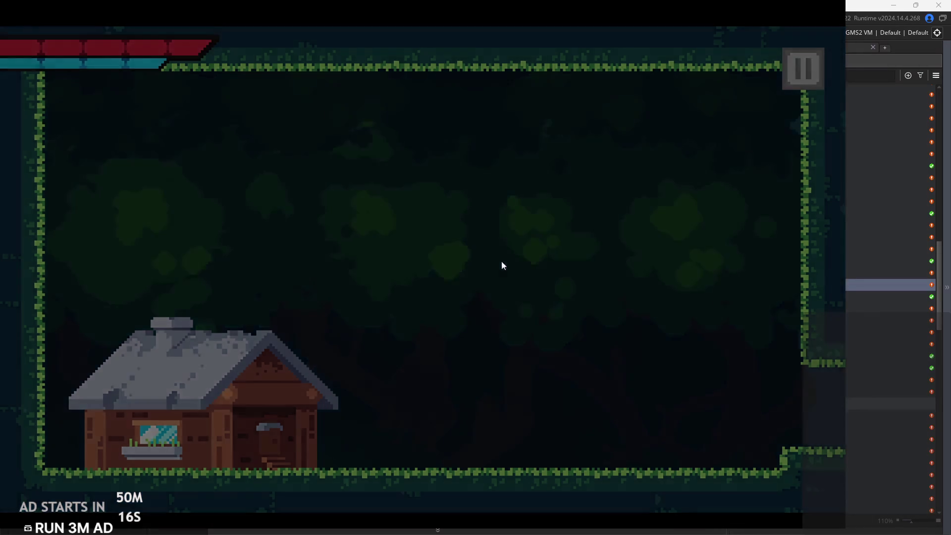
key(Right)
key(space)
key(Left)
key(Left)
Dash and slash across the temple room, leave left, then return through the forest door
key(shift)
key(Right)
key(space)
key(x)
key(shift)
key(space)
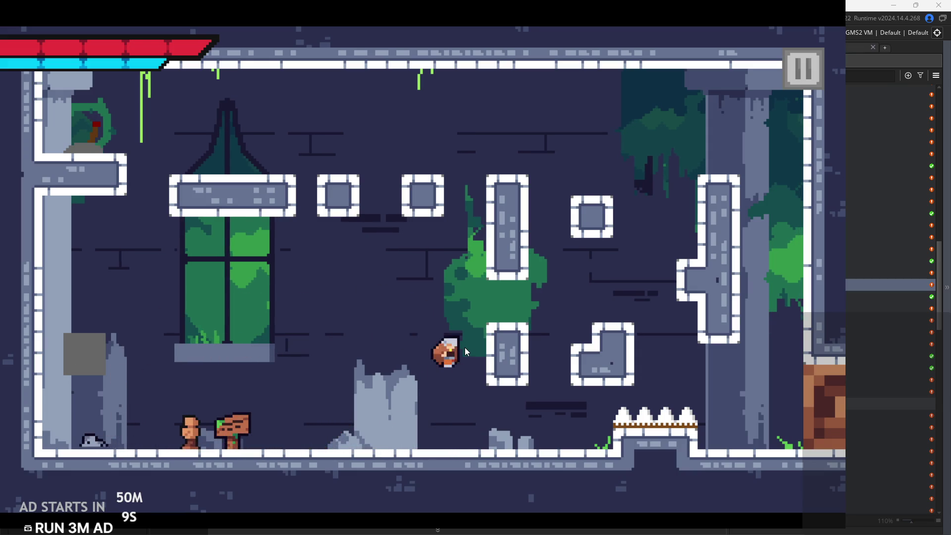
key(Left)
key(x)
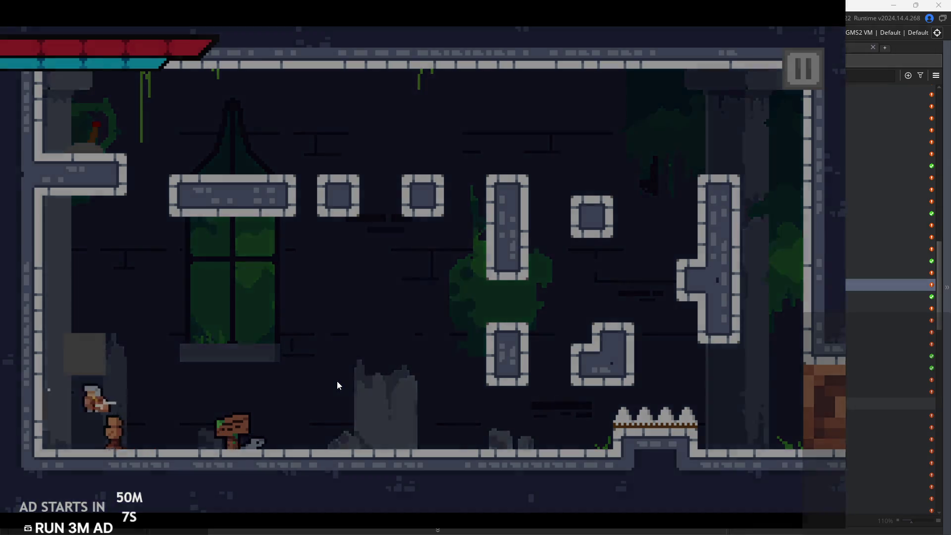
key(Right)
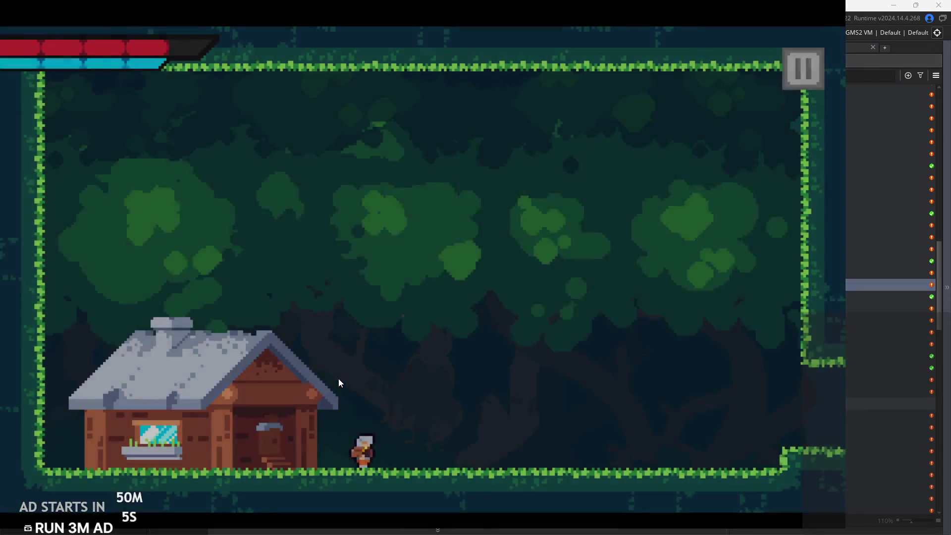
key(Right)
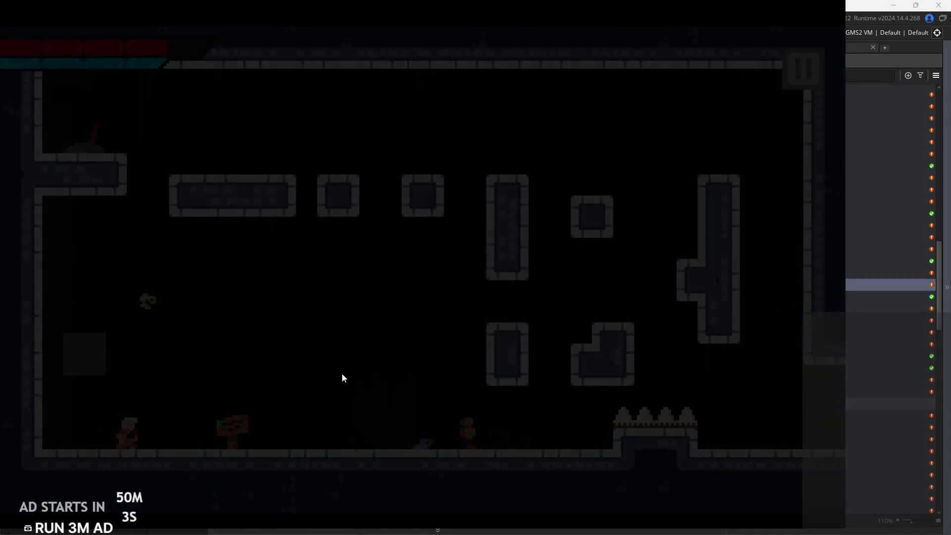
Jump to the T-shaped pillar and wall-jump and slash against it
key(Right)
key(z)
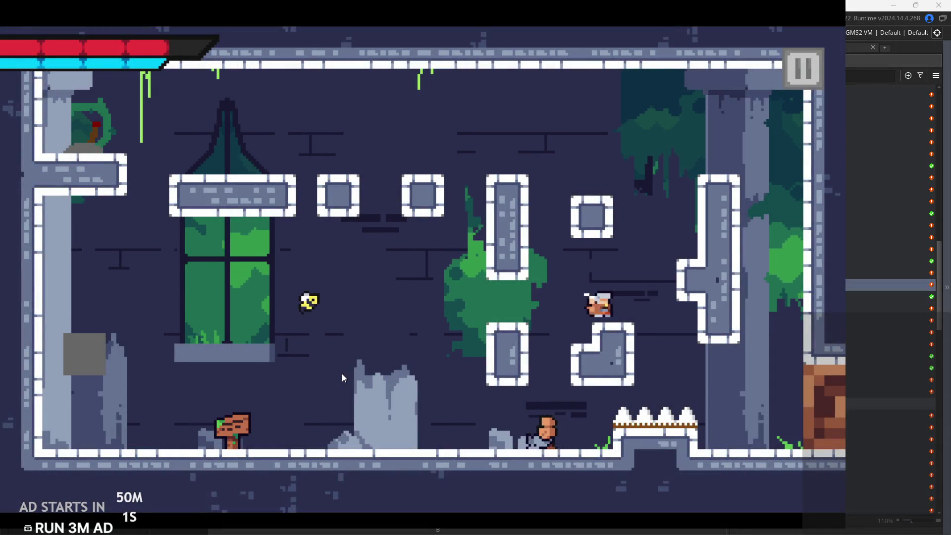
key(z)
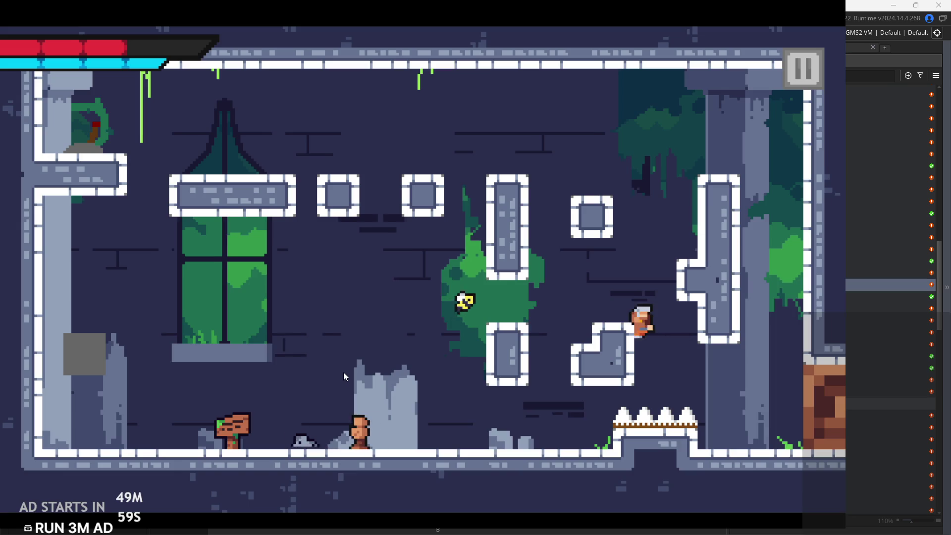
key(Left)
key(z)
key(Right)
key(z)
key(Right)
key(x)
key(Left)
Slash from the pillar wall, then jump up and drift left to the upper-left ledge
key(Right)
key(x)
key(Left)
key(Right)
key(z)
key(Left)
key(z)
key(Left)
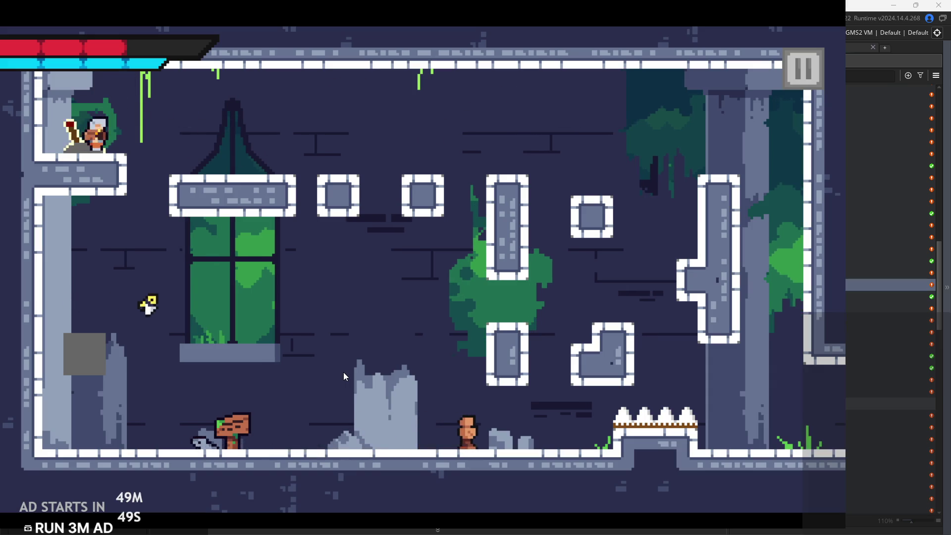
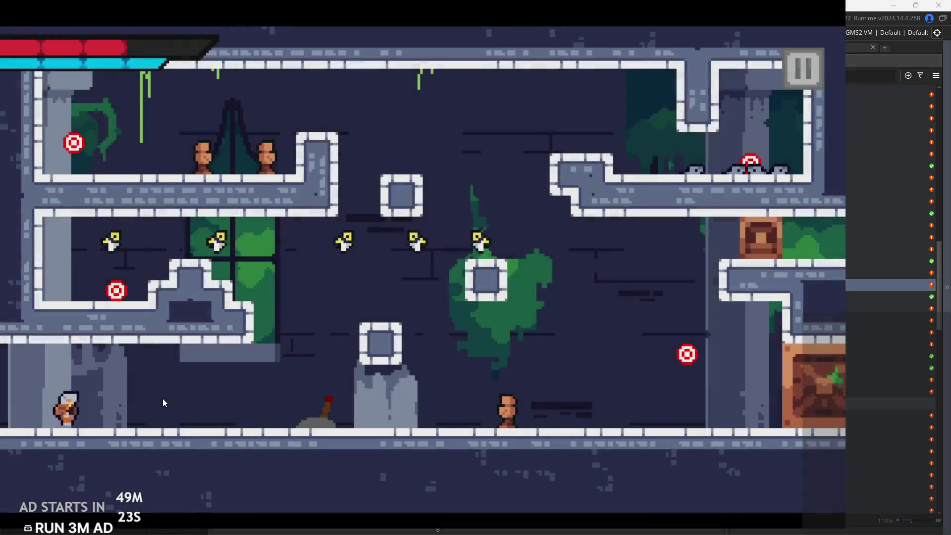
Run and jump the hero around the temple room's lower area and onto the block
key(space)
key(Left)
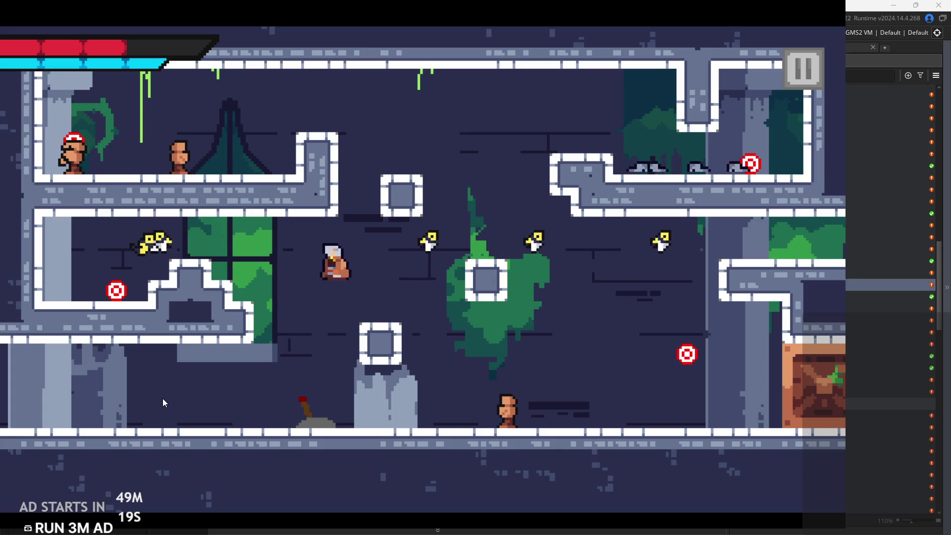
key(Right)
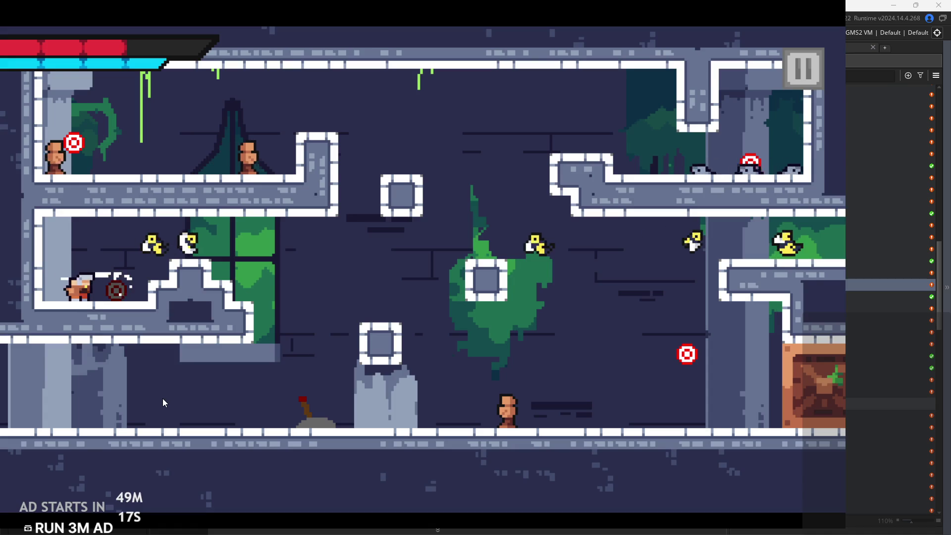
key(space)
key(Right)
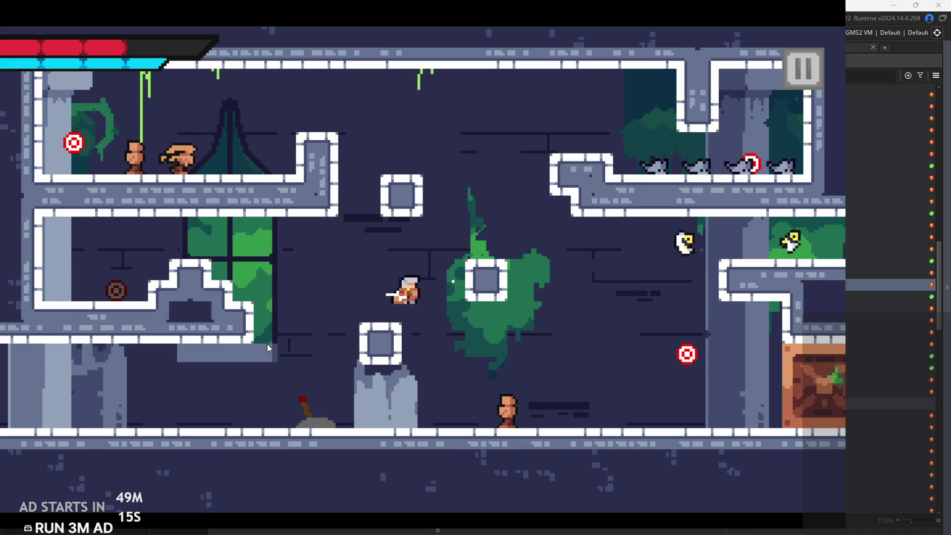
key(space)
key(Left)
key(Right)
key(space)
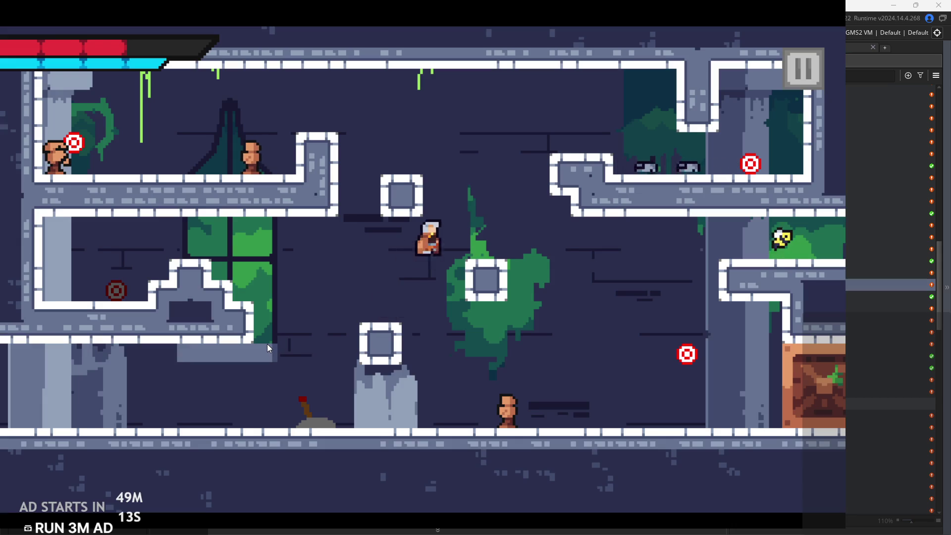
Climb the hero to the upper level, then dash right and jump back left
key(Left)
key(space)
key(Left)
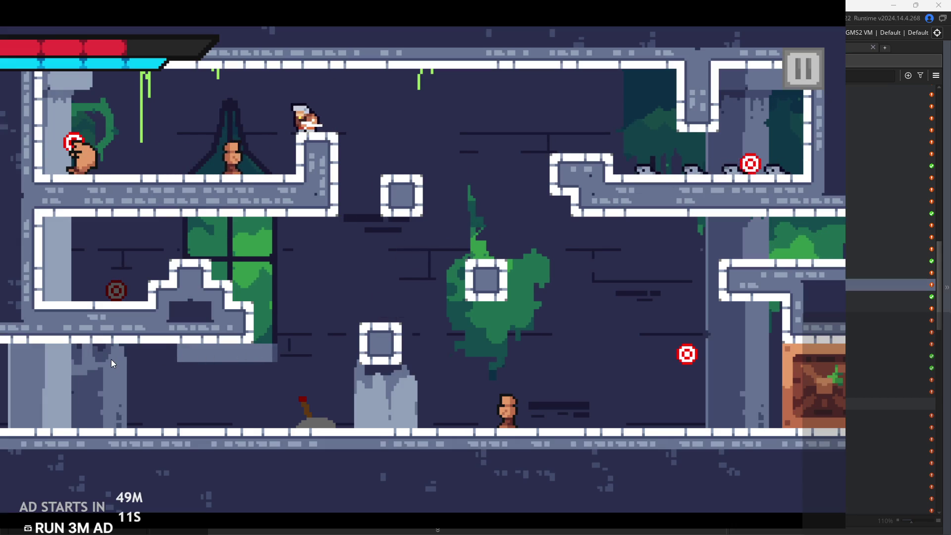
key(space)
key(Right)
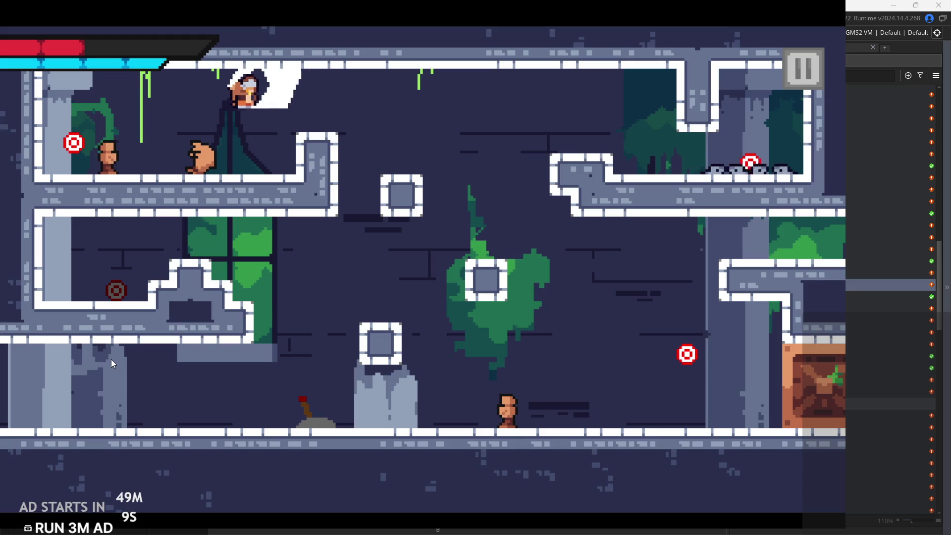
key(Left)
key(space)
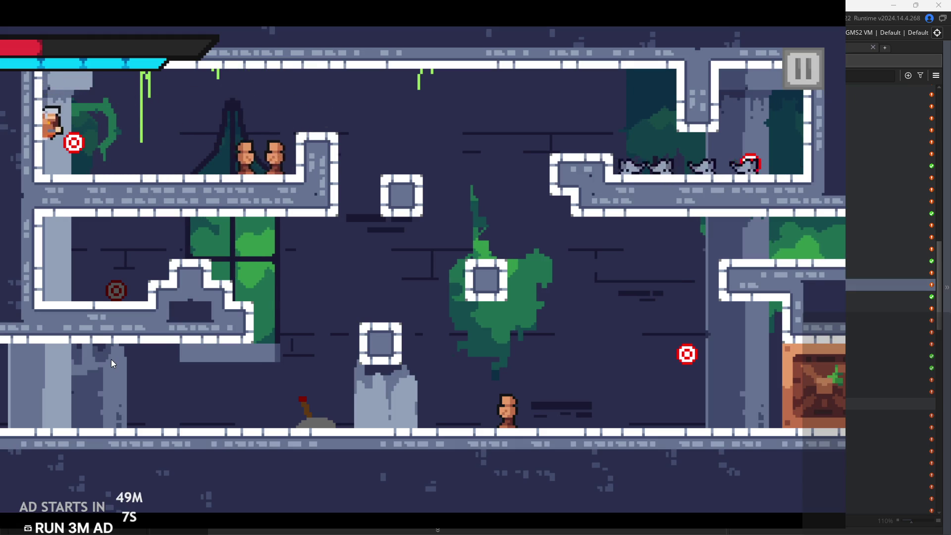
Jump the hero between the upper-left and upper-right ledges, ending further right
key(space)
key(Right)
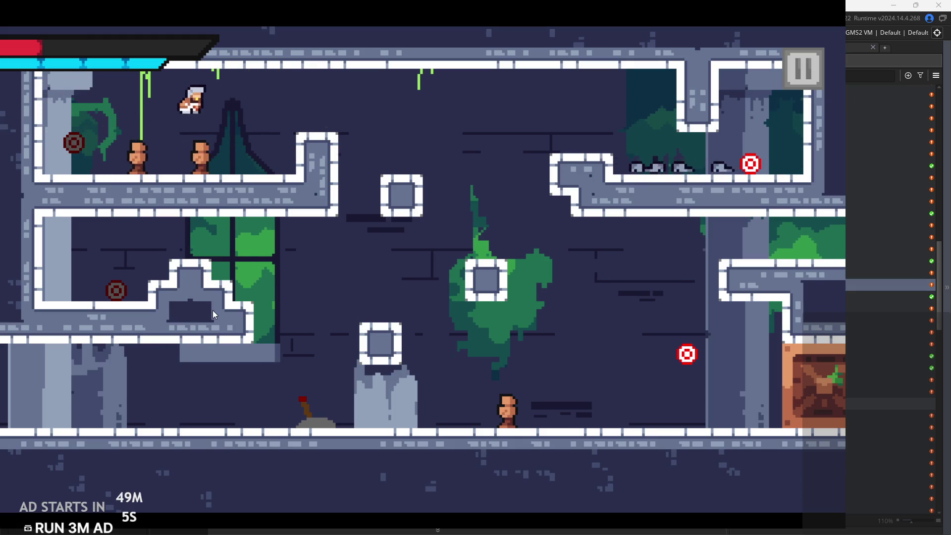
key(space)
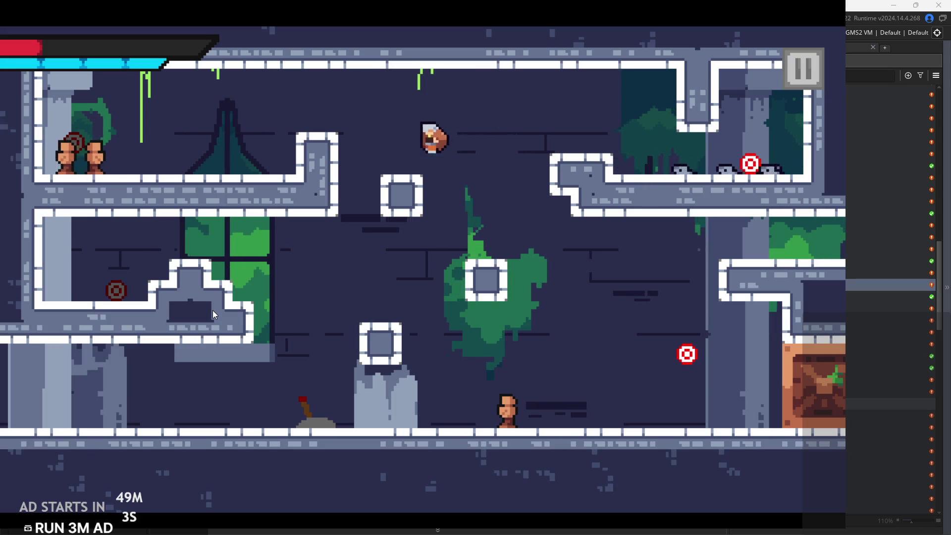
key(Right)
key(Right)
key(space)
key(Left)
key(Right)
key(Left)
key(space)
key(Right)
key(space)
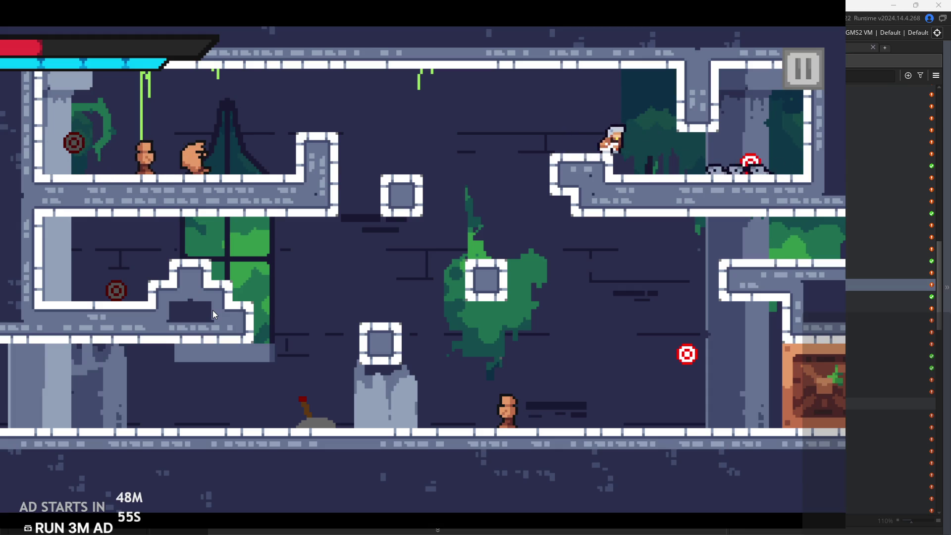
key(Right)
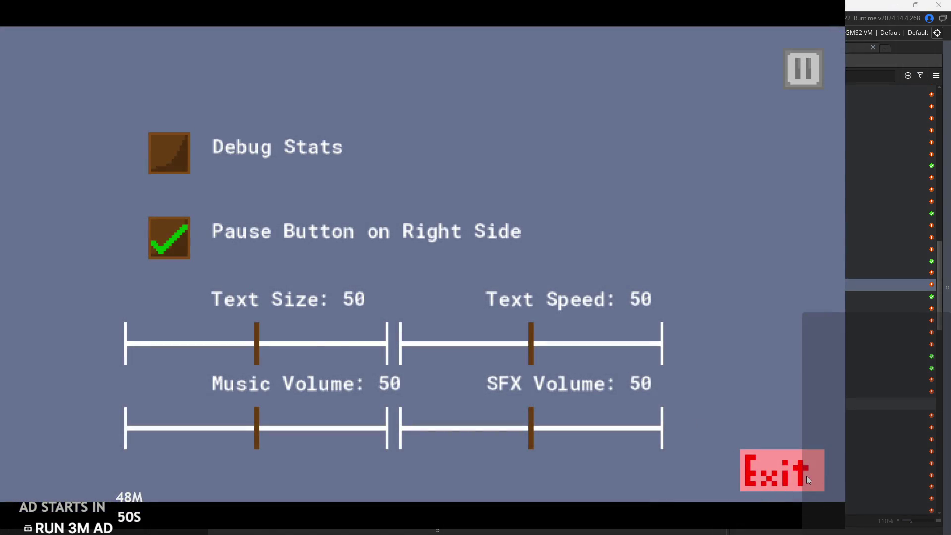
Exit the running game and move through obj_hero's code to the gravityPlayer line
click(806, 479)
key(Down)
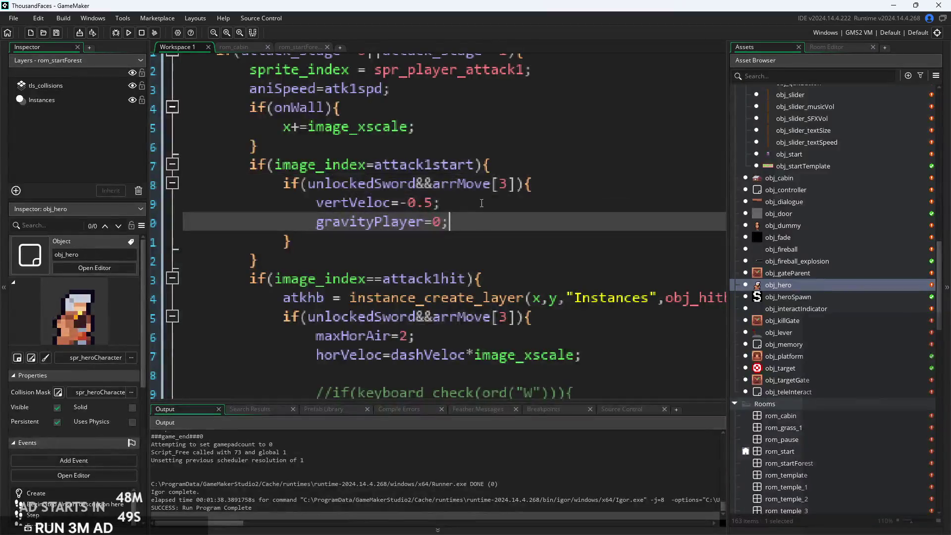
scroll(422, 193, down, 1)
key(Up)
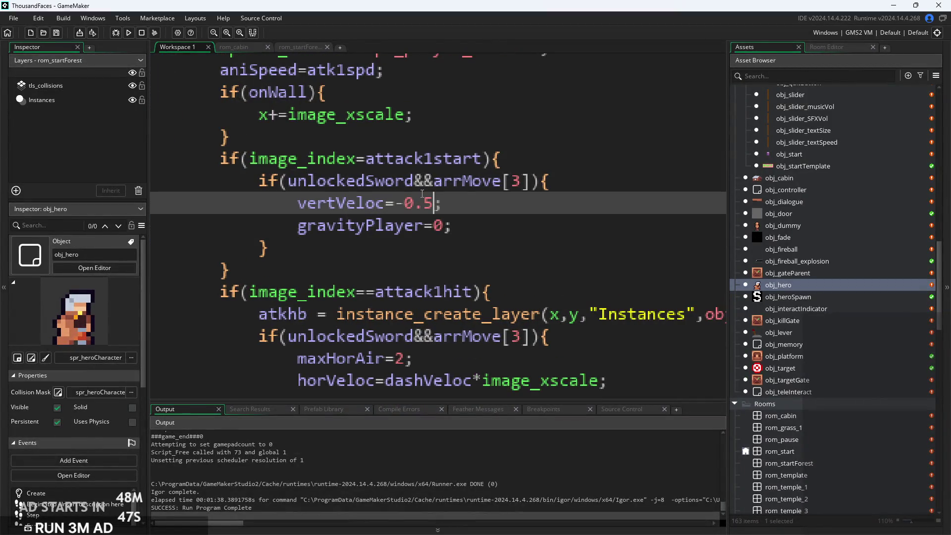
key(Down)
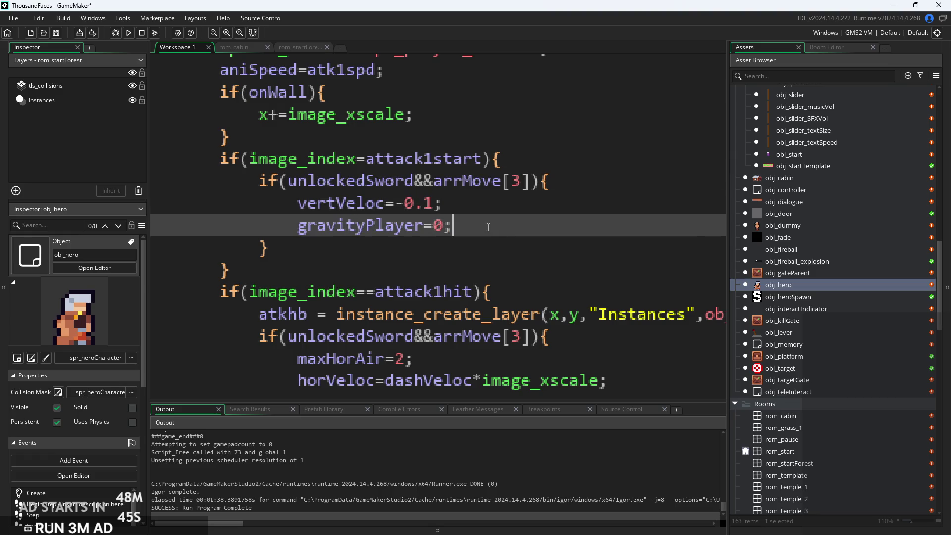
ctrl+scroll(495, 216, down, 2)
Add the onWall check after arrMove[3] in the unlockedSword condition, then rebuild and run
click(520, 222)
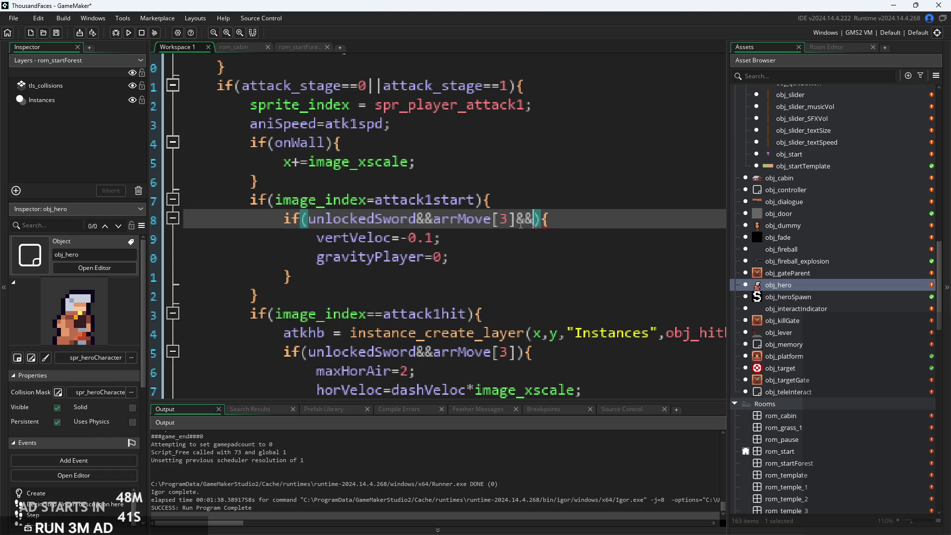
text(!o)
key(Down)
key(Return)
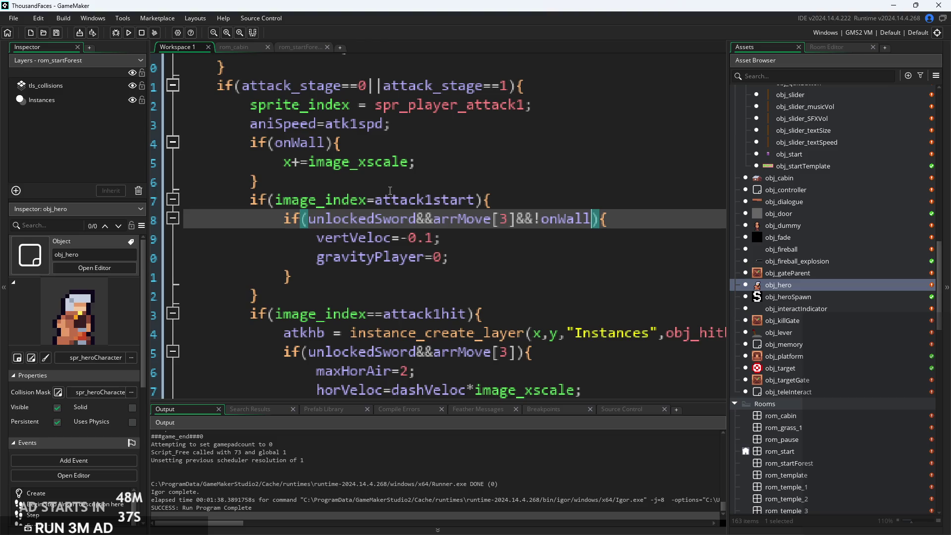
click(128, 32)
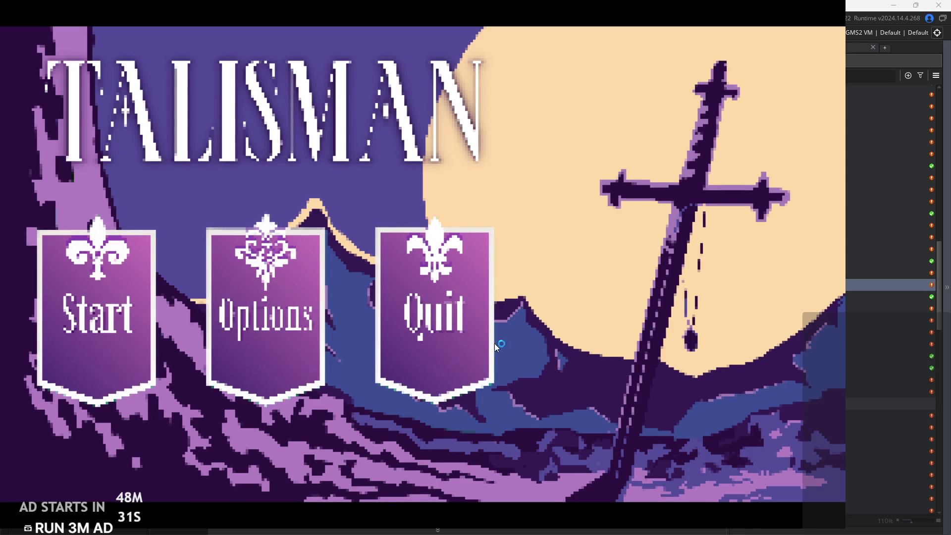
Start a new game and jump the hero between the house door, wall and roof
click(88, 346)
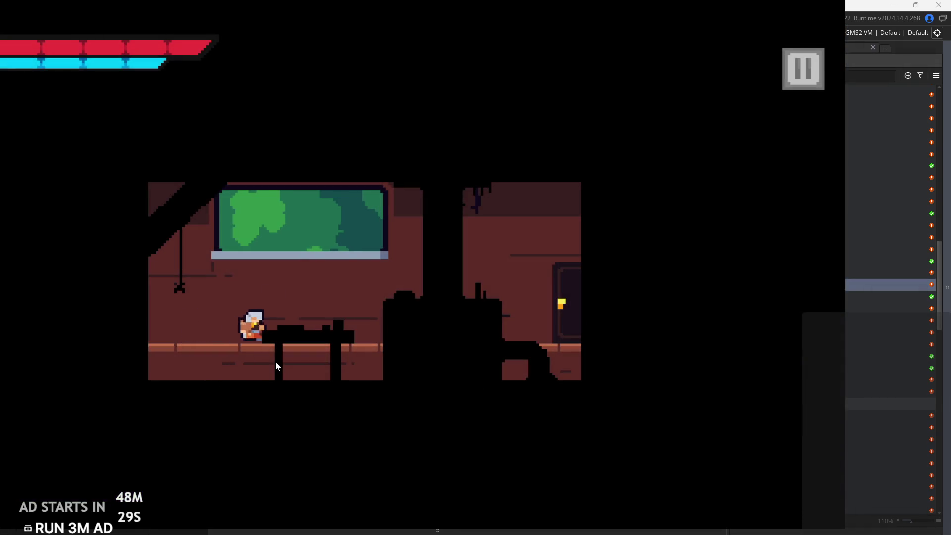
key(Right)
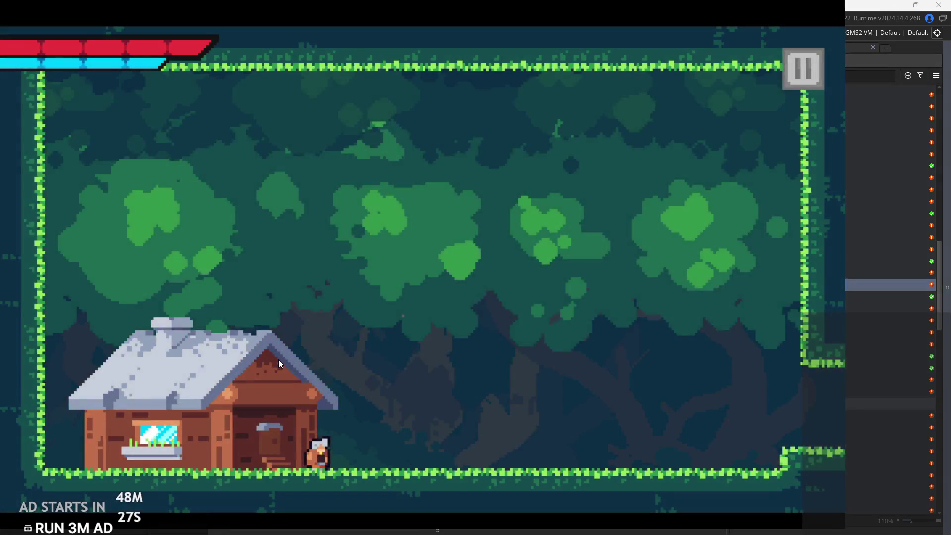
key(Left)
key(space)
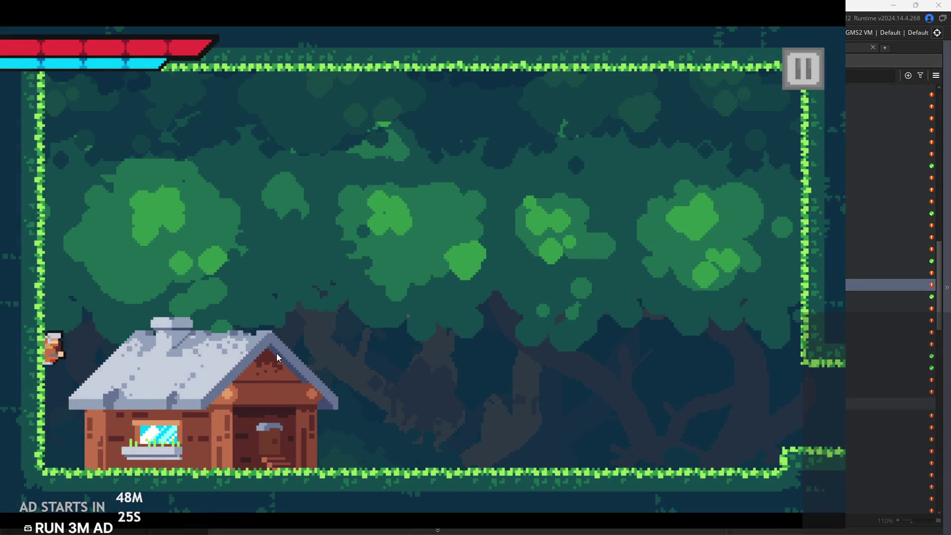
key(Right)
key(Left)
key(space)
key(Left)
key(Right)
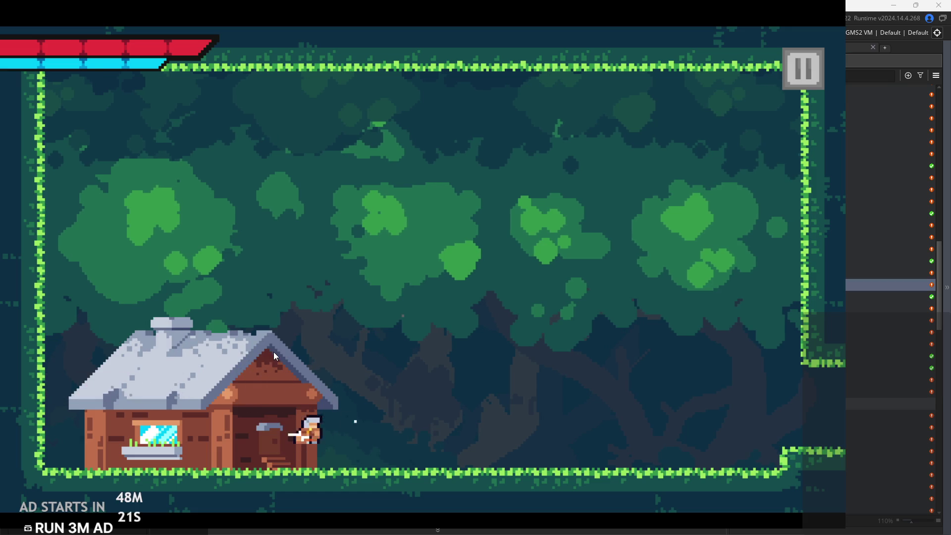
Dash-attack and slash around the house ledges, then jump right toward the exit
key(Right)
key(Left)
key(space)
key(Right)
key(Left)
key(Left)
key(Right)
key(space)
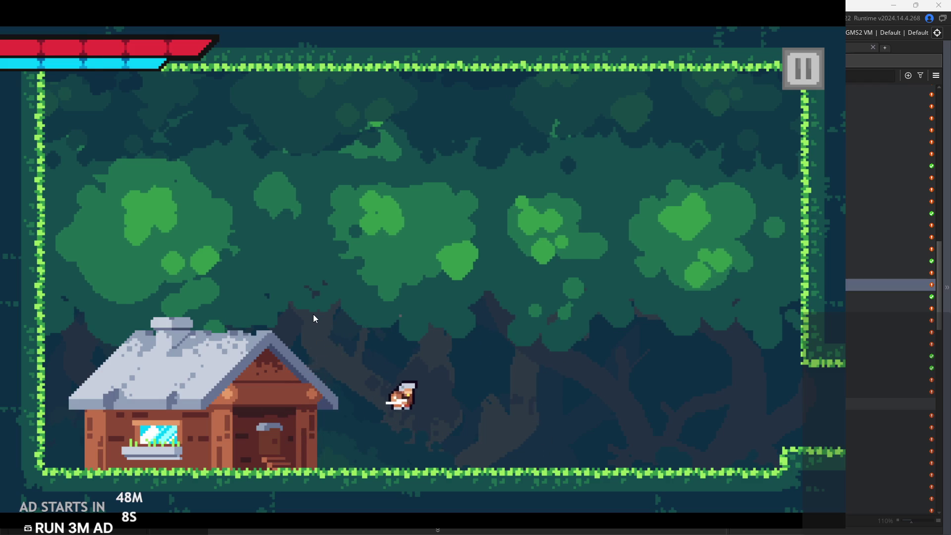
key(Left)
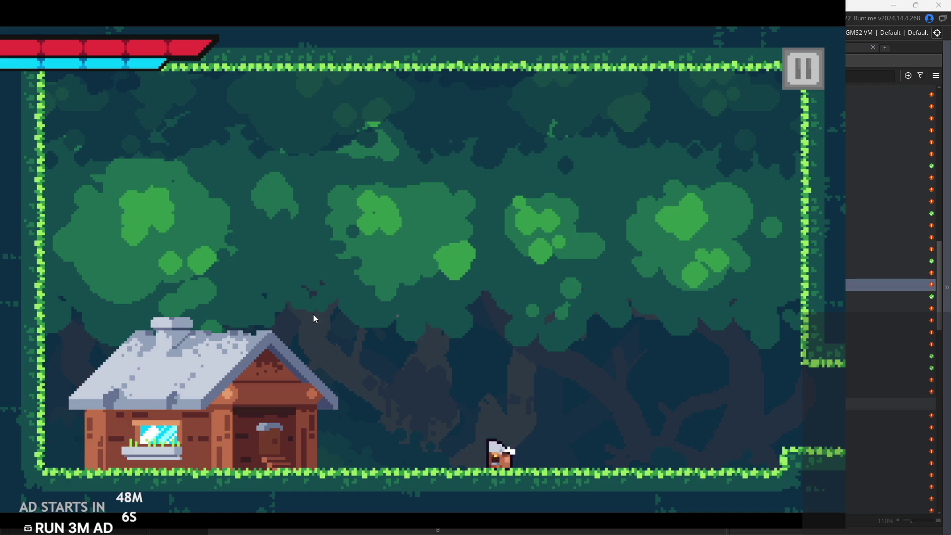
key(Right)
key(space)
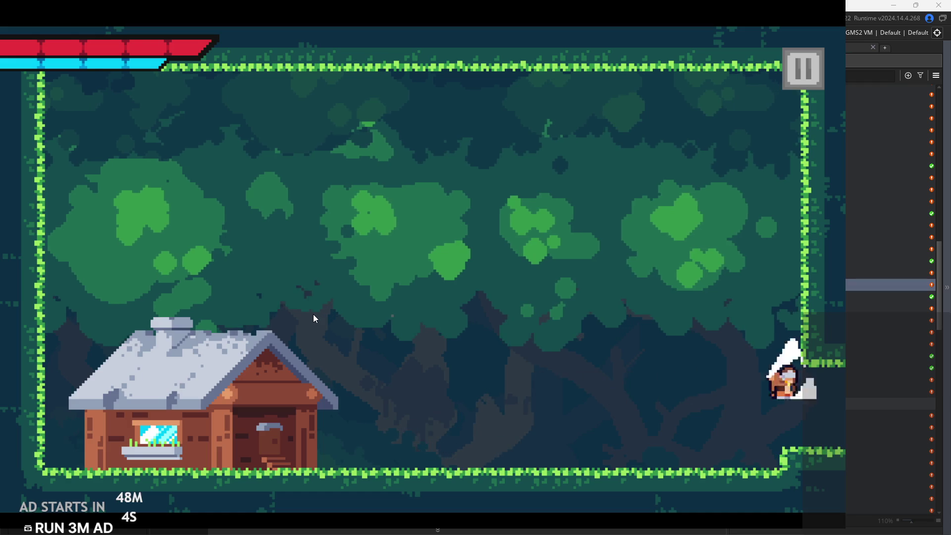
Enter the castle room and slash at the wooden sign while running and jumping
key(Right)
key(space)
key(Left)
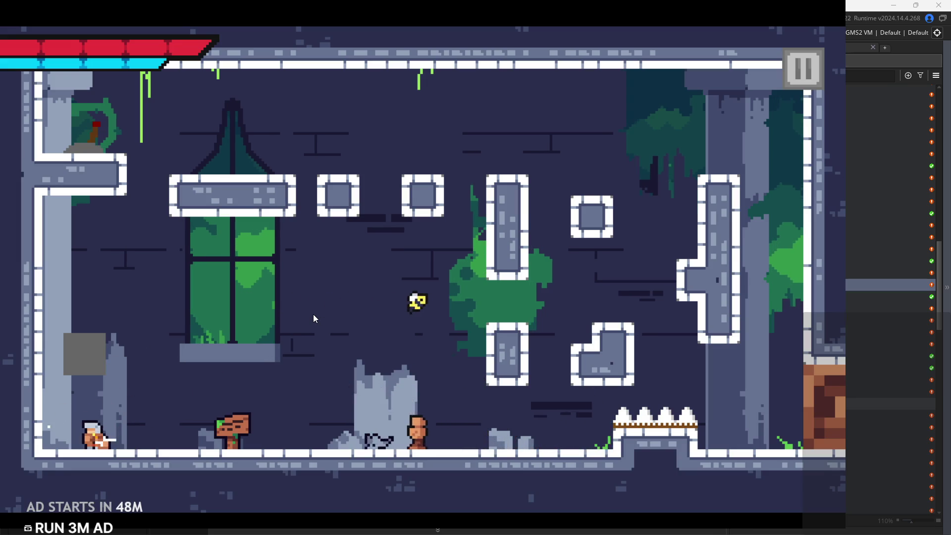
key(Right)
key(x)
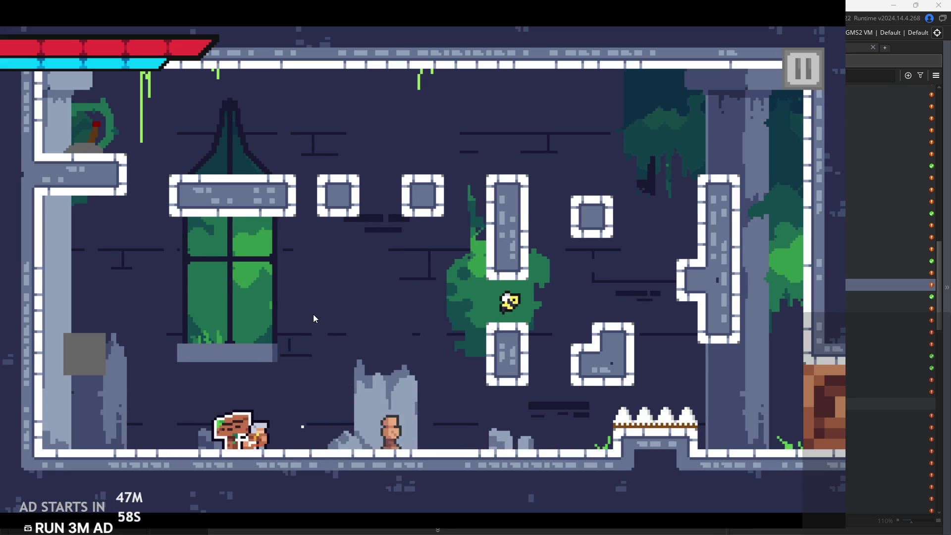
key(Right)
key(space)
key(Left)
key(x)
key(Right)
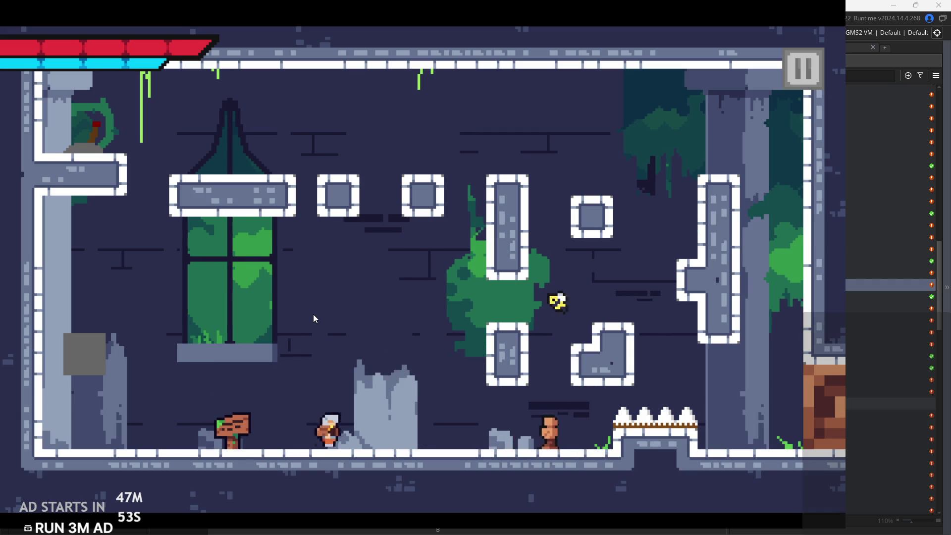
Climb the T-shaped pillar, cross the room top and wall-jump out into the next room
key(Right)
key(Right)
key(Left)
key(space)
key(Right)
key(space)
key(space)
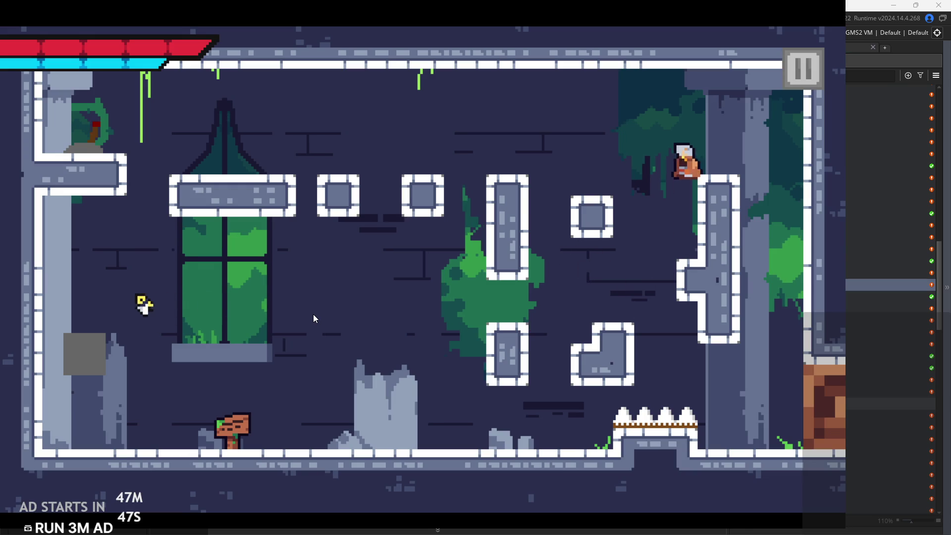
key(Left)
key(space)
key(space)
key(Left)
key(Right)
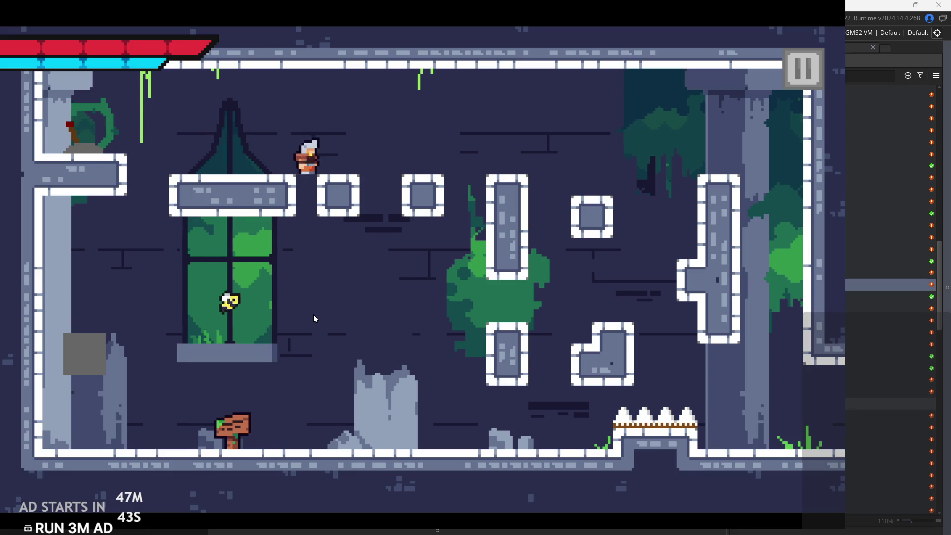
key(Right)
key(space)
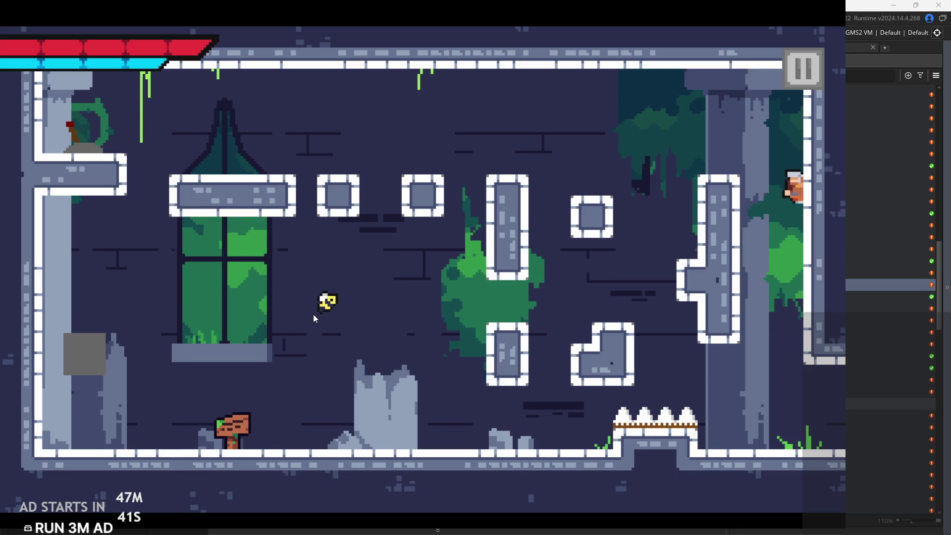
key(space)
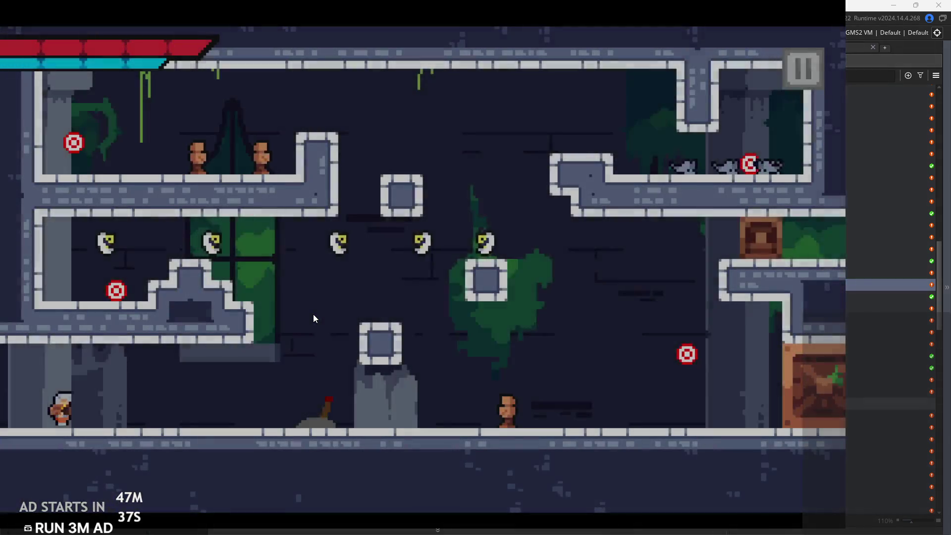
key(Right)
key(space)
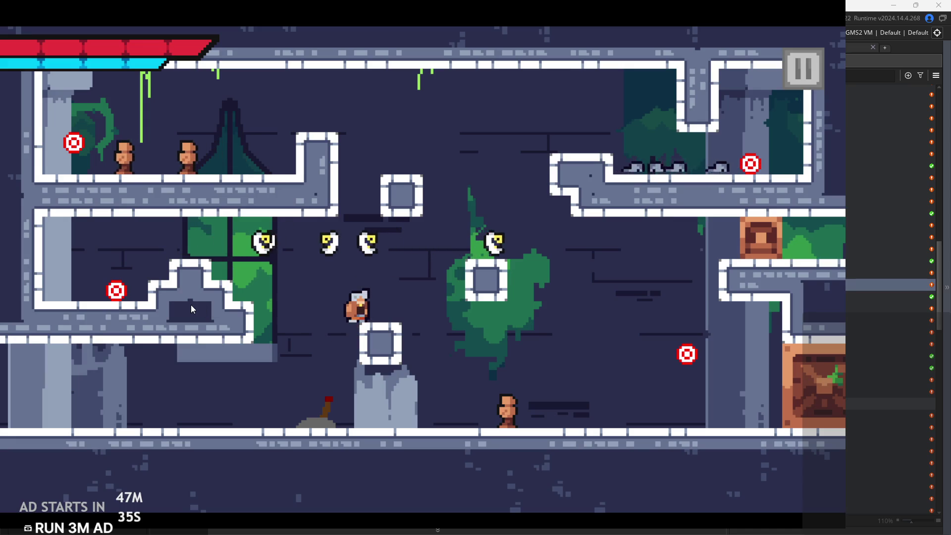
In the bee room, climb from the middle ledge and central block up to the upper-left ledge
key(Left)
key(space)
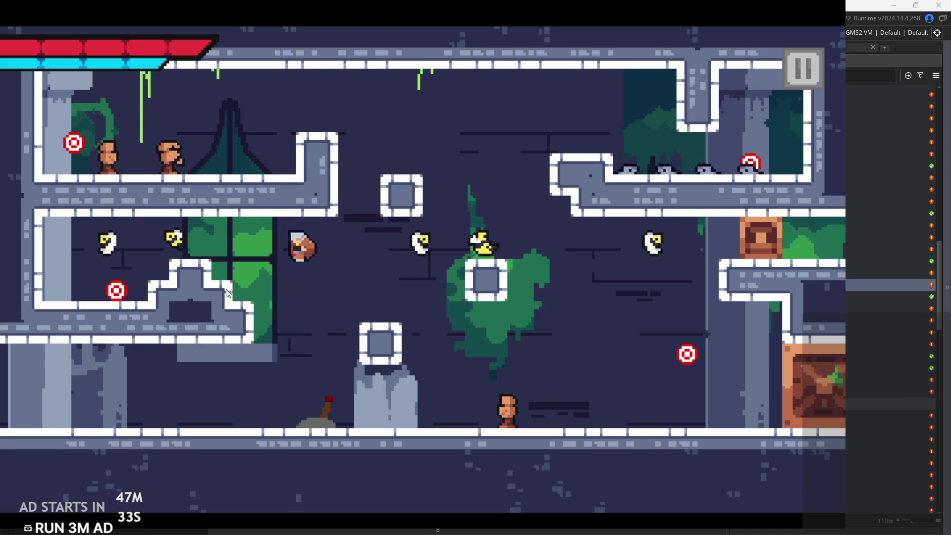
key(Left)
key(space)
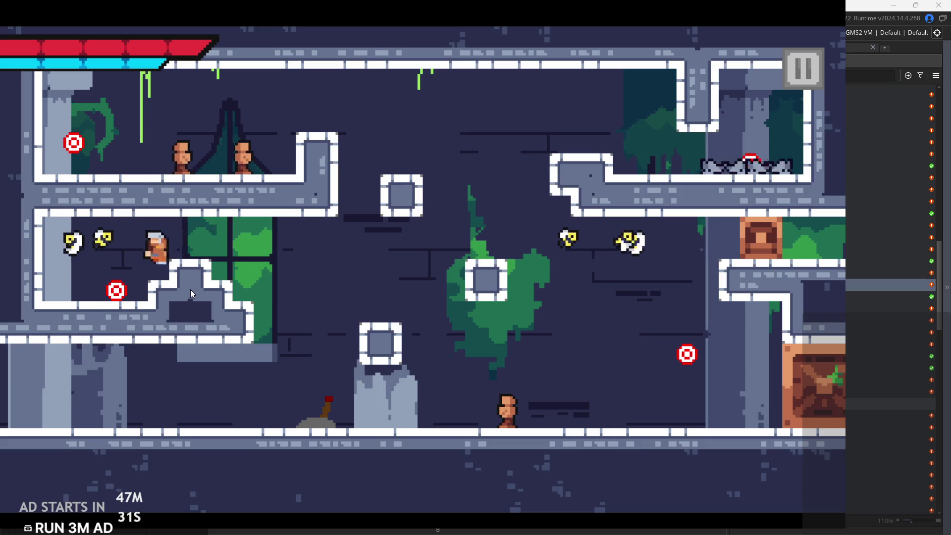
key(space)
key(Right)
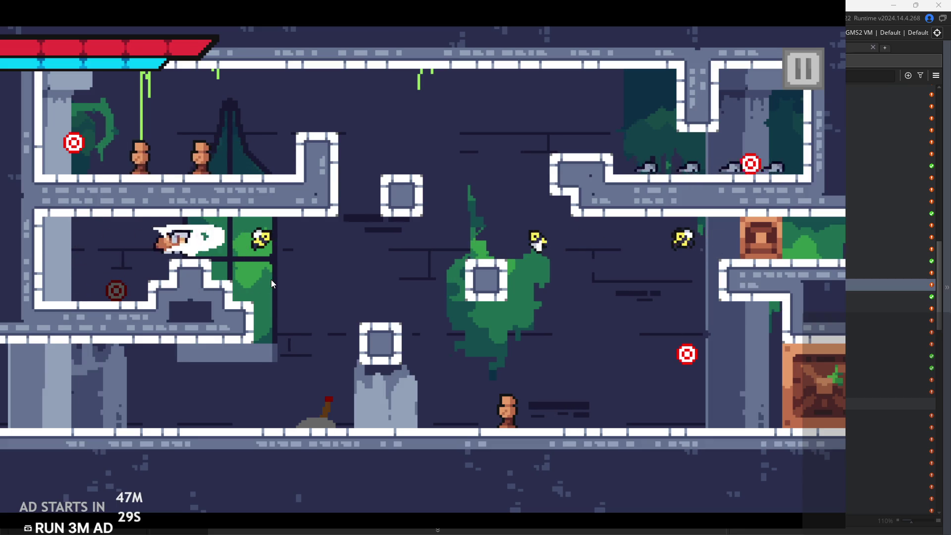
key(Right)
key(Left)
key(Right)
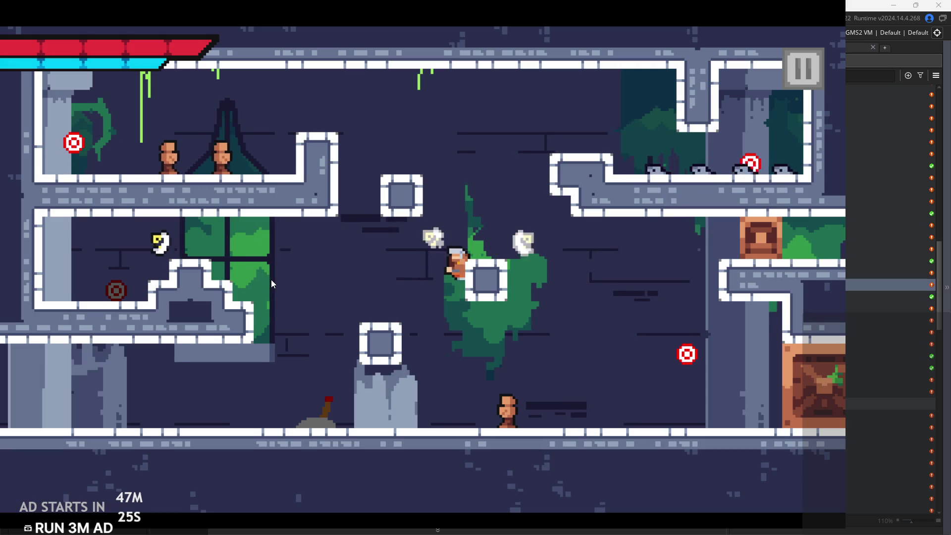
key(Right)
key(Left)
key(Right)
key(space)
key(Left)
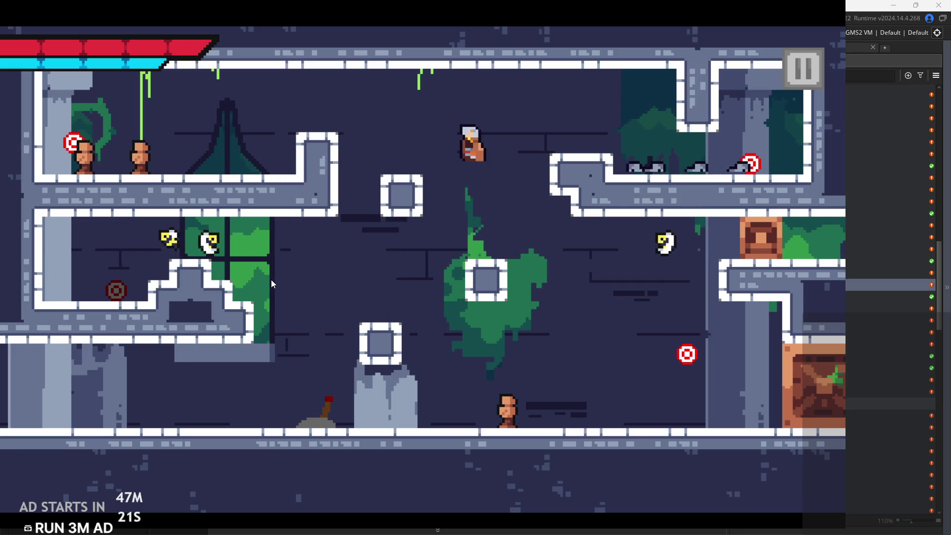
key(Right)
key(Left)
key(space)
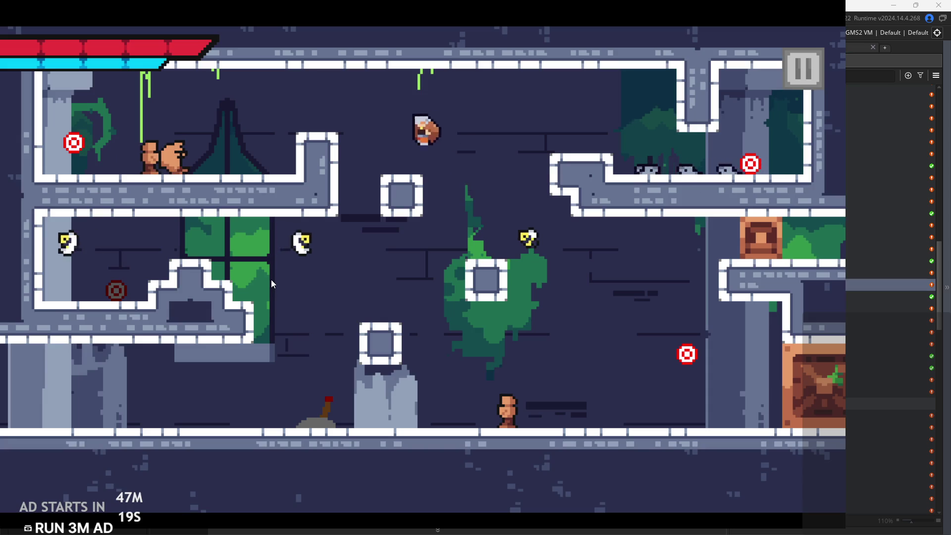
key(Left)
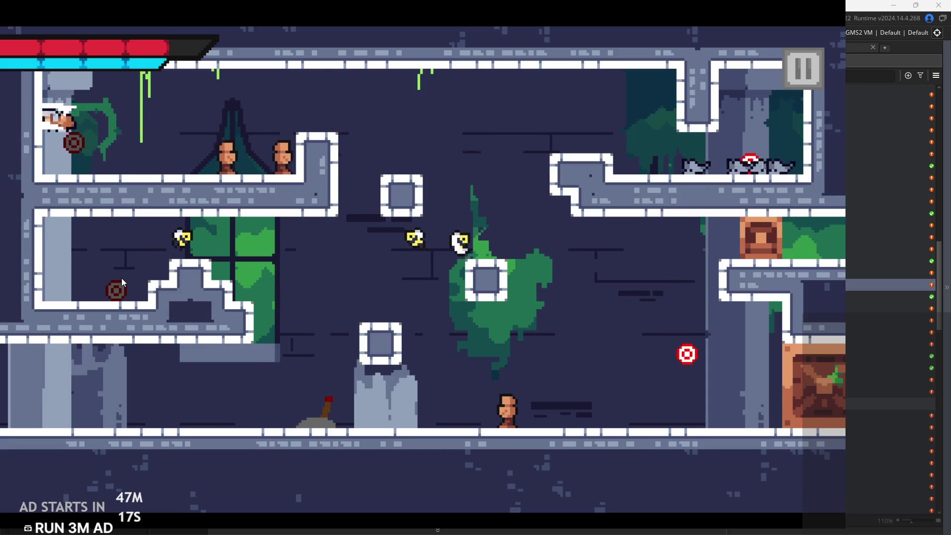
Jump to the upper-right ledge and dash back and forth across the room's middle
key(space)
key(Right)
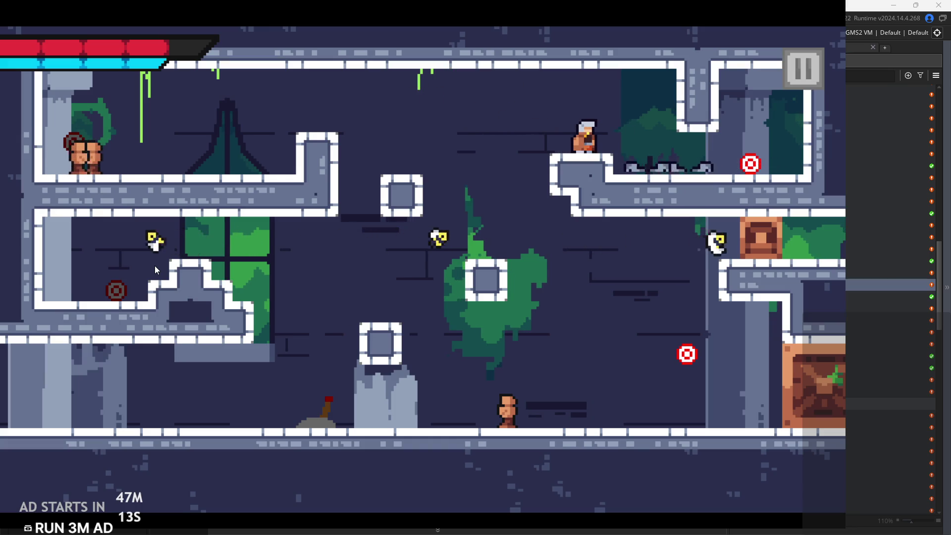
key(Right)
key(Left)
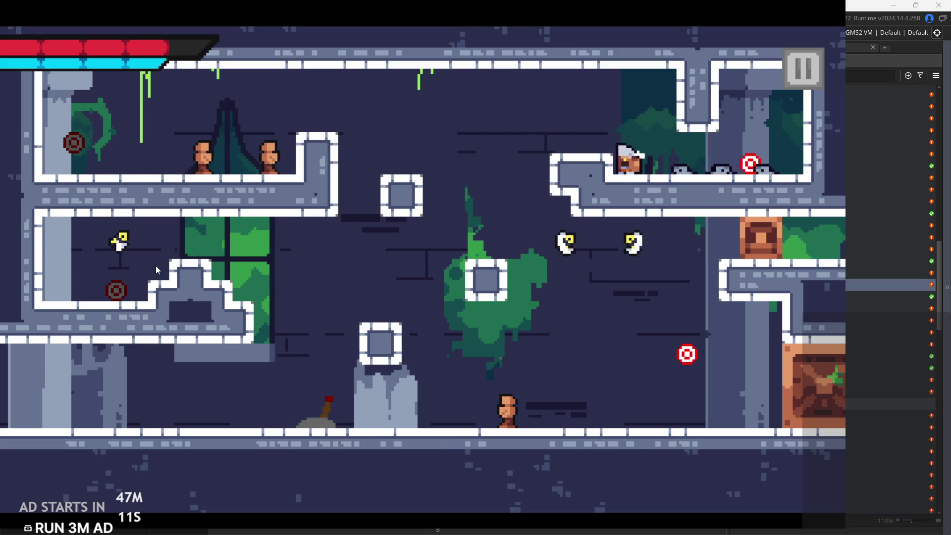
key(space)
key(Left)
key(Right)
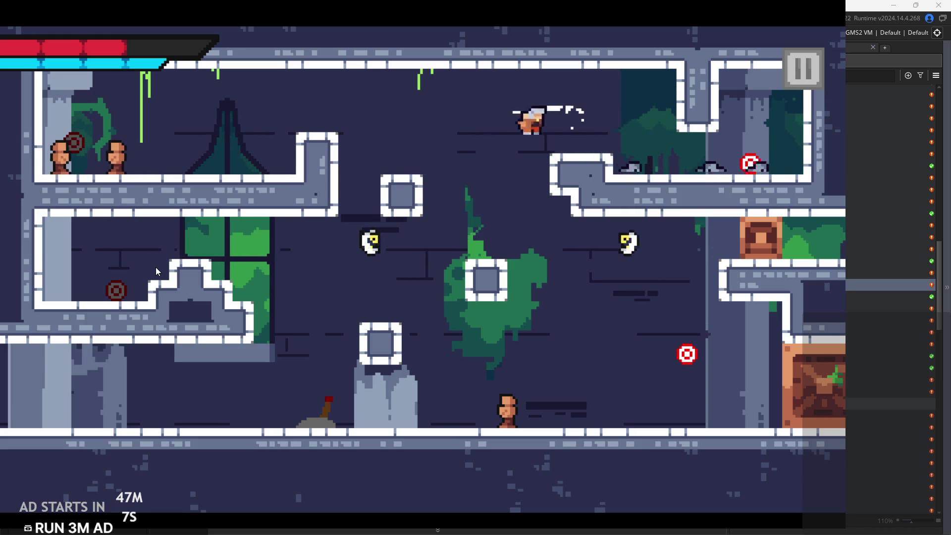
key(Left)
key(Right)
key(Left)
key(Right)
key(Left)
key(Left)
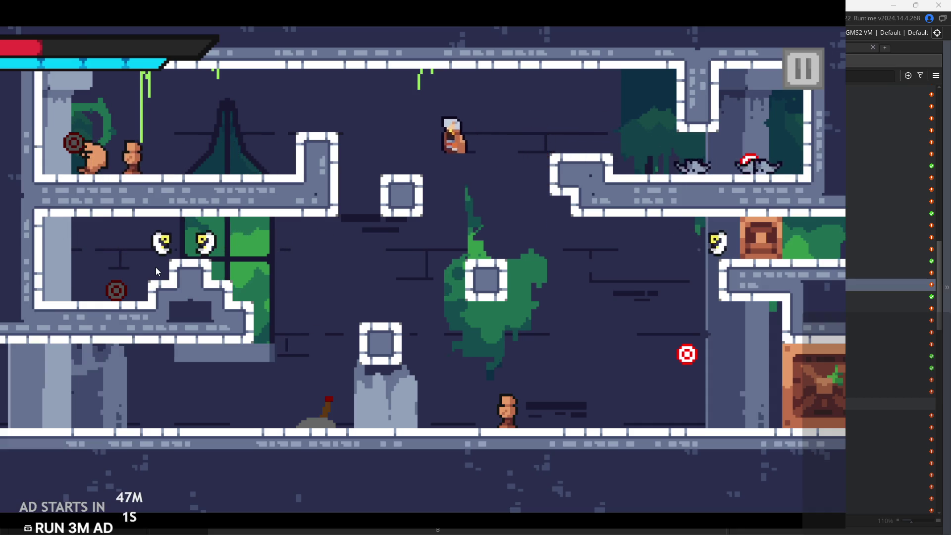
key(Right)
key(Right)
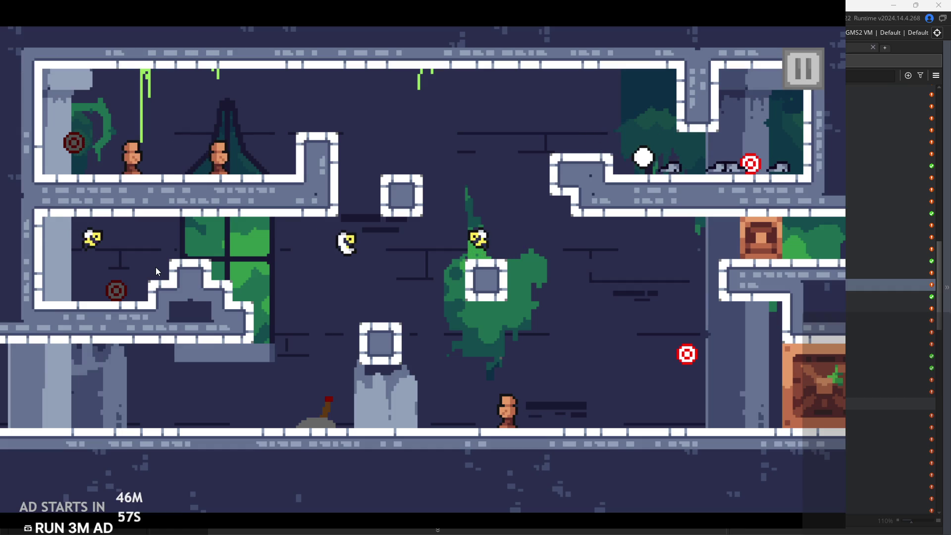
After respawning, climb back to the upper-right ledge and drop toward the enemies
key(Right)
key(space)
key(Left)
key(space)
key(Right)
key(space)
key(Right)
key(Left)
key(space)
key(Right)
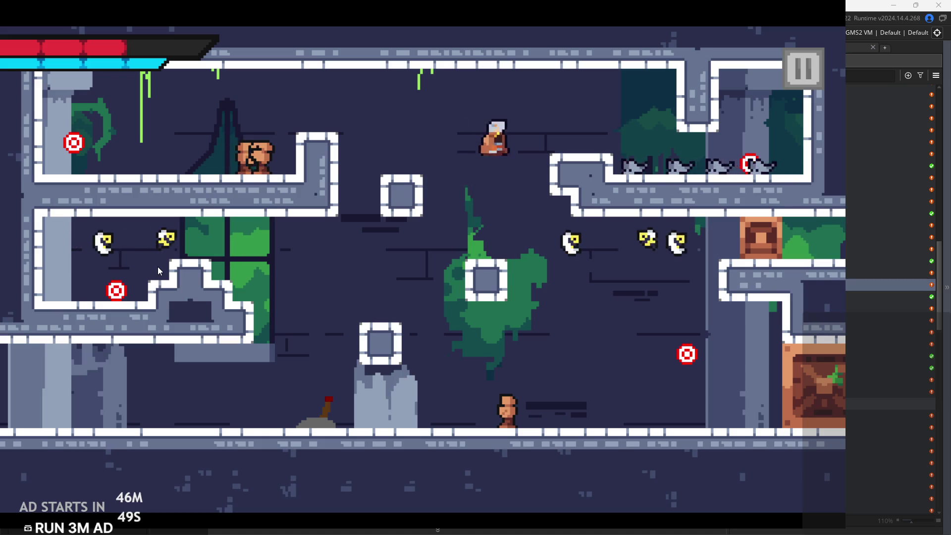
key(Right)
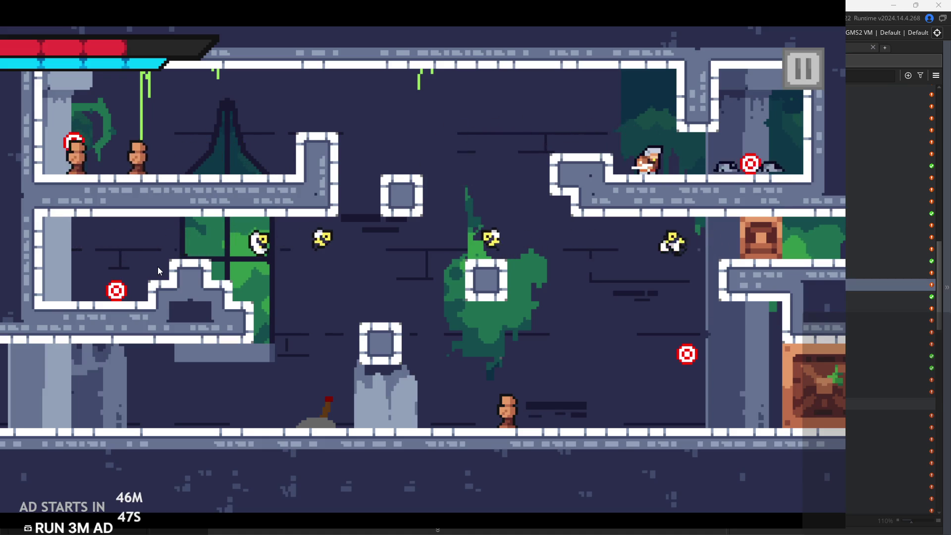
key(Left)
key(space)
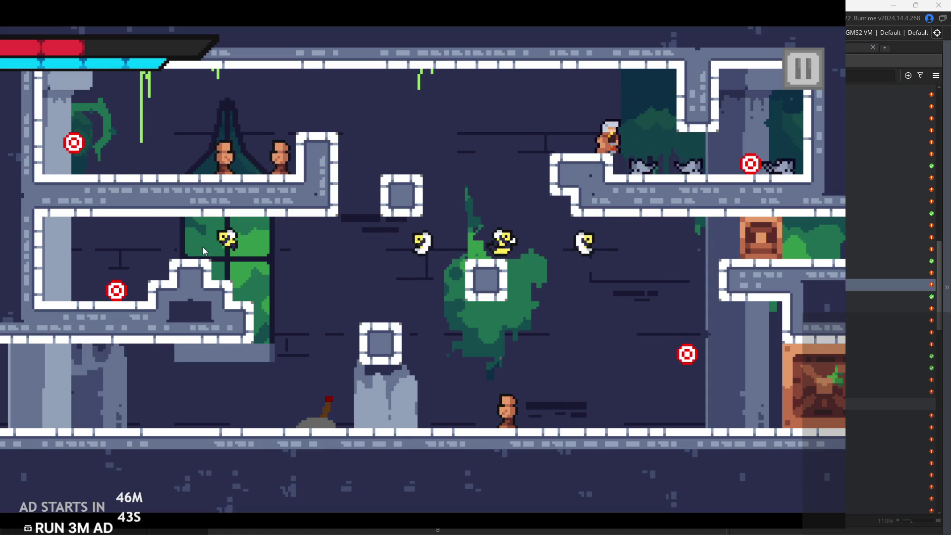
Keep dashing and climbing toward the upper-right platform until the hero's health runs out
key(Right)
key(Left)
key(space)
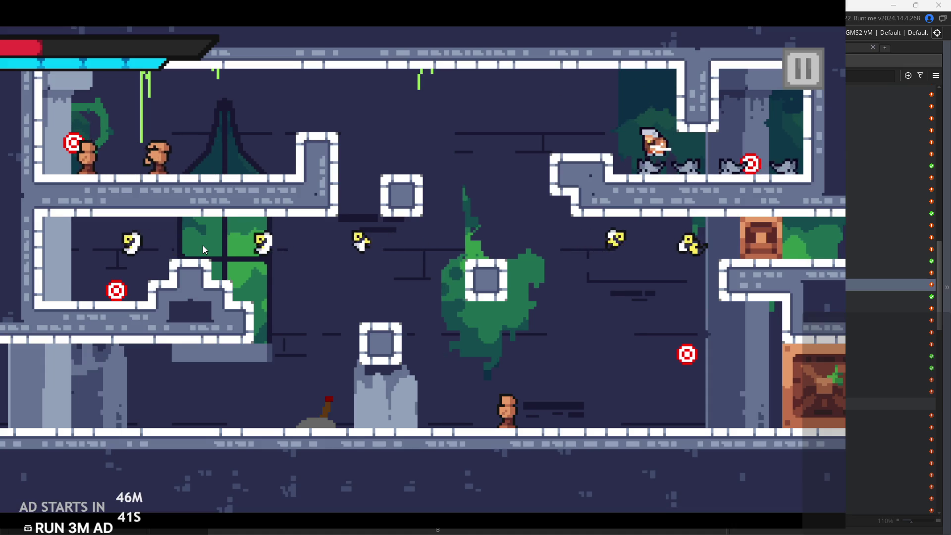
key(space)
key(Left)
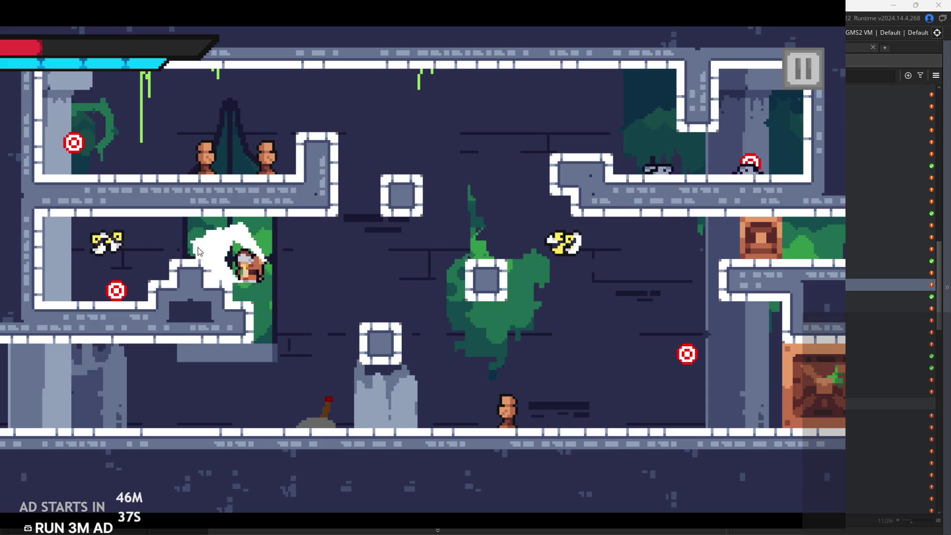
key(Right)
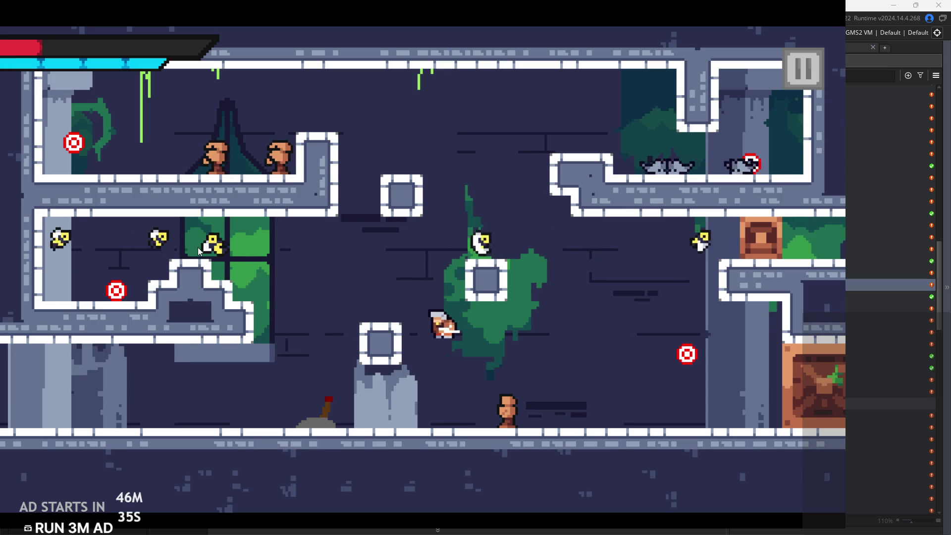
key(Left)
key(Right)
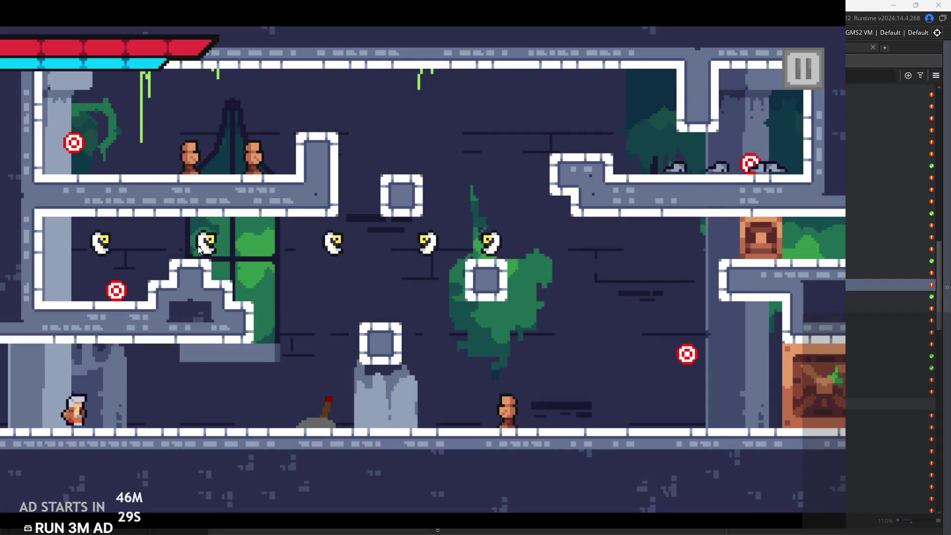
key(Right)
key(space)
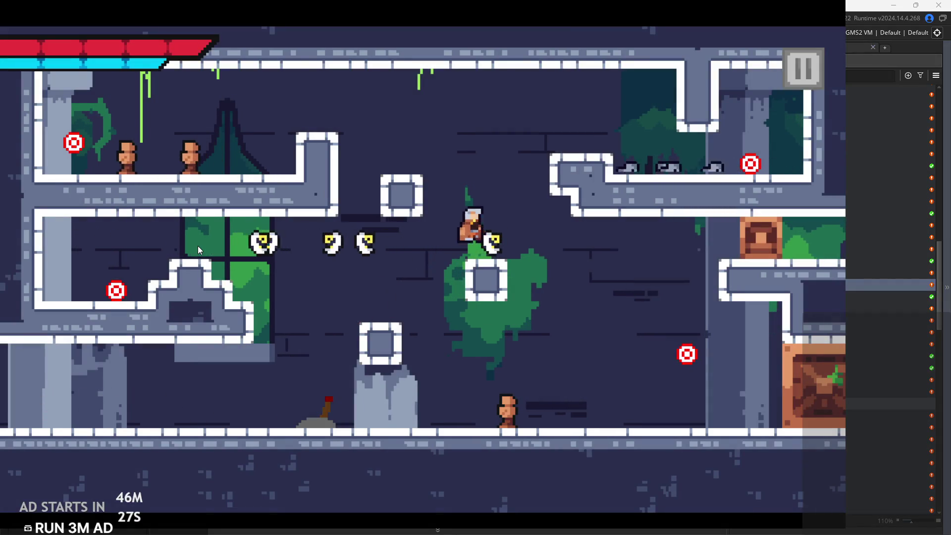
key(Left)
key(space)
key(Right)
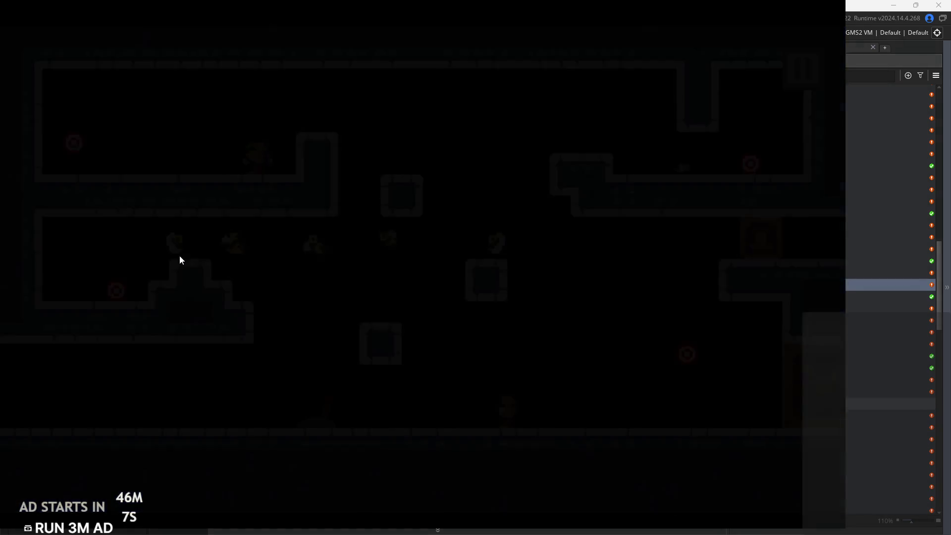
Jump the hero from the lower floor onto the upper-right platform and leap around it
key(space)
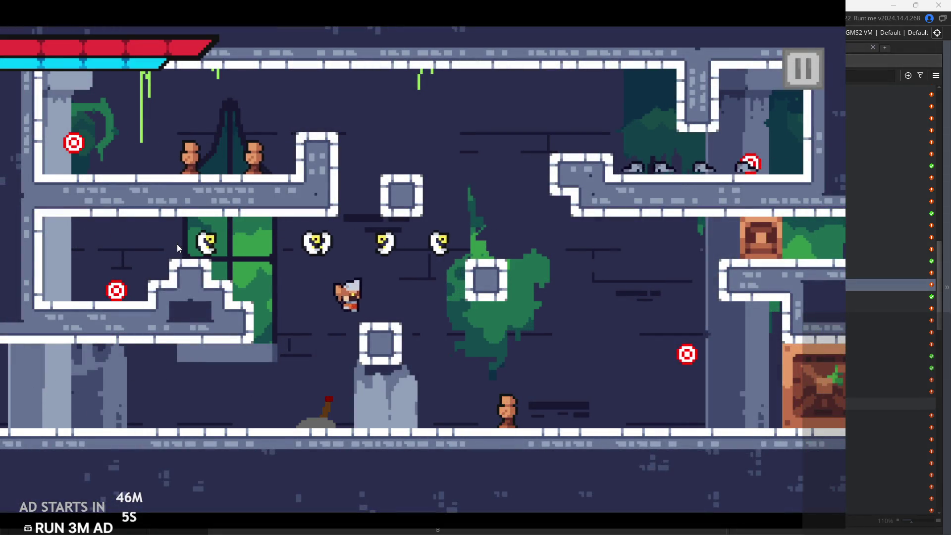
key(Left)
key(space)
key(Right)
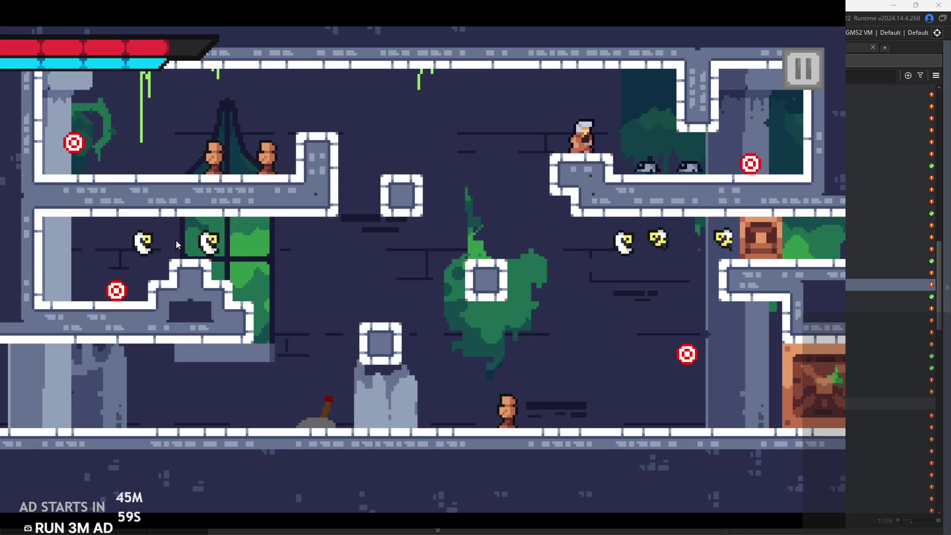
key(Right)
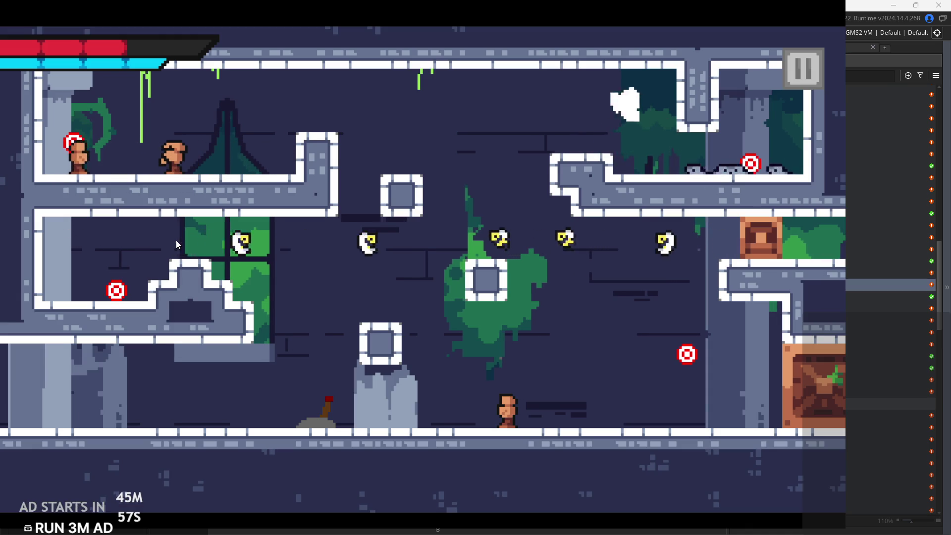
key(Left)
key(space)
key(Right)
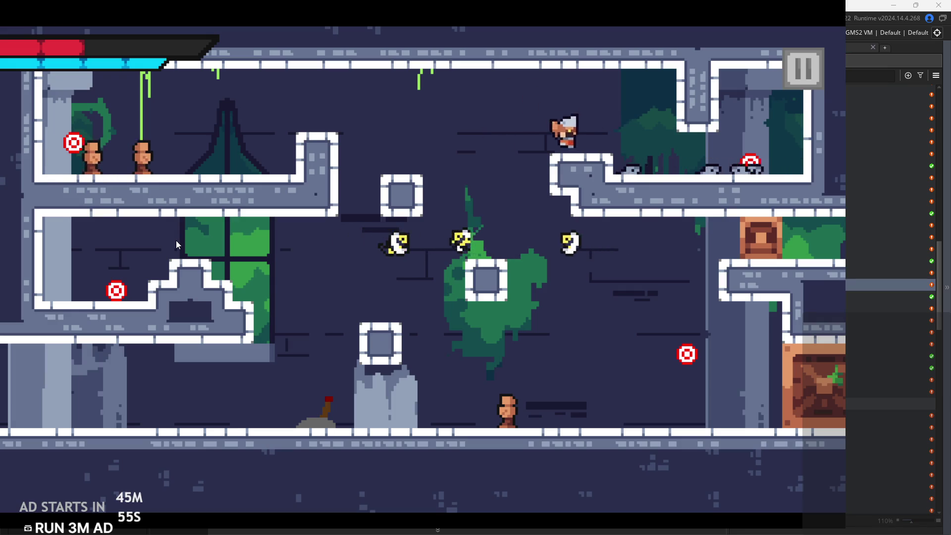
Drop to the floor, jump beside the lower-middle block, then run right and jump
key(Left)
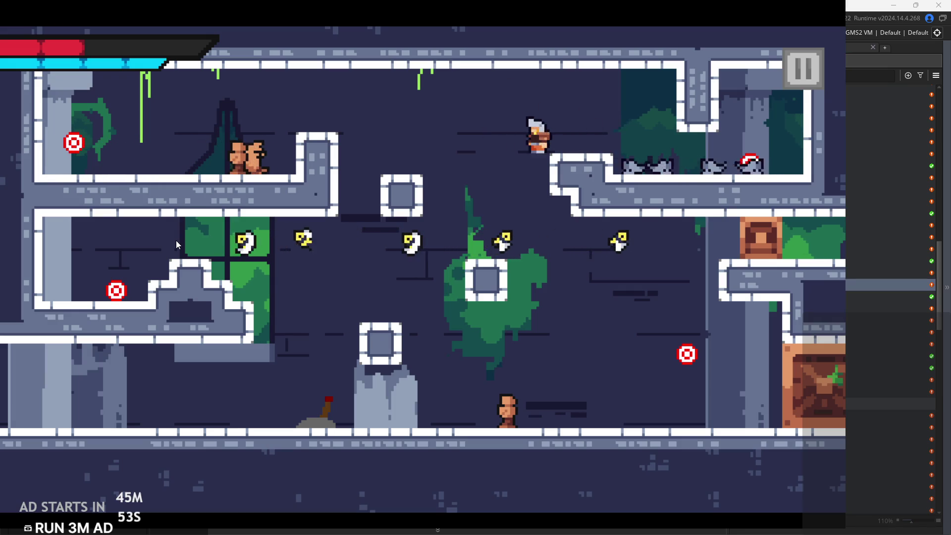
key(space)
key(space)
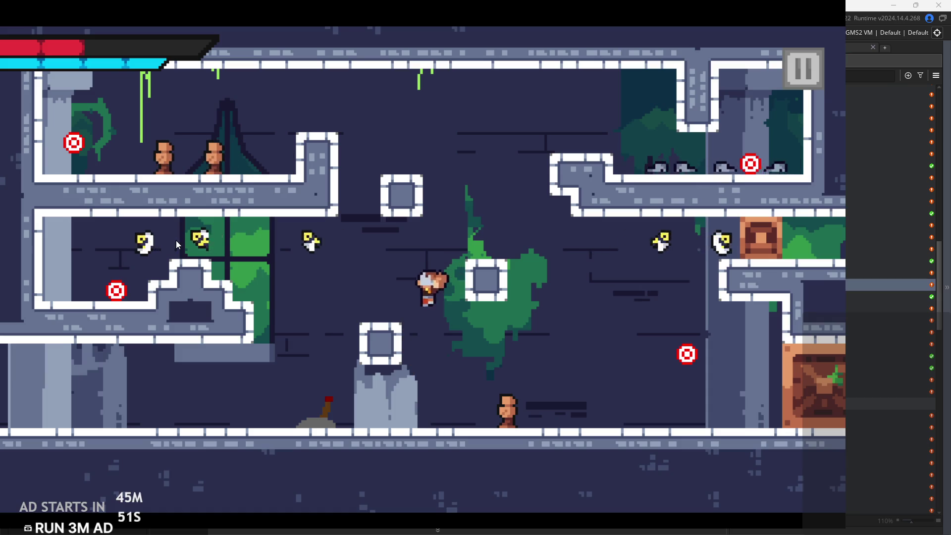
key(space)
key(space)
key(space)
key(space)
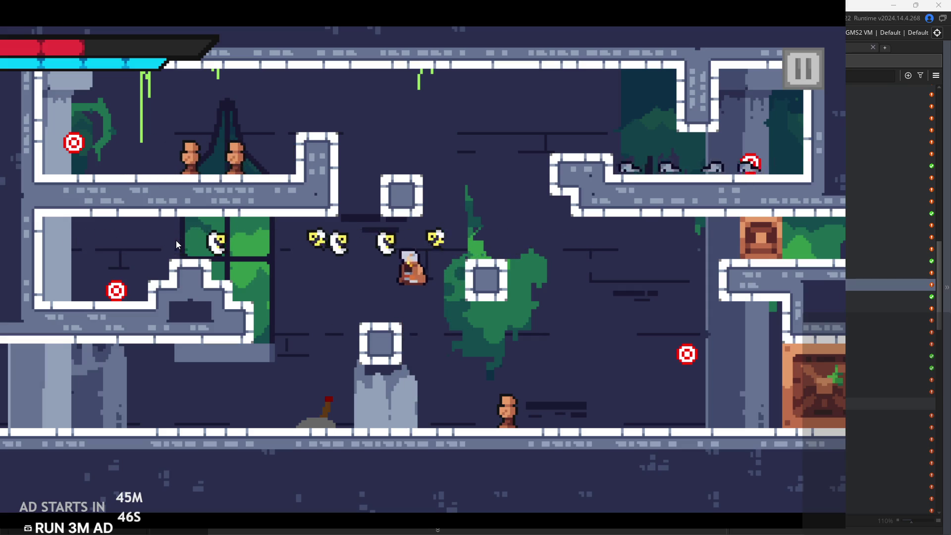
key(space)
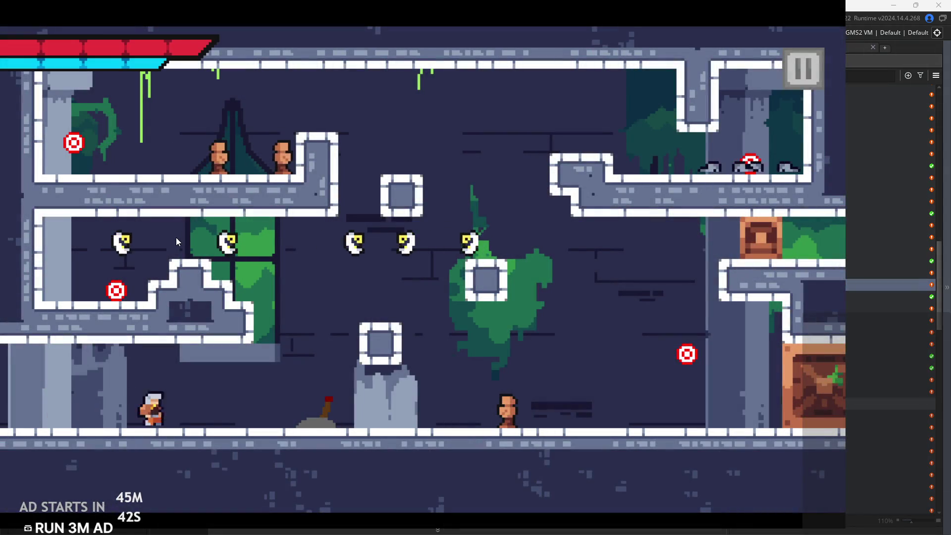
key(Right)
key(space)
key(space)
key(space)
Cross to the upper-right ledge by the enemies, then leap toward the room centre
key(Right)
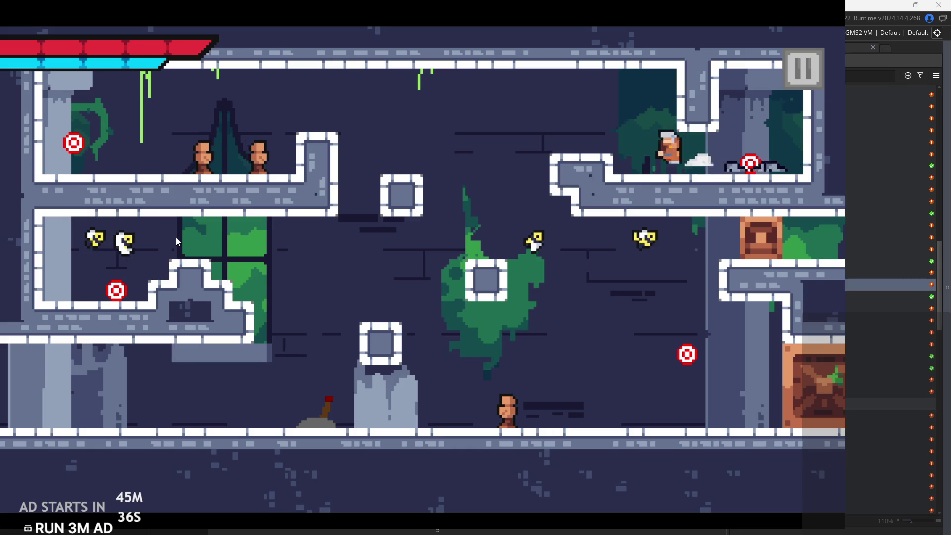
key(Left)
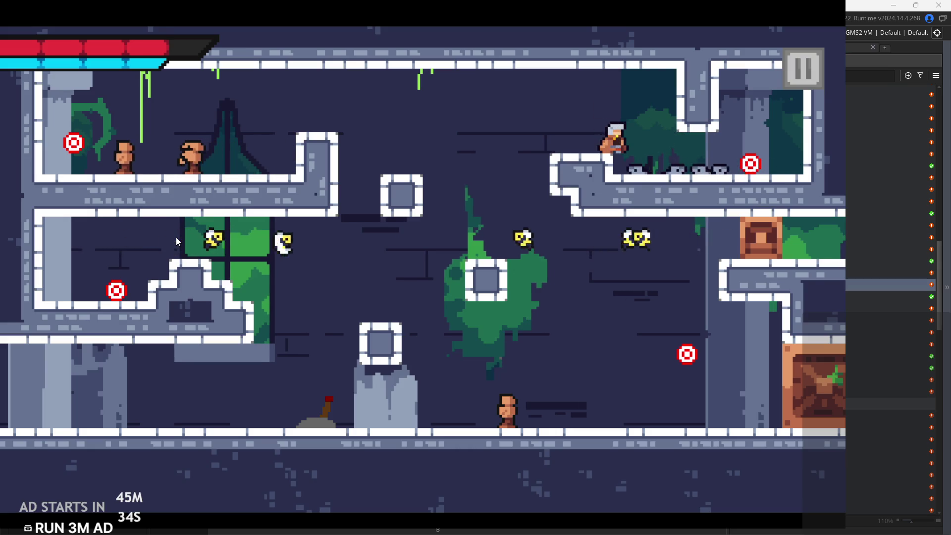
key(Right)
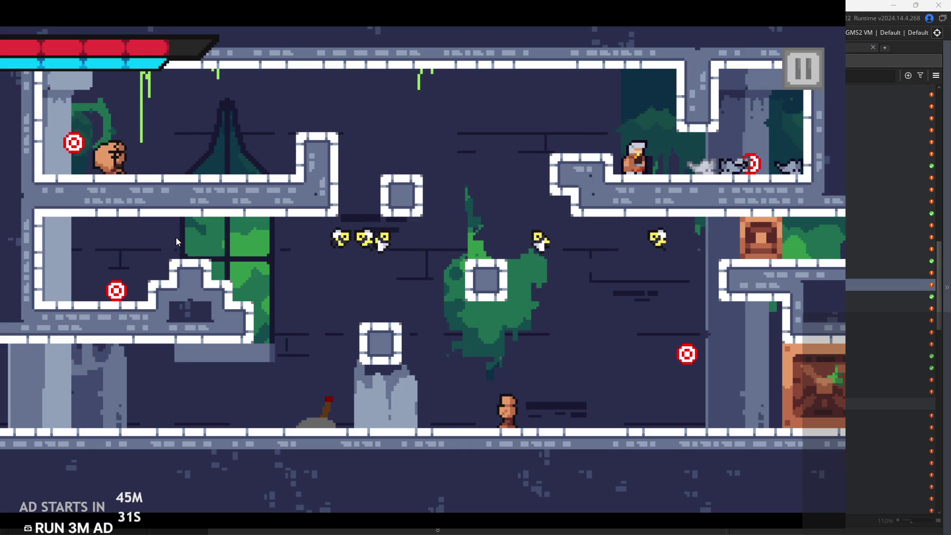
key(Left)
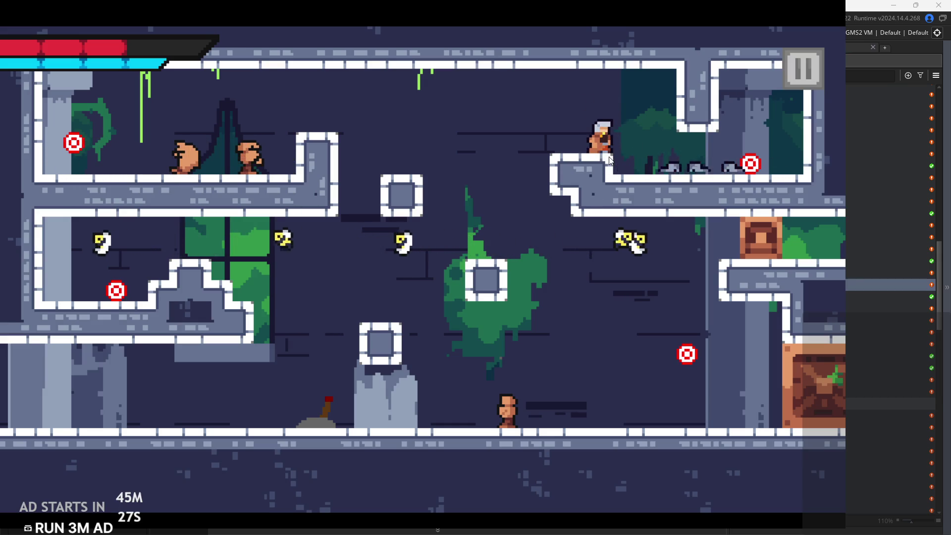
key(Right)
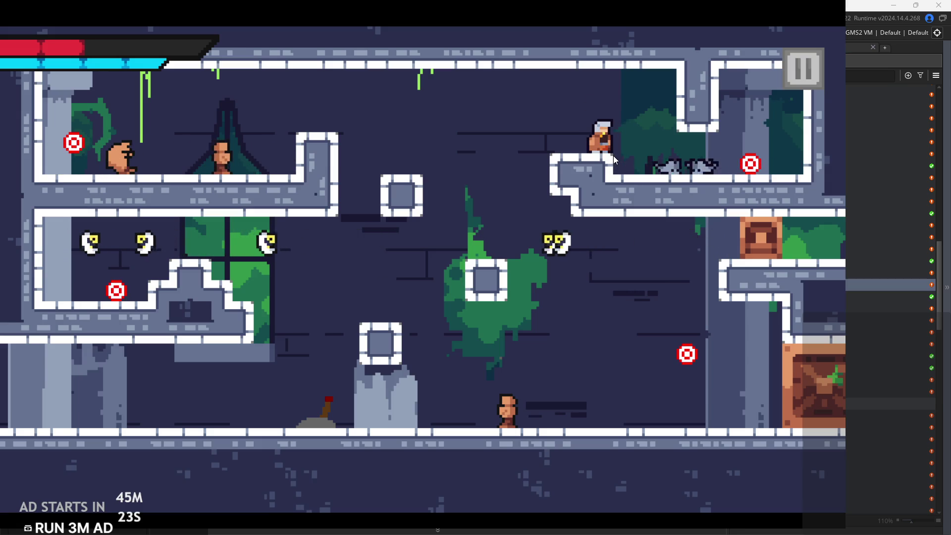
key(Right)
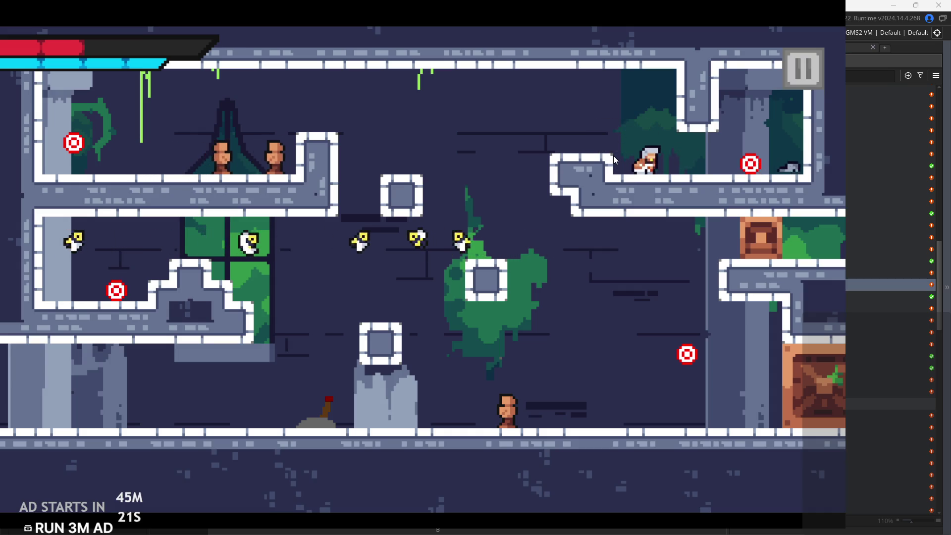
key(Right)
key(Left)
key(space)
Move to the left ledge, then jump repeatedly around the stone block and low block
key(Left)
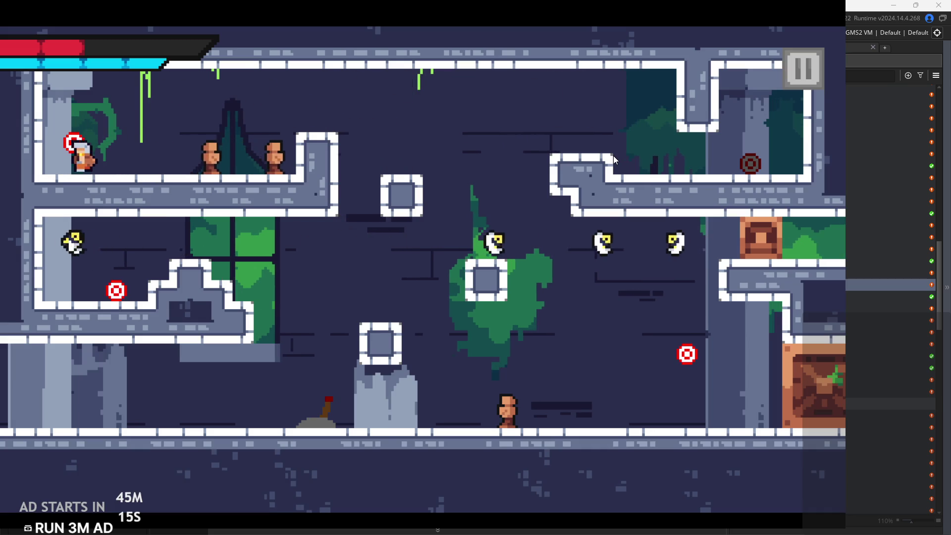
key(space)
key(Right)
key(Right)
key(space)
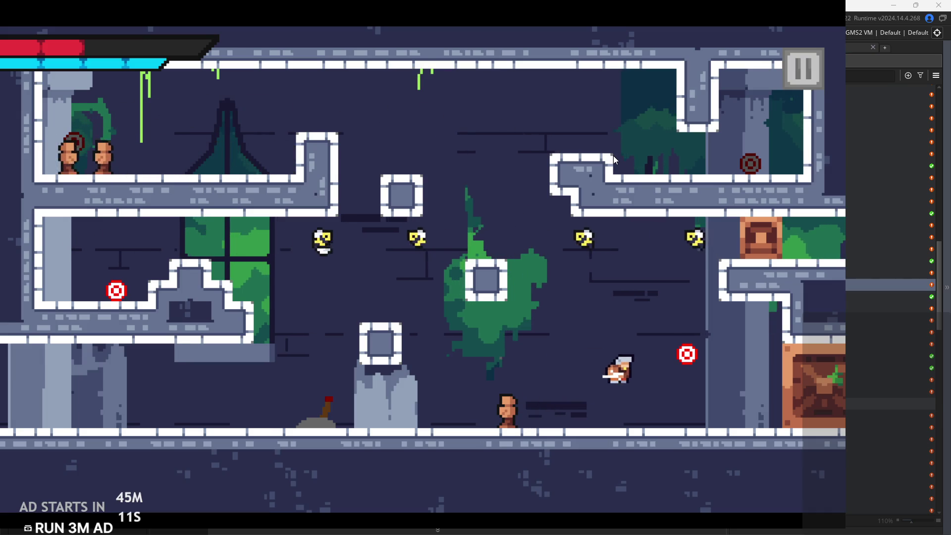
key(Right)
key(Left)
key(space)
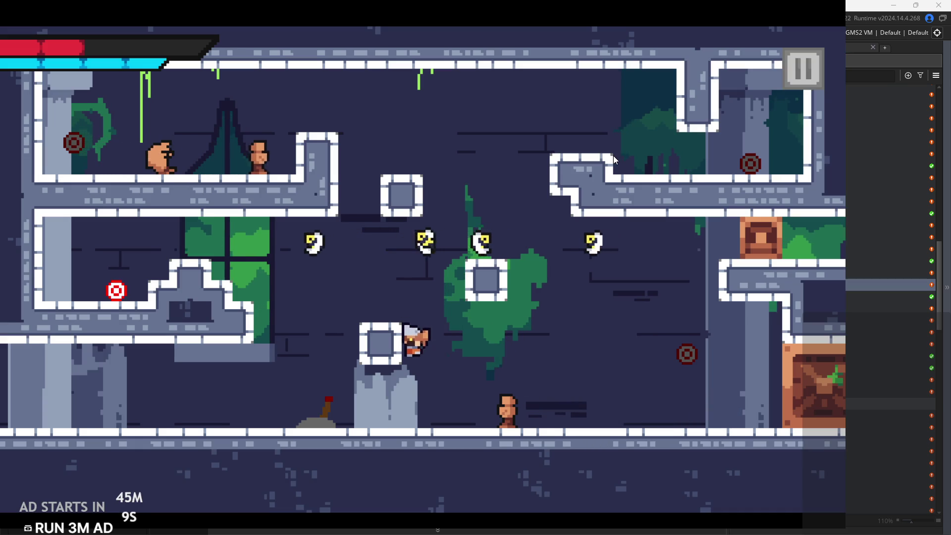
key(space)
key(Left)
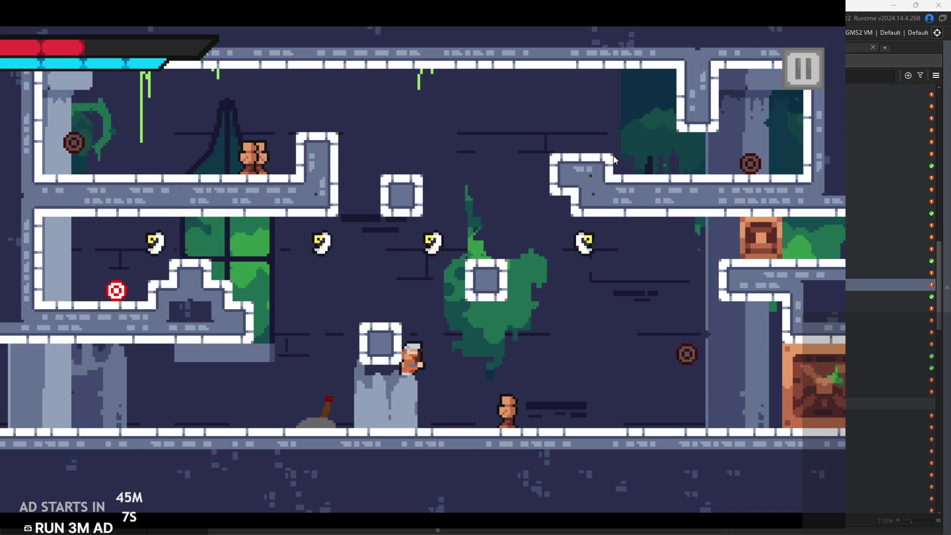
key(space)
key(Right)
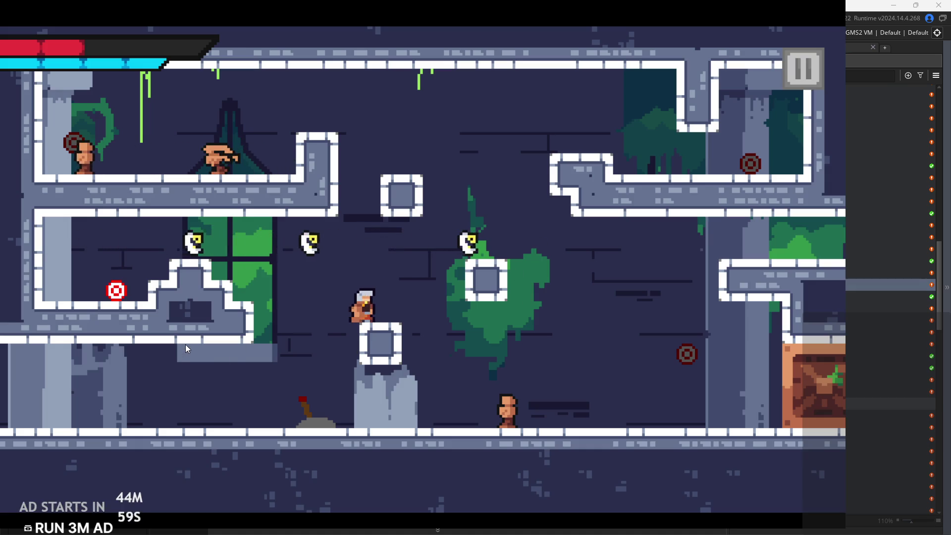
Jump onto the left stair platform, then run right out into the crate-filled room
key(space)
key(Left)
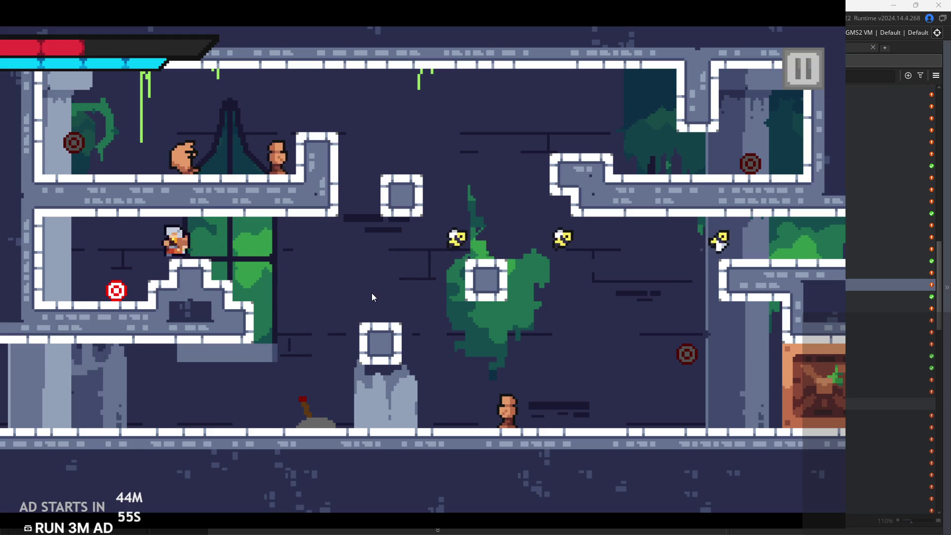
key(space)
key(Right)
key(Right)
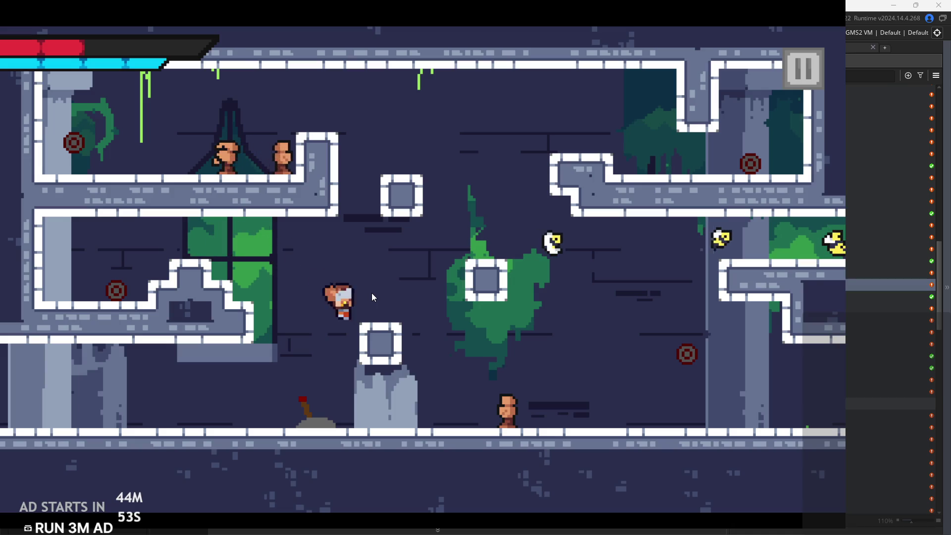
key(Right)
key(Right)
key(space)
key(Left)
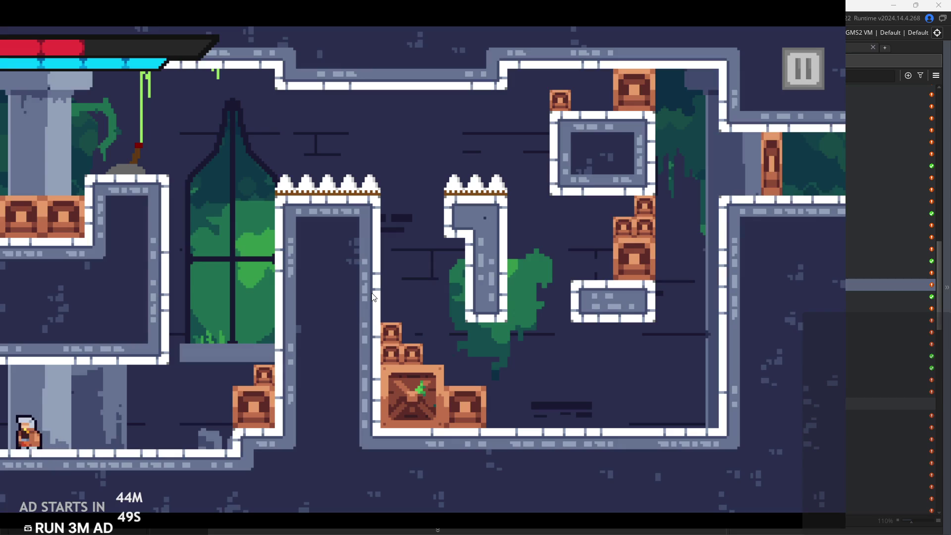
Run the hero left onto the stone block and flip the lever
key(Left)
key(space)
key(Left)
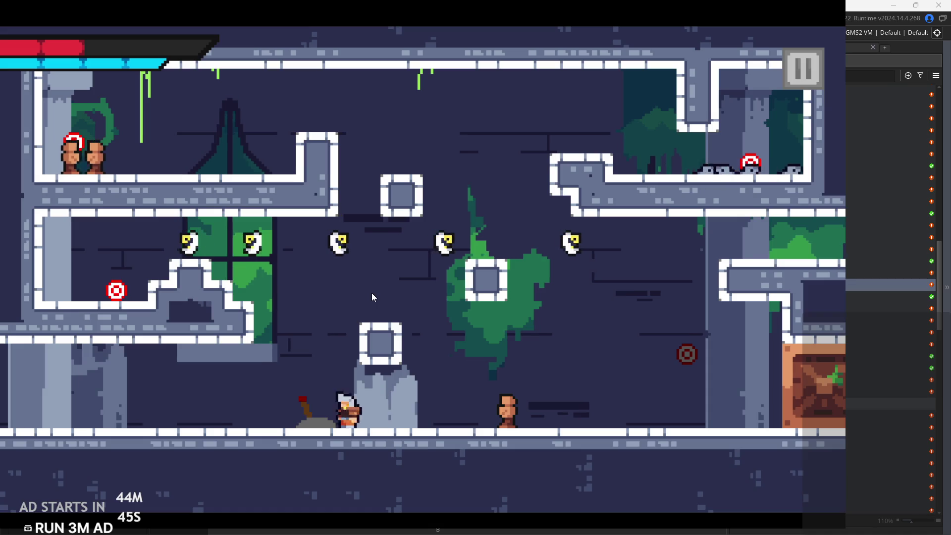
key(space)
key(space)
key(Right)
key(space)
Jump into the left chamber, hit the red target, then climb the stair and central blocks
key(Left)
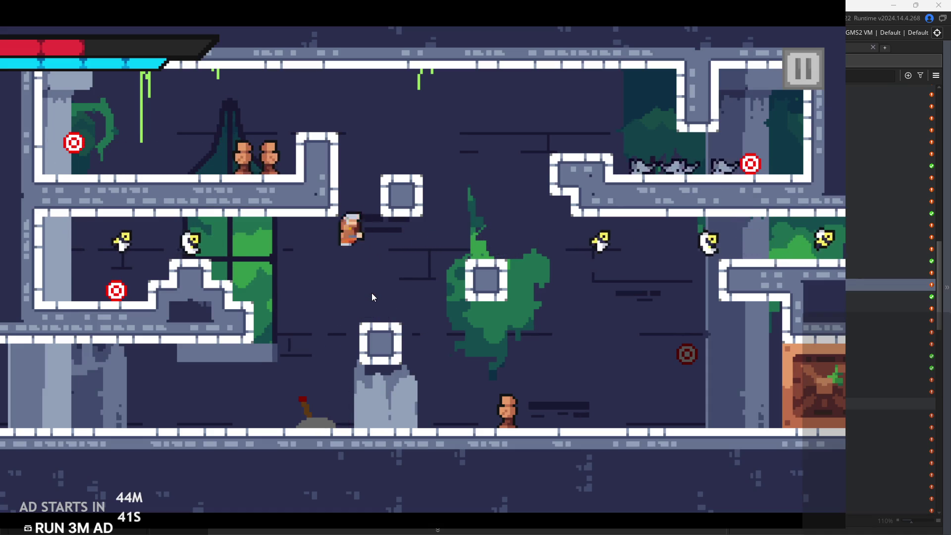
key(Right)
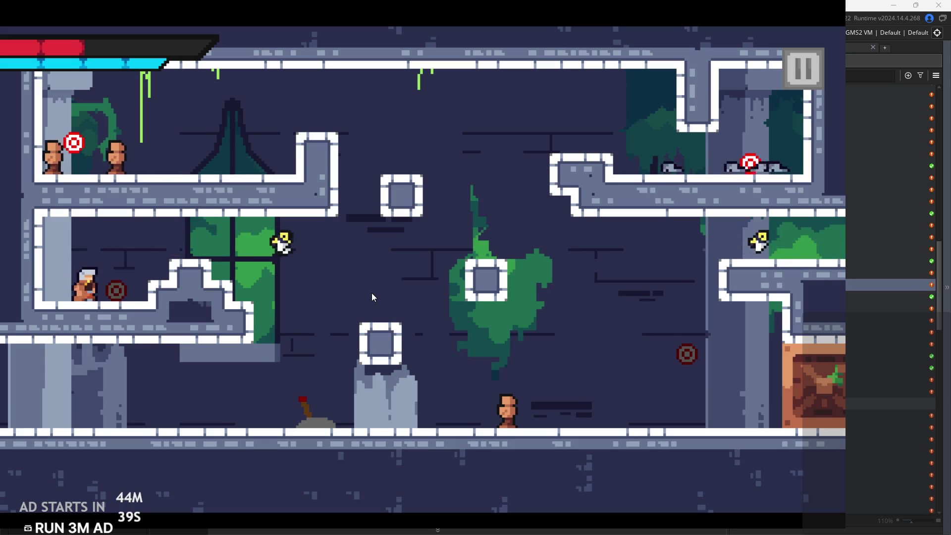
key(space)
key(Right)
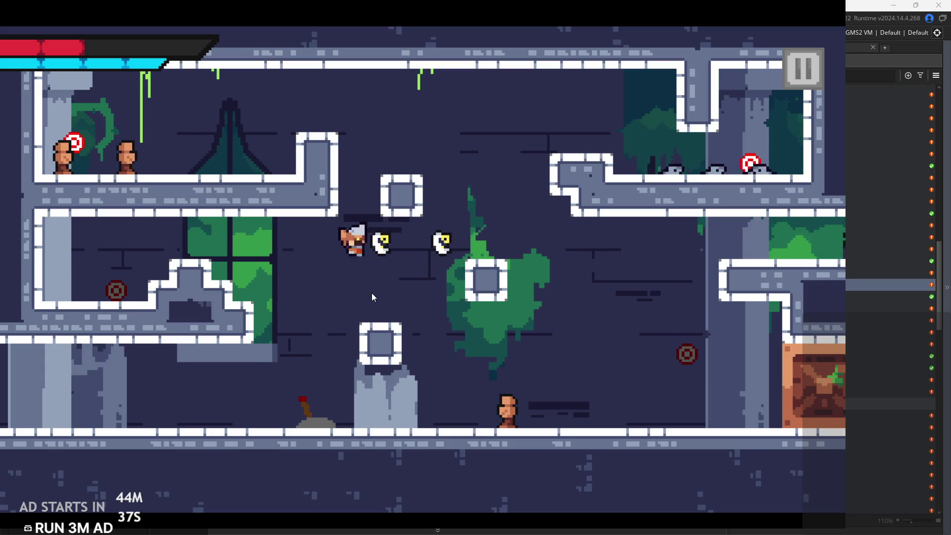
key(space)
key(Right)
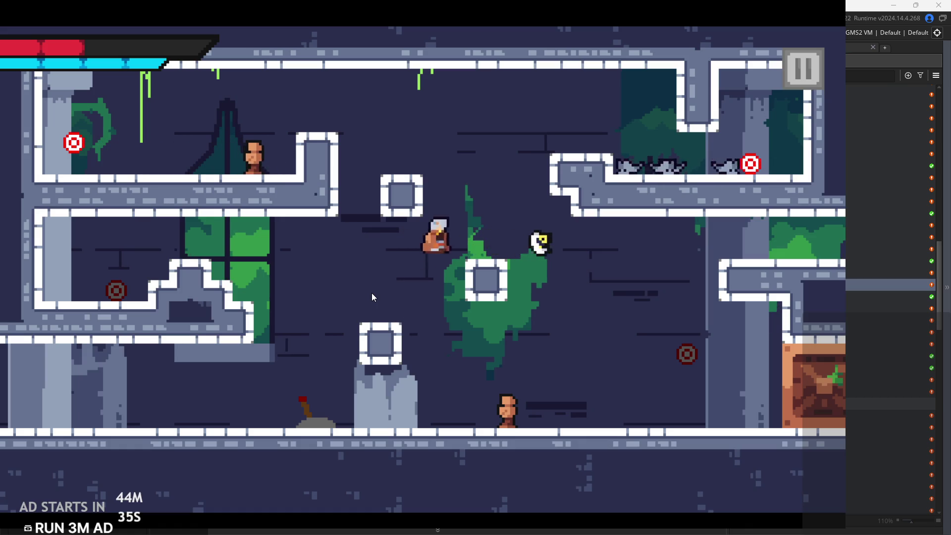
Leap up to the upper-left platform and slash the enemy at the left wall
key(space)
key(Left)
key(space)
key(Left)
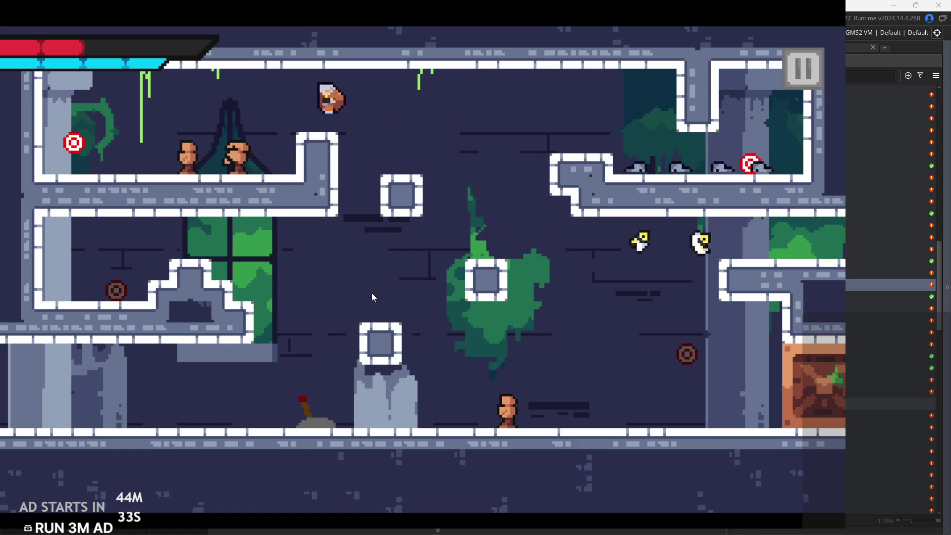
key(Left)
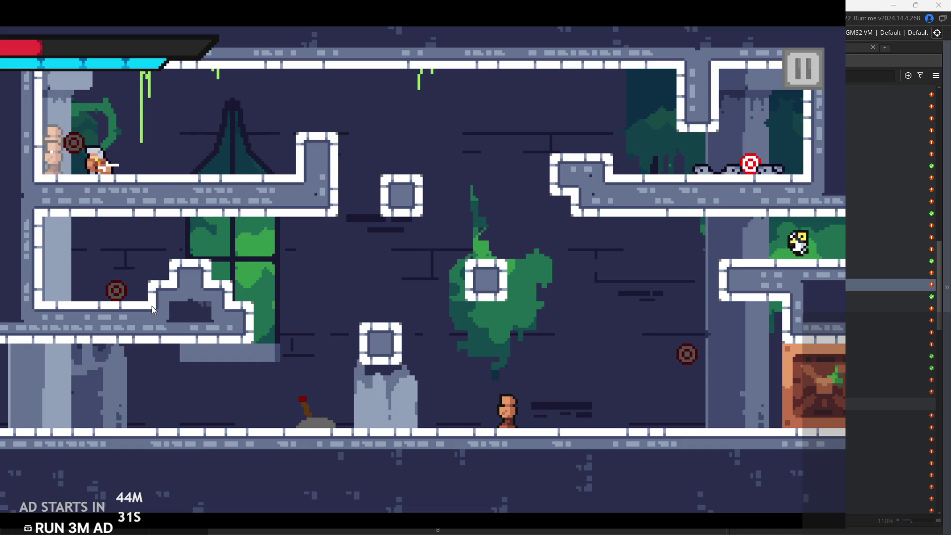
key(x)
Jump the gap to the upper-right platform and slash the enemies there
key(Right)
key(space)
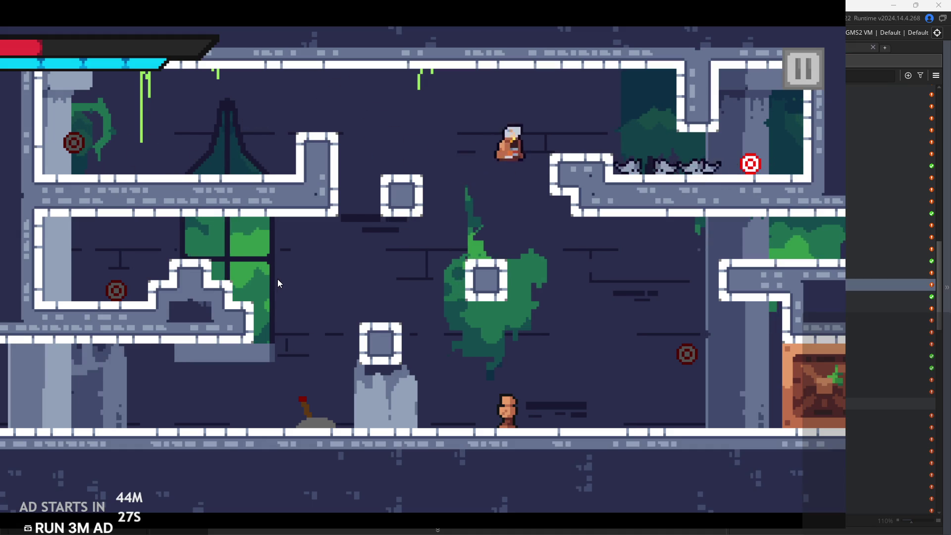
key(Right)
key(x)
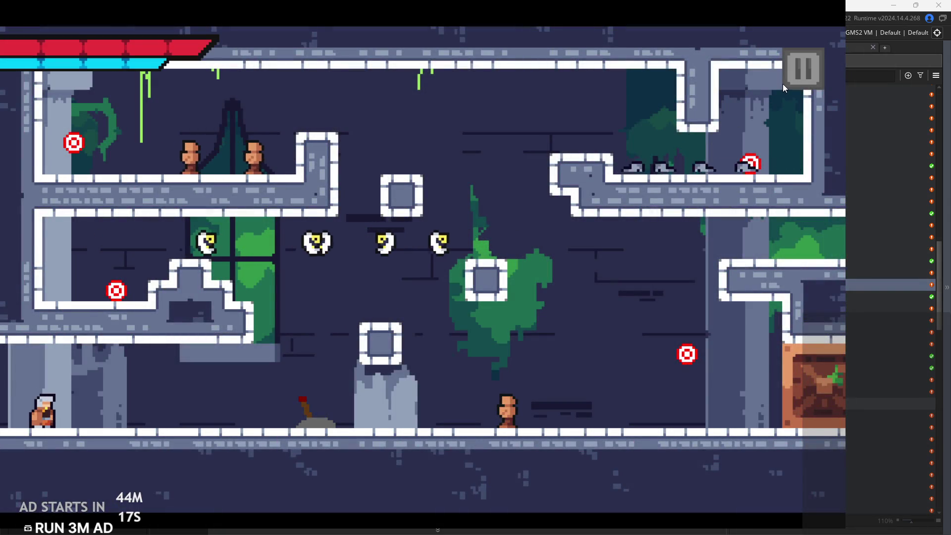
Jump back up across the room to the upper-left ledge and strike its enemy
key(Right)
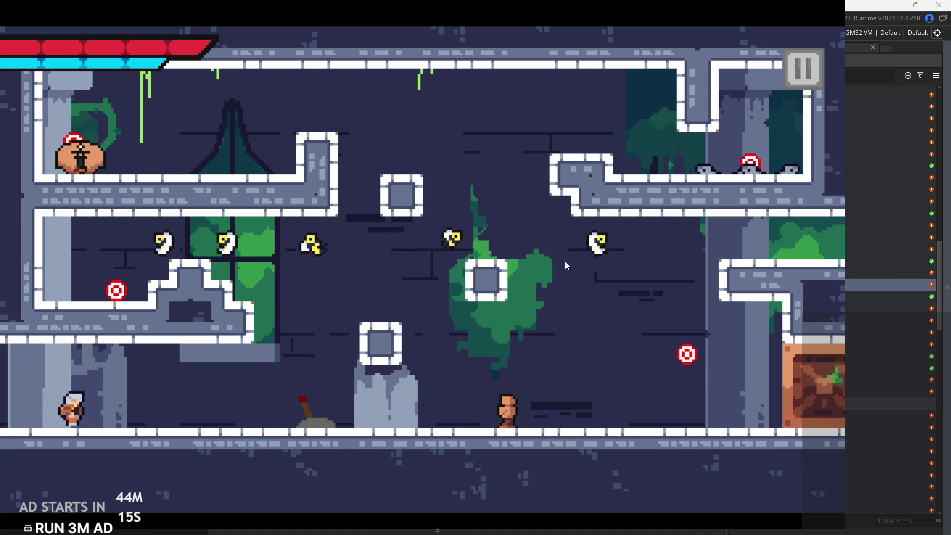
key(Right)
key(space)
key(Right)
key(space)
key(Left)
key(space)
key(Right)
key(Left)
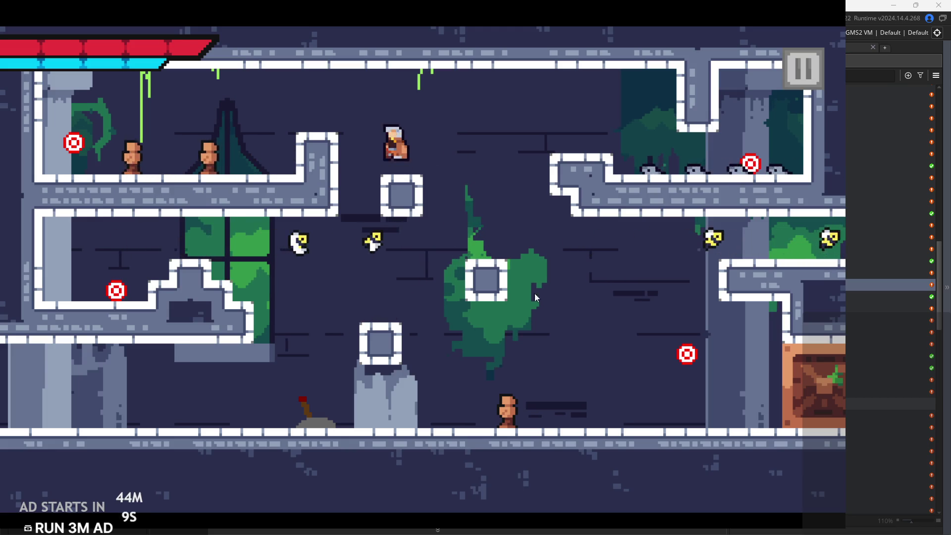
key(space)
key(Left)
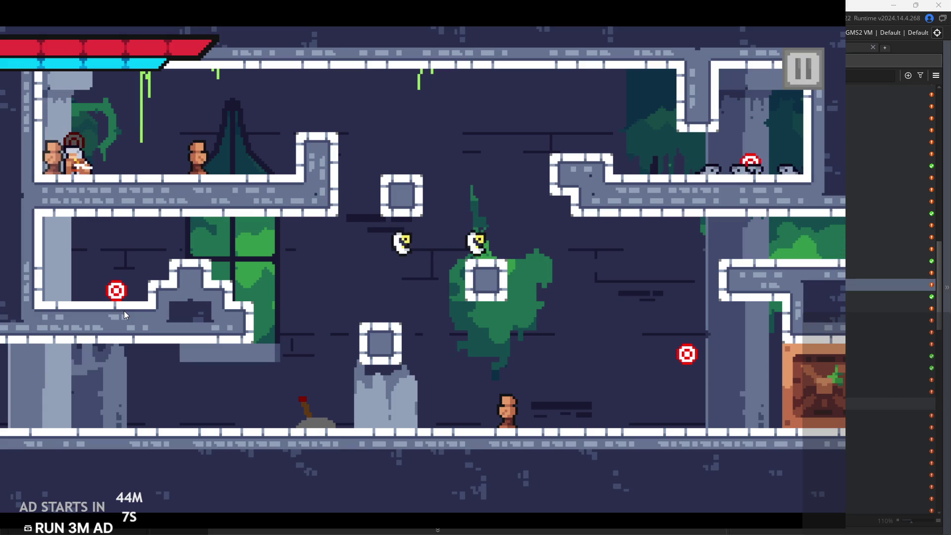
key(Right)
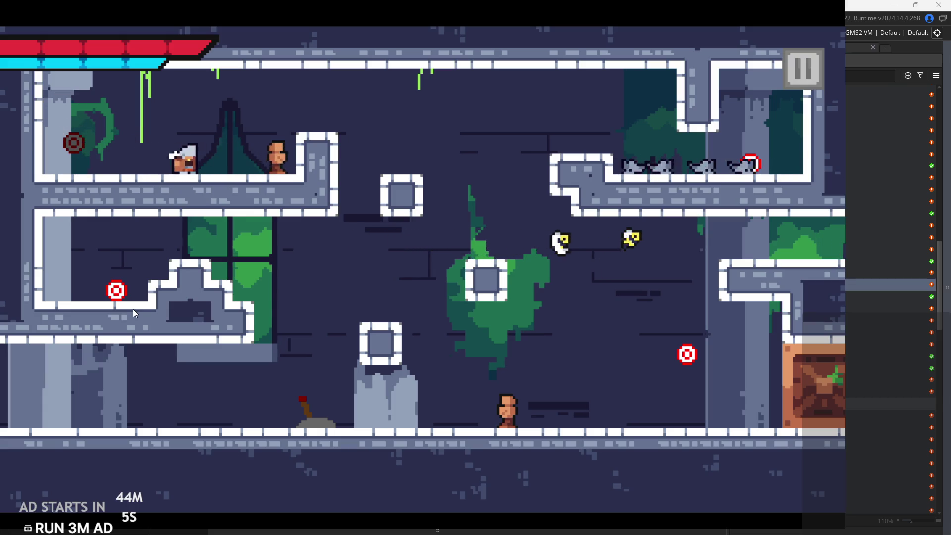
Run past the defeated enemy, fly right across the room and turn back to slash
key(Right)
key(space)
key(Right)
key(Left)
key(space)
key(Right)
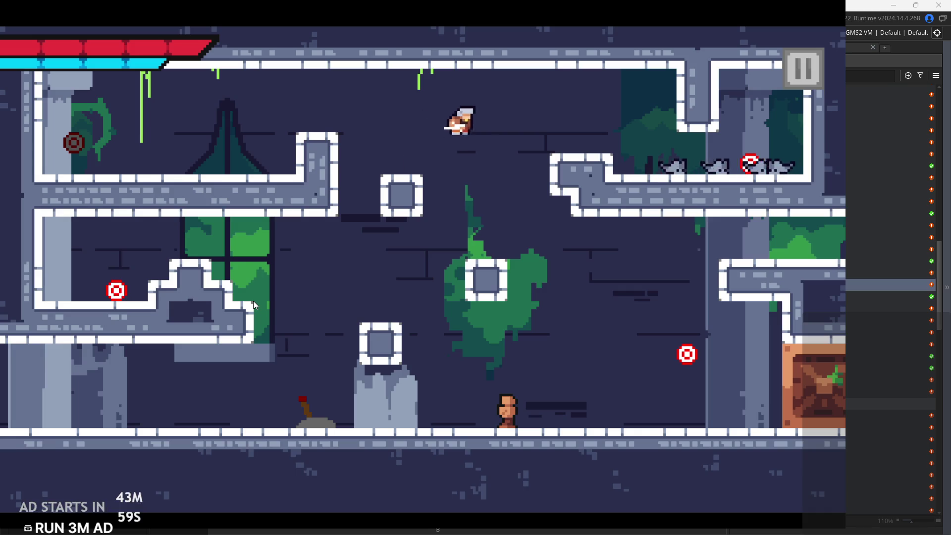
Hop around the small block and jump onto the upper-right ledge
key(Left)
key(Right)
key(Left)
key(Left)
key(space)
key(Right)
key(Left)
key(space)
key(space)
key(Right)
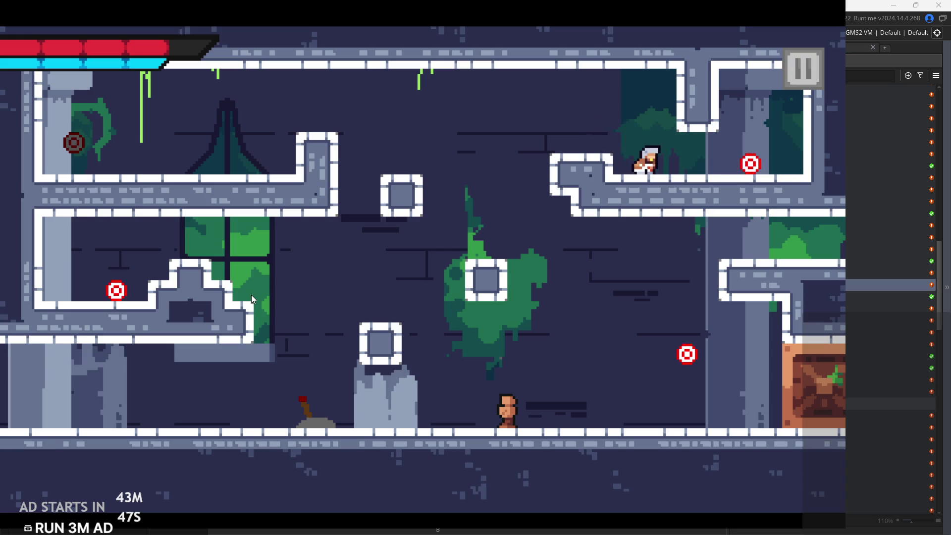
Leap far left to darken the lower-left red target, then fly back right
key(Right)
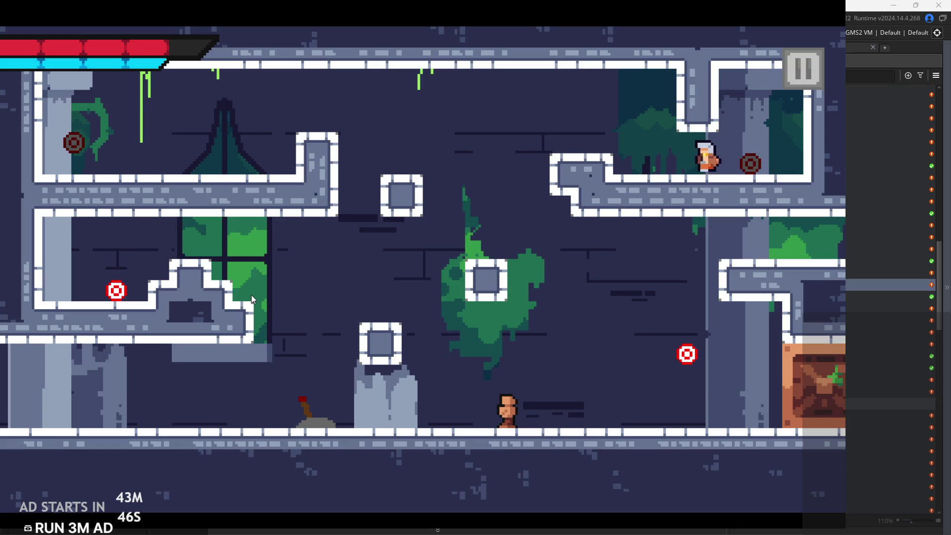
key(Left)
key(space)
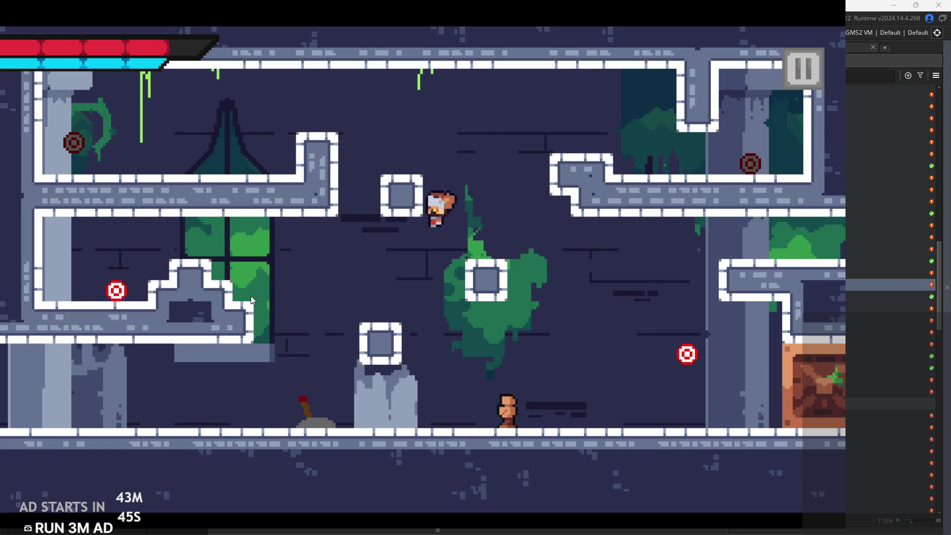
key(space)
key(Left)
key(space)
key(Right)
key(Right)
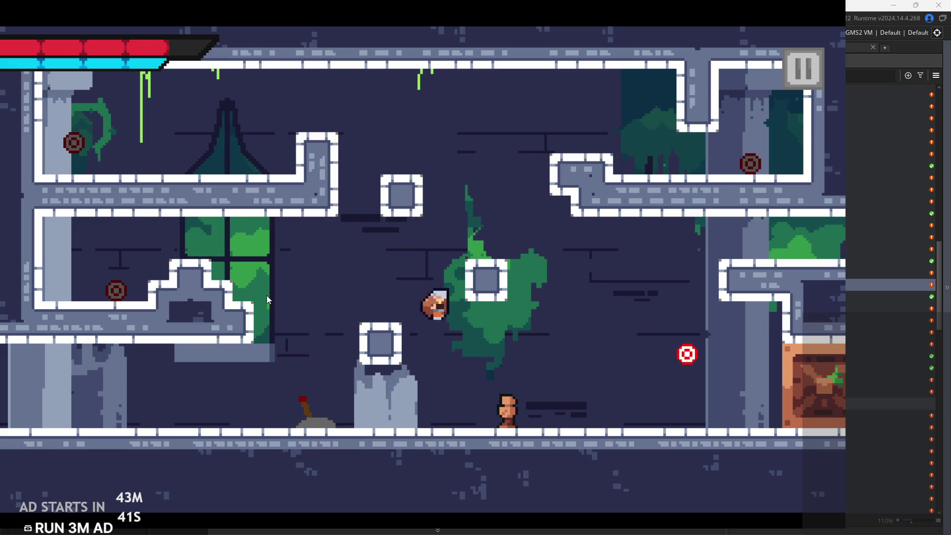
key(space)
key(Right)
key(Right)
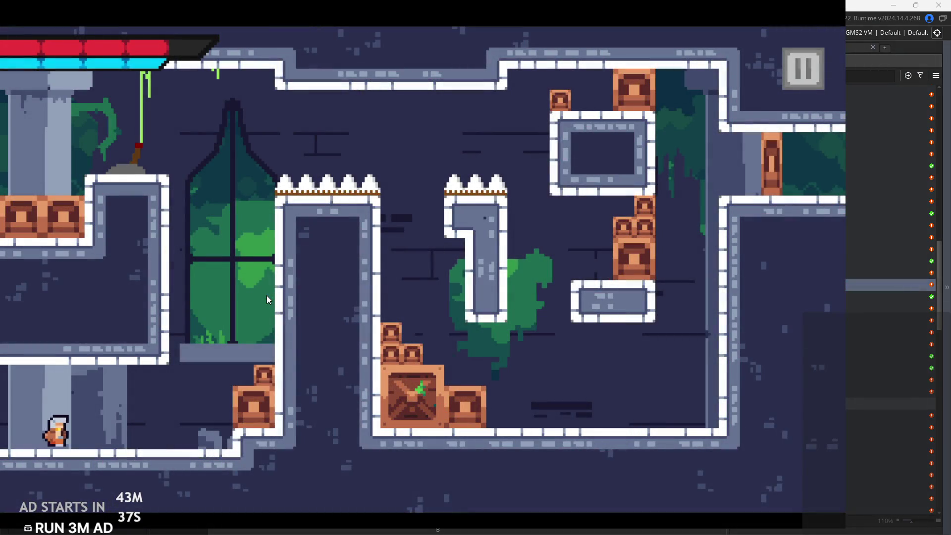
Climb the window wall, flip the lever to open the right door, then wall-jump and dash left
key(Right)
key(space)
key(space)
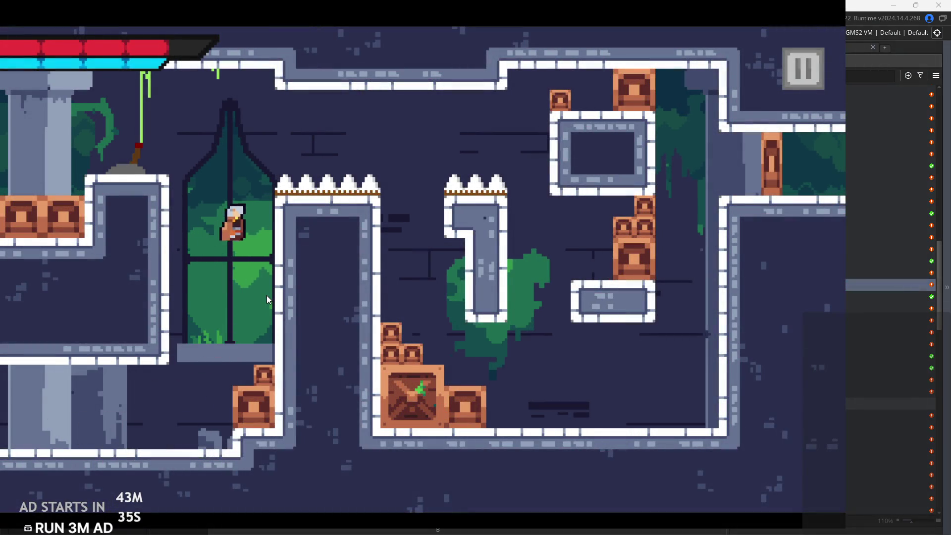
key(space)
key(Left)
key(space)
key(space)
key(Left)
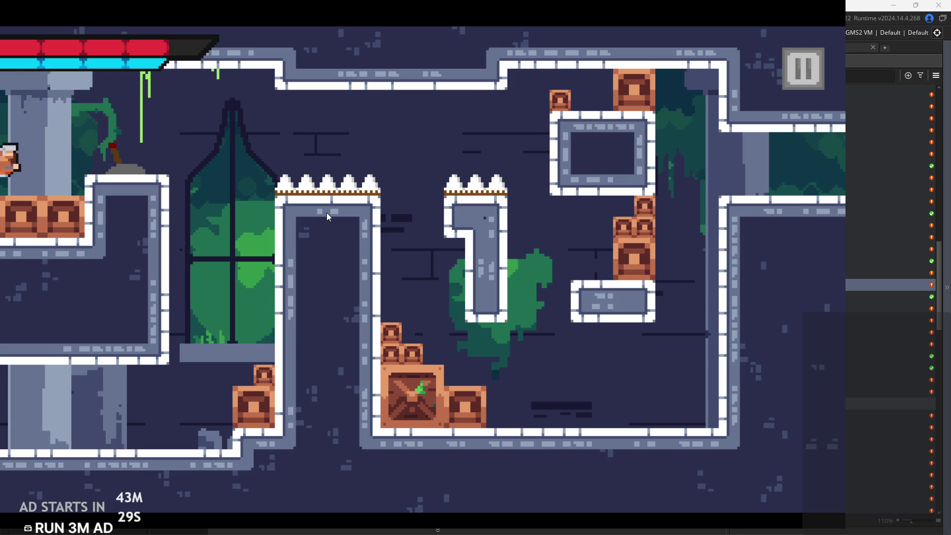
Jump across to the right side, dash back to flip the lever again, and return to its ledge
key(Right)
key(space)
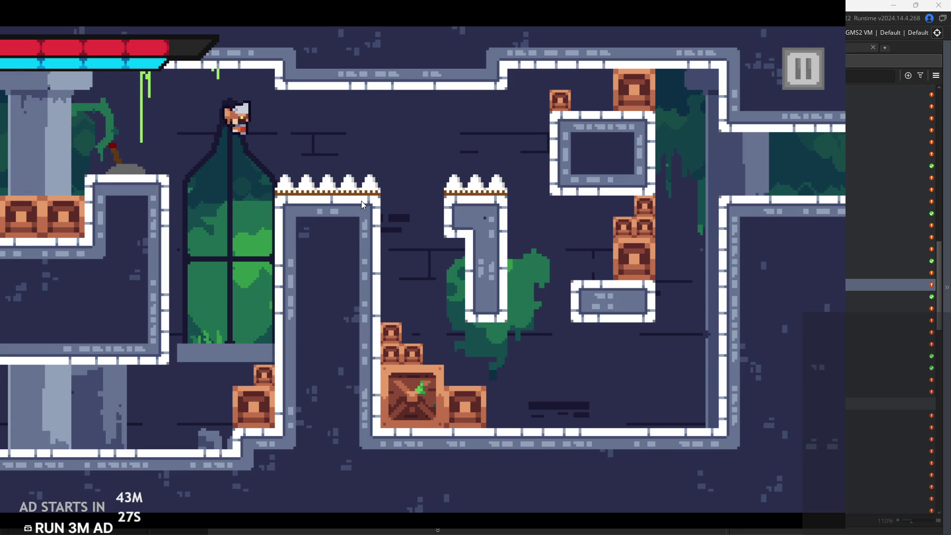
key(Left)
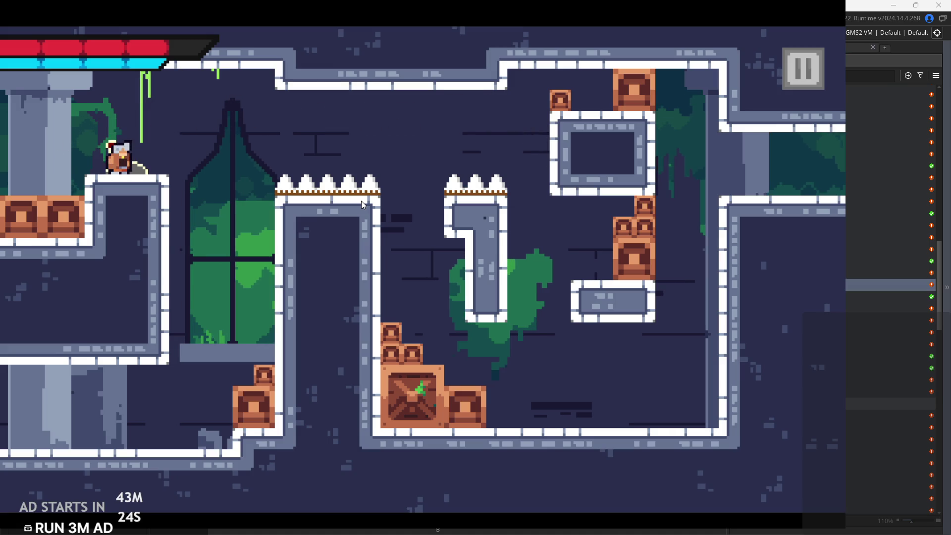
key(space)
key(Right)
key(Left)
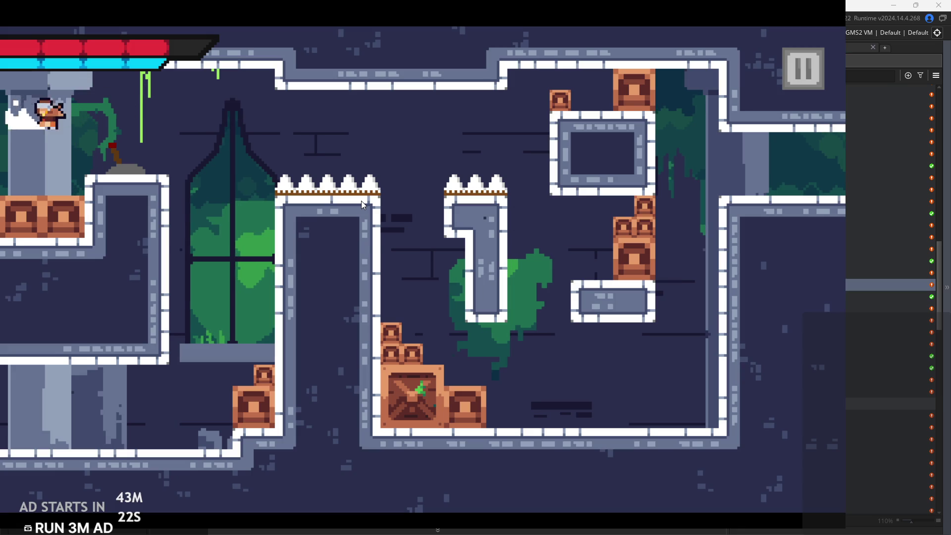
key(Right)
Jump from the lever ledge across to the right block and run out the right edge
key(space)
key(Left)
key(Right)
key(space)
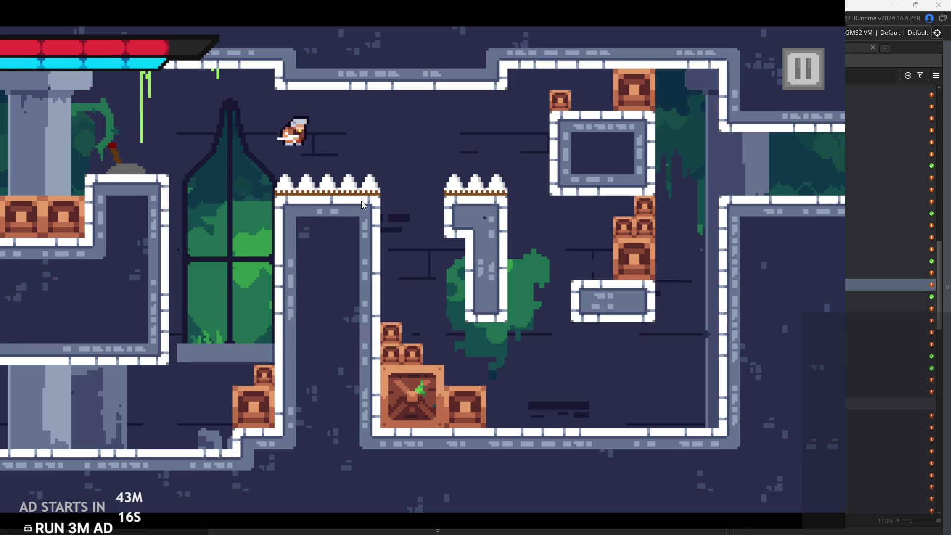
key(Right)
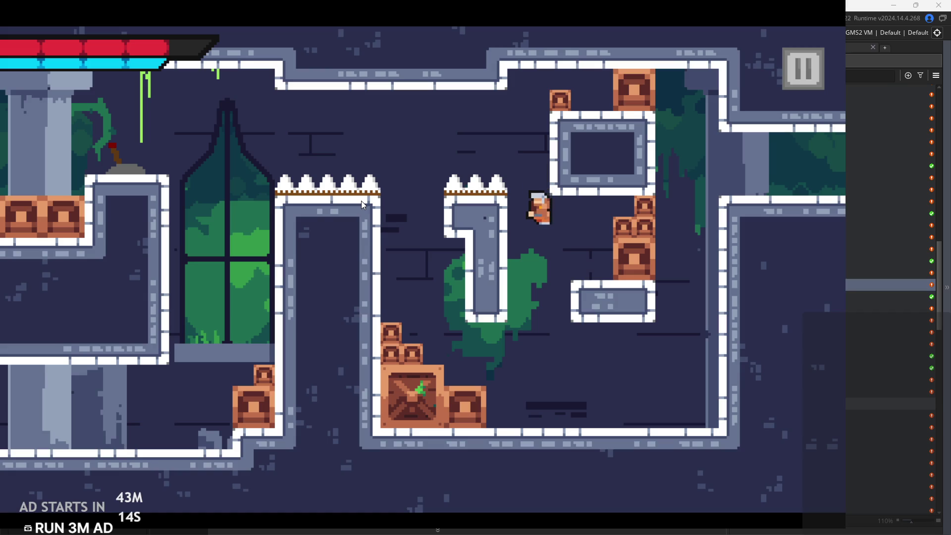
key(Right)
key(space)
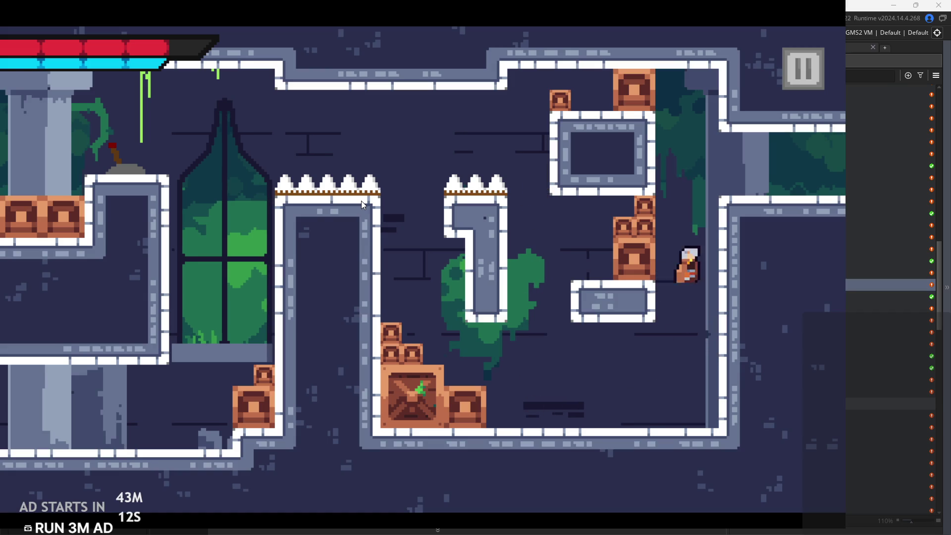
key(Right)
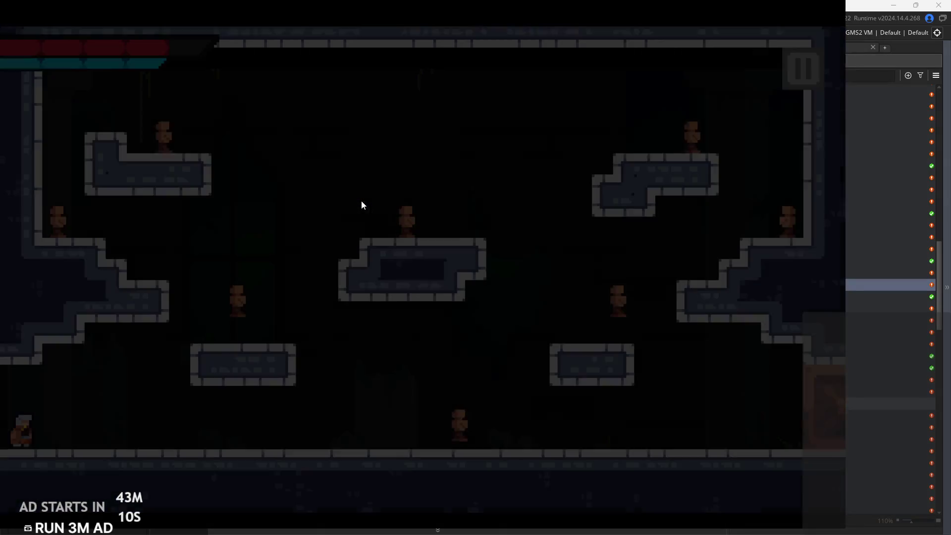
Run the hero right past the enemies toward the stone room's right door
key(Right)
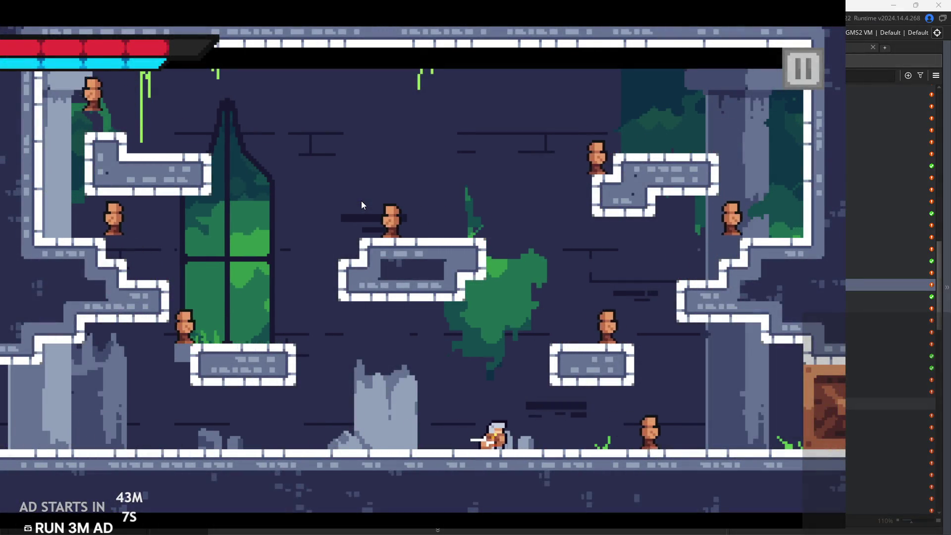
key(Right)
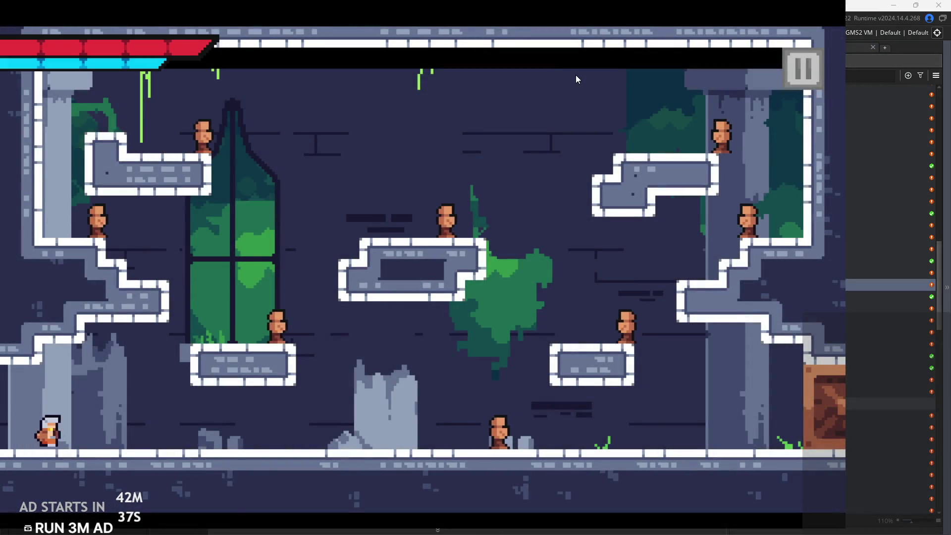
Exit the paused game and return to obj_hero's attack code at line 102
click(803, 72)
click(774, 469)
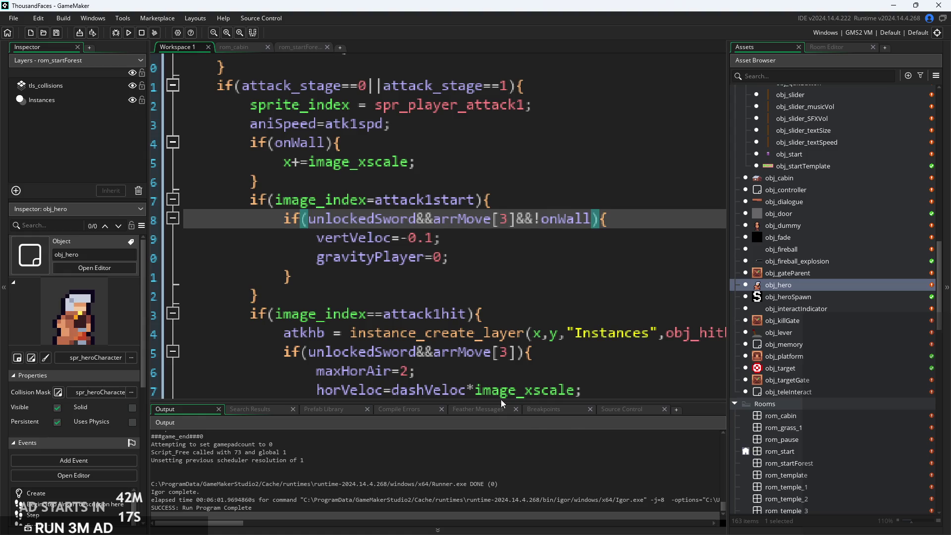
click(594, 315)
ctrl+scroll(595, 328, down, 2)
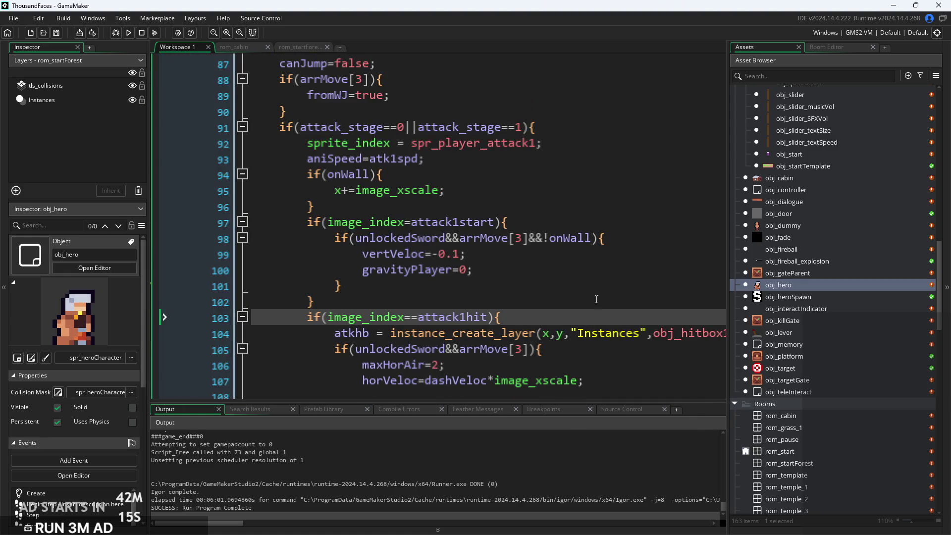
key(Up)
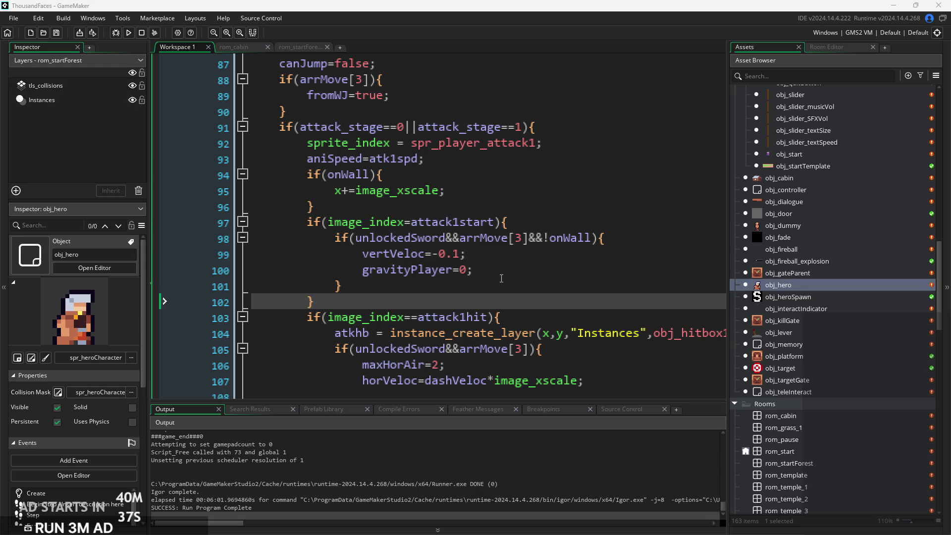
click(342, 286)
scroll(473, 287, down, 3)
scroll(473, 287, right, 2)
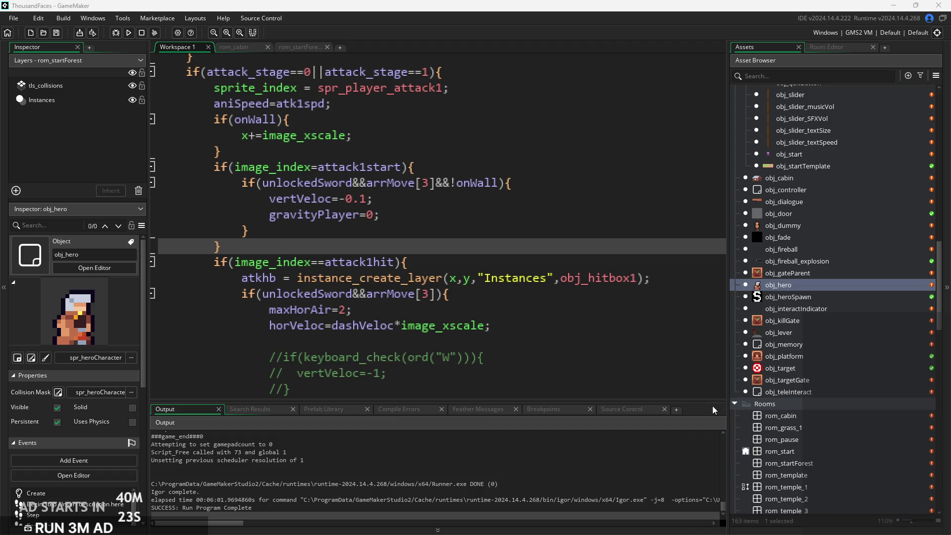
click(592, 269)
mouse_move(591, 274)
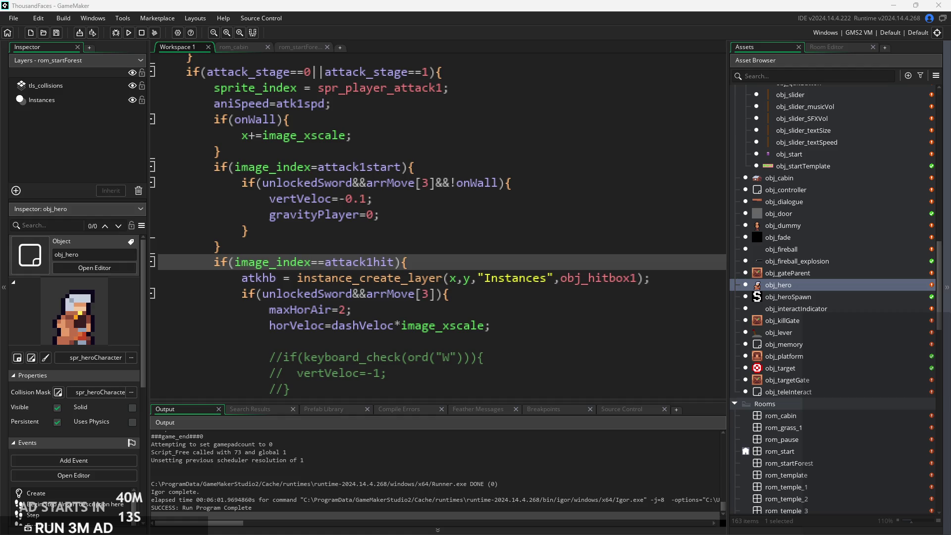
click(518, 278)
click(486, 296)
scroll(483, 302, down, 2)
scroll(478, 307, up, 1)
scroll(472, 314, down, 1)
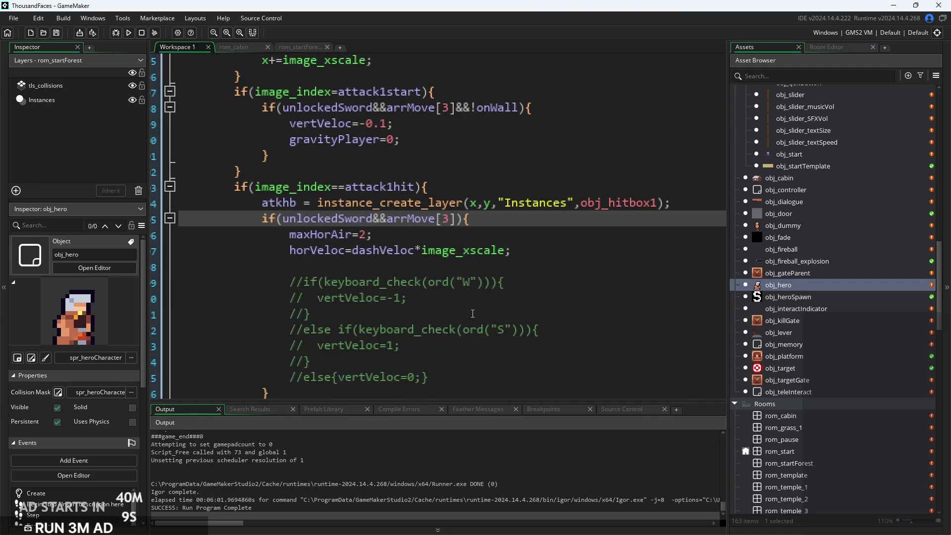
click(517, 232)
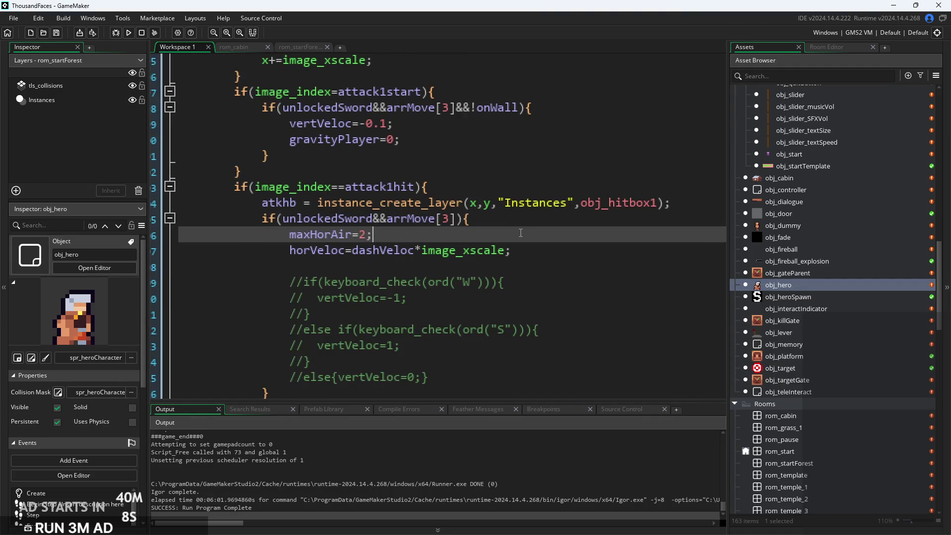
click(568, 256)
click(577, 234)
click(585, 213)
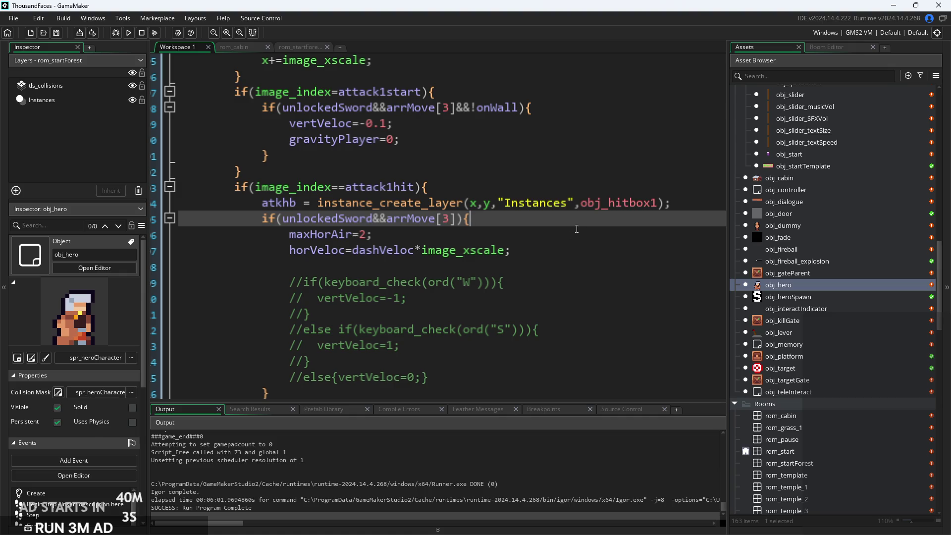
key(Down)
key(Up)
scroll(550, 231, up, 3)
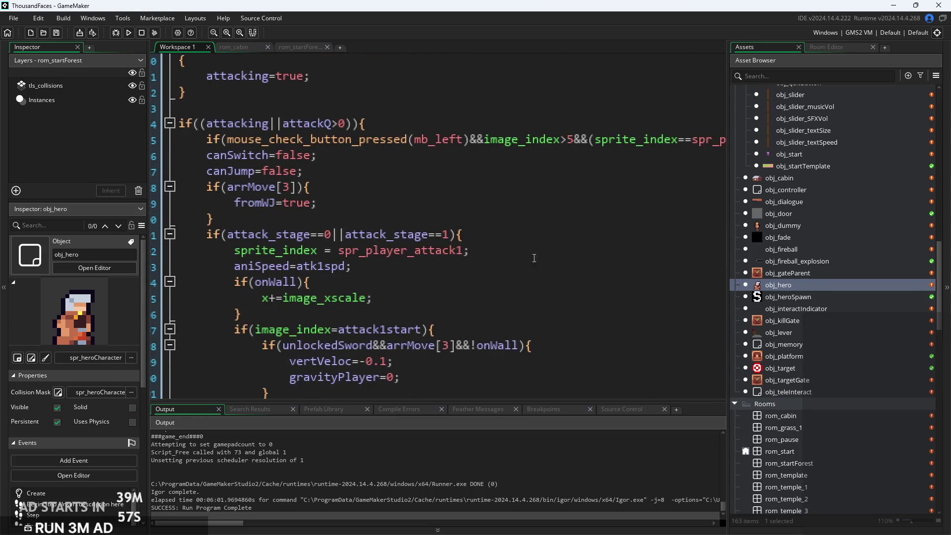
click(474, 180)
click(495, 305)
scroll(515, 297, down, 2)
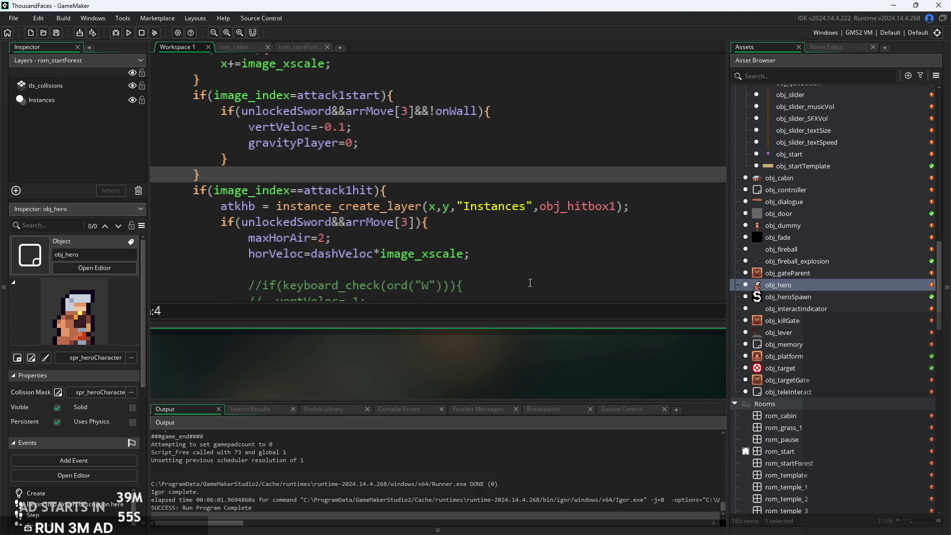
scroll(529, 376, down, 2)
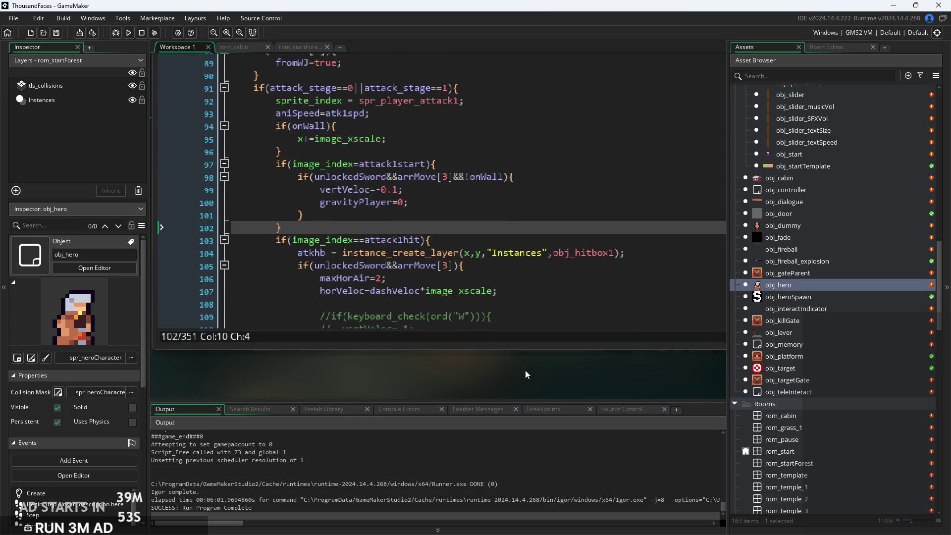
Build and run the game, start a new game, and walk the hero out of the forest room
click(128, 32)
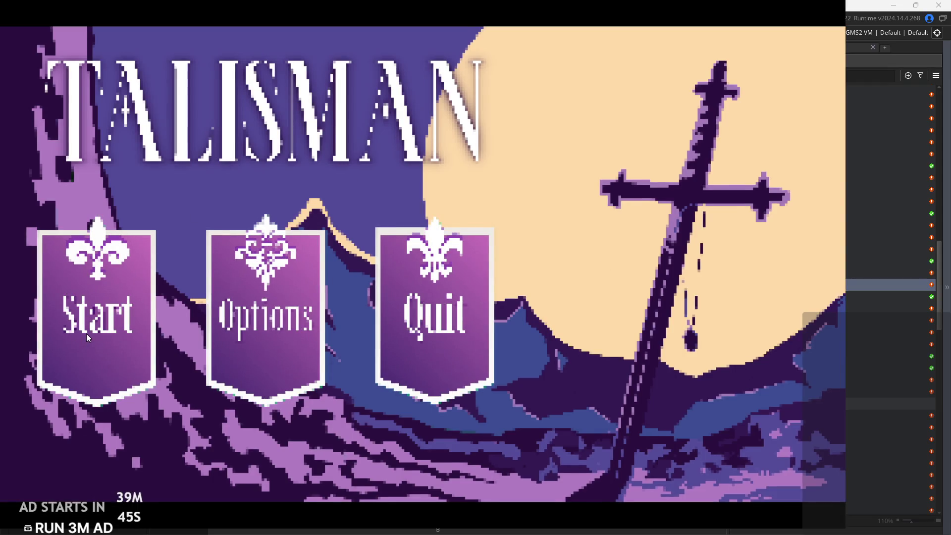
click(109, 282)
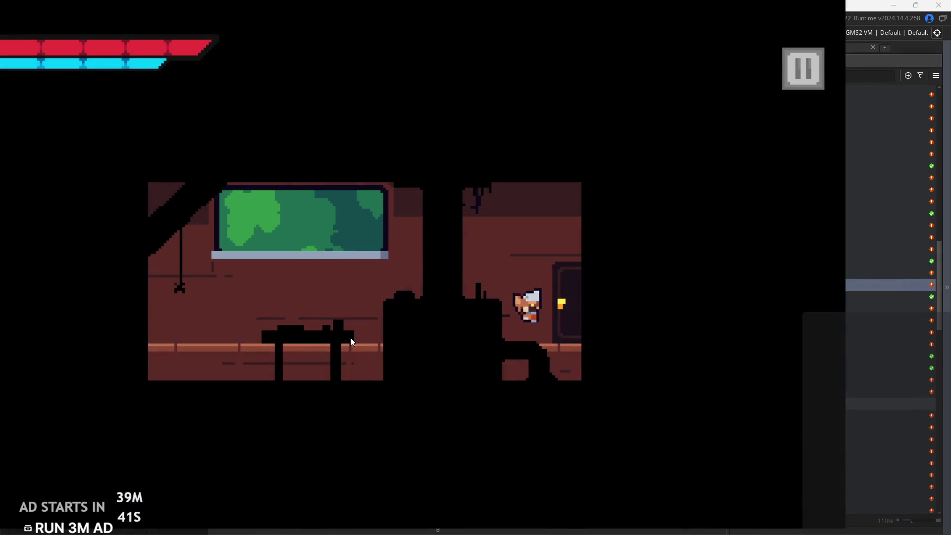
key(Right)
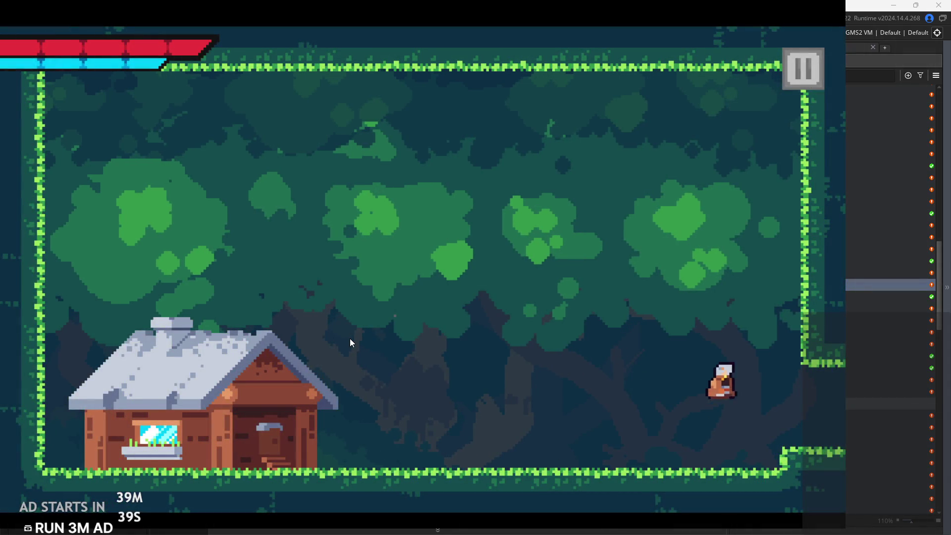
key(Right)
key(space)
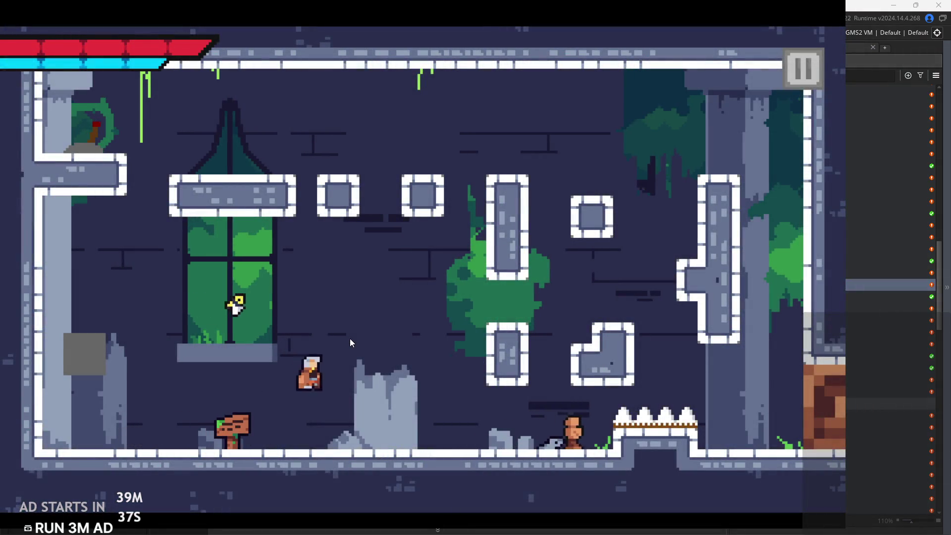
Jump the hero over the rubble to the dungeon room's right wall, then back toward the sign
key(Left)
key(Left)
key(space)
key(Right)
key(space)
key(Right)
key(space)
key(Left)
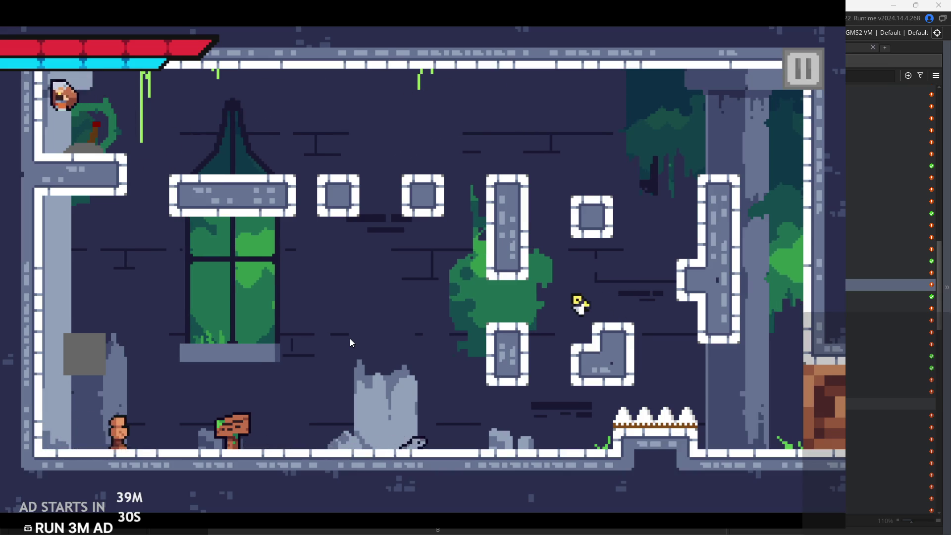
Wall-jump the hero up and over the pillar and walk into the next room
key(Right)
key(space)
key(Right)
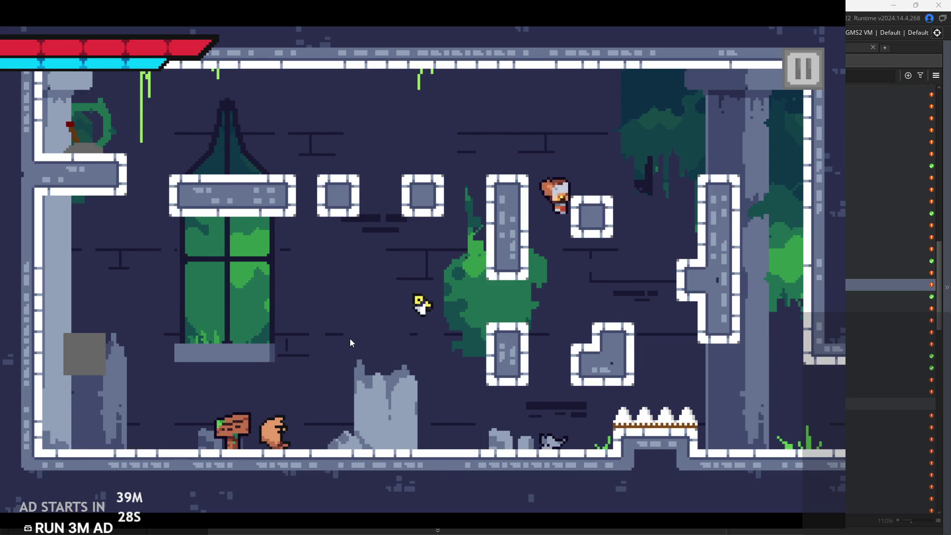
key(space)
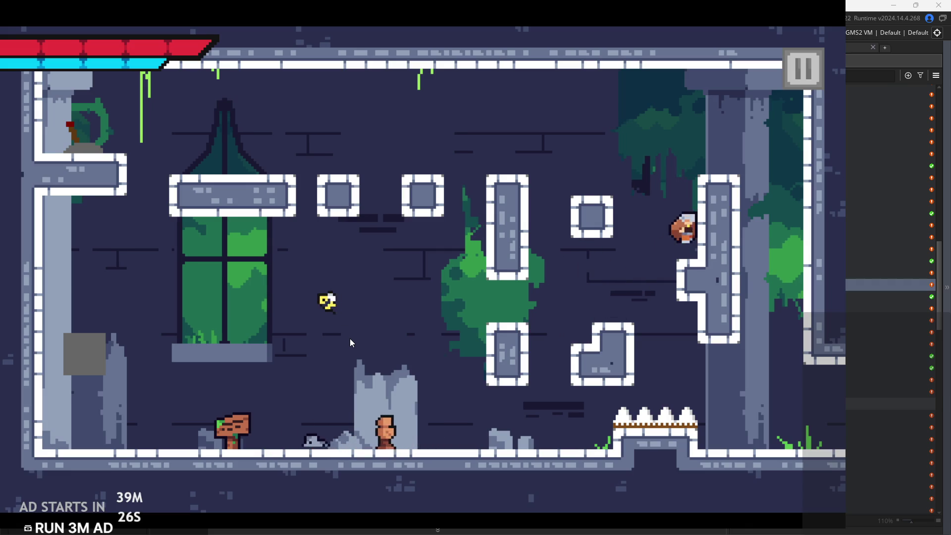
key(Right)
key(space)
key(Right)
key(Right)
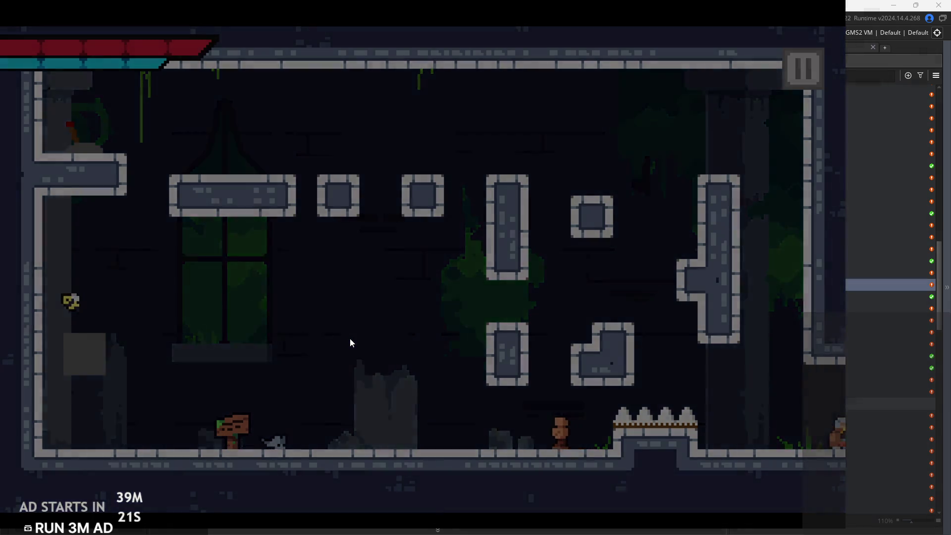
key(Right)
Jump the knight onto the left ledge, the block, then toward the upper right
key(space)
key(Left)
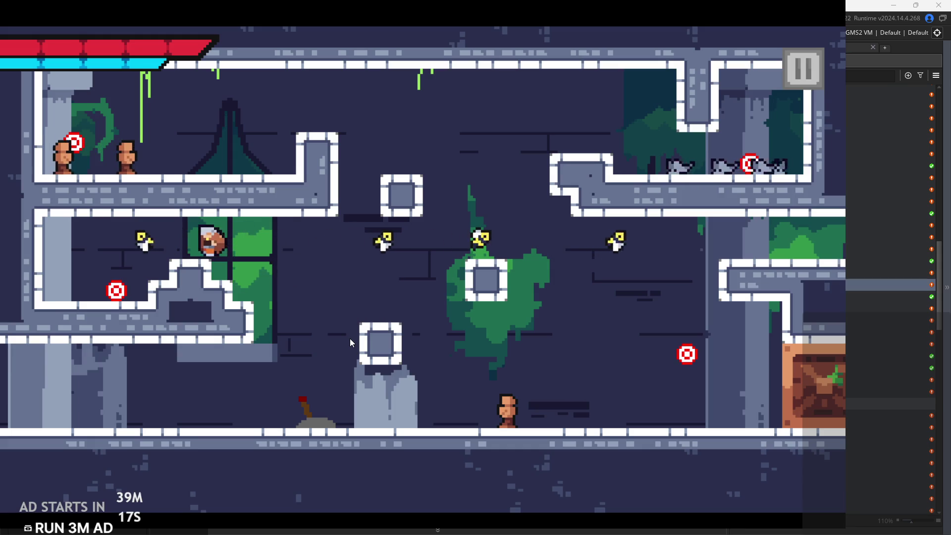
key(Right)
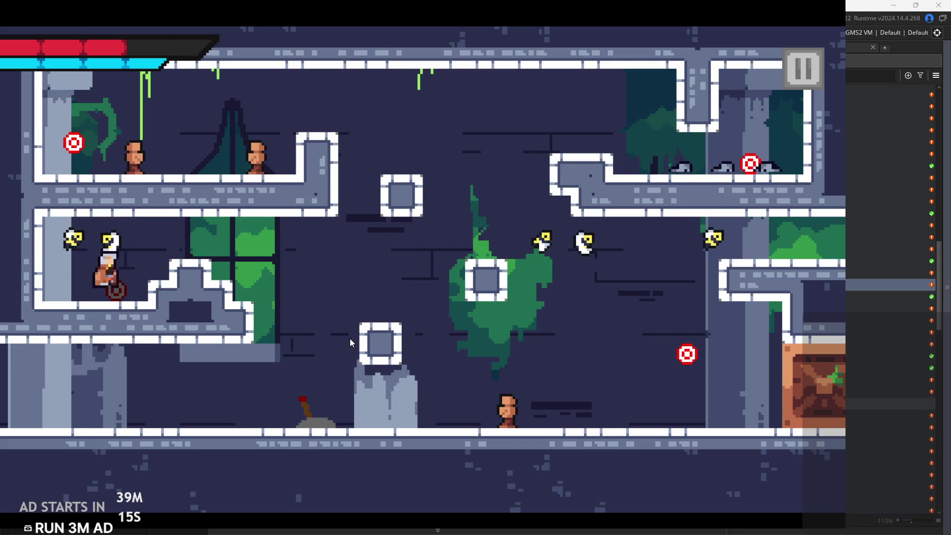
key(space)
key(space)
key(Right)
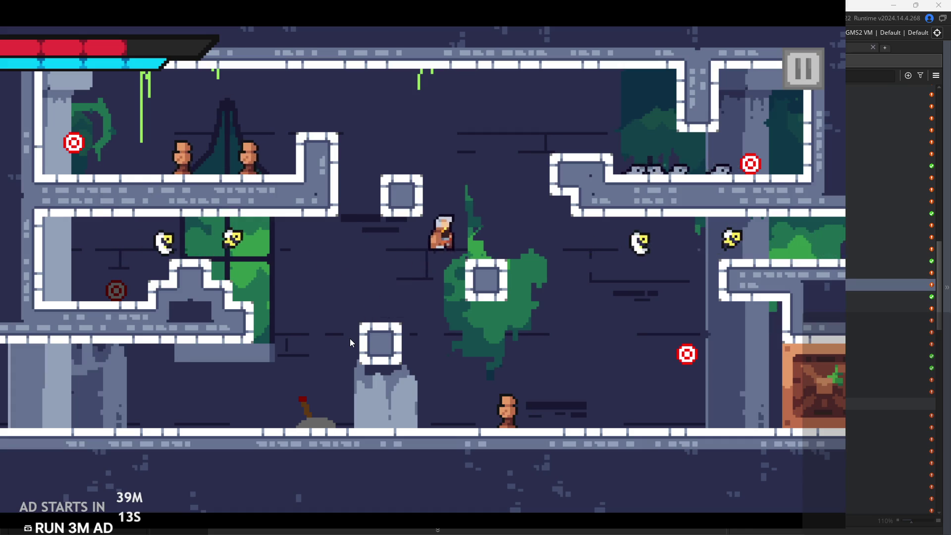
key(Left)
key(Right)
key(Right)
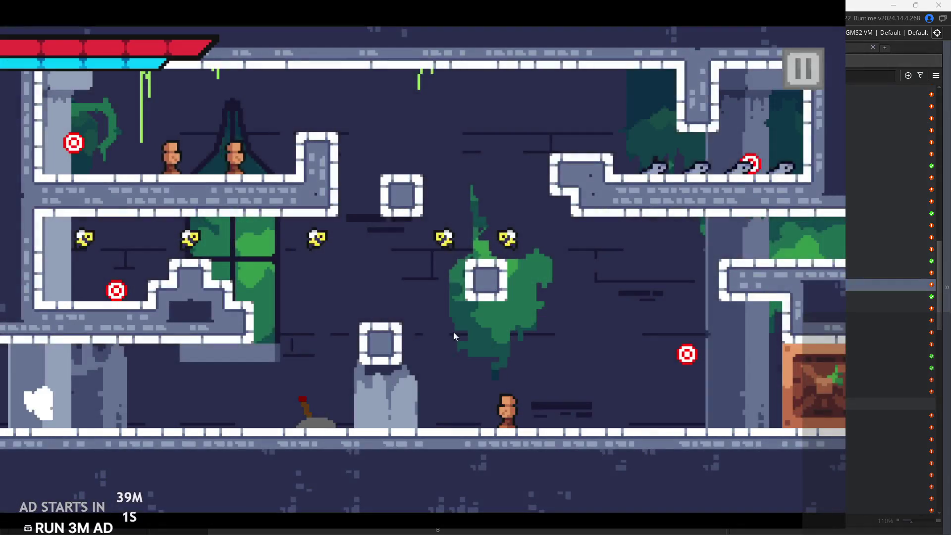
Jump the knight via the centre platform onto the upper-right ledge, then drop toward the enemies
key(Right)
key(space)
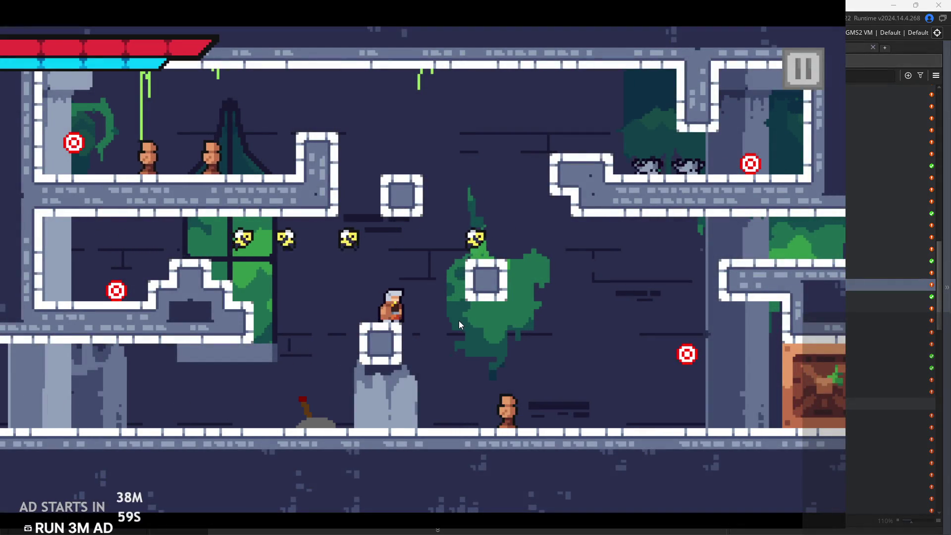
key(space)
key(Left)
key(Right)
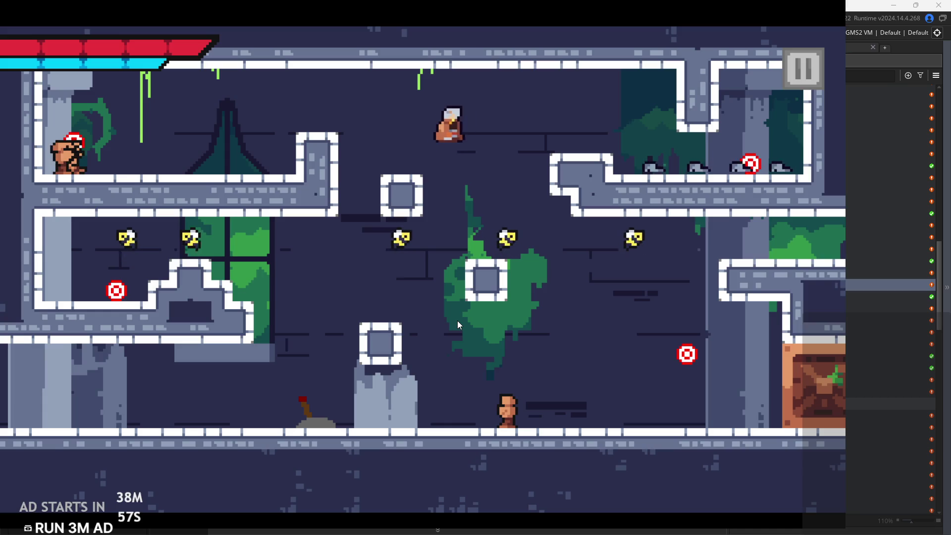
key(Right)
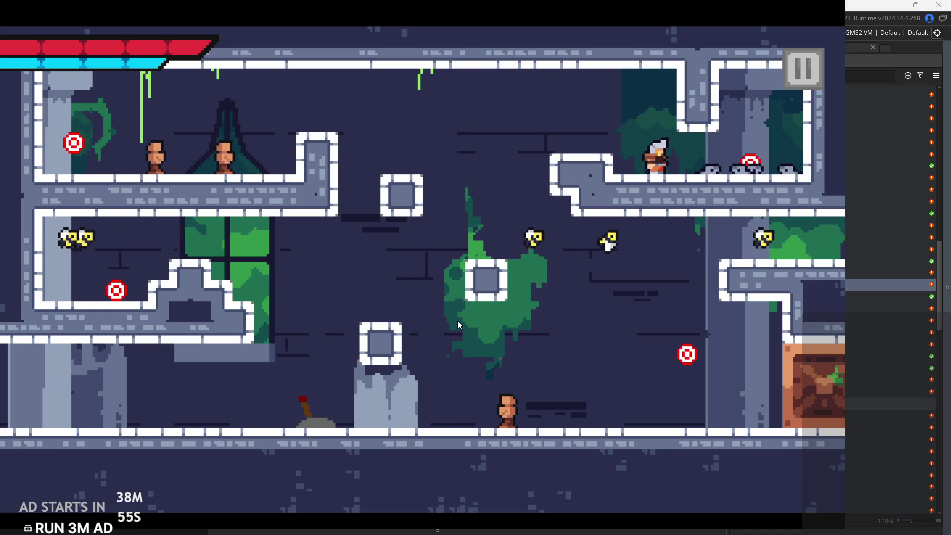
Slash the nearby enemy and the target, then jump back left across the room
key(x)
key(Right)
key(x)
key(Left)
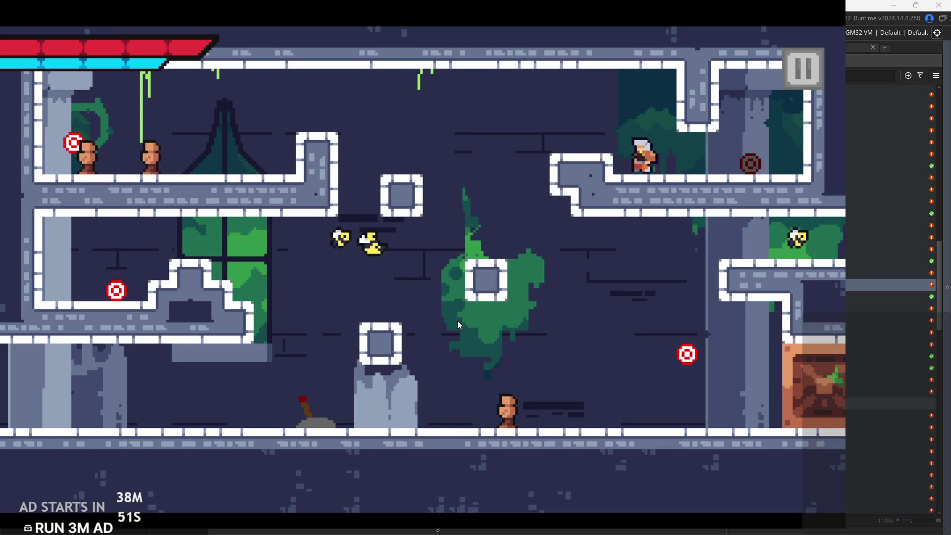
key(space)
key(Left)
key(space)
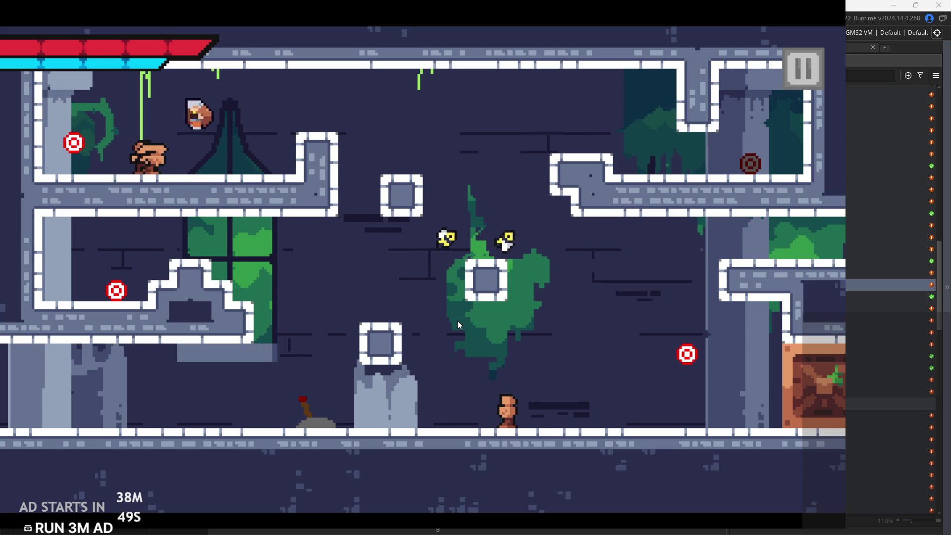
Climb to the upper-left ledge and slash the approaching enemies
key(Left)
key(space)
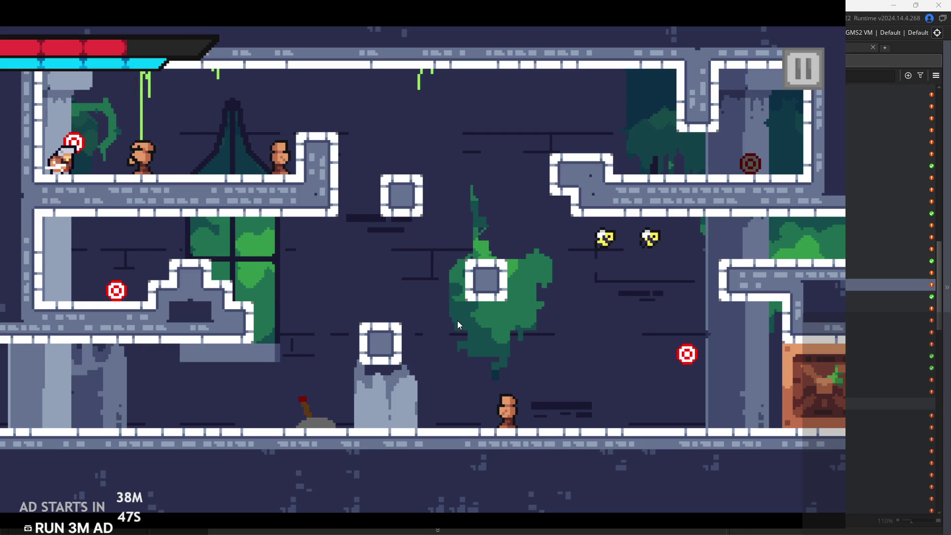
key(x)
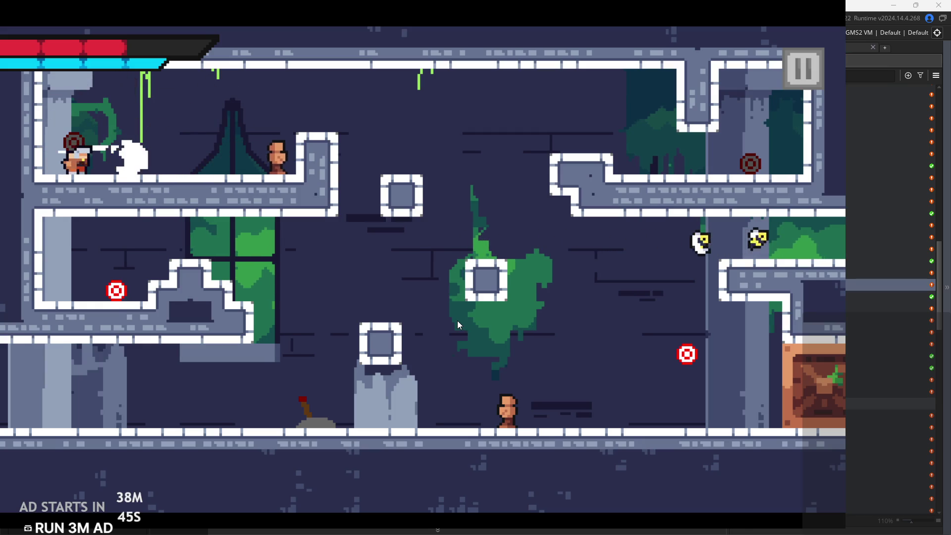
key(space)
key(Right)
key(x)
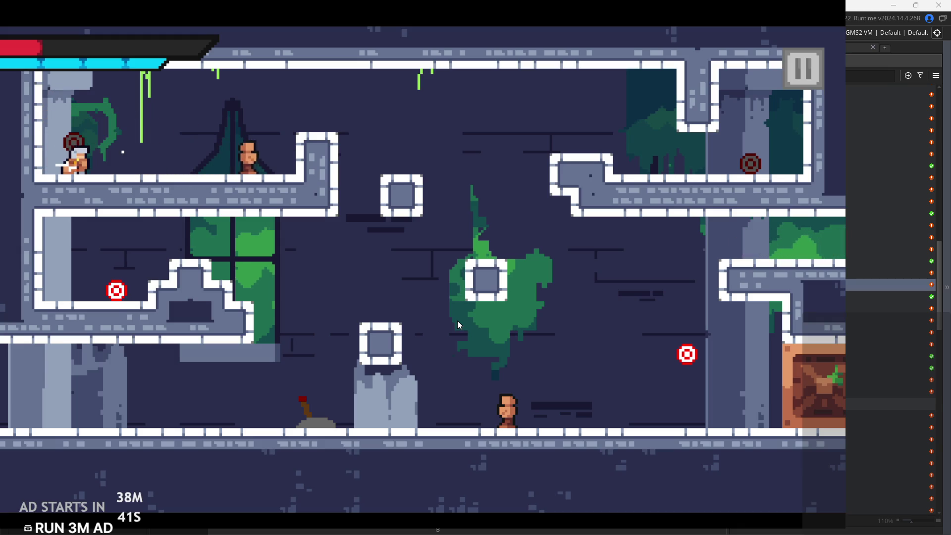
Dash-slash through the upper-ledge enemy, jump to the left ledge, and hit its target
key(Right)
key(x)
key(space)
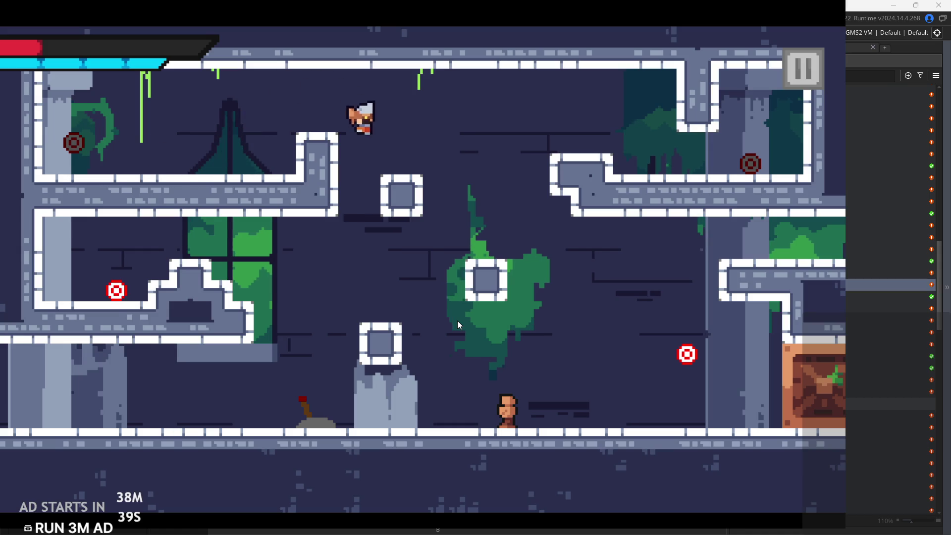
key(Left)
key(space)
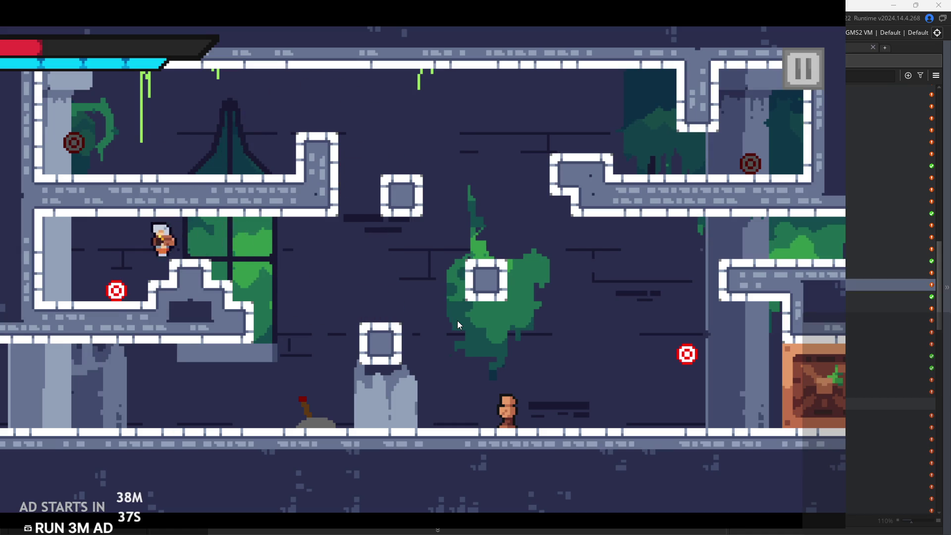
key(Right)
key(x)
Drop to the floor, jump-slash the right-hand target, then slash the villager
key(Right)
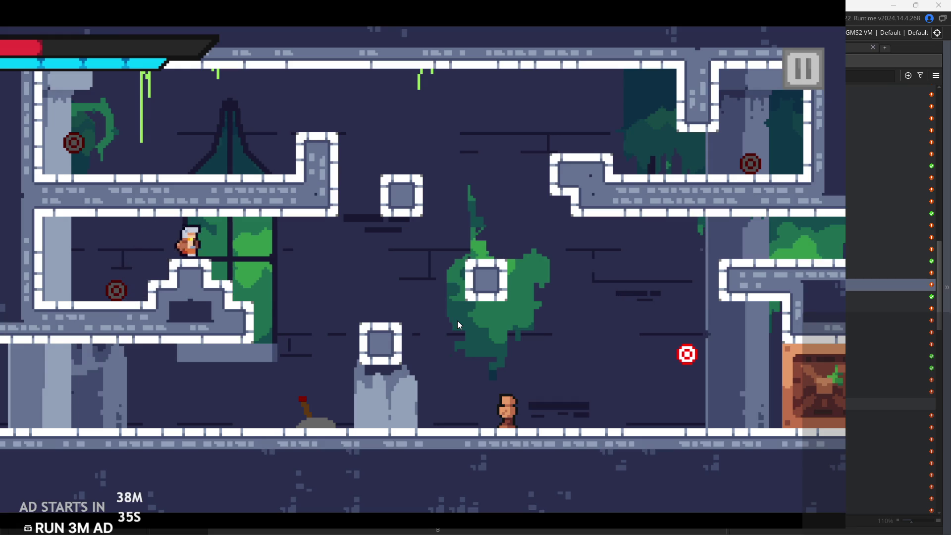
key(space)
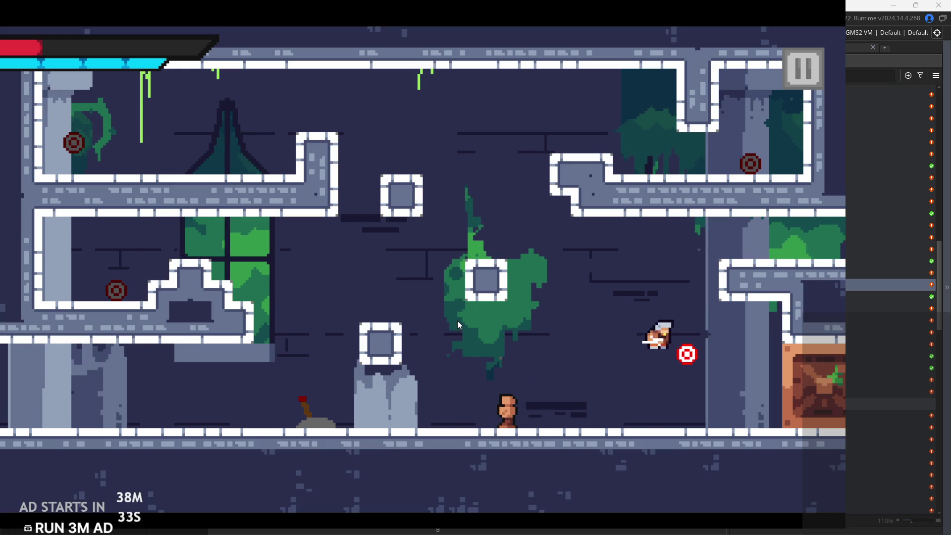
key(x)
key(space)
key(Left)
key(x)
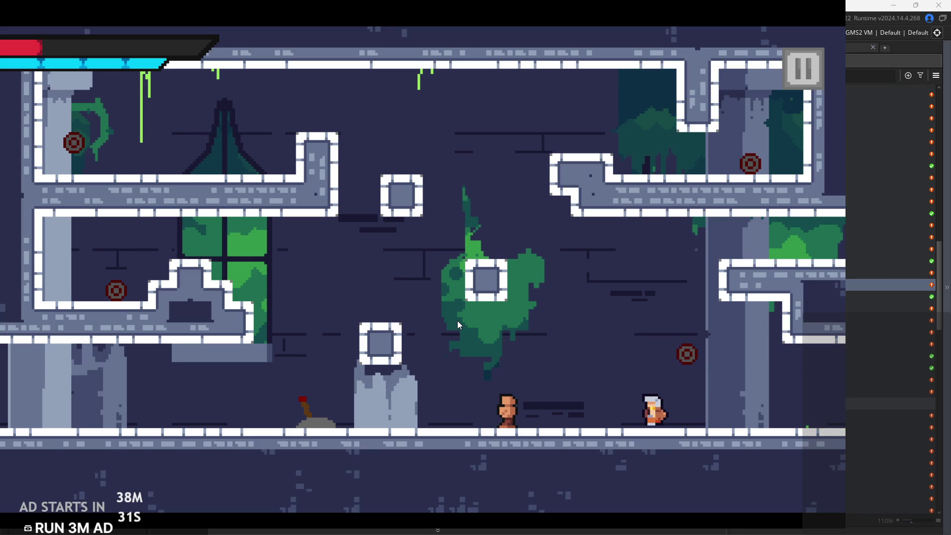
key(x)
Run off the right edge into the crate room and jump up onto the left stone ledge
key(Right)
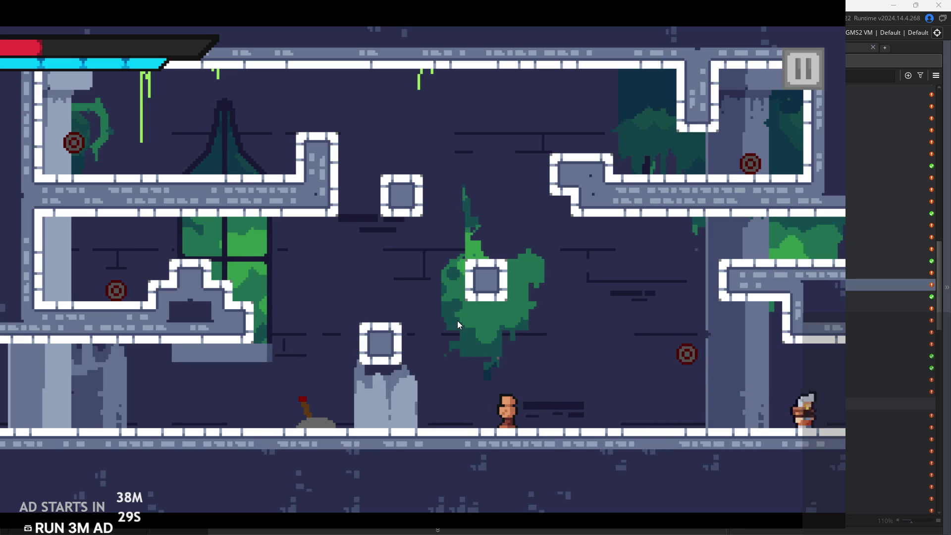
key(Right)
key(space)
key(space)
key(Left)
key(space)
Climb the left stone ledge and jump up onto the ledge by the lever
key(Left)
key(space)
key(Right)
key(Left)
key(space)
key(Right)
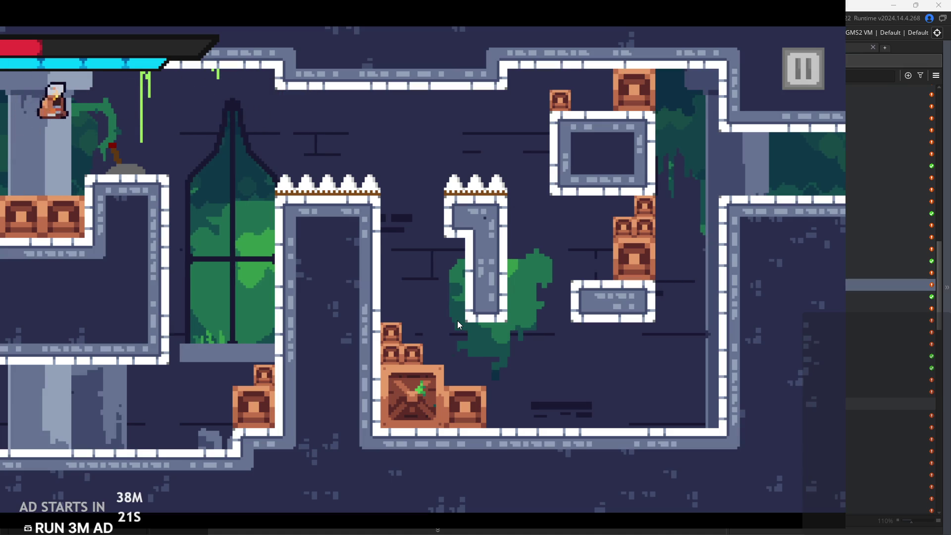
Jump high back onto the ledge, then dash right toward the spike pillars
key(Right)
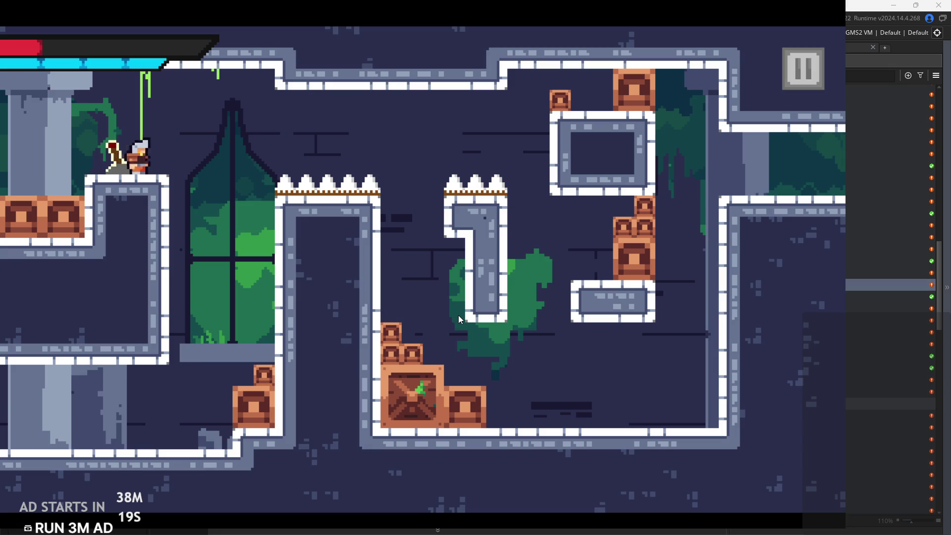
key(space)
key(Left)
key(space)
key(Right)
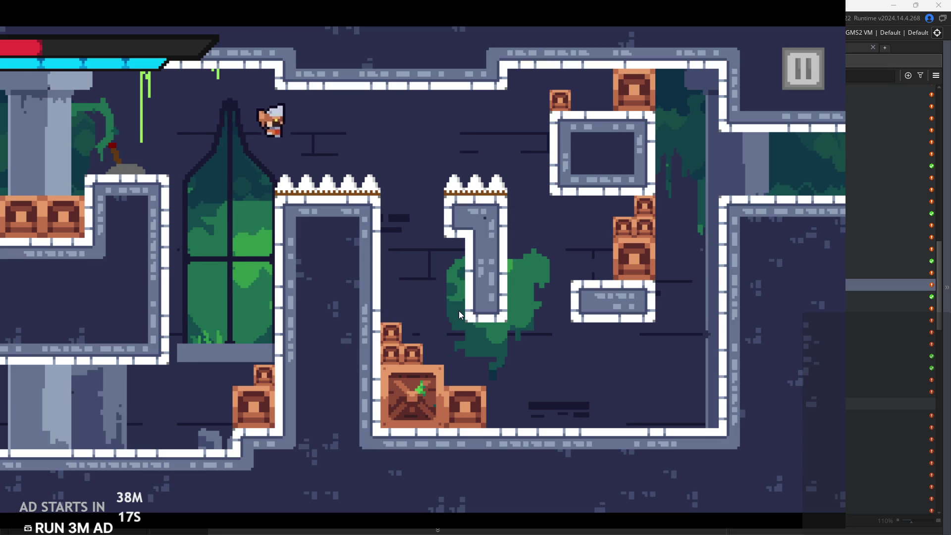
key(Left)
Dash back left, jump up-right from the left ledge, and dash back left again
key(Left)
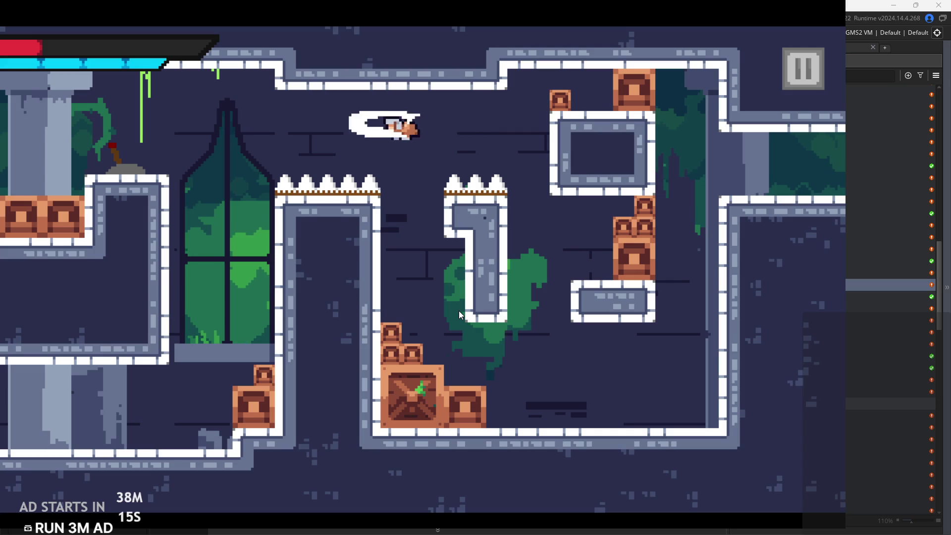
key(space)
key(Right)
key(Left)
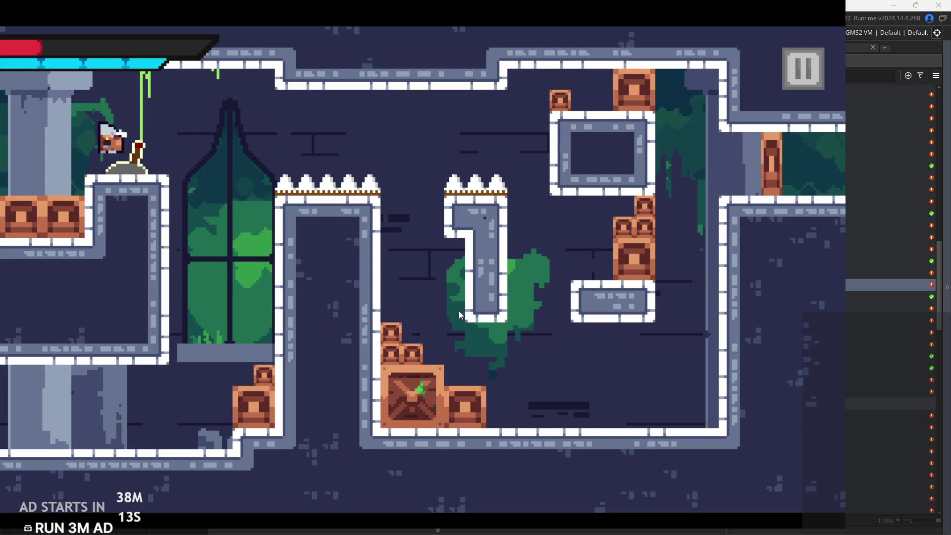
key(space)
key(Right)
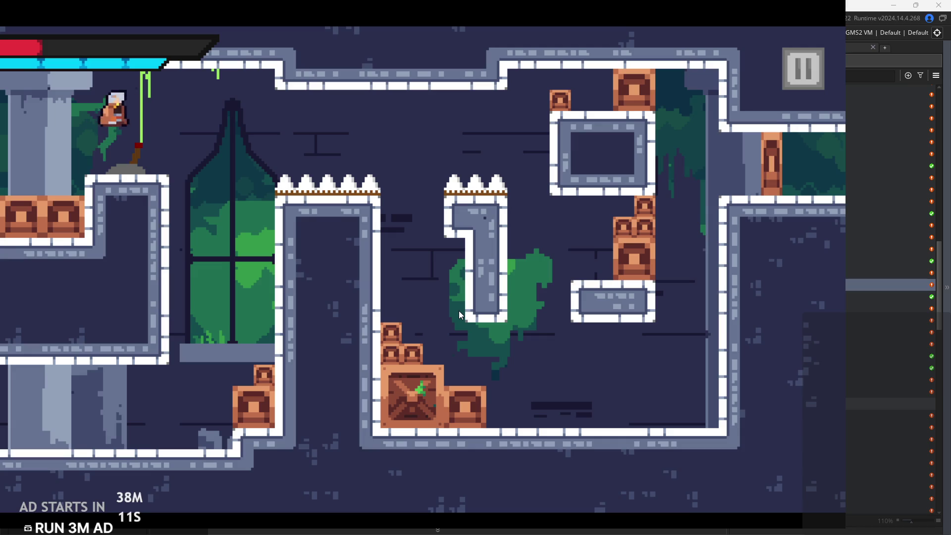
key(Right)
key(Left)
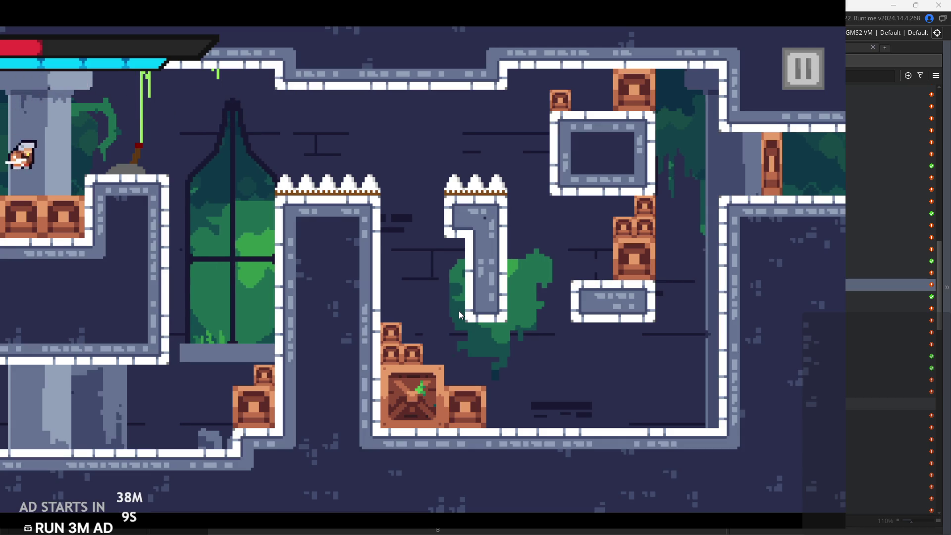
Rise past the window, dash along the ceiling, then head right toward the crates
key(Right)
key(space)
key(Left)
key(Right)
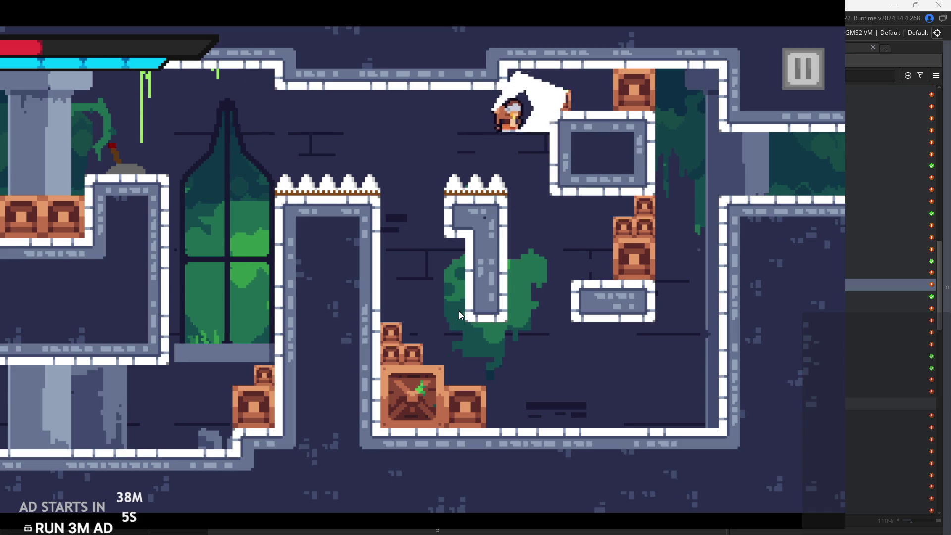
key(Left)
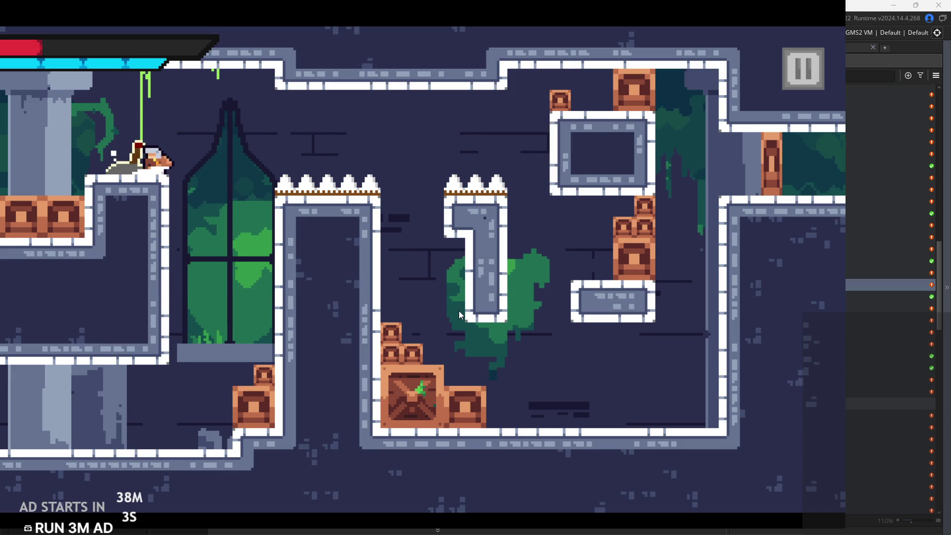
key(Right)
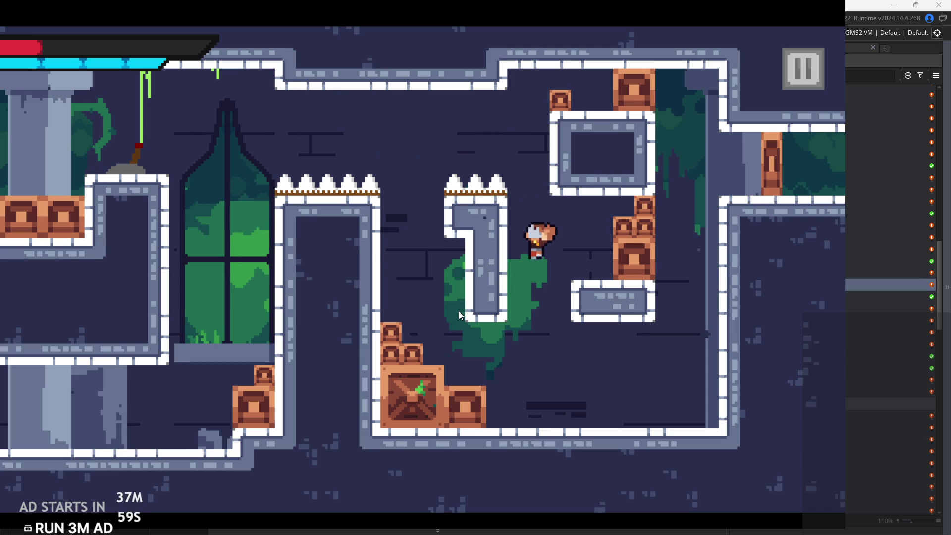
Jump toward the right wall, then dash up past the central pillar from the bottom-left floor
key(Right)
key(space)
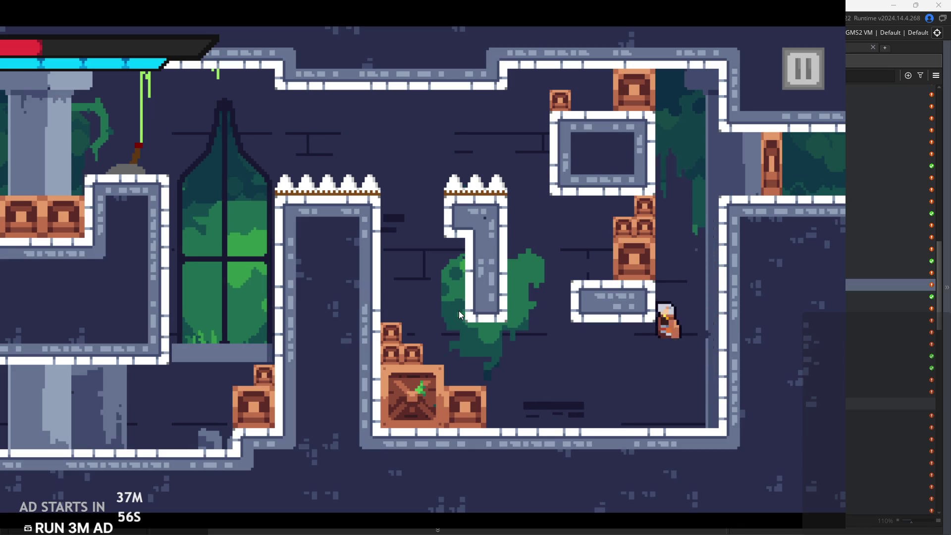
key(Left)
key(space)
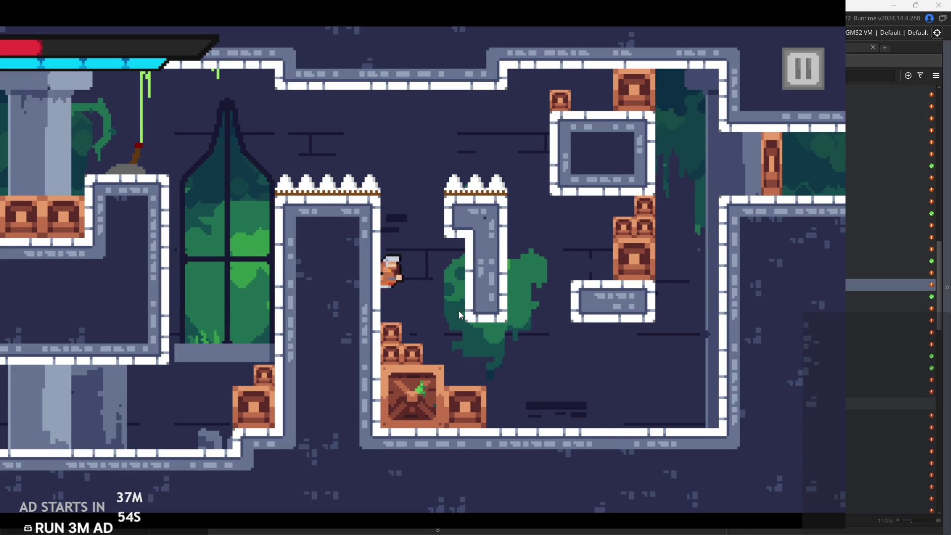
key(Left)
key(space)
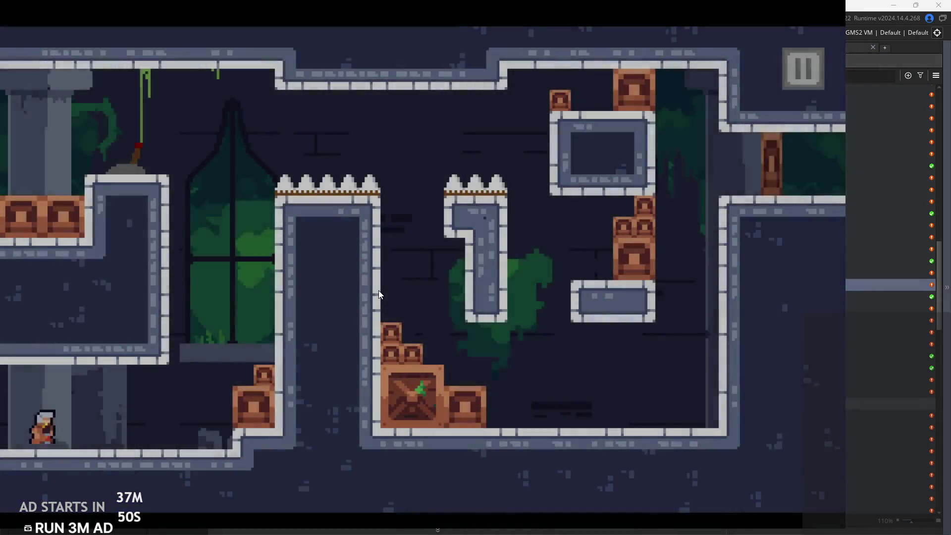
key(Right)
key(space)
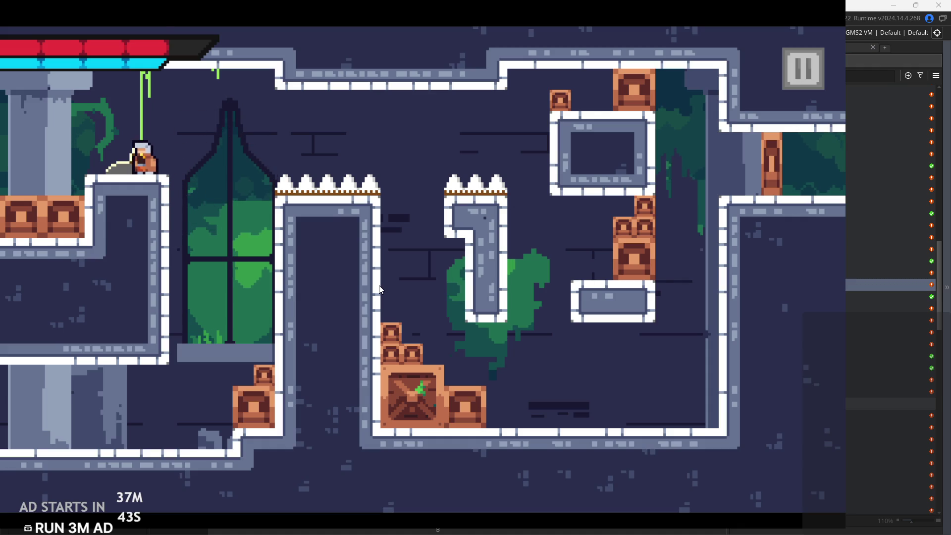
Dash through and smash the crate, wall-jump up the right wall, and exit right
key(x)
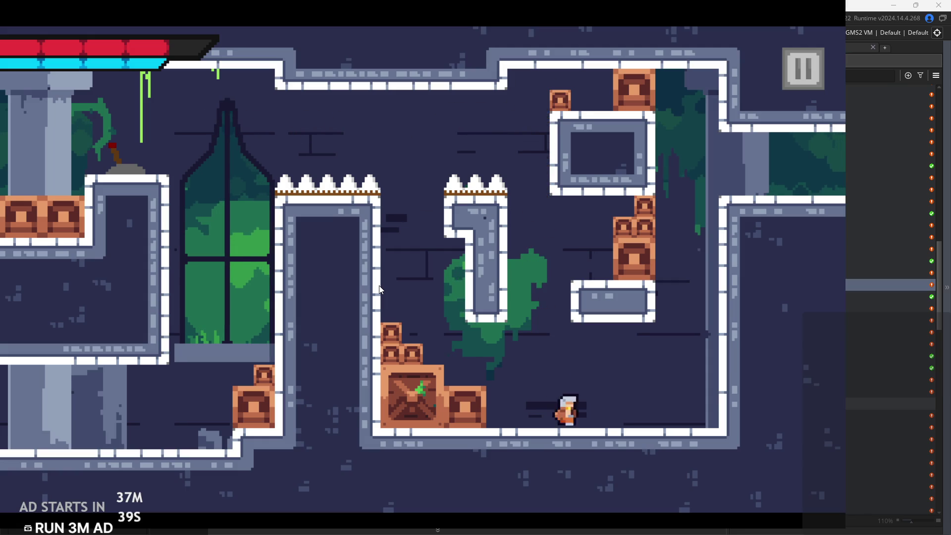
key(z)
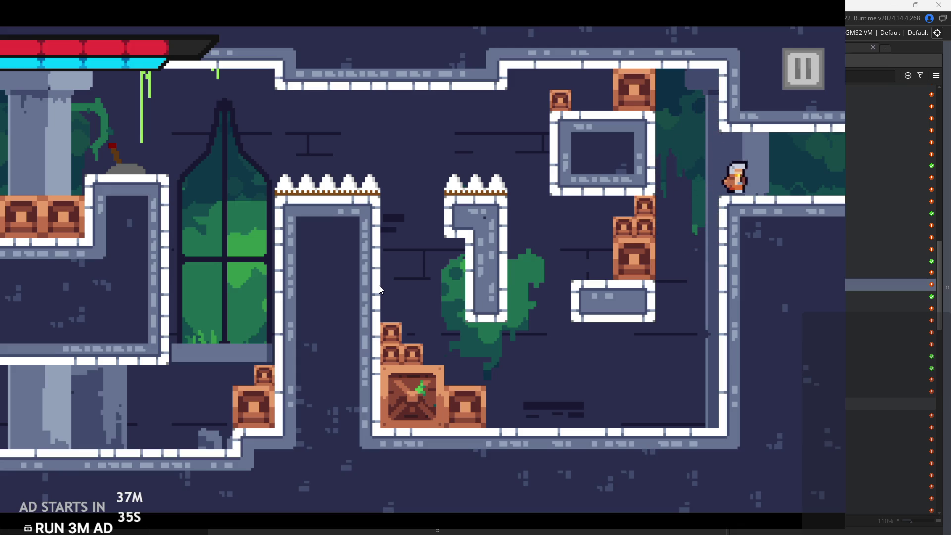
key(Right)
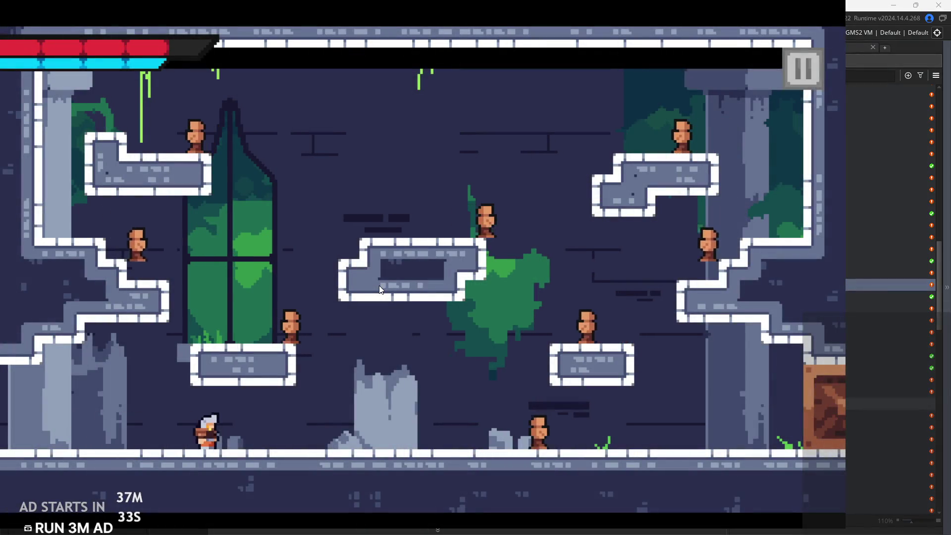
Fight across the right-middle and centre platforms, slashing the enemies on each
key(x)
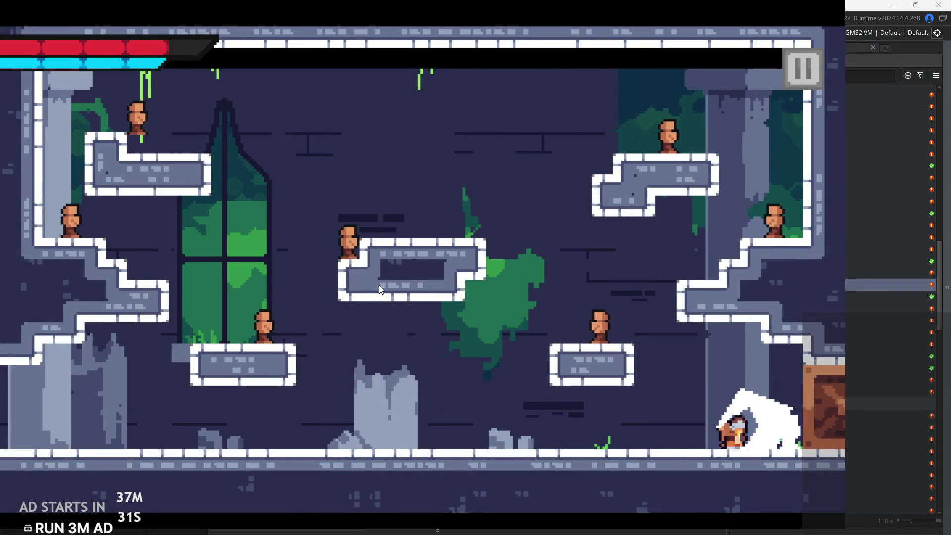
key(Left)
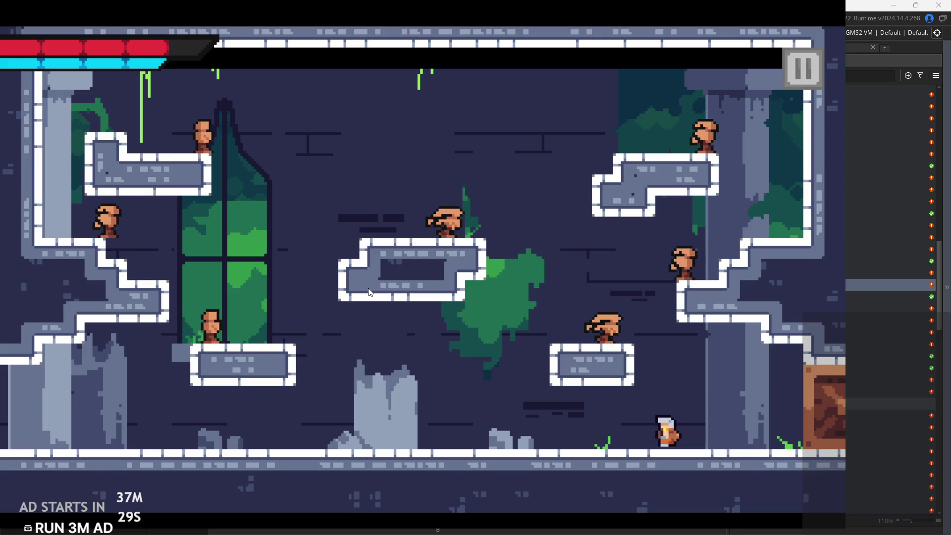
key(Left)
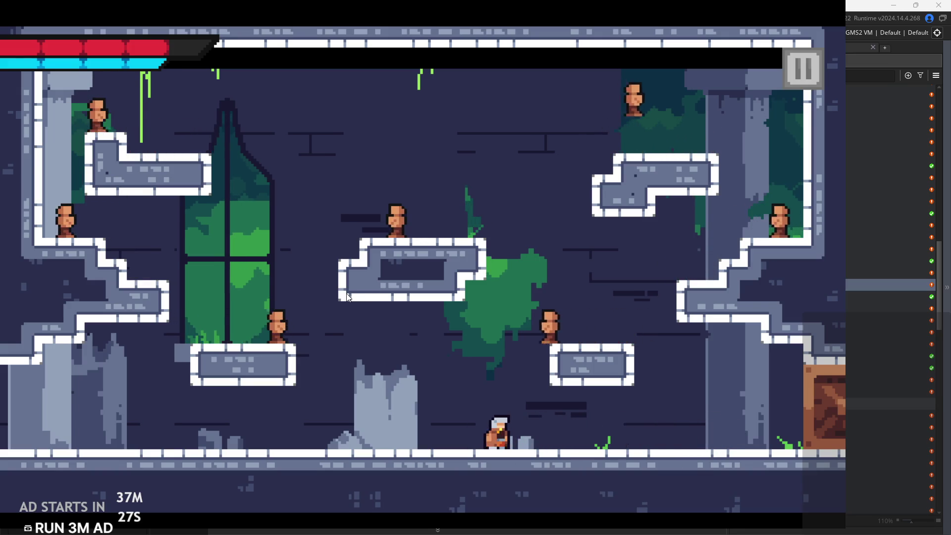
key(z)
key(x)
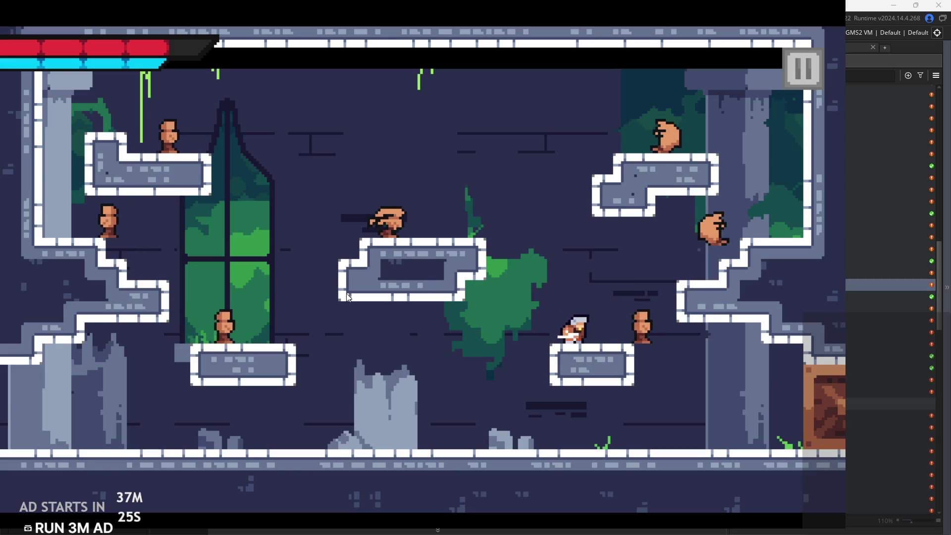
key(Left)
key(z)
key(Left)
key(x)
key(x)
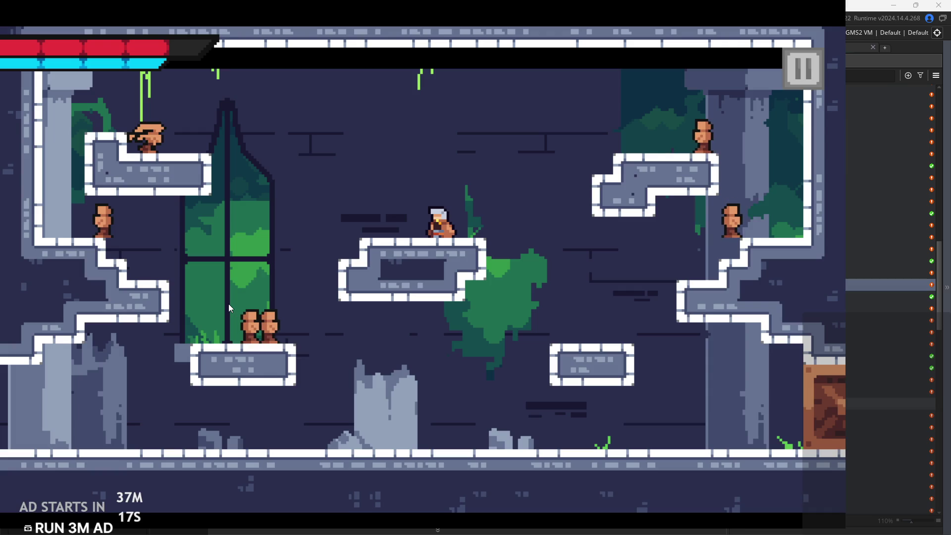
key(Left)
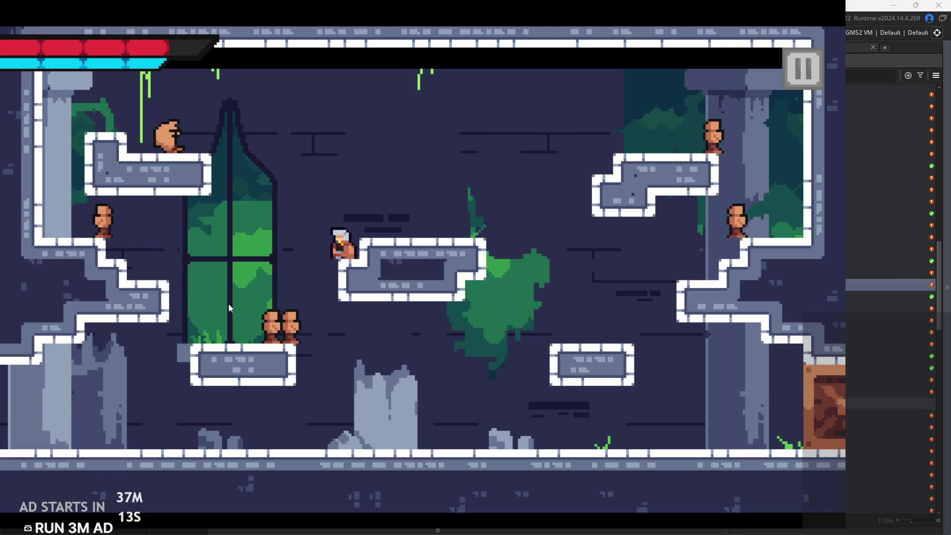
key(Left)
key(space)
key(x)
Battle near the window and bottom-left floor, then wall-jump up the left wall until the knight dies
key(Right)
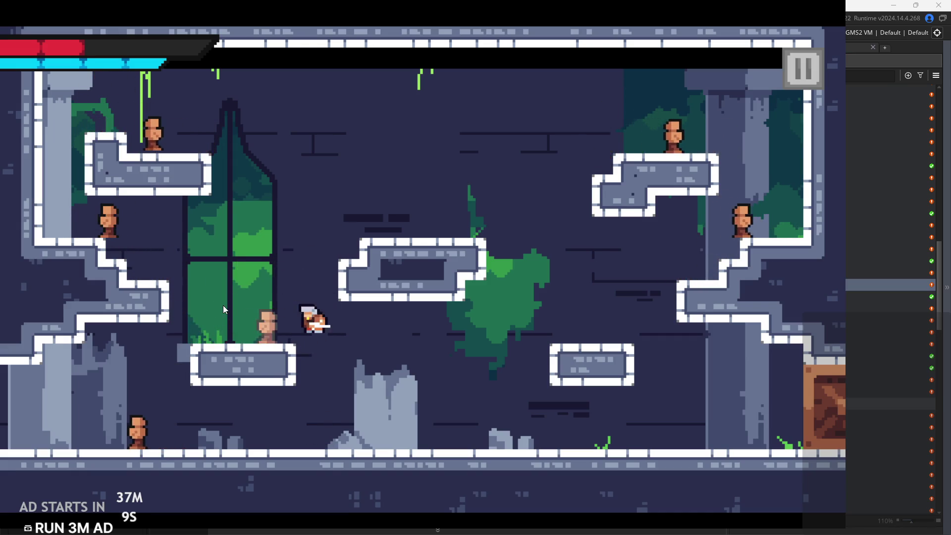
key(Left)
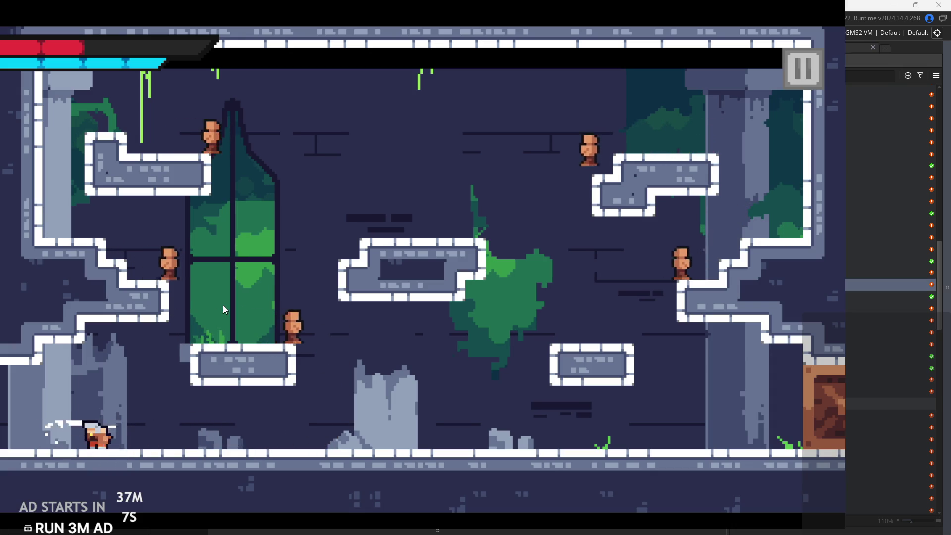
key(space)
key(Right)
key(space)
key(Left)
key(Right)
key(space)
key(Left)
key(space)
key(Right)
key(Left)
key(space)
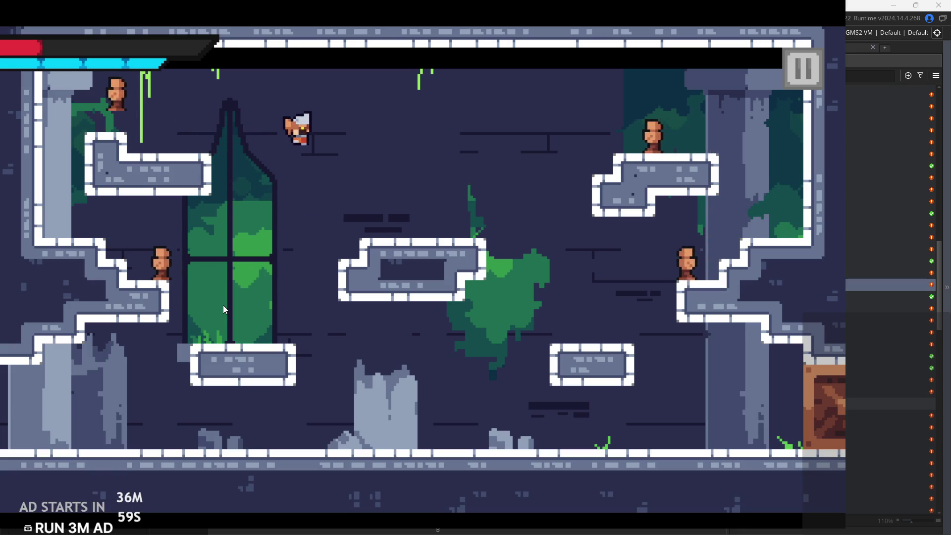
key(Left)
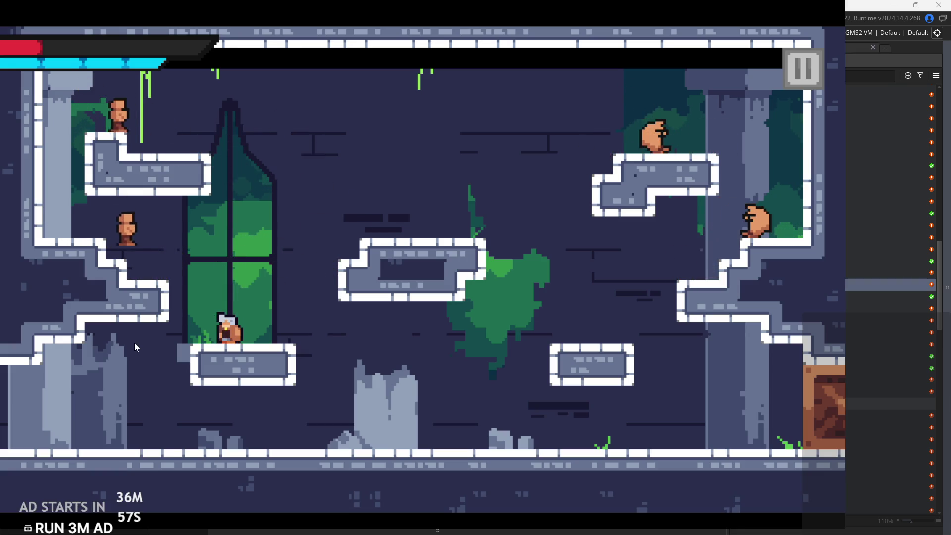
key(space)
key(space)
key(Left)
key(Left)
key(space)
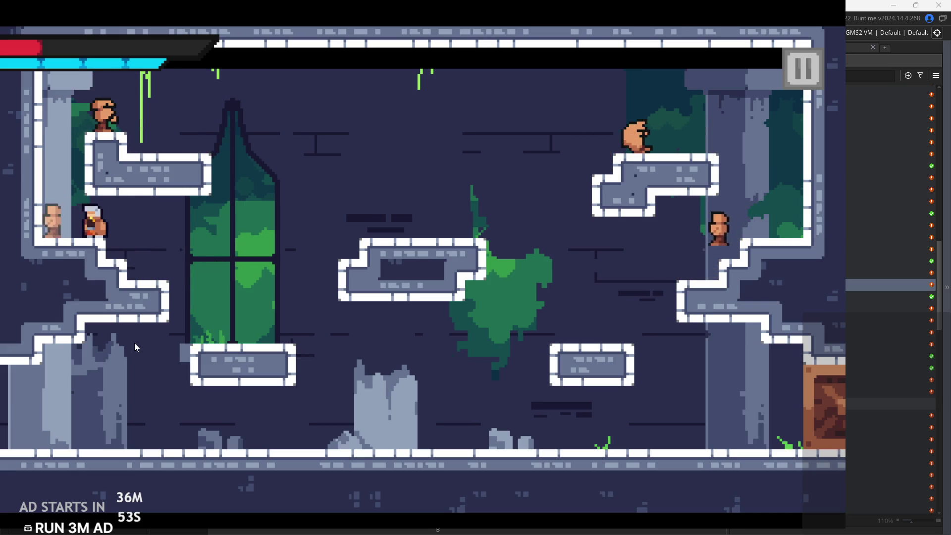
key(Left)
key(space)
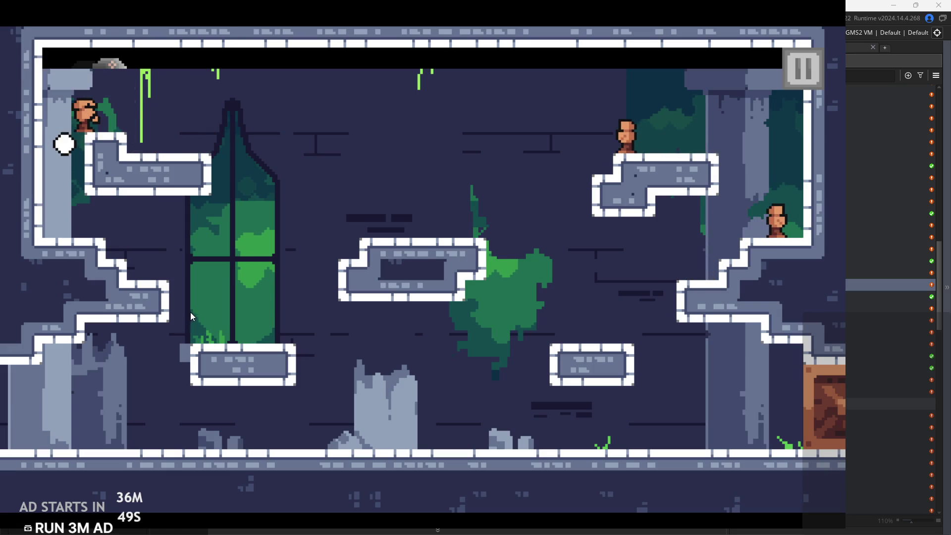
Respawn the knight, check the pause settings, and resume the game
key(Right)
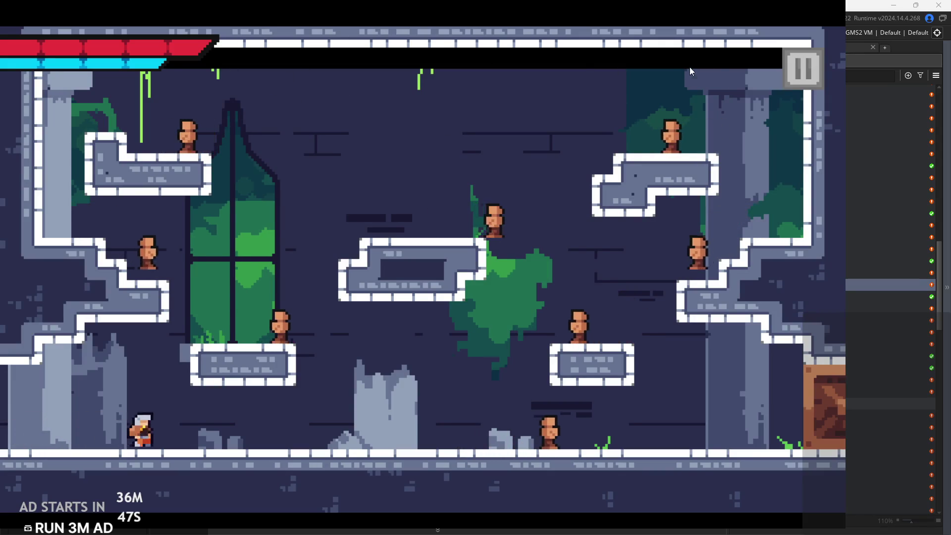
click(805, 69)
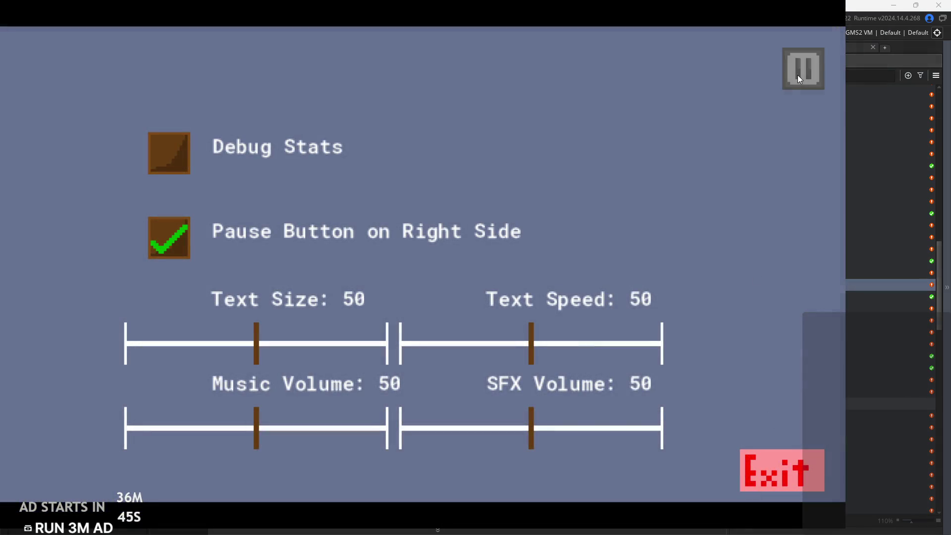
click(798, 79)
Leave and re-enter through the left edge, run right slashing toward the crate, then pause
key(Right)
key(Left)
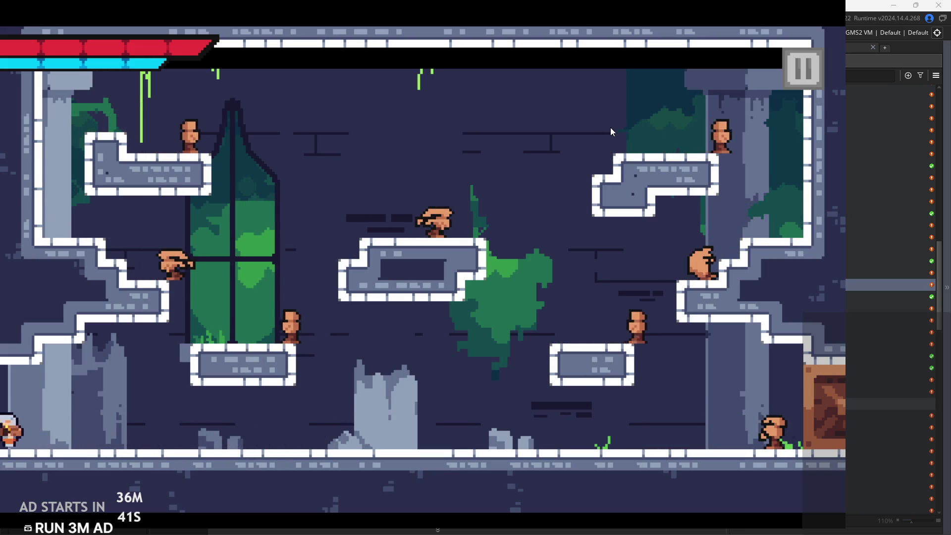
key(Right)
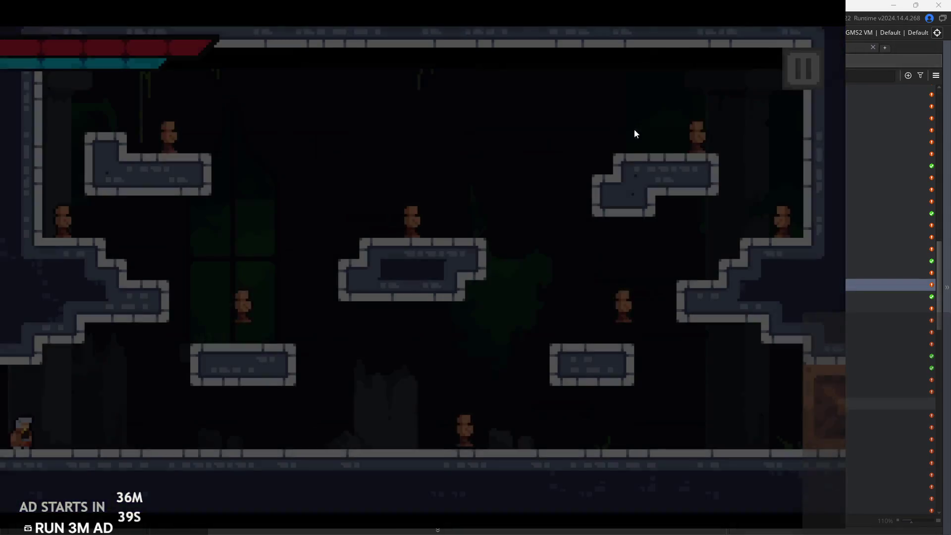
key(Right)
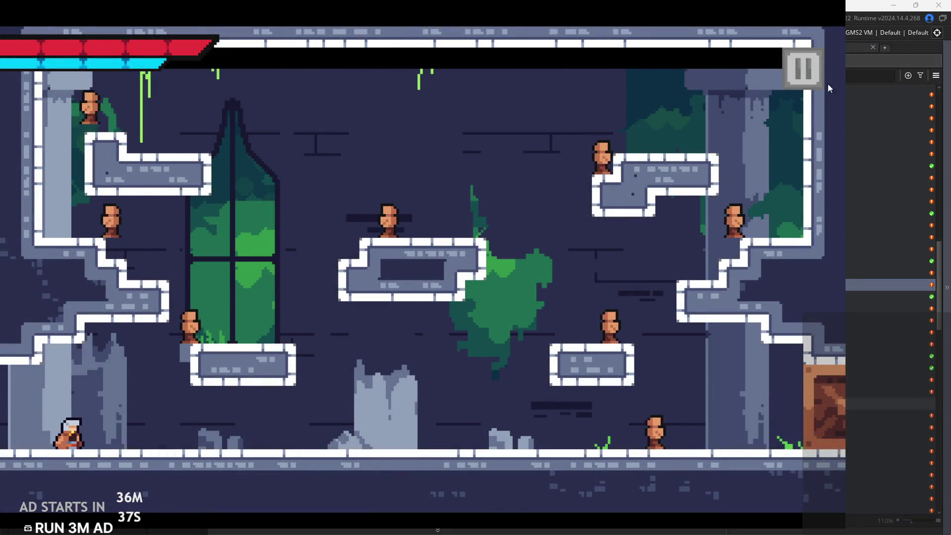
key(Right)
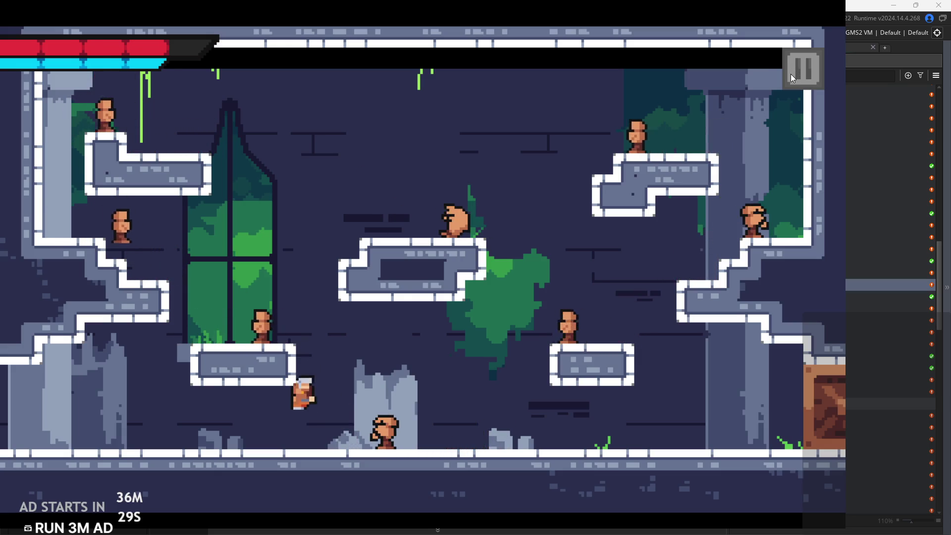
key(Right)
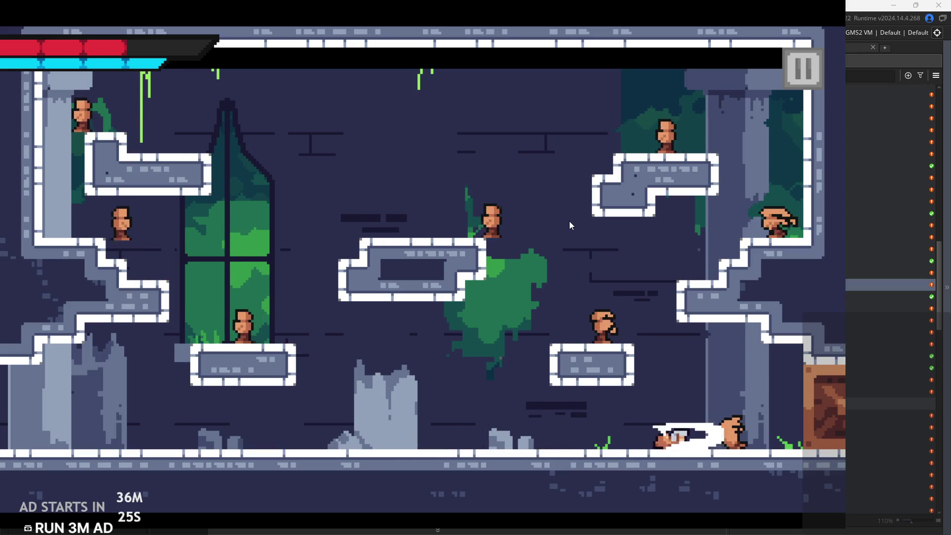
key(Right)
click(803, 67)
Exit the game and scroll obj_hero's Step code to the commented-out vertical dash section
click(772, 464)
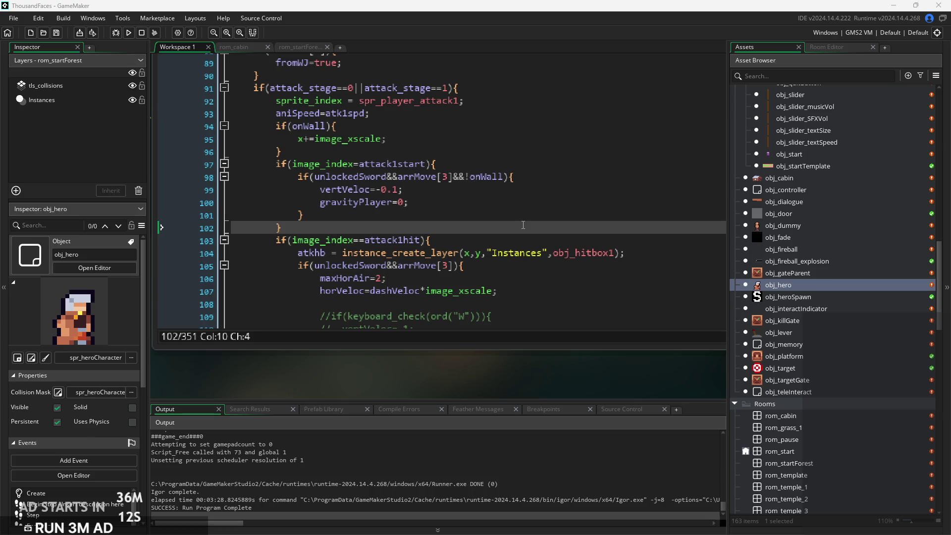
scroll(495, 198, down, 4)
click(550, 178)
drag(550, 179, 505, 241)
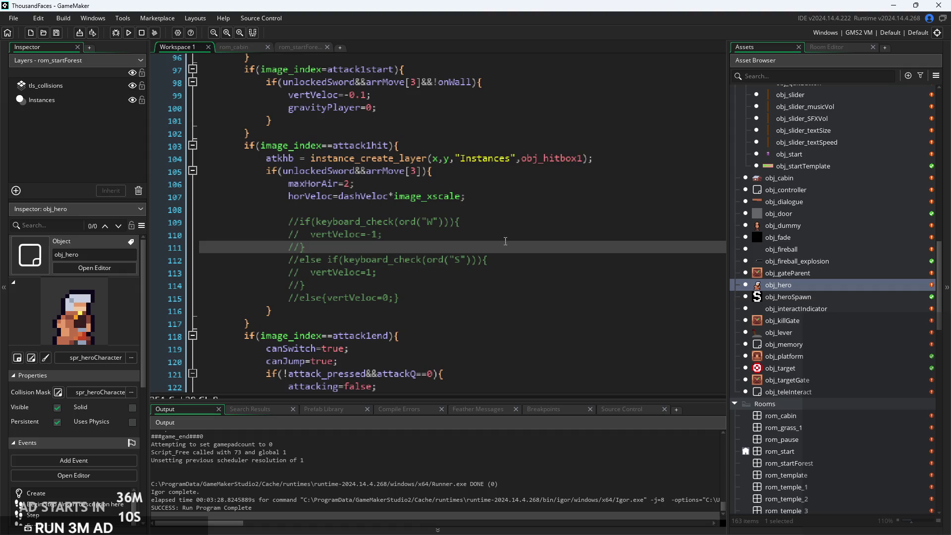
Review the sword dash condition, dash velocity line and onWall check, then view the Create event
click(478, 176)
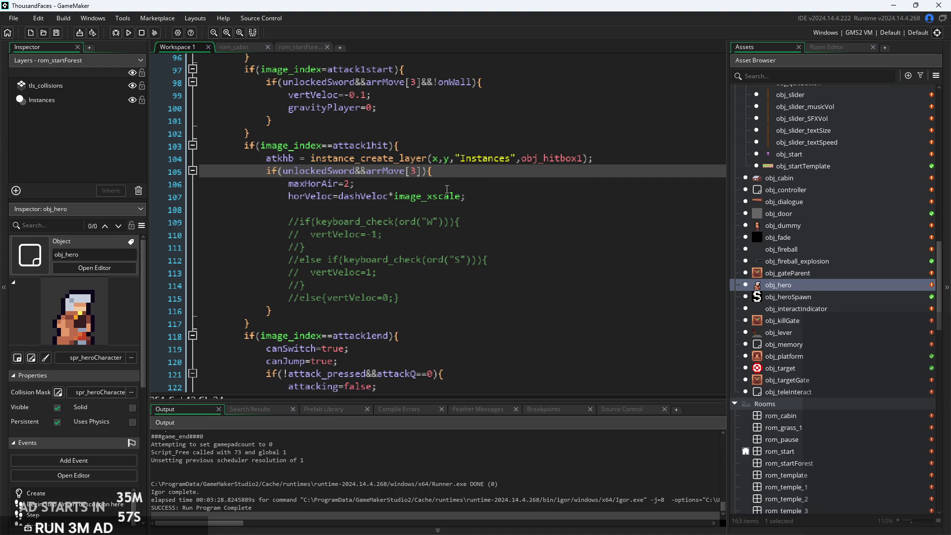
click(504, 207)
click(510, 198)
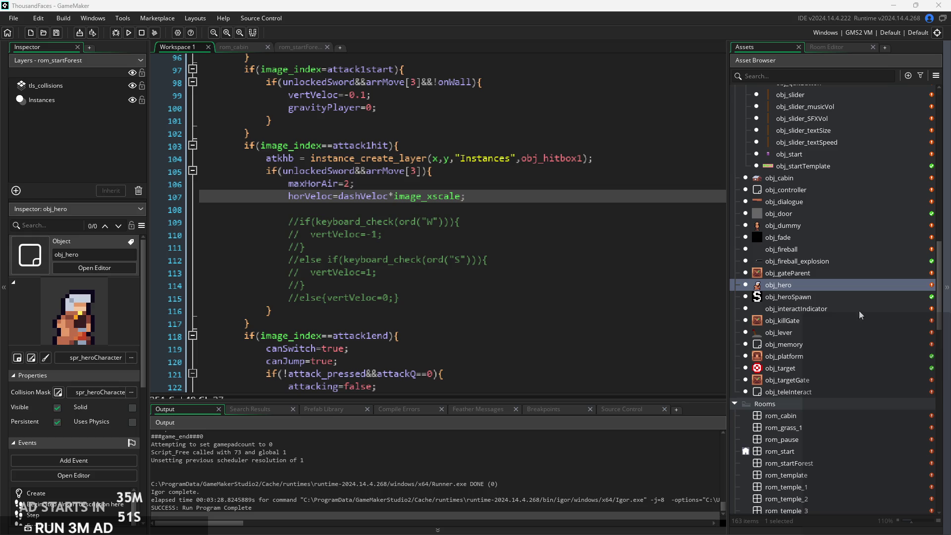
click(504, 262)
ctrl+scroll(424, 211, down, 3)
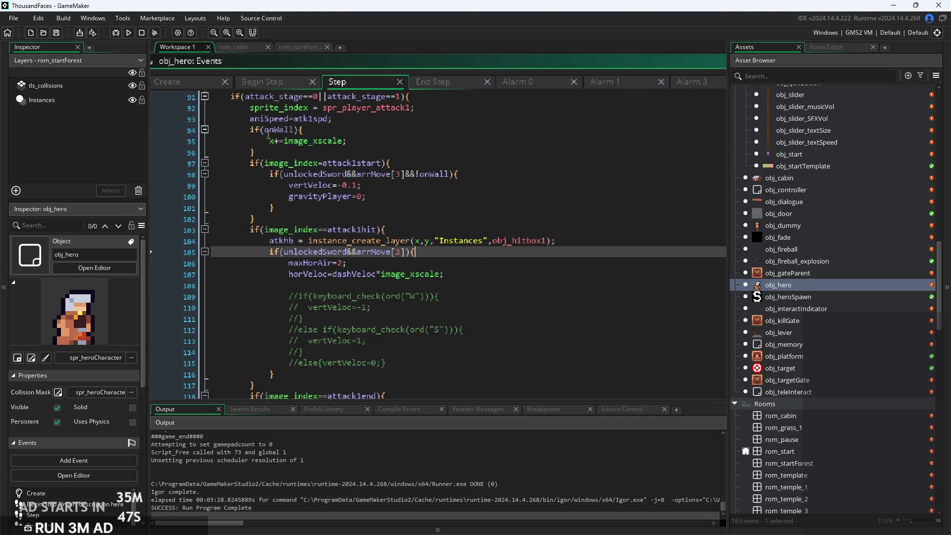
click(254, 130)
click(397, 149)
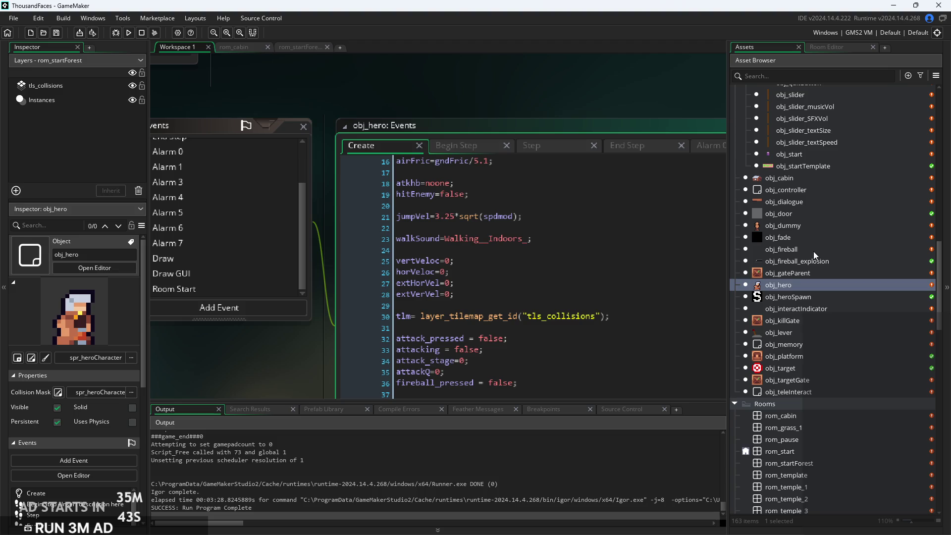
Open obj_controller and look through its Create and Alarm 0 event code
double_click(810, 192)
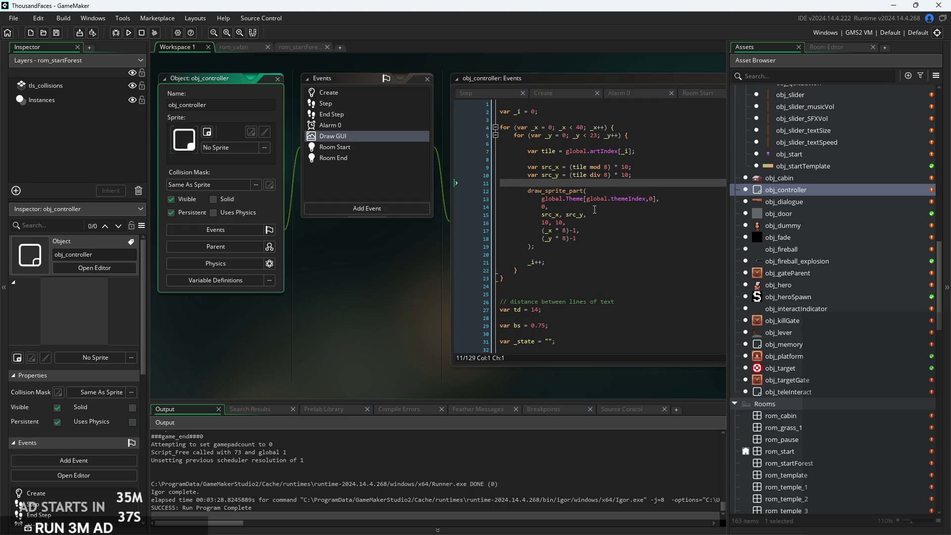
click(545, 89)
click(574, 127)
mouse_move(563, 100)
mouse_down()
mouse_move(370, 144)
mouse_move(280, 136)
mouse_up()
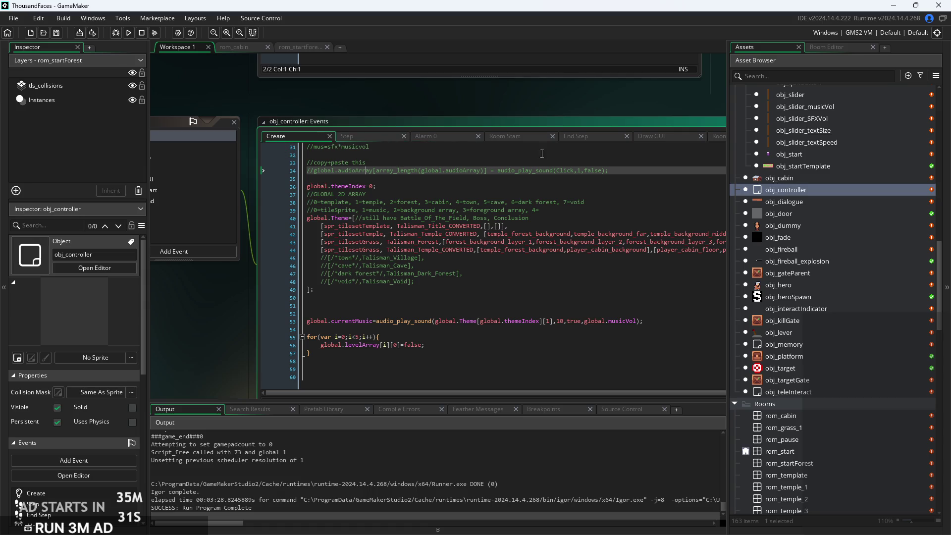
click(510, 140)
click(461, 137)
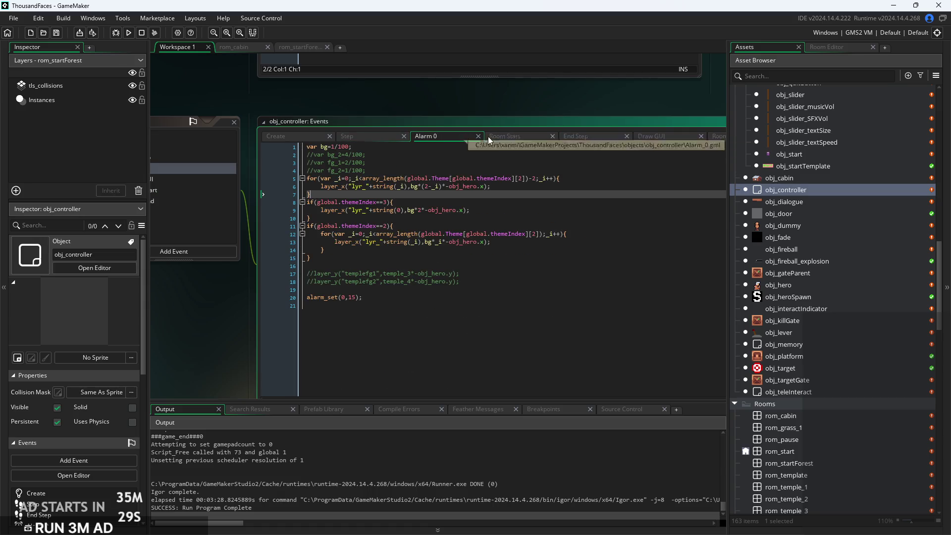
Show the Room Start event and scroll up to the background and foreground layer_y offsets
click(515, 136)
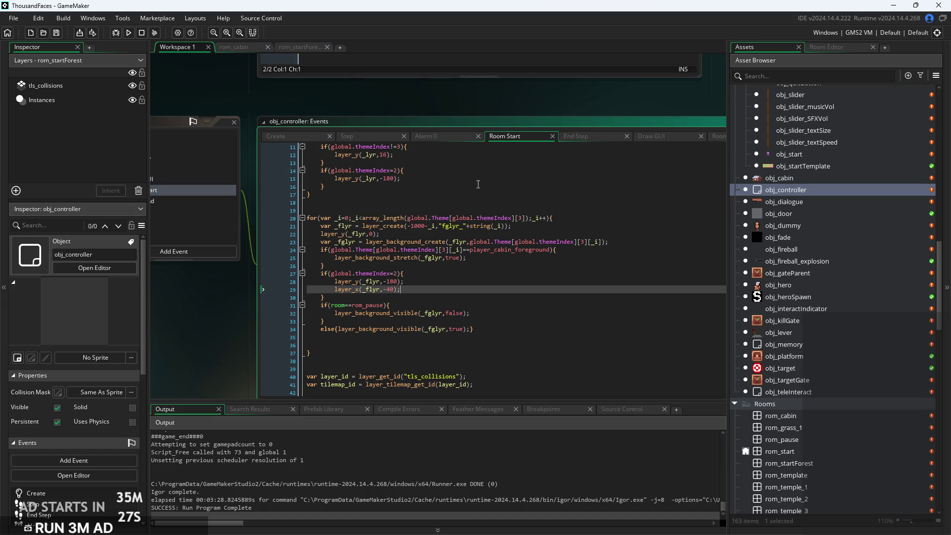
click(411, 281)
scroll(392, 289, up, 3)
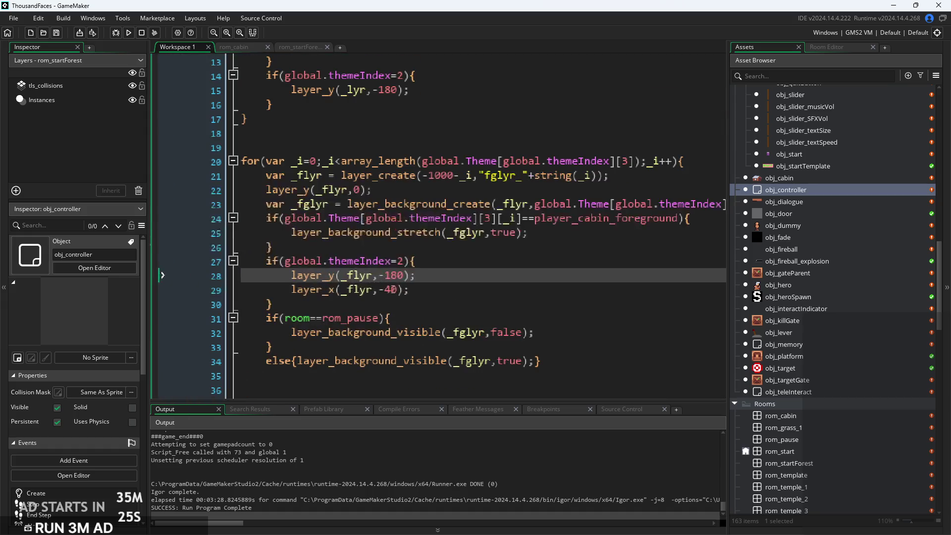
click(453, 319)
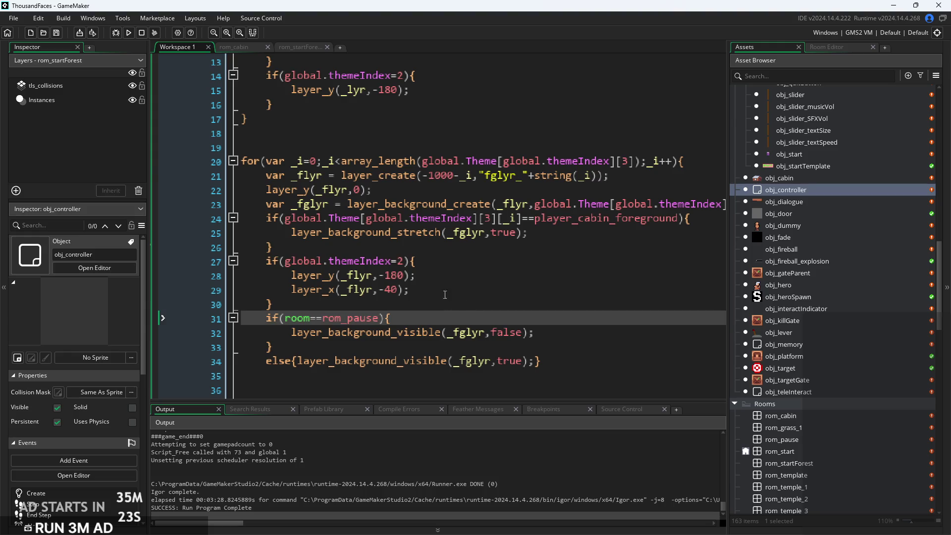
click(474, 250)
scroll(504, 242, up, 3)
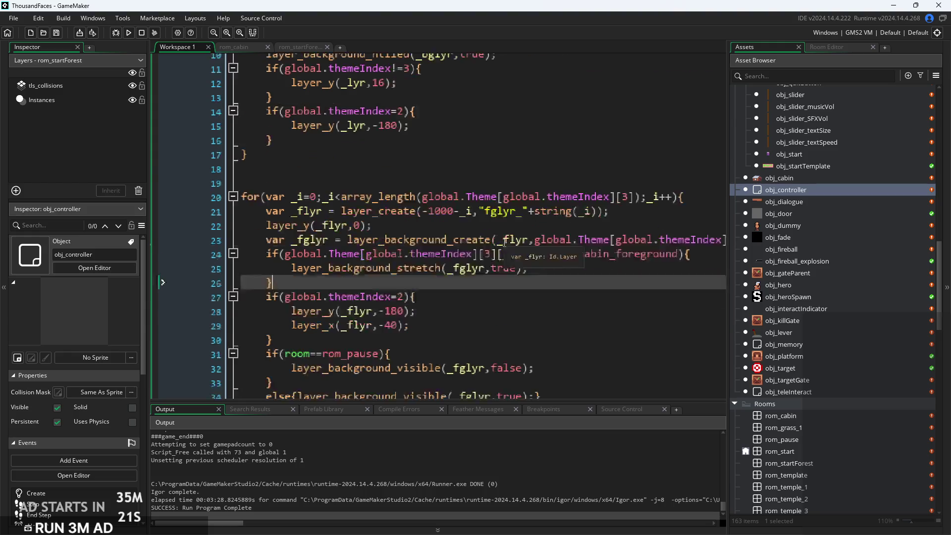
click(382, 127)
scroll(383, 196, up, 1)
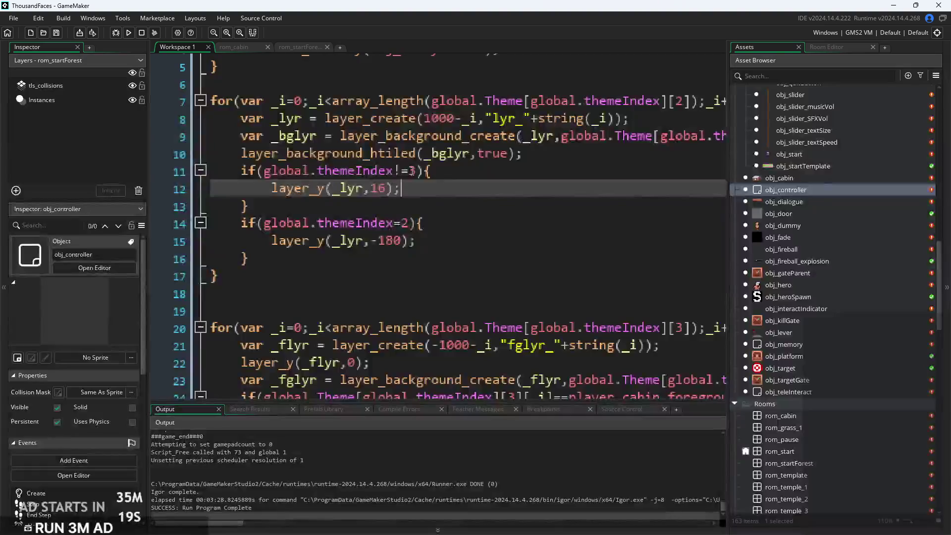
Inspect the themeIndex!=3 and themeIndex=2 conditions and select the lines 11–13 block
click(432, 173)
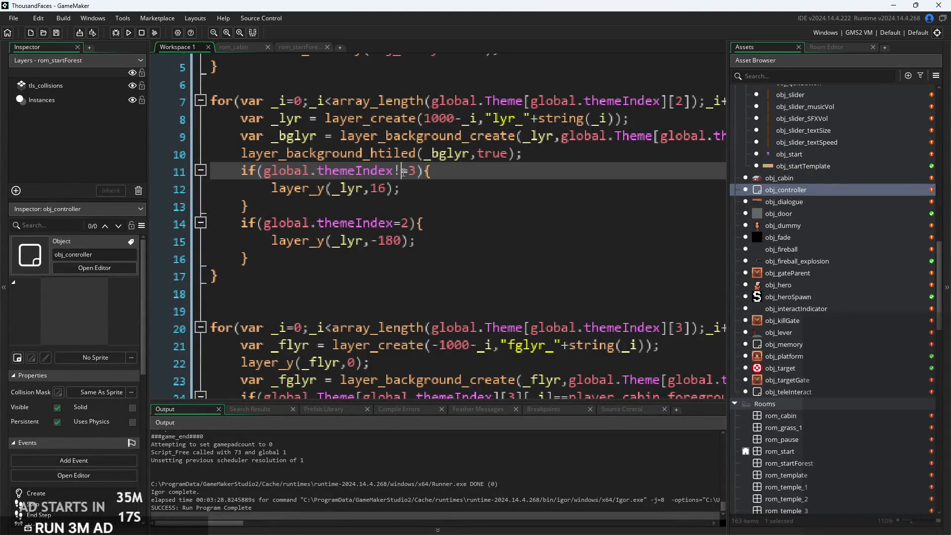
click(402, 206)
click(402, 224)
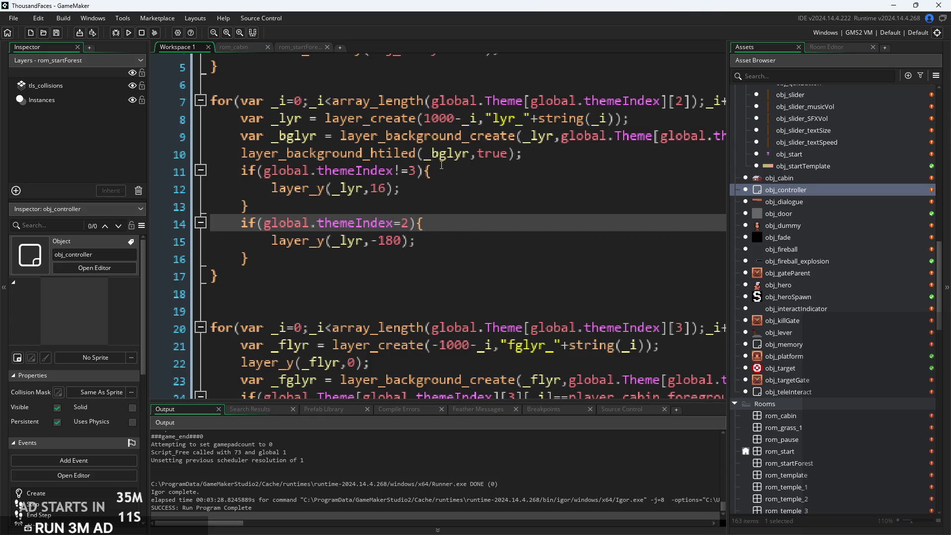
click(389, 193)
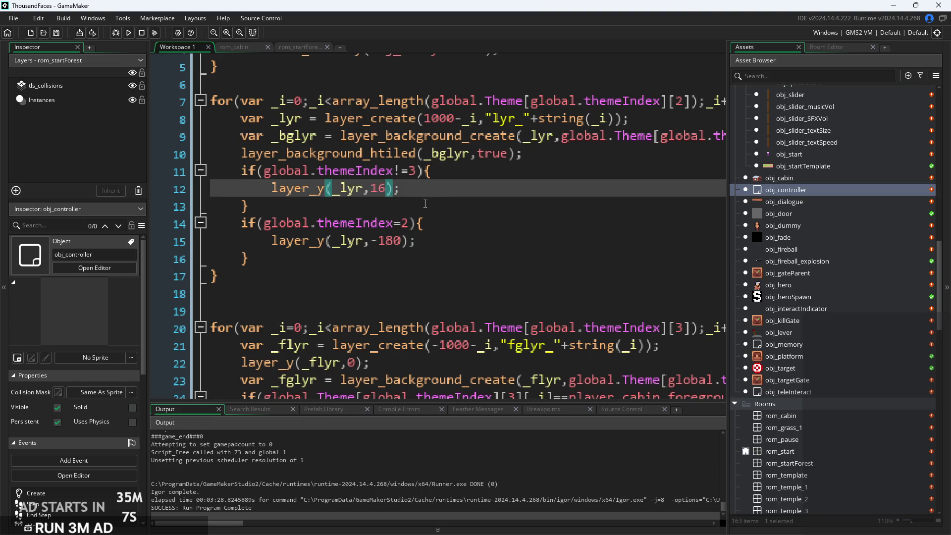
click(336, 207)
mouse_move(335, 207)
mouse_down()
mouse_move(270, 190)
mouse_move(241, 167)
mouse_up()
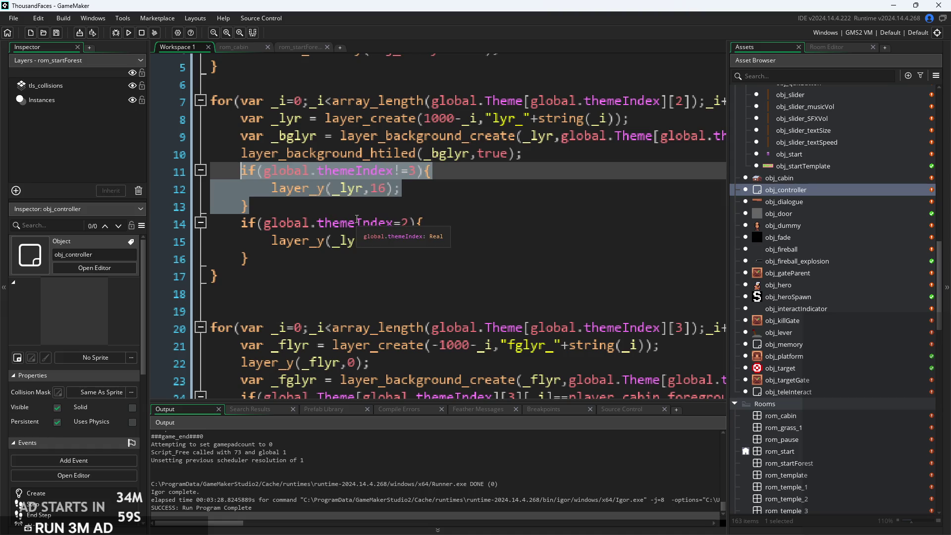
Turn the line 14 if into 'else if' and add a new else branch after it
click(317, 266)
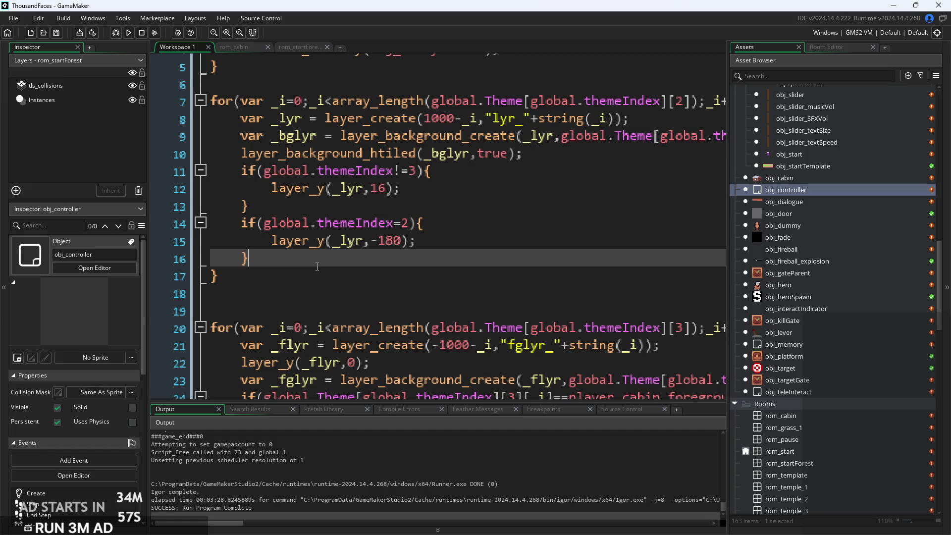
key(Up)
key(Up)
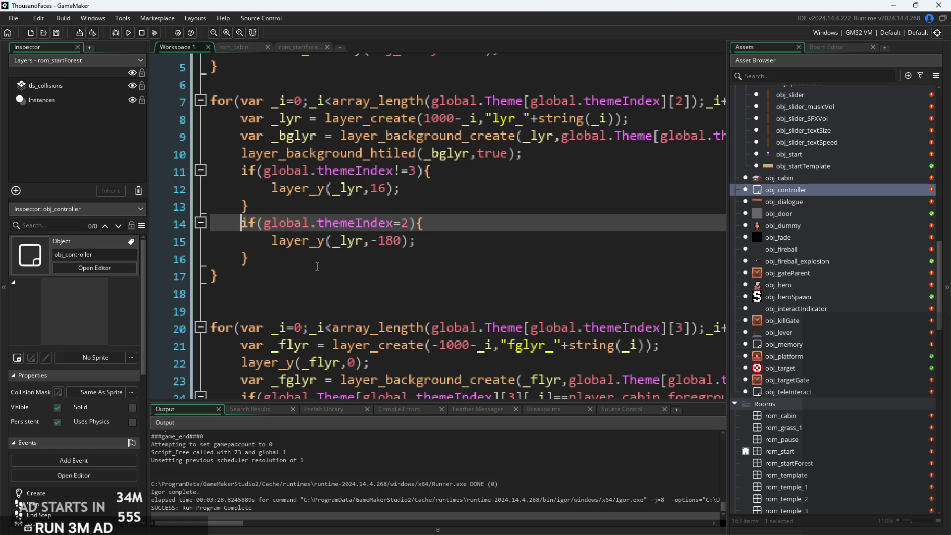
text(else)
click(317, 266)
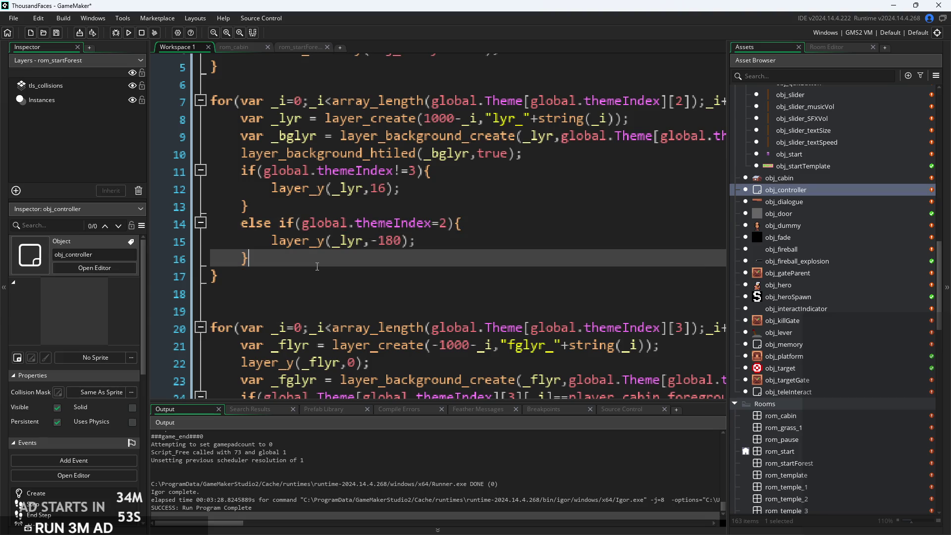
key(Return)
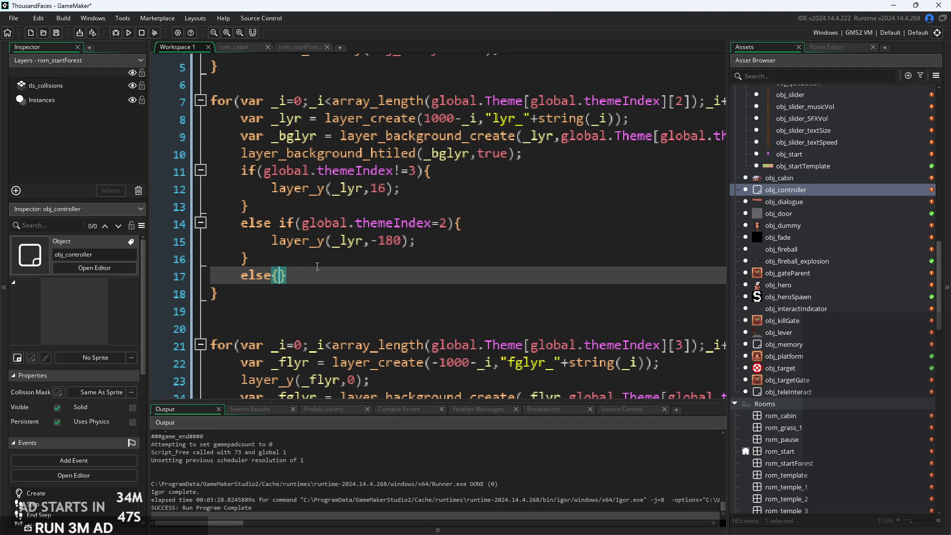
text(if(global.themeIndex!=3){ 		layer_y(_lyr,16); 	})
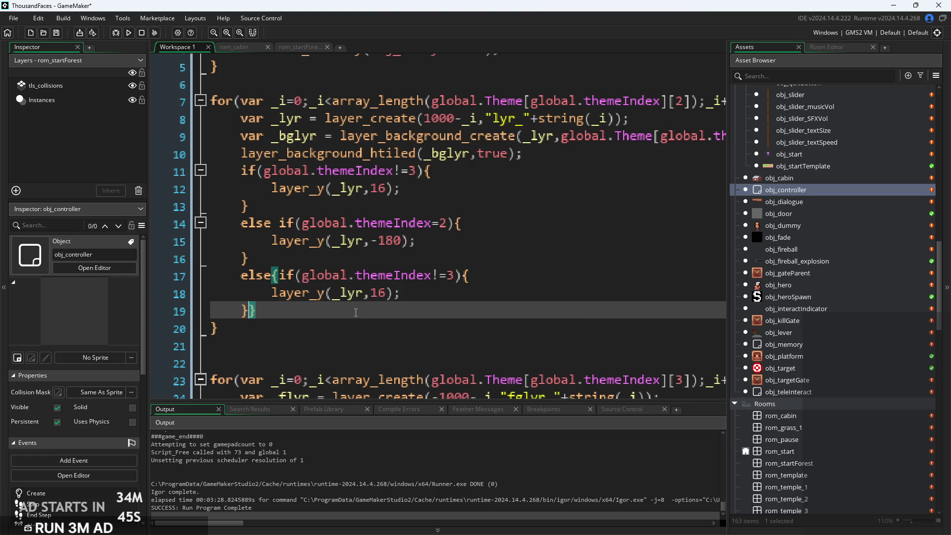
key(ctrl+z)
Put layer_y(_lyr,0) inside the else braces and rebuild the game
drag(401, 188, 271, 188)
key(ctrl+c)
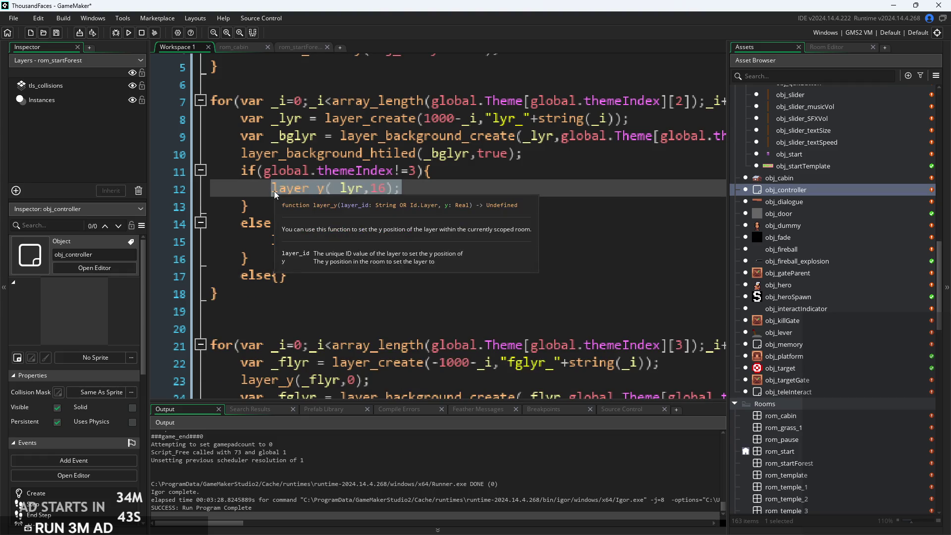
click(278, 276)
key(ctrl+v)
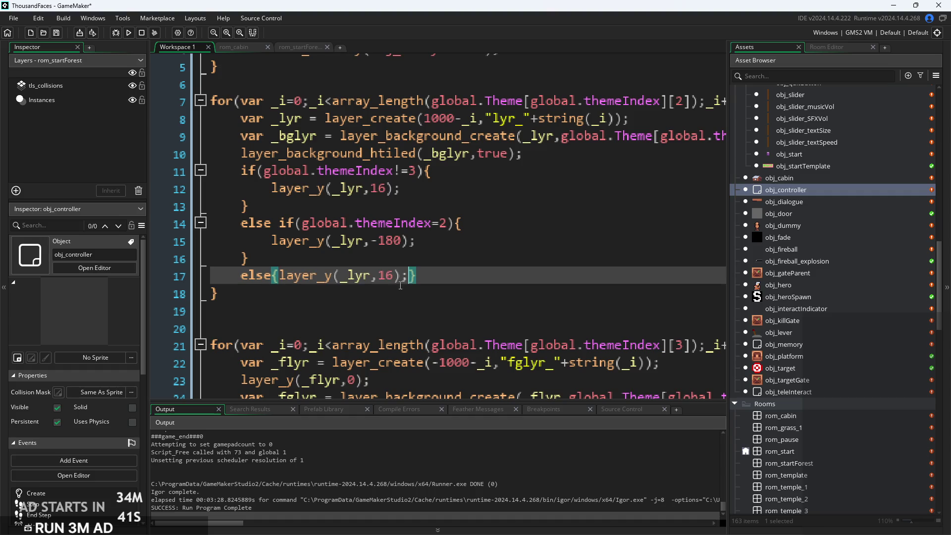
double_click(379, 276)
key(BackSpace)
text(0)
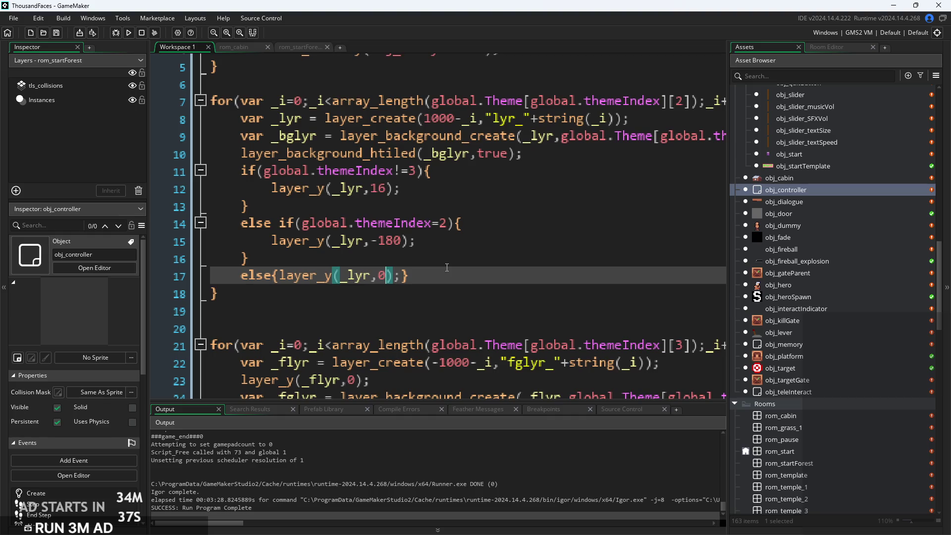
click(125, 36)
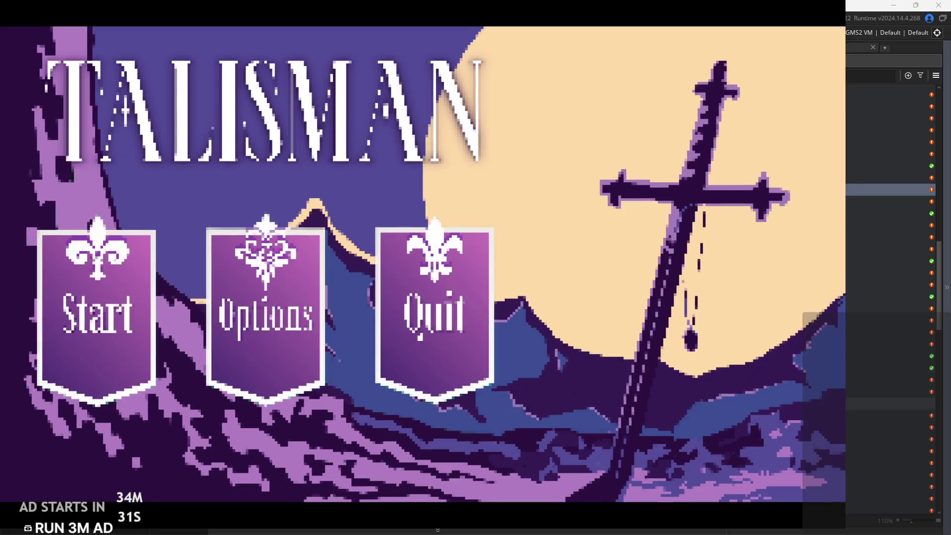
Start from the Talisman title, cross the cabin and dungeon rooms, flip the lever, and exit
click(95, 307)
key(Right)
key(space)
key(Right)
key(space)
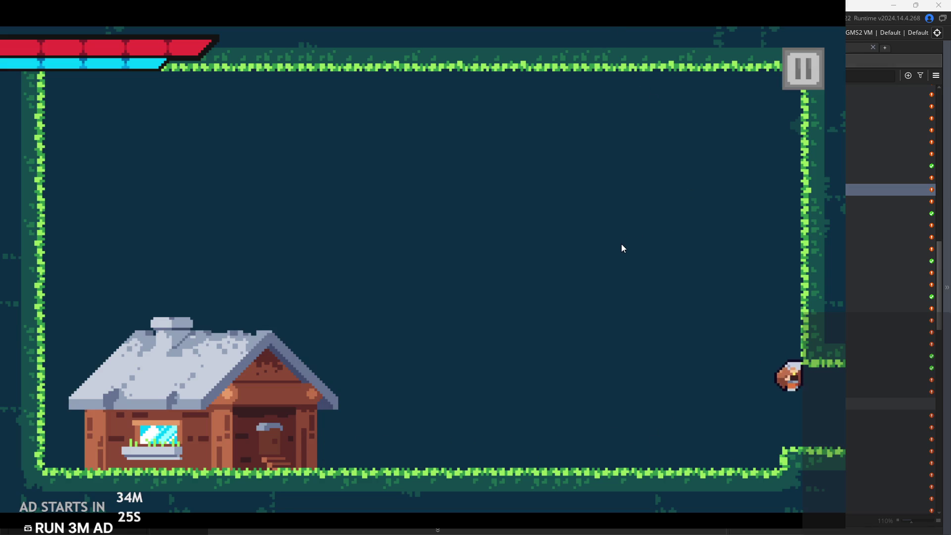
key(Right)
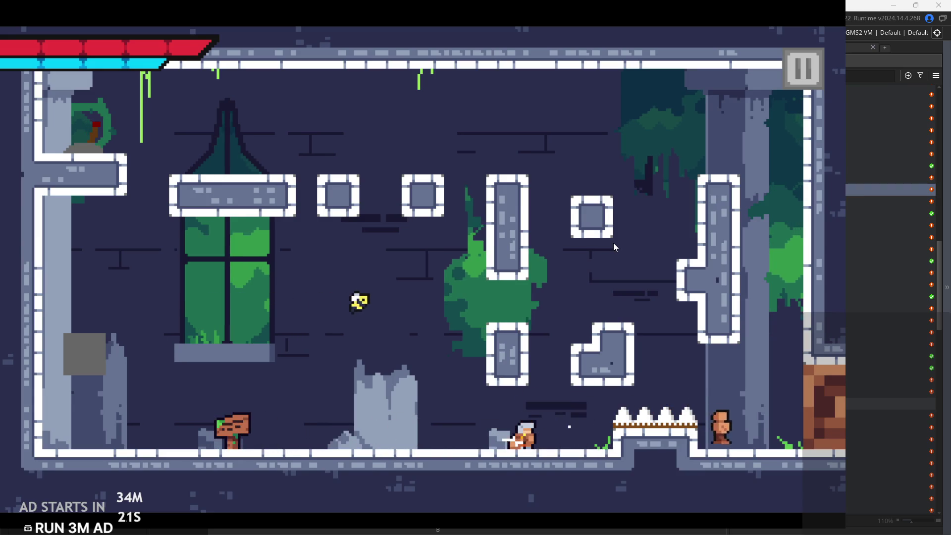
key(Right)
key(space)
key(Right)
key(space)
key(Left)
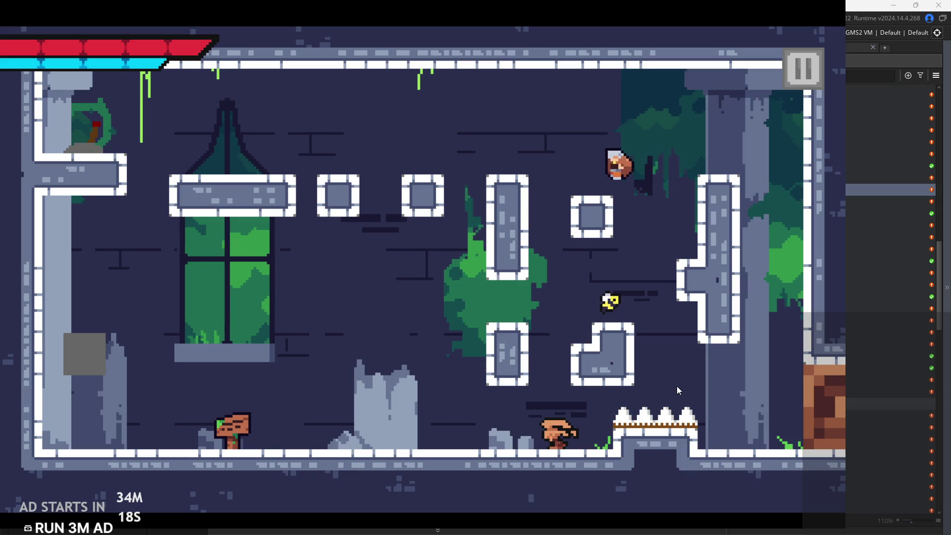
key(x)
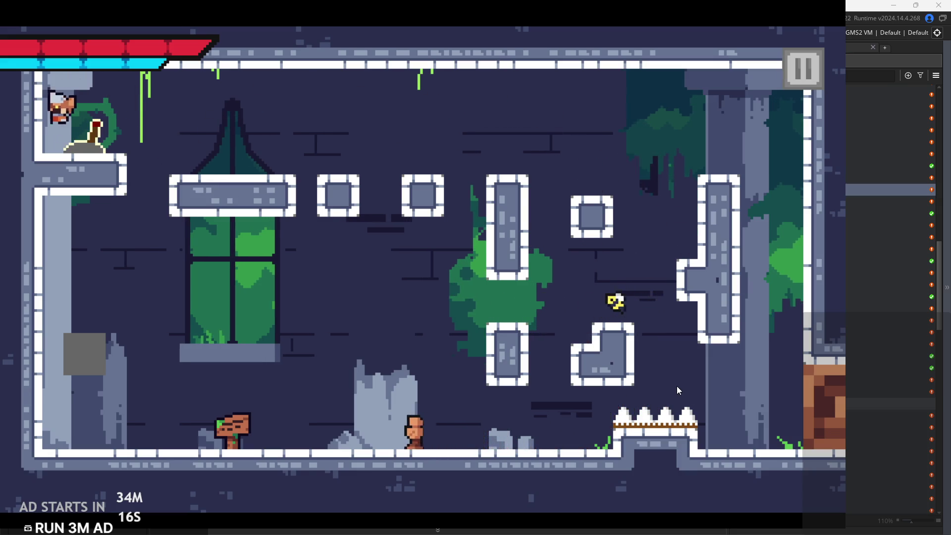
key(Right)
key(space)
key(Right)
key(space)
key(Right)
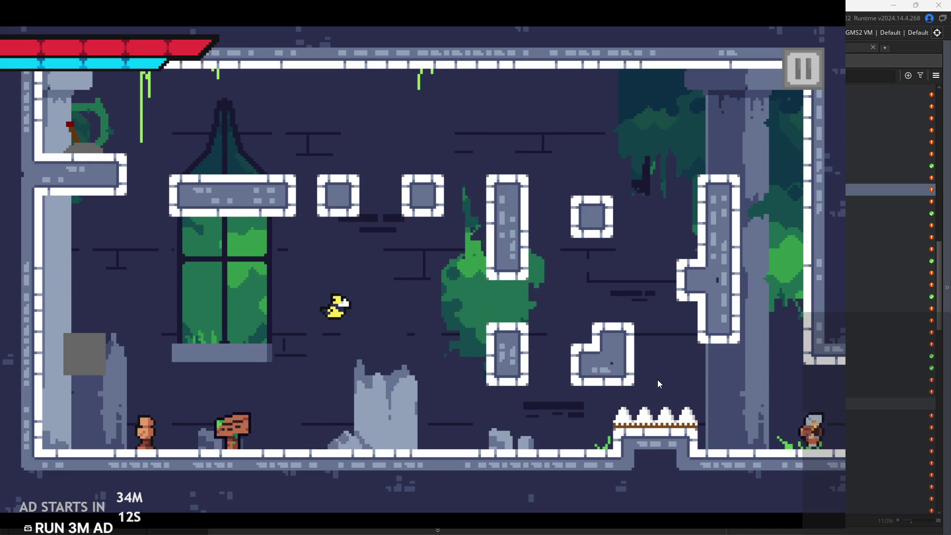
Hit the lever, climb the pillar block and stone steps, and attack along the ledges
key(Right)
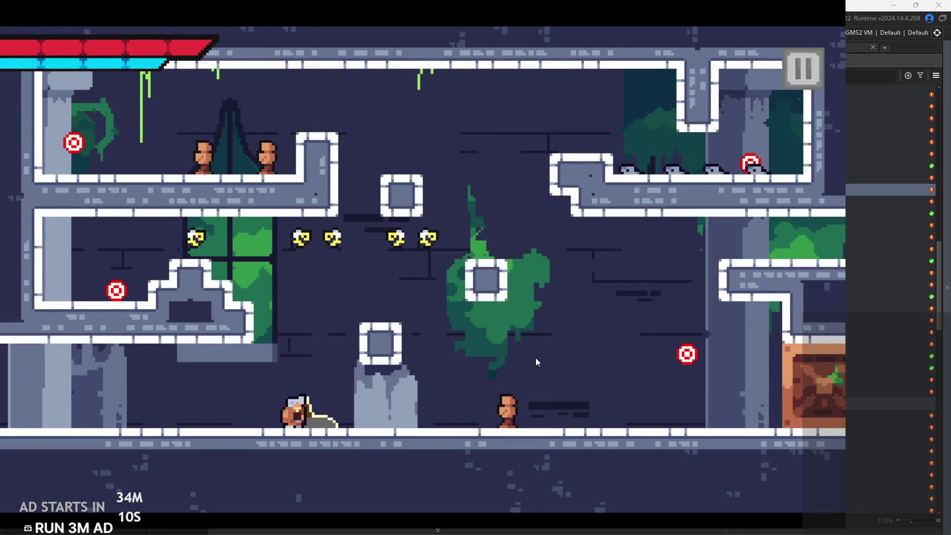
key(x)
key(Right)
key(space)
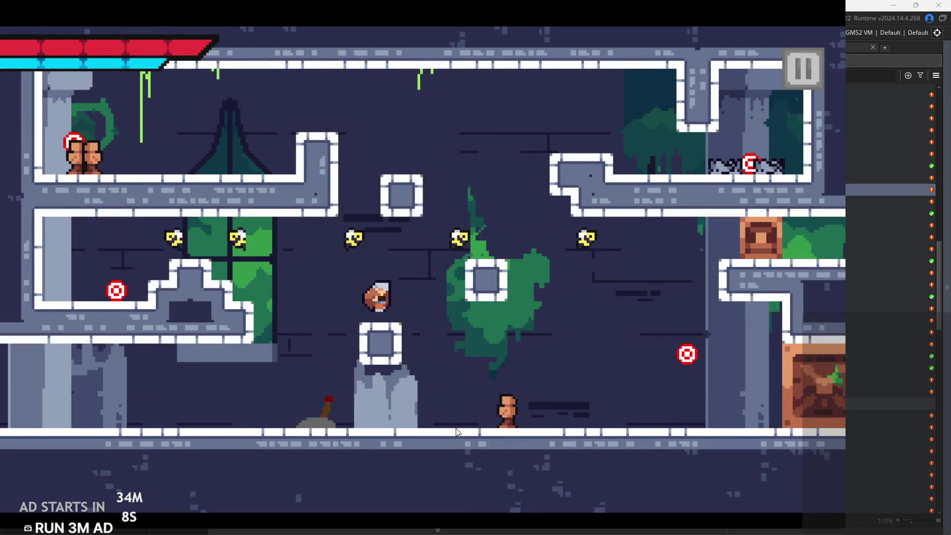
key(Left)
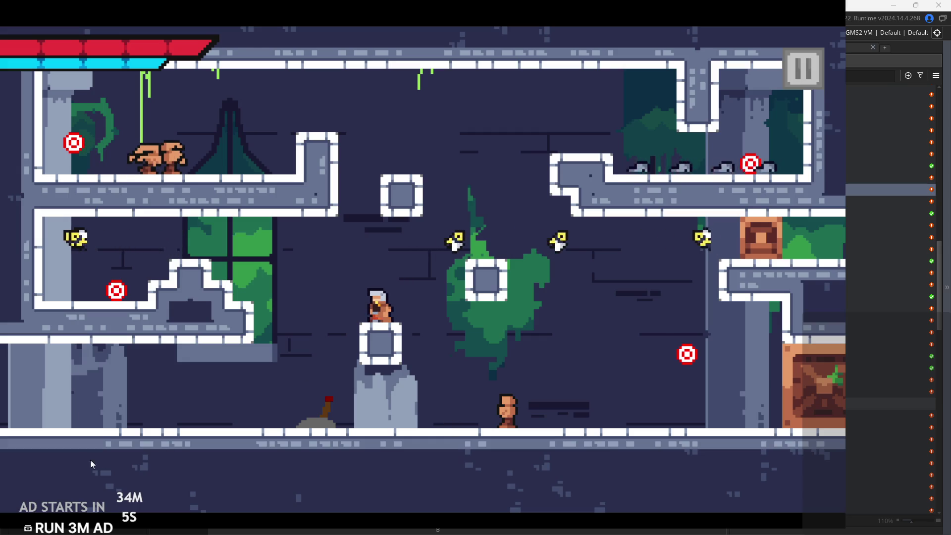
key(Left)
key(space)
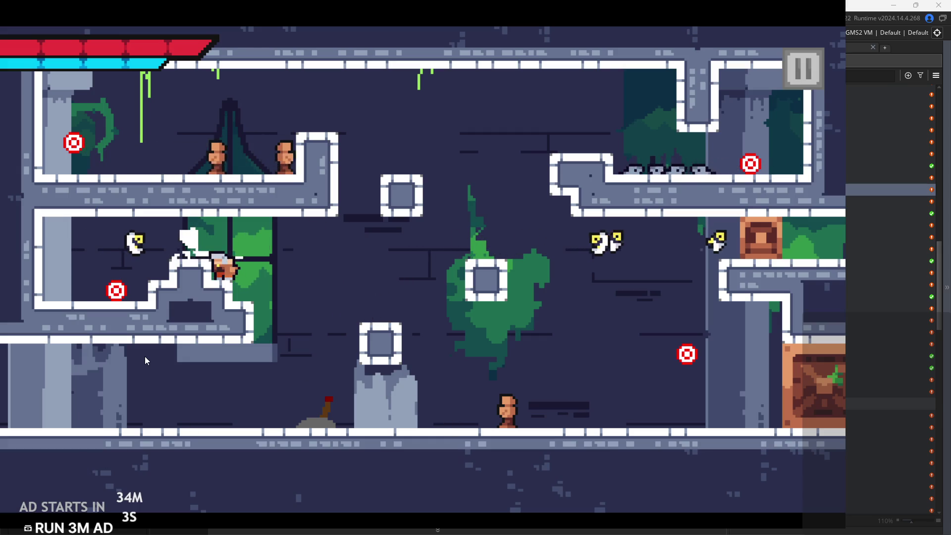
key(Left)
key(space)
key(Left)
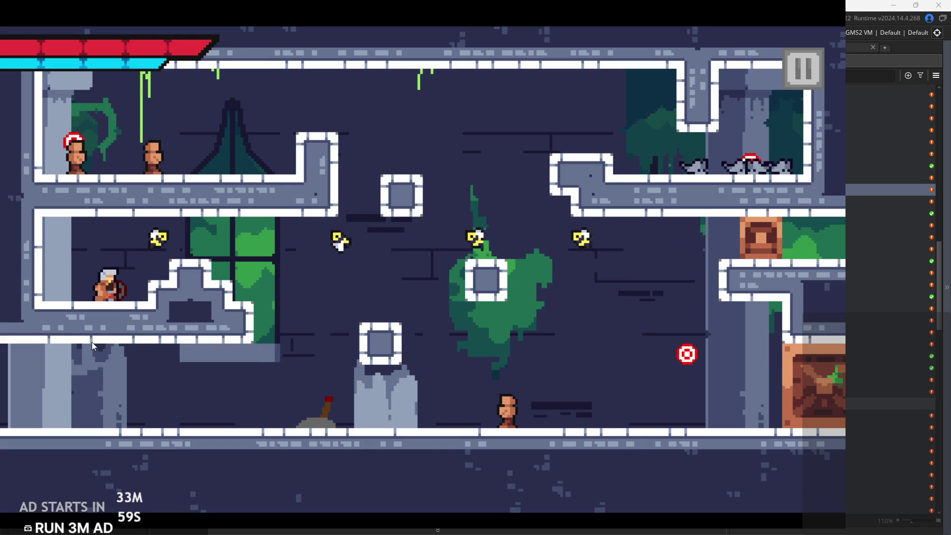
key(Right)
key(space)
key(Right)
key(x)
key(Right)
key(x)
key(Right)
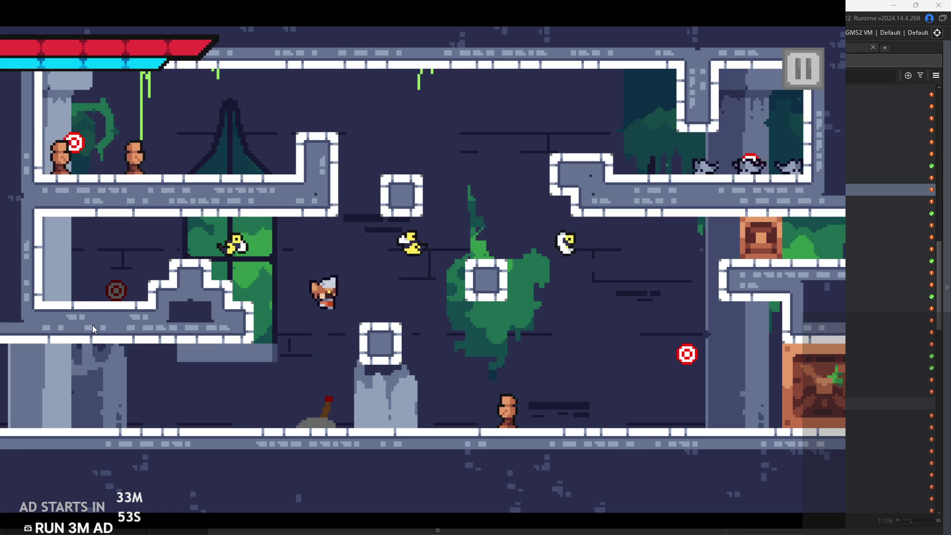
key(space)
key(space)
key(Left)
key(Left)
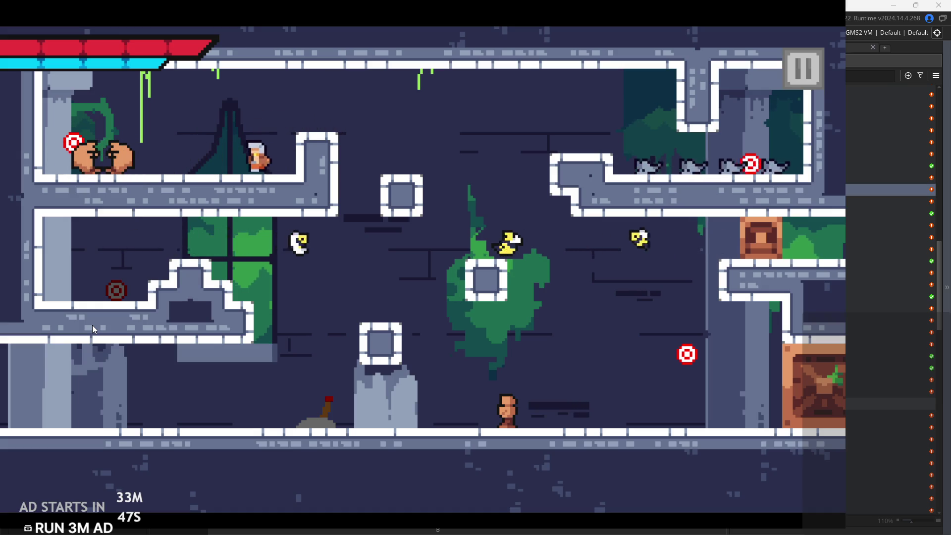
Cross the room attacking from the upper-right ledge and raised block, then exit right
key(space)
key(Left)
key(Left)
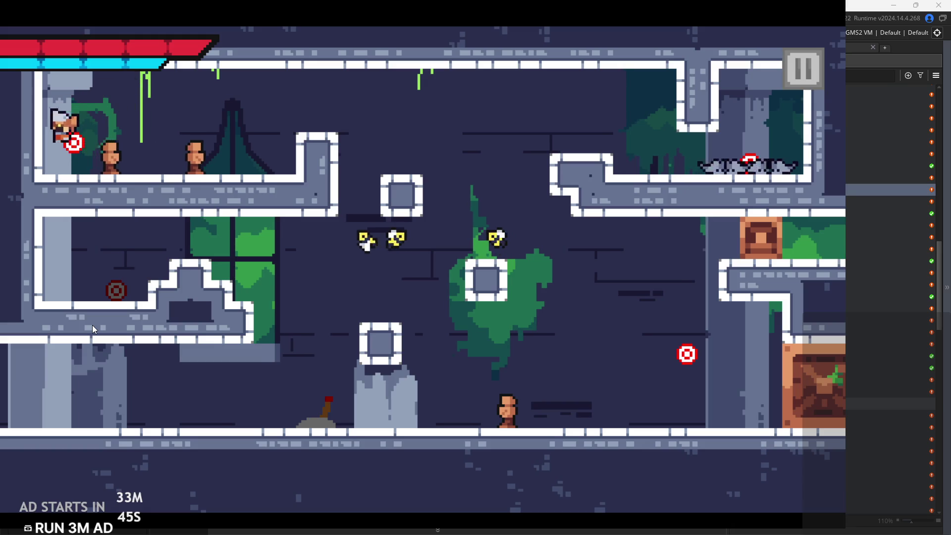
key(space)
key(Right)
key(Right)
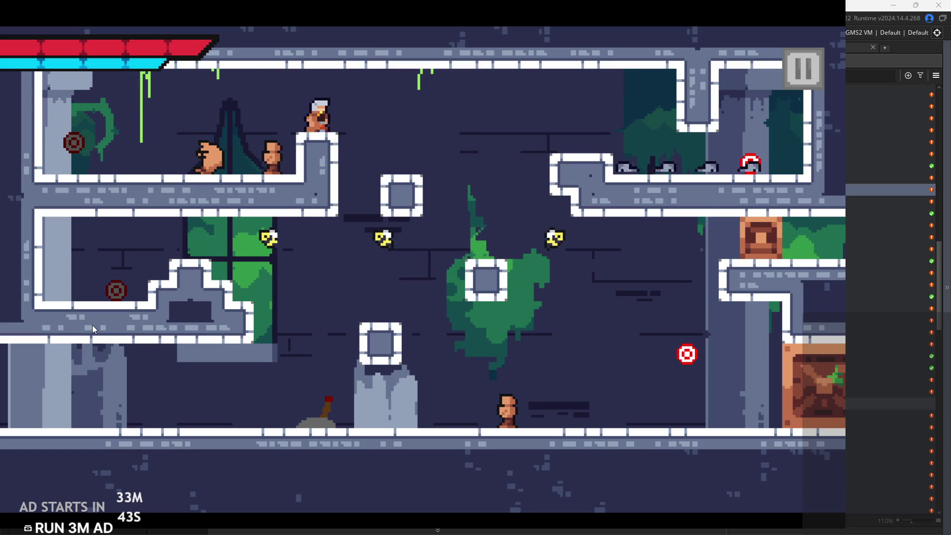
key(space)
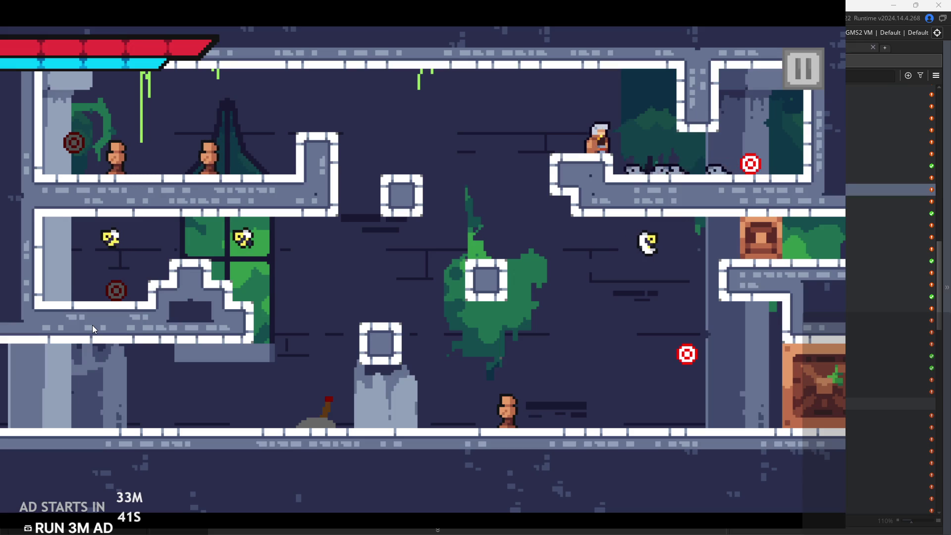
key(Right)
key(x)
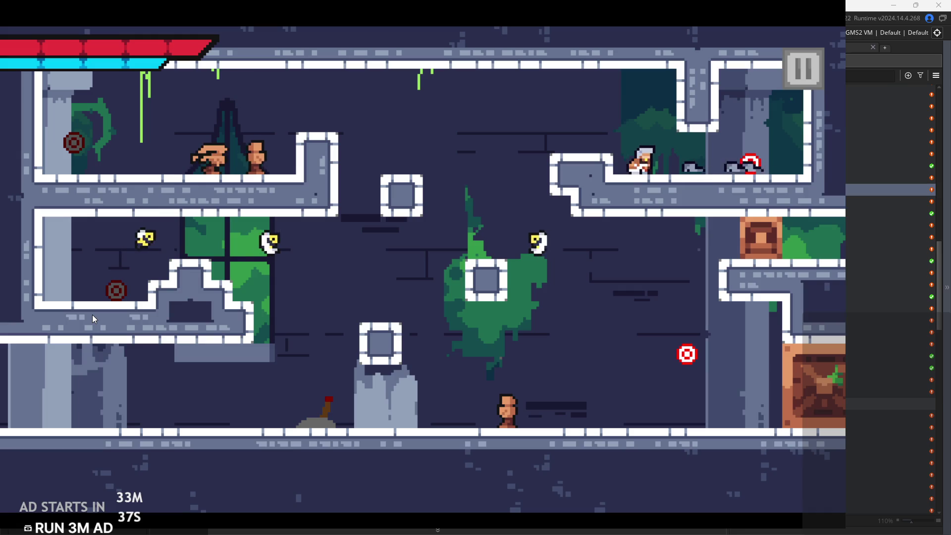
key(Right)
key(Left)
key(z)
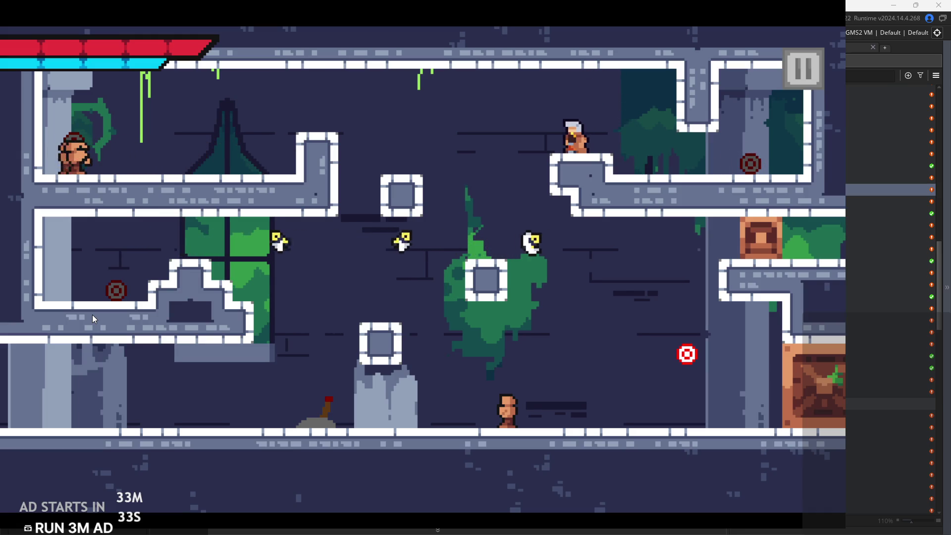
key(x)
key(Left)
key(Left)
key(Right)
key(z)
key(Right)
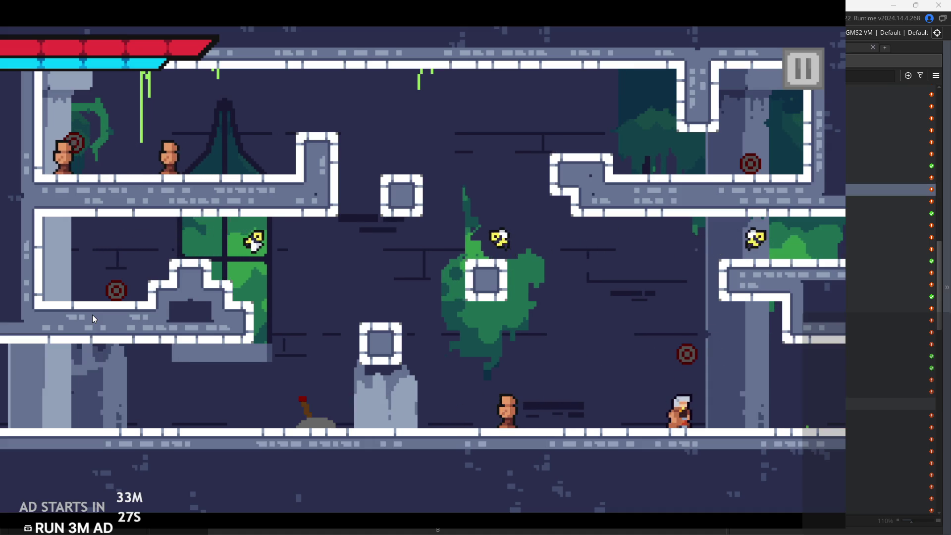
key(Right)
Wall-jump up to the upper-left ledge, attack there, then jump to the ceiling and back left
key(z)
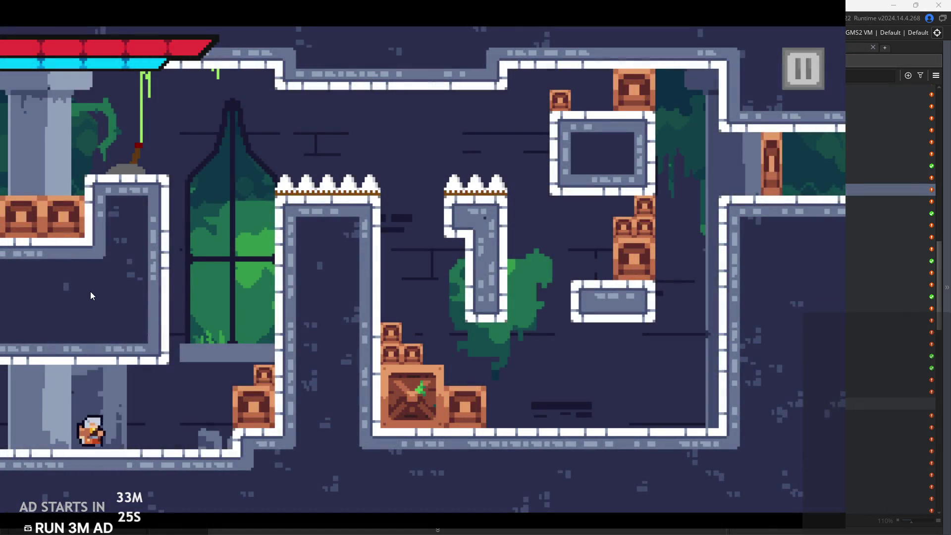
key(Left)
key(z)
key(z)
key(z)
key(x)
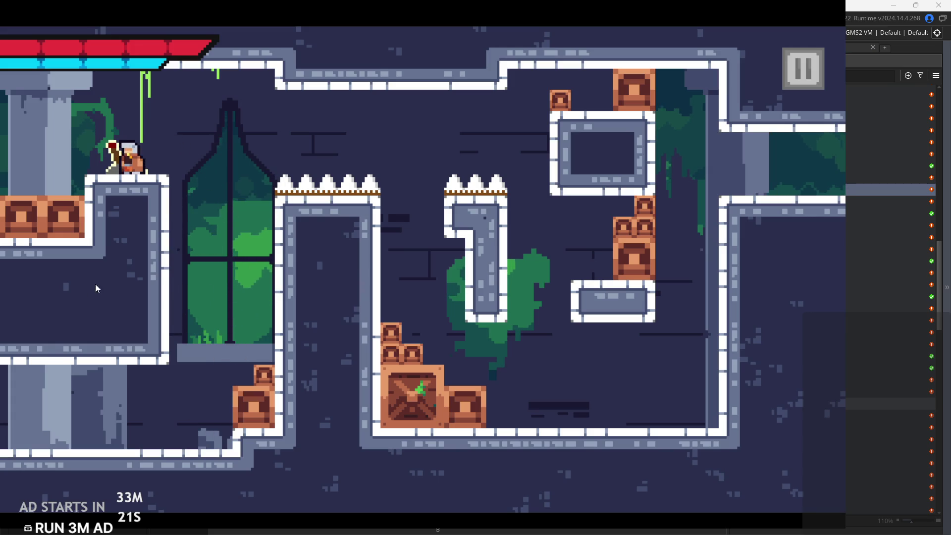
key(z)
key(Right)
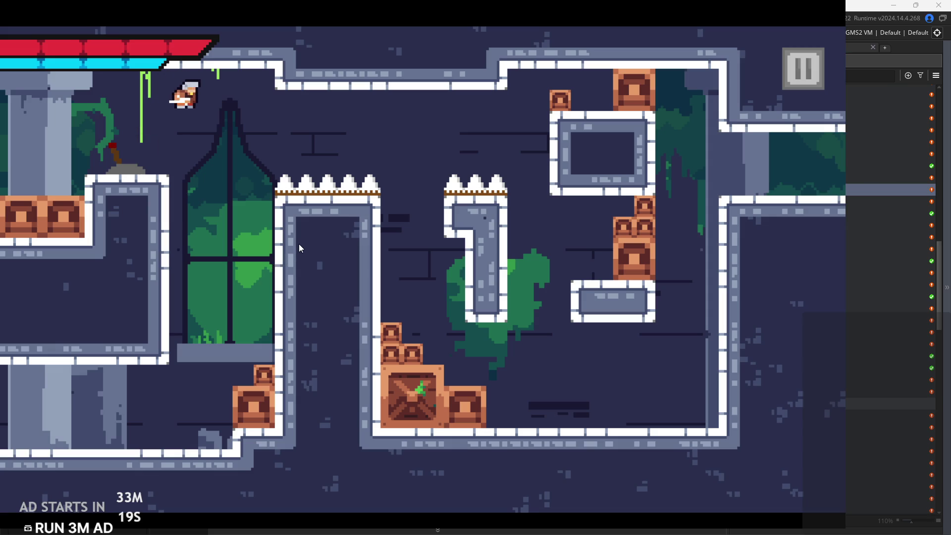
key(Left)
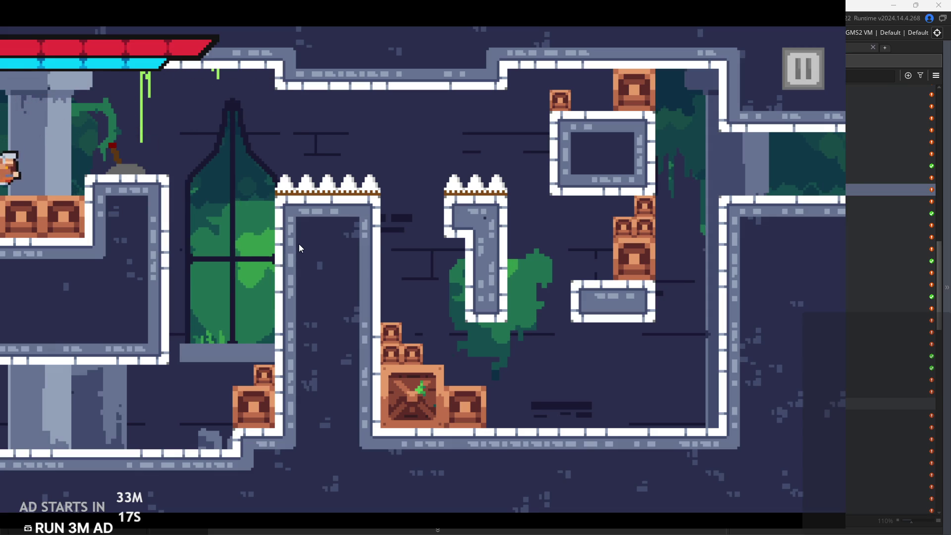
Jump from the crates to the pedestal, dash to the right wall, climb it and exit right
key(z)
key(Right)
key(z)
key(Right)
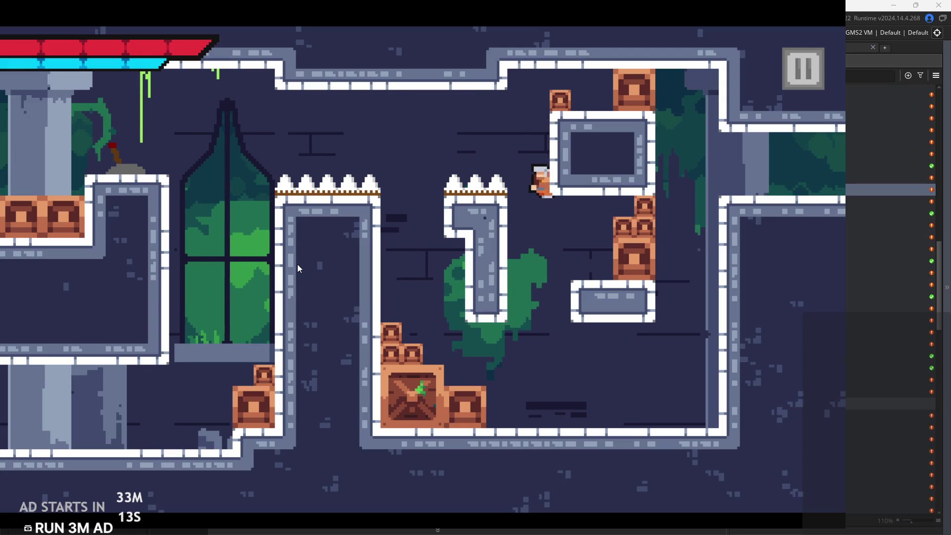
key(Right)
key(z)
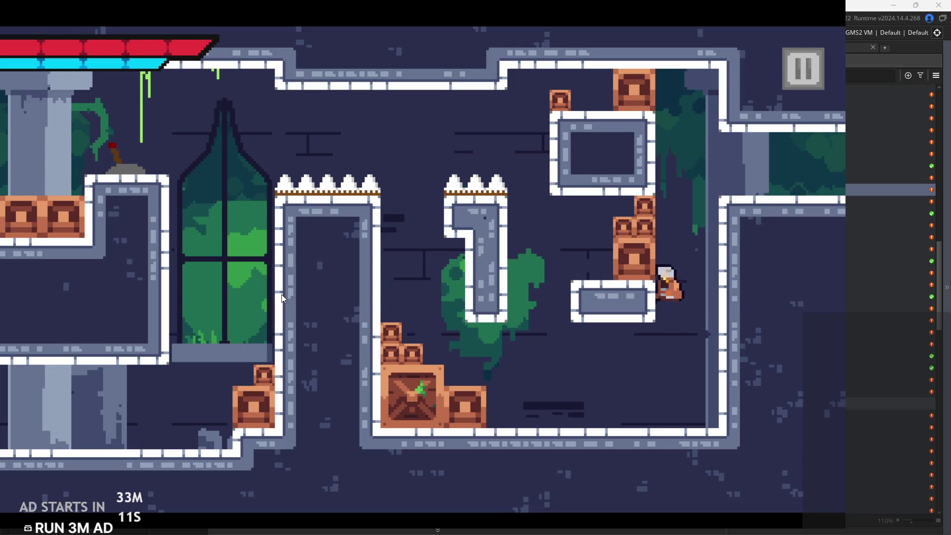
key(Right)
key(Right)
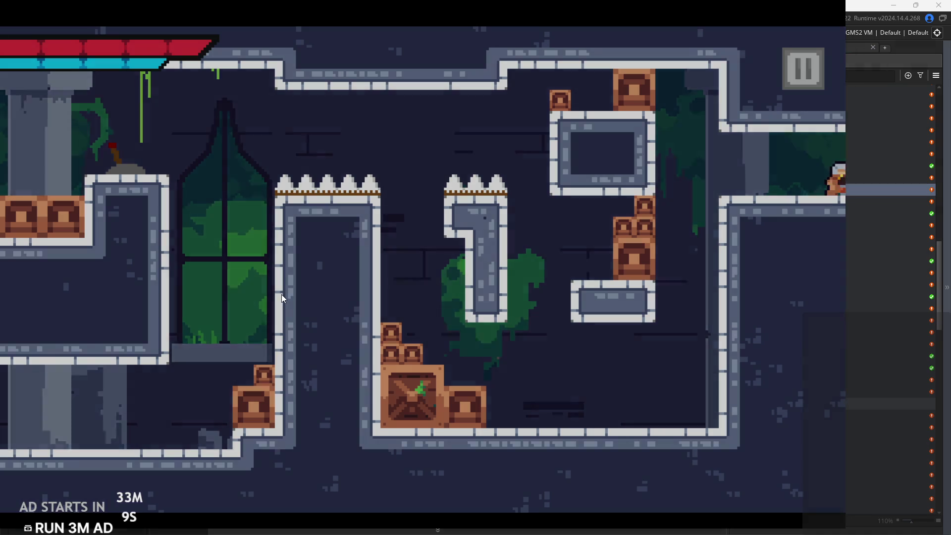
key(Right)
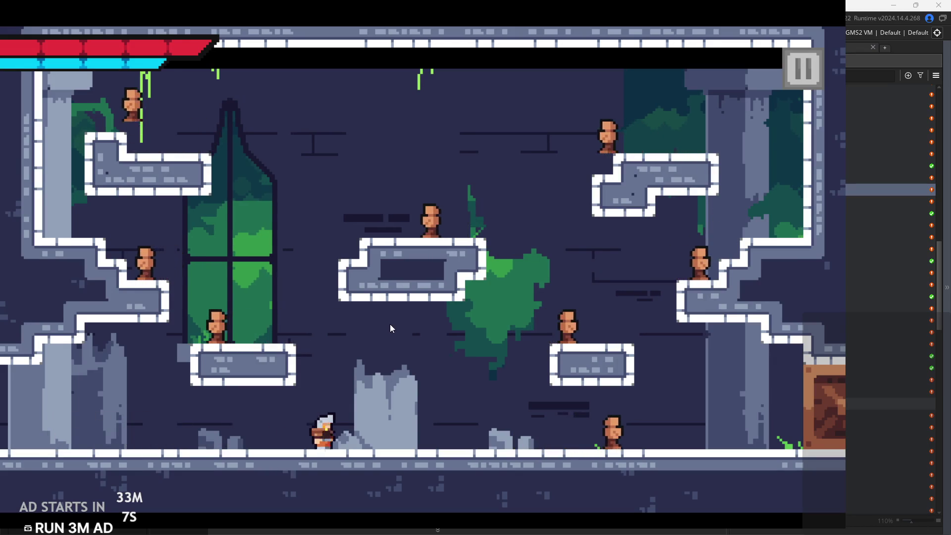
key(Right)
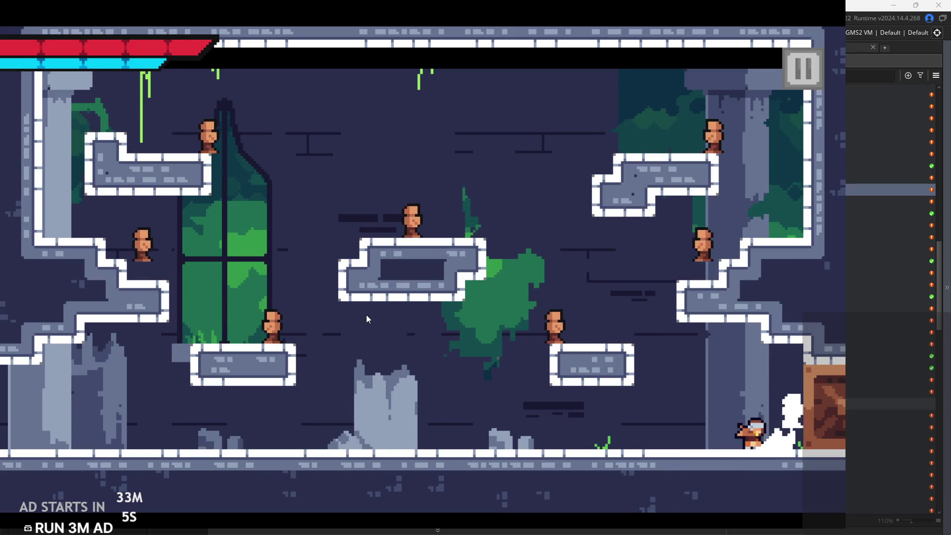
Jump onto the right platform, then cross the centre platform slashing enemies
key(Left)
key(Right)
key(space)
key(x)
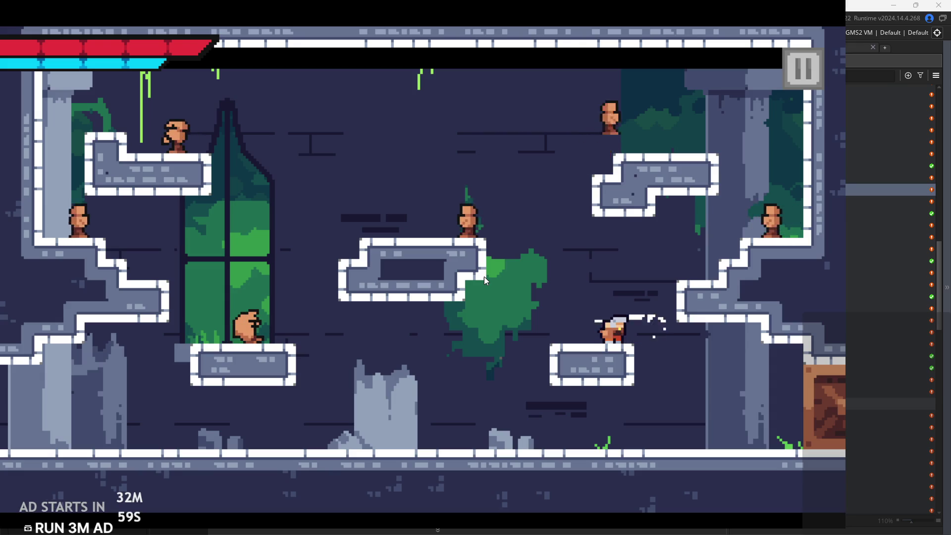
key(Left)
key(space)
key(Right)
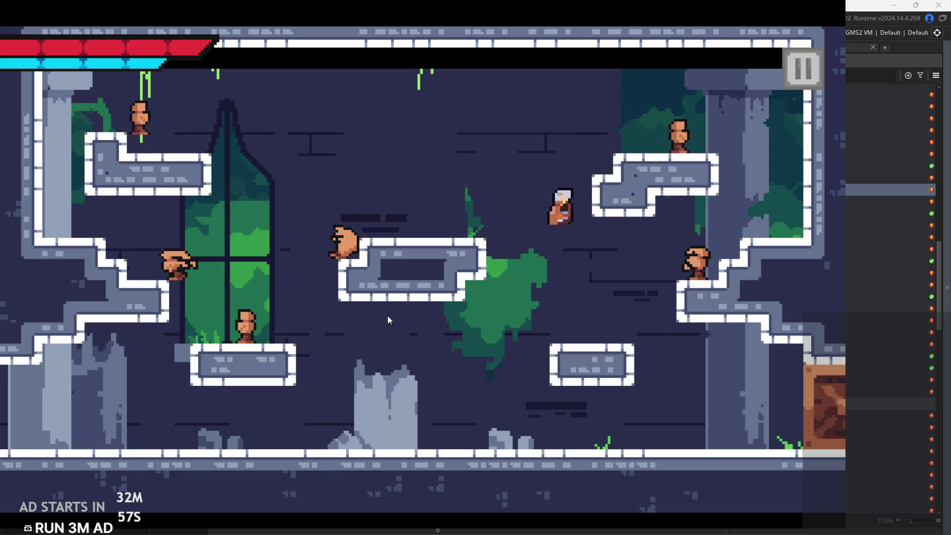
key(Left)
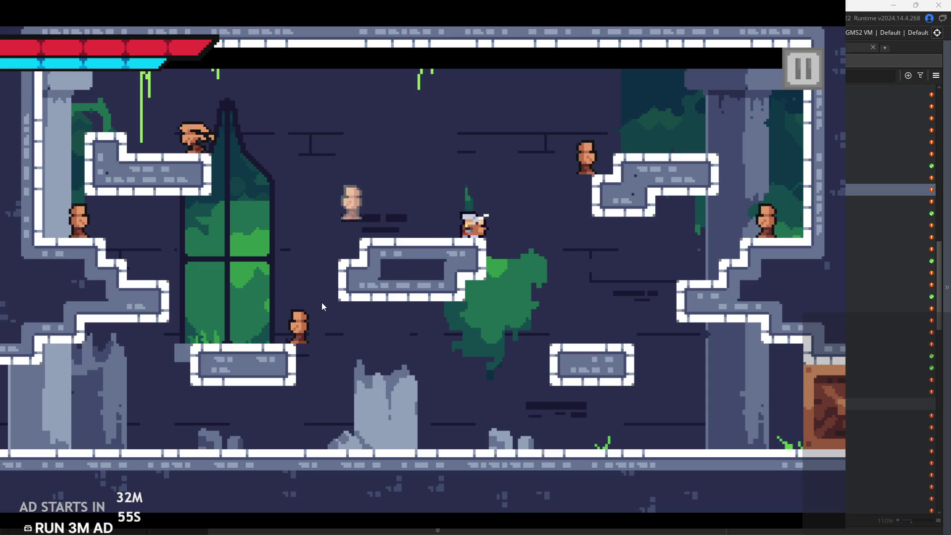
key(Left)
key(x)
Reach the top-right corner, slash along the top, then drop down and slash left along the ground
key(space)
key(Right)
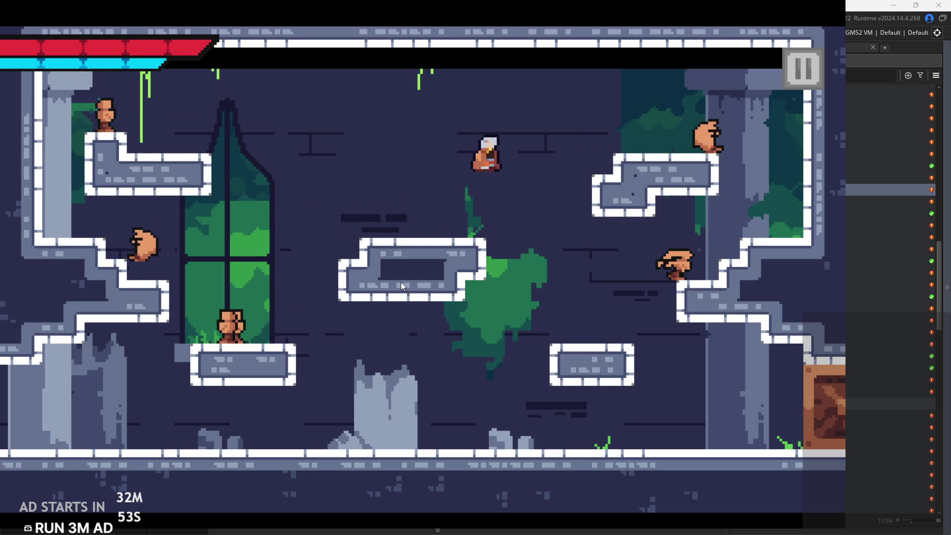
key(Left)
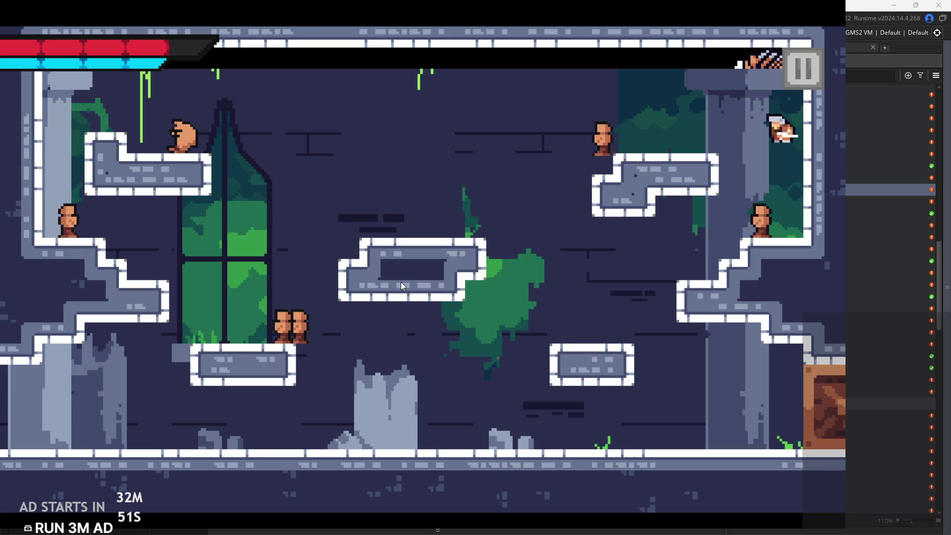
key(x)
key(Left)
key(Right)
key(Left)
key(Left)
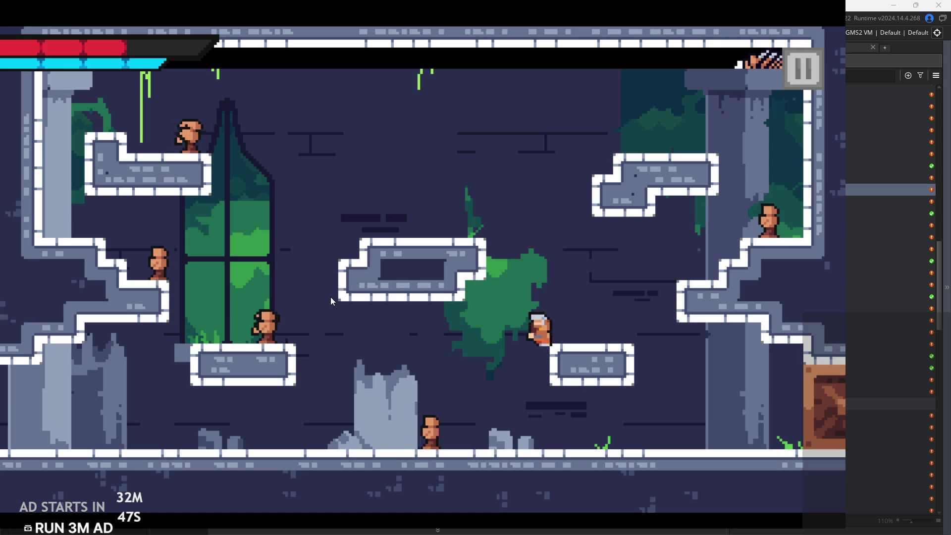
key(Left)
key(x)
Slash enemies on the low platform, then jump back and forth across the ground
key(x)
key(Left)
key(Right)
key(z)
key(x)
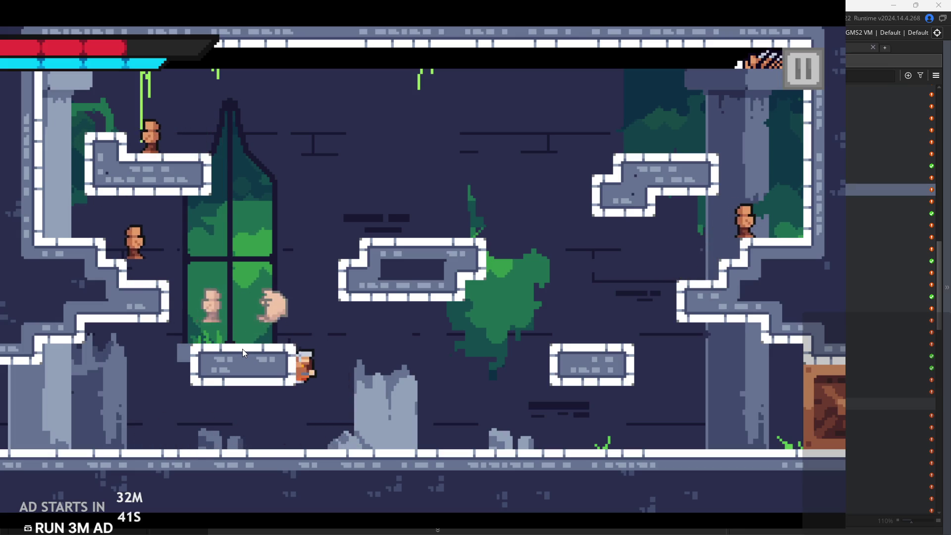
key(Left)
key(Left)
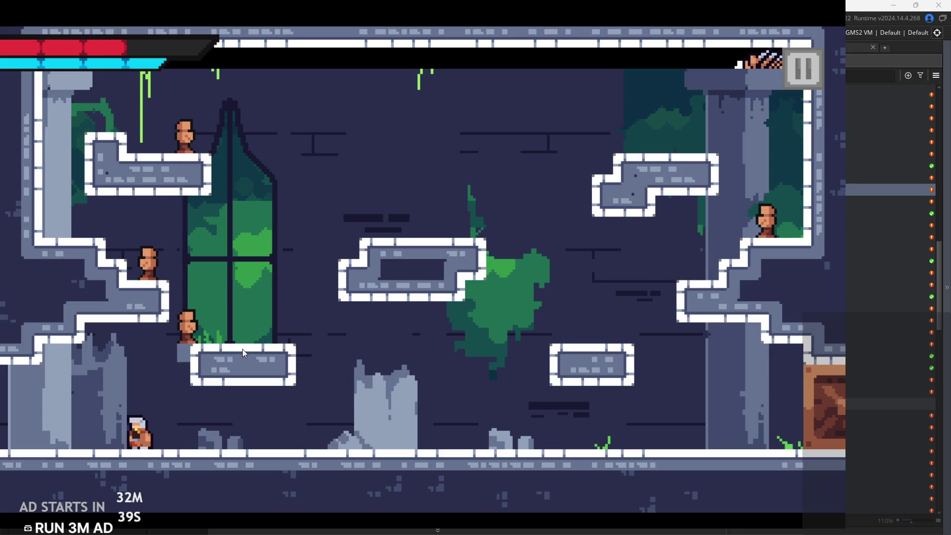
key(Right)
key(z)
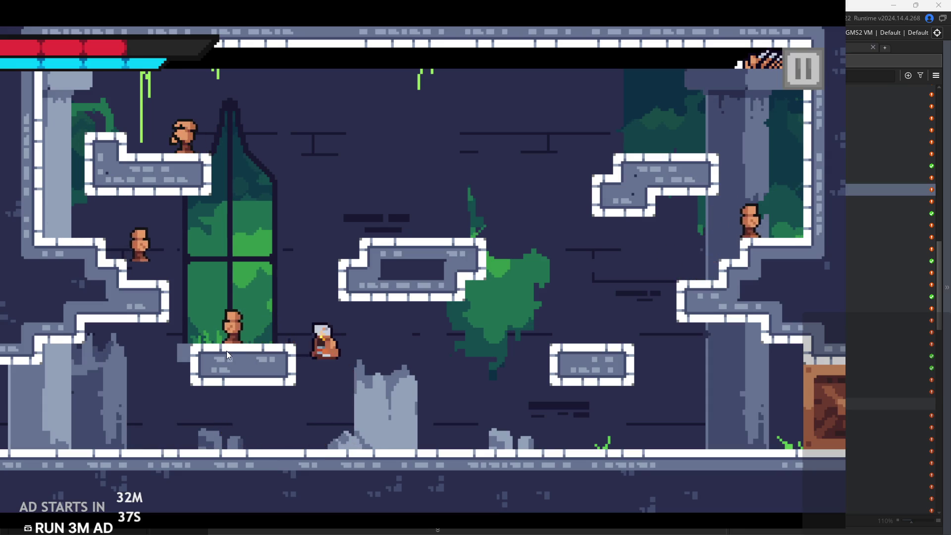
key(Right)
key(Left)
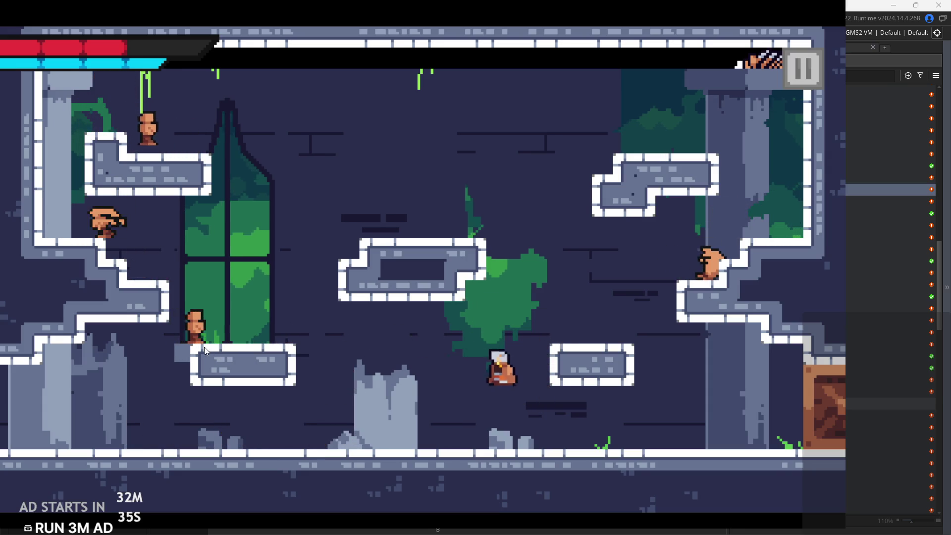
key(Right)
key(z)
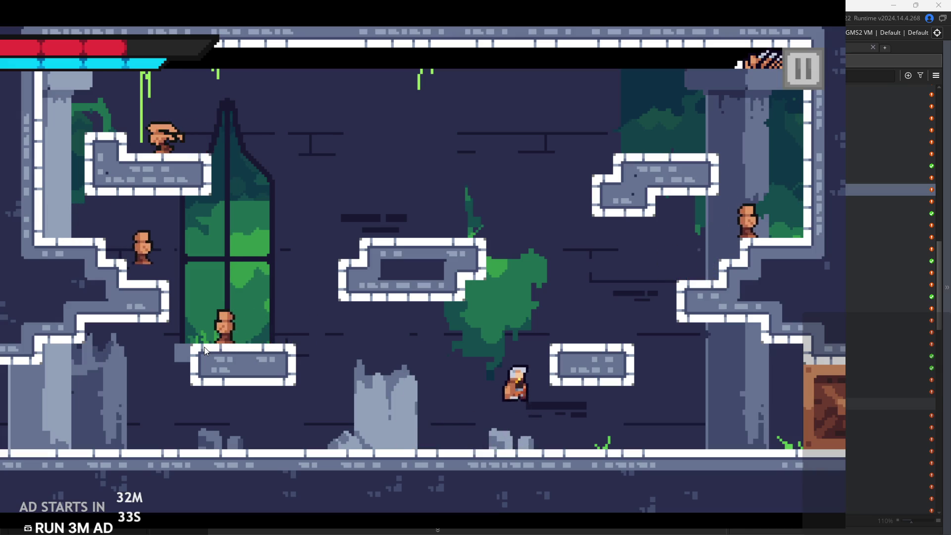
key(Right)
key(Left)
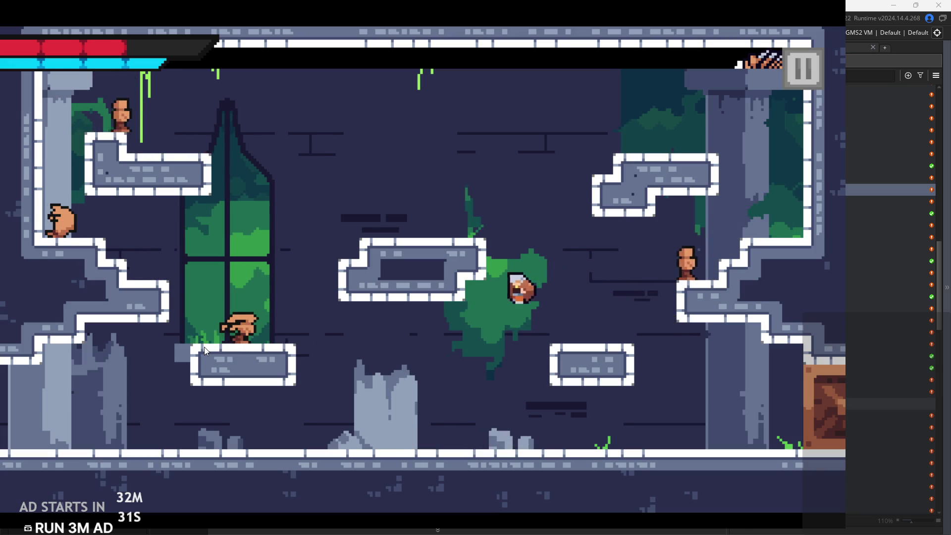
Jump onto the left low platform and keep fighting enemies until the hero dies
key(z)
key(Left)
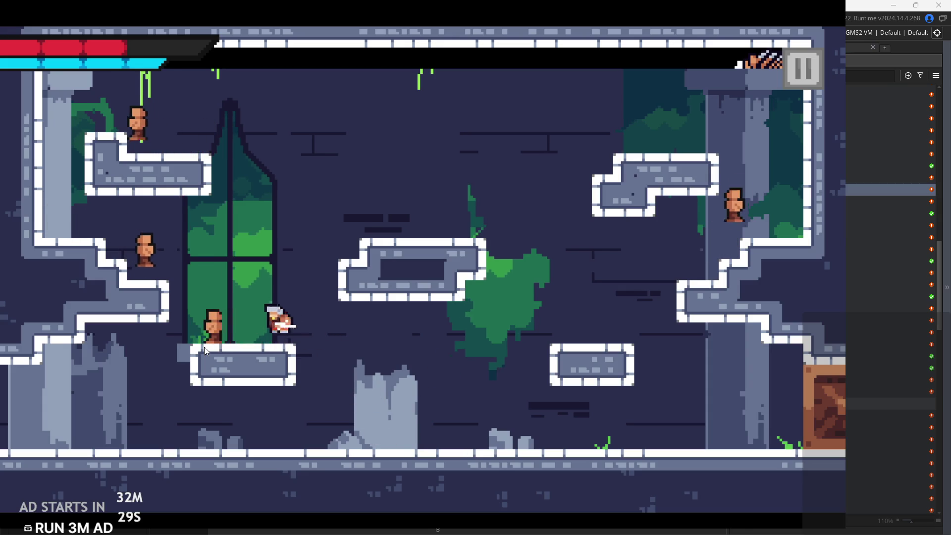
key(Left)
key(Right)
key(Right)
key(z)
key(Left)
key(z)
key(Left)
key(Right)
key(Left)
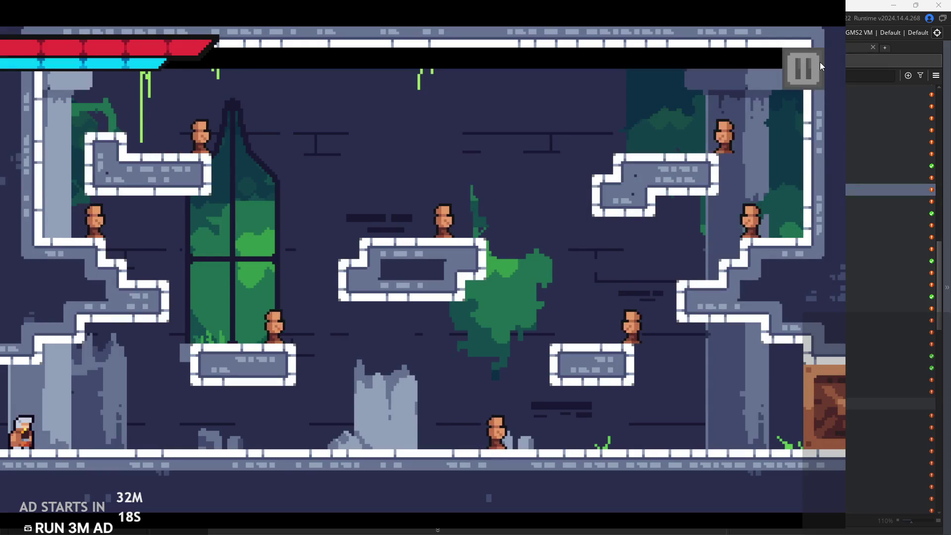
Pause and close the game, returning to obj_controller's Room Start background-layer code
click(812, 66)
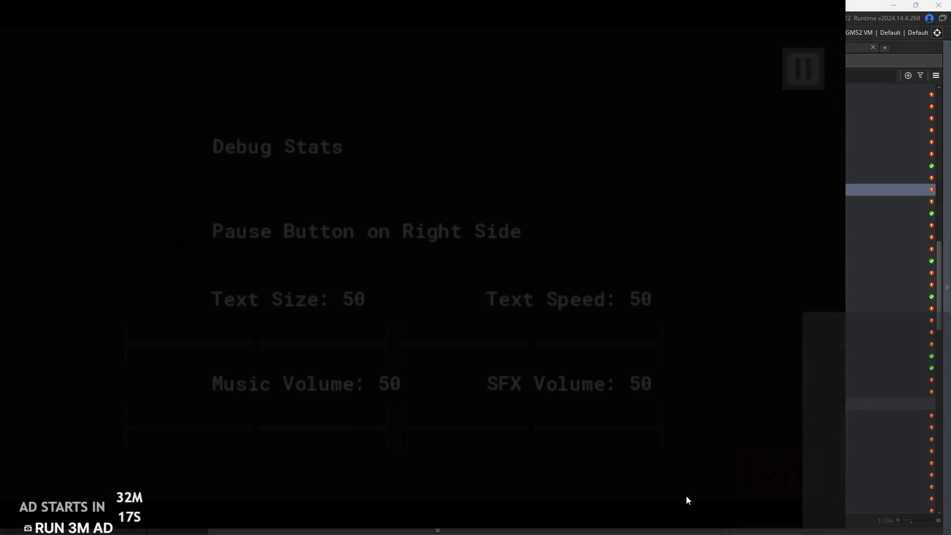
click(782, 468)
click(406, 261)
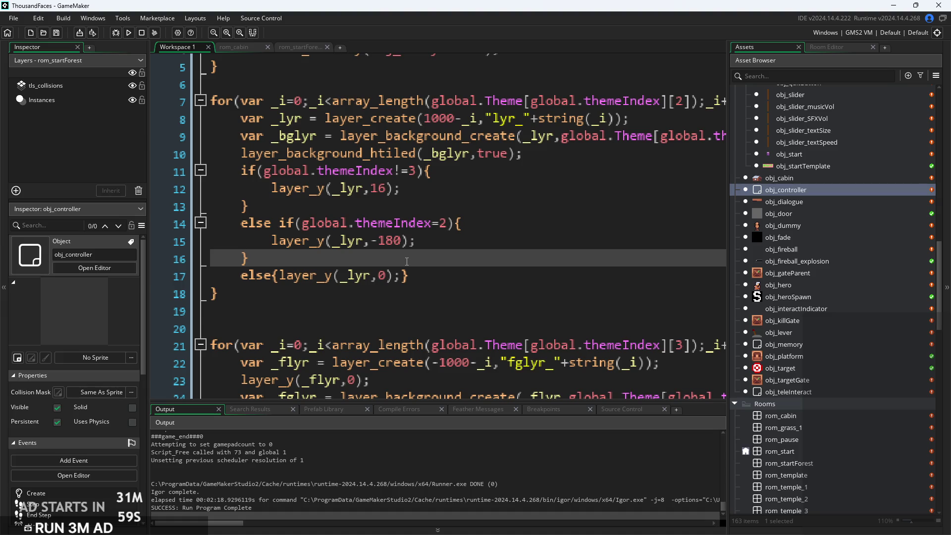
Check the else branch and -180 offset lines, then open rom_temple_4 from the Rooms folder
click(446, 277)
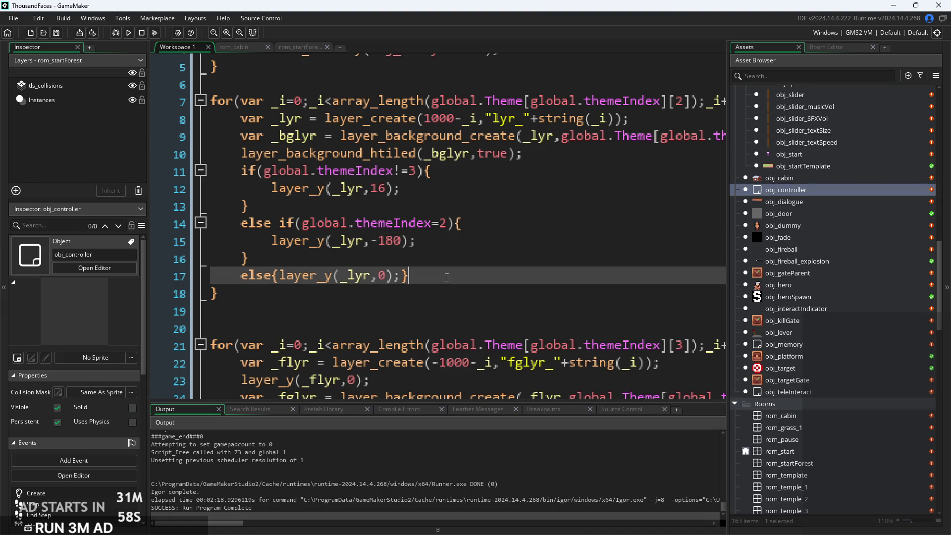
click(467, 237)
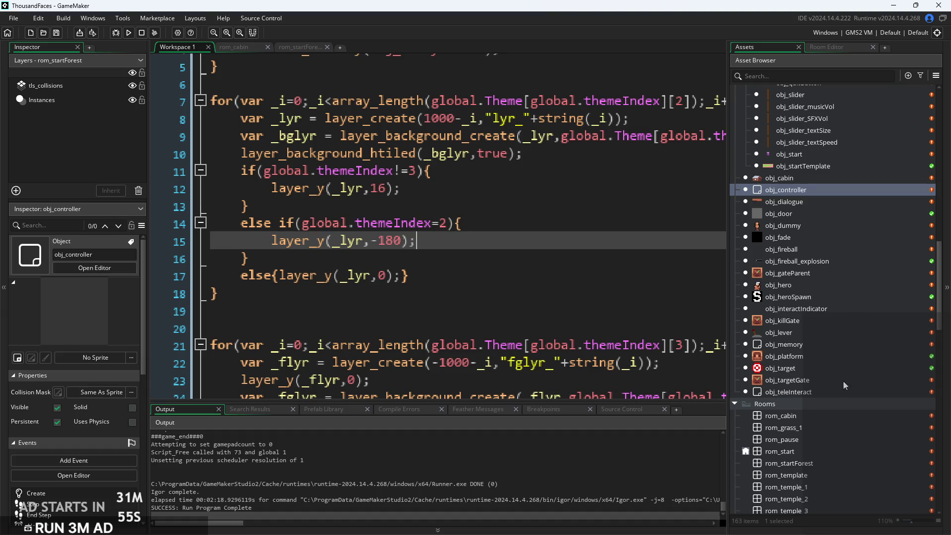
scroll(816, 462, down, 5)
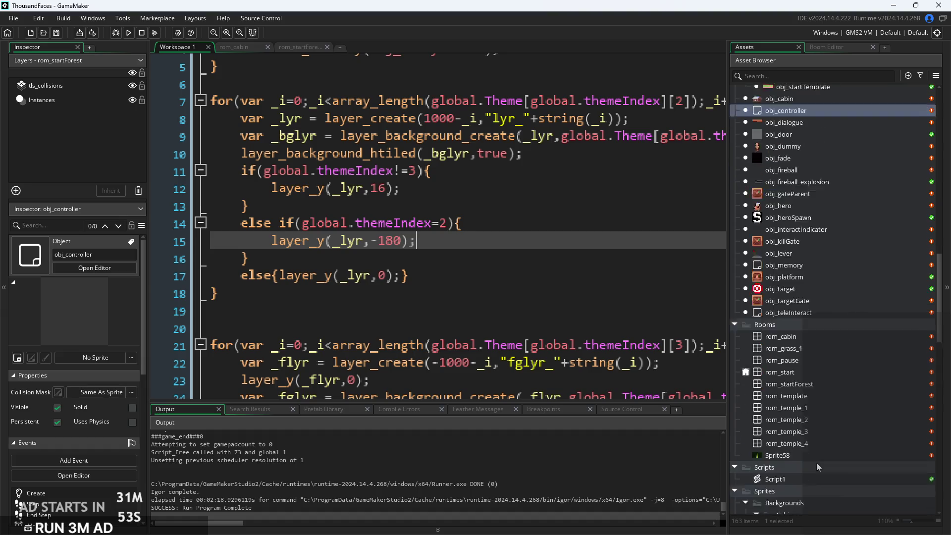
double_click(813, 402)
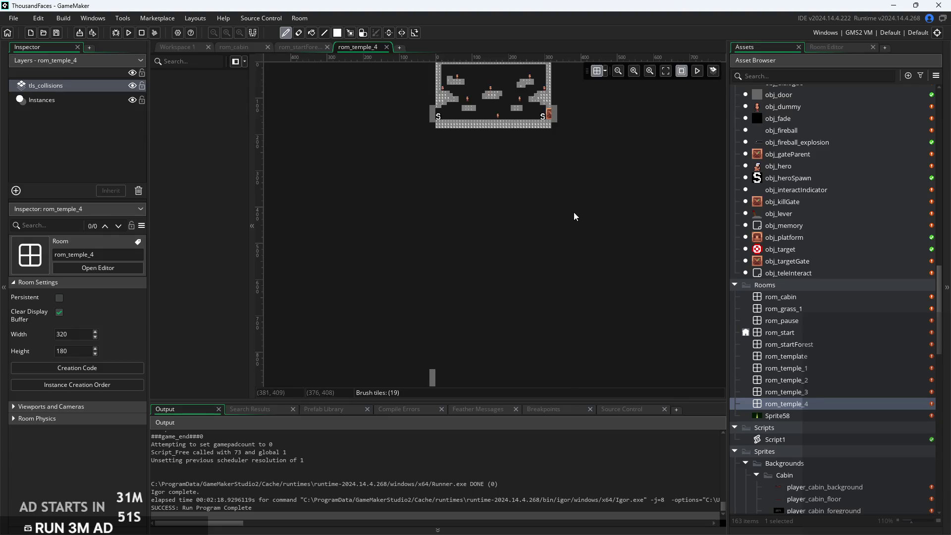
Paint autotile_1 collision tiles across rom_temple_4's full top row on the tls_collisions layer
scroll(487, 123, up, 5)
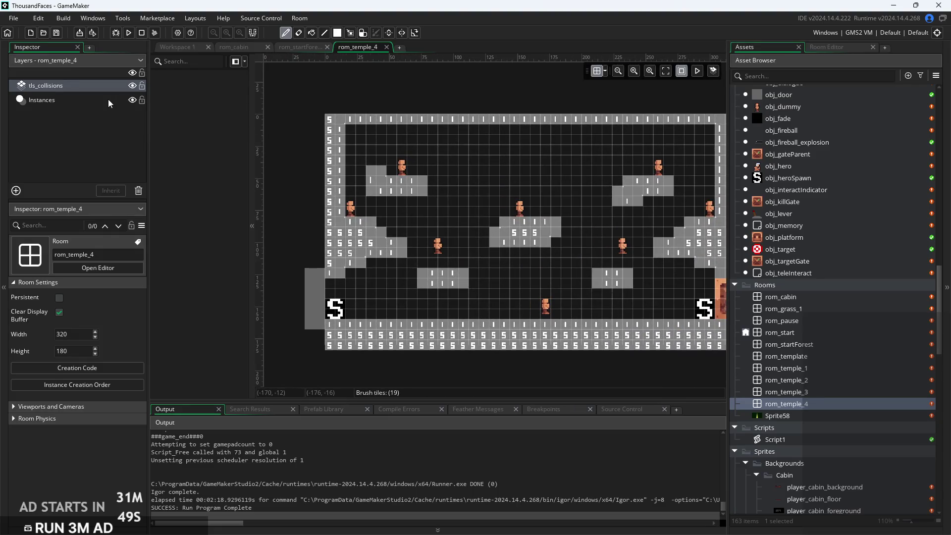
click(100, 89)
click(831, 48)
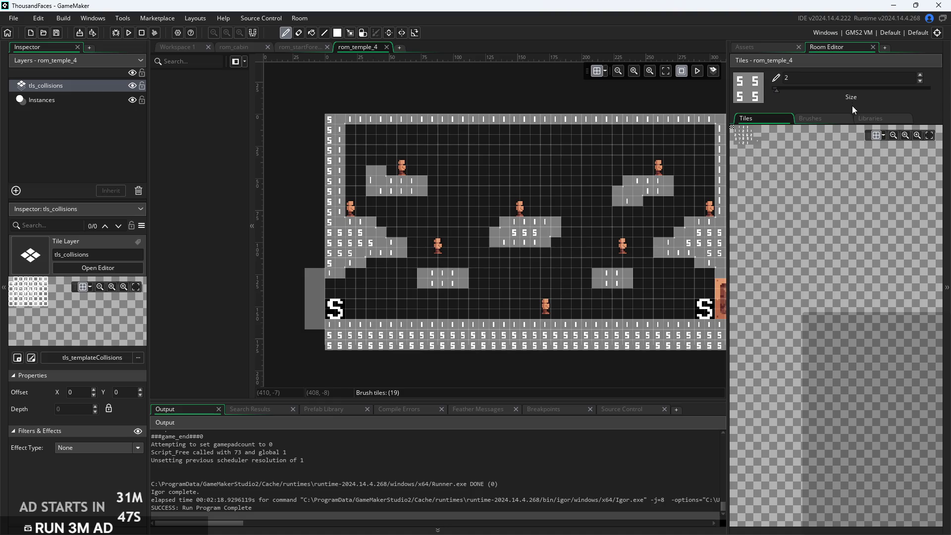
click(881, 120)
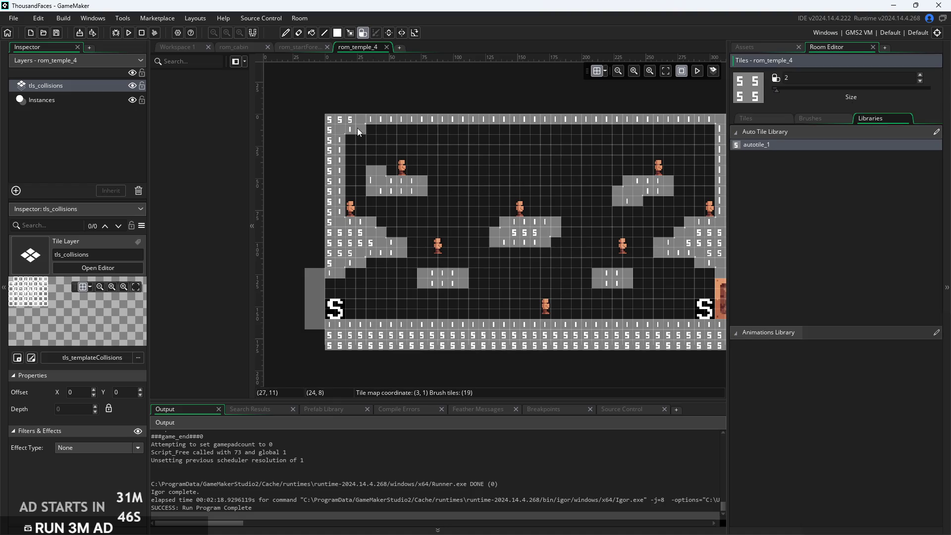
drag(361, 128, 349, 129)
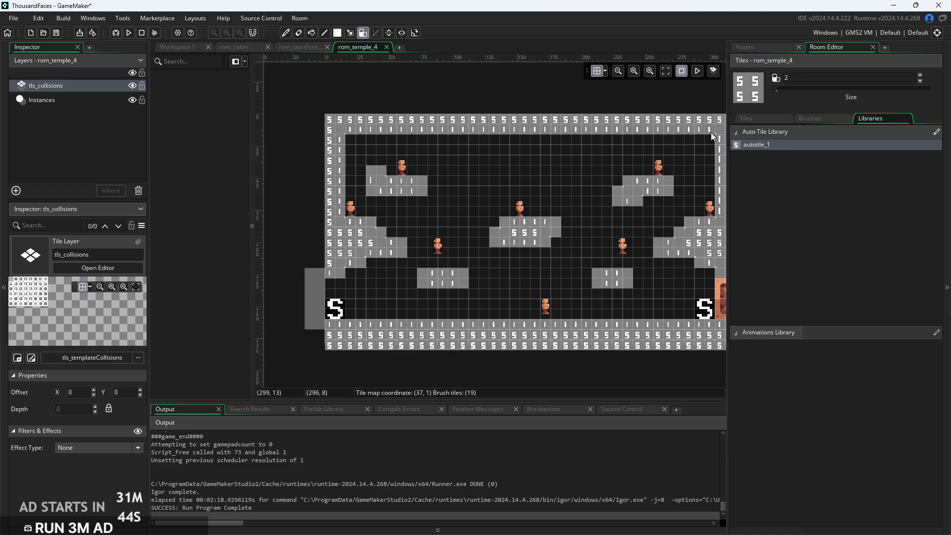
drag(482, 107, 420, 110)
Delete the line 17 'else{layer_y(_lyr,0);}' fallback from the background-layer code
click(168, 48)
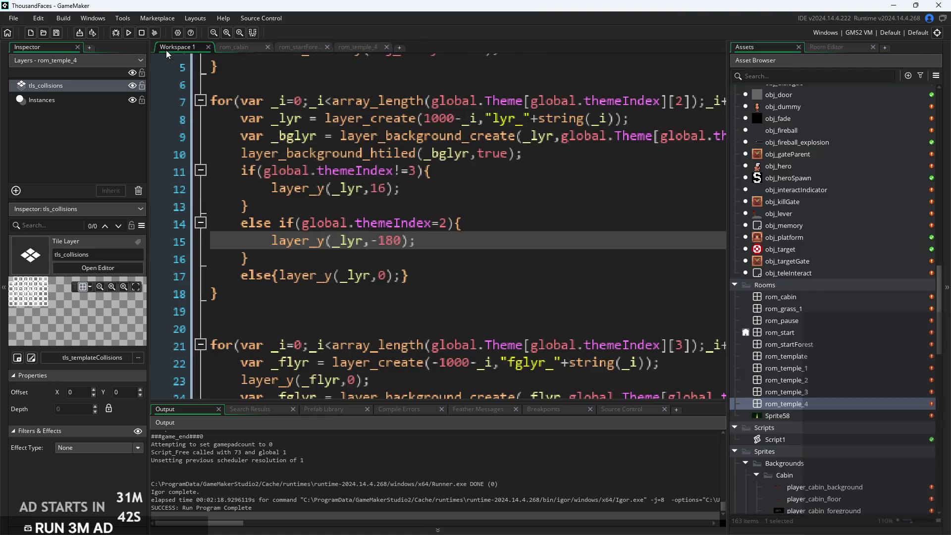
drag(437, 281, 2, 277)
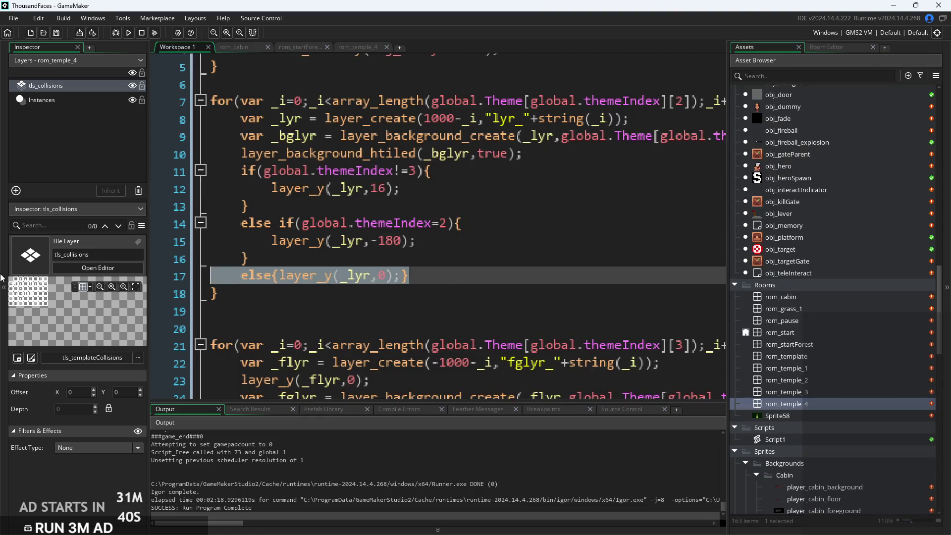
key(BackSpace)
key(BackSpace)
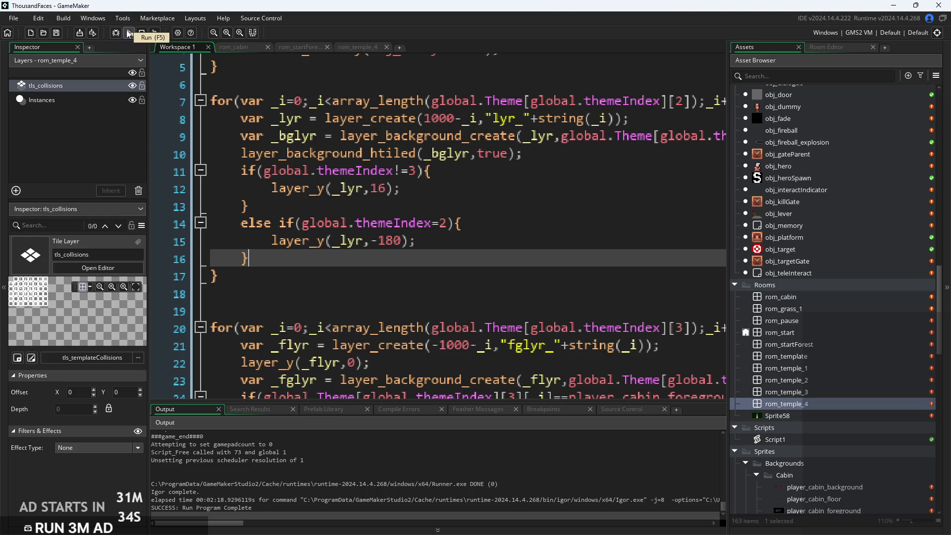
Build and run the game, starting it from the title screen
click(483, 243)
click(379, 266)
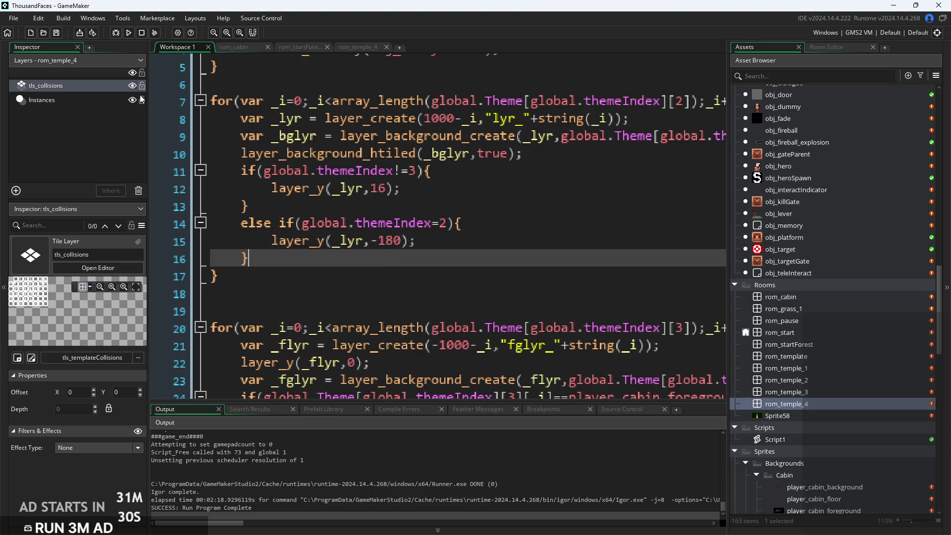
click(129, 33)
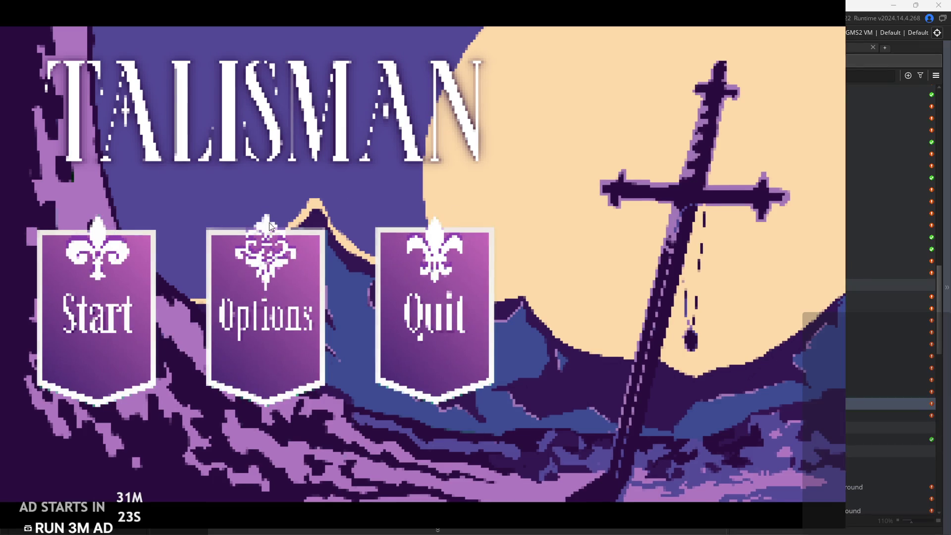
click(106, 327)
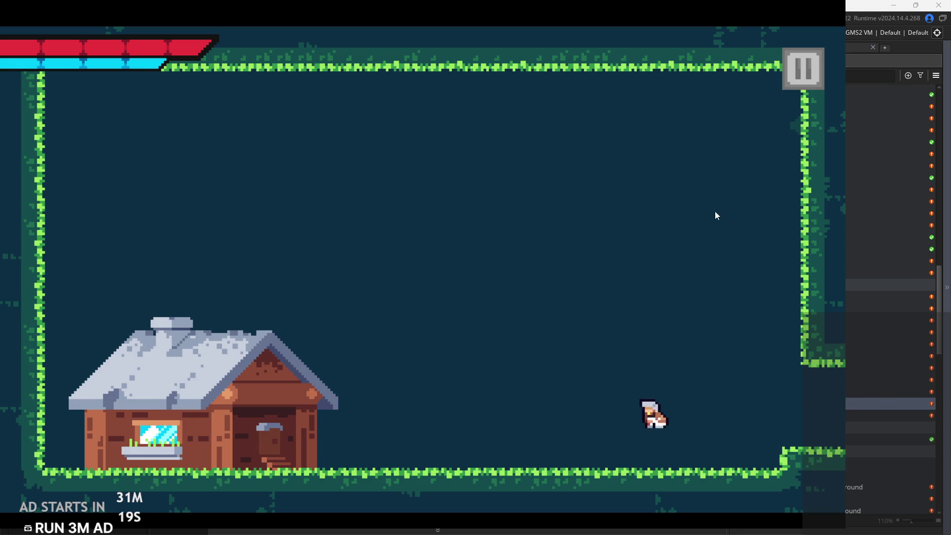
Pause the cabin-room playtest, exit the game, and return to the background loop code
click(802, 69)
click(762, 473)
click(385, 254)
ctrl+scroll(396, 246, up, 1)
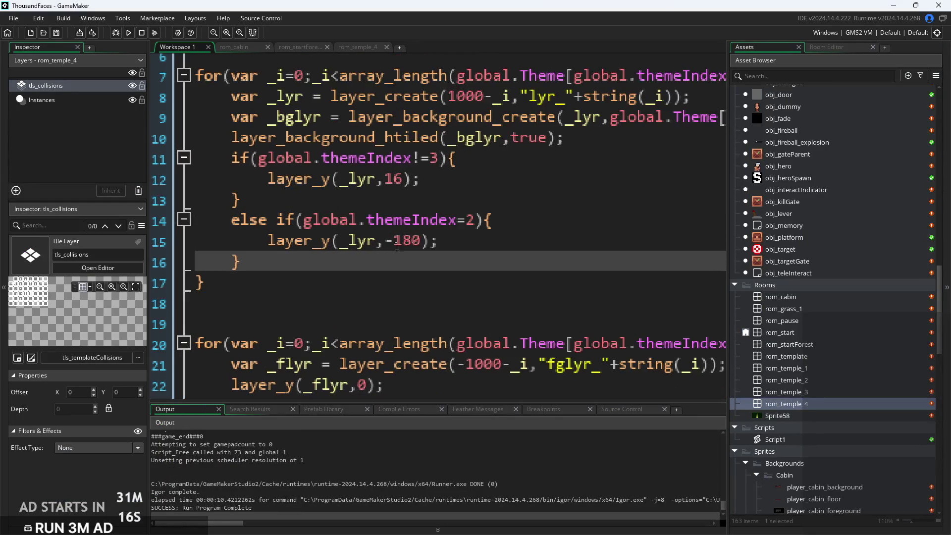
Turn the -180 offset into a standalone if(global.themeIndex==2) check and rebuild the game
click(467, 219)
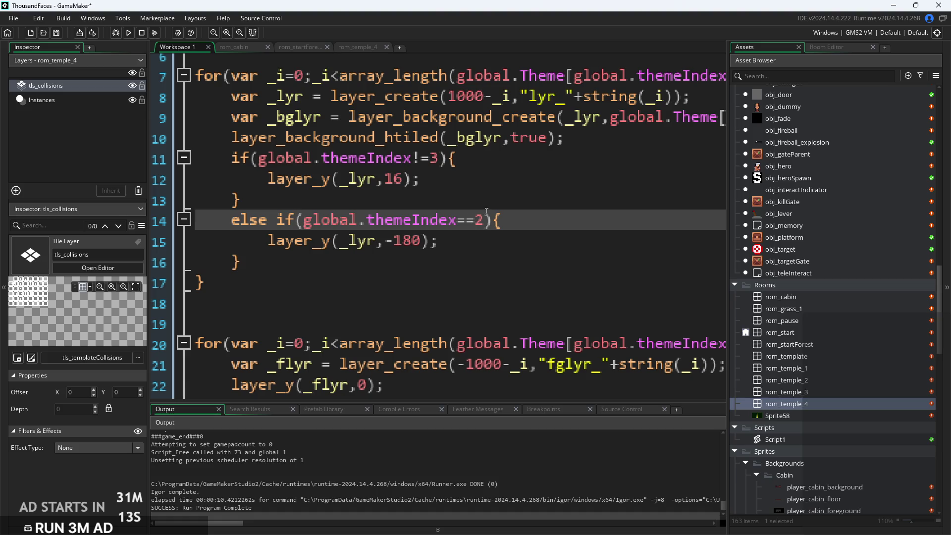
click(429, 247)
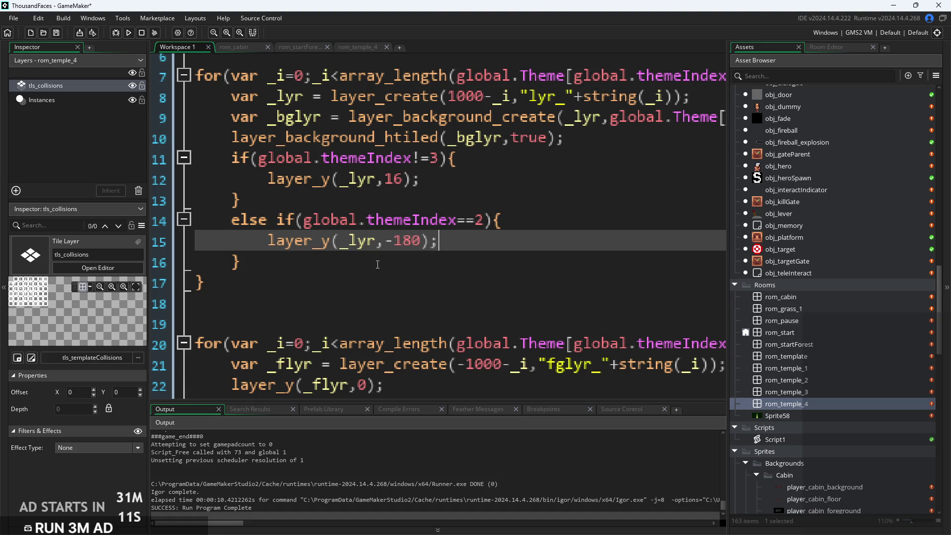
ctrl+scroll(377, 264, down, 1)
scroll(379, 240, up, 1)
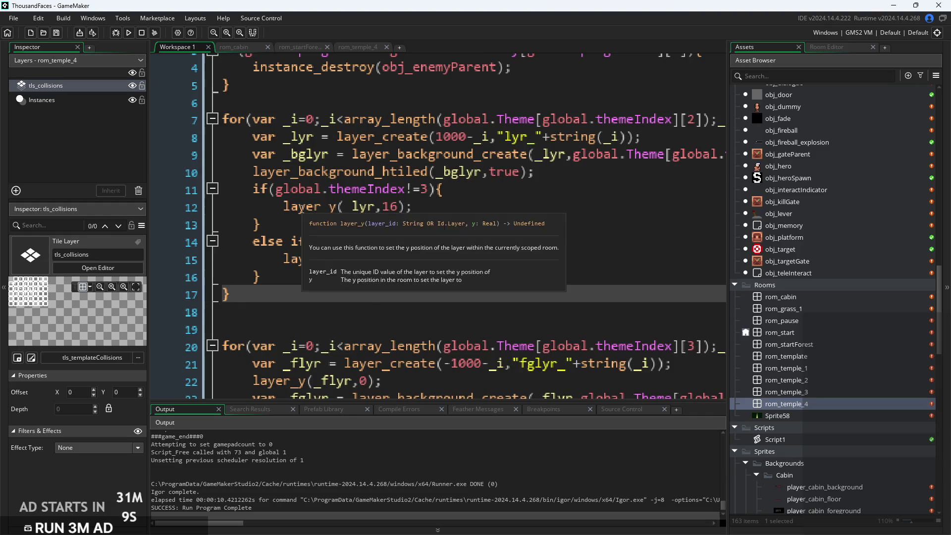
click(276, 244)
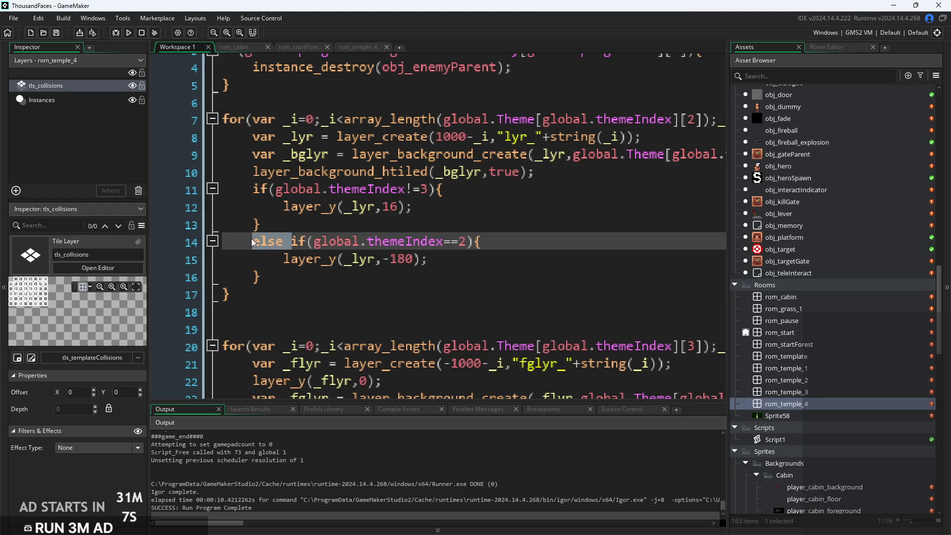
click(130, 32)
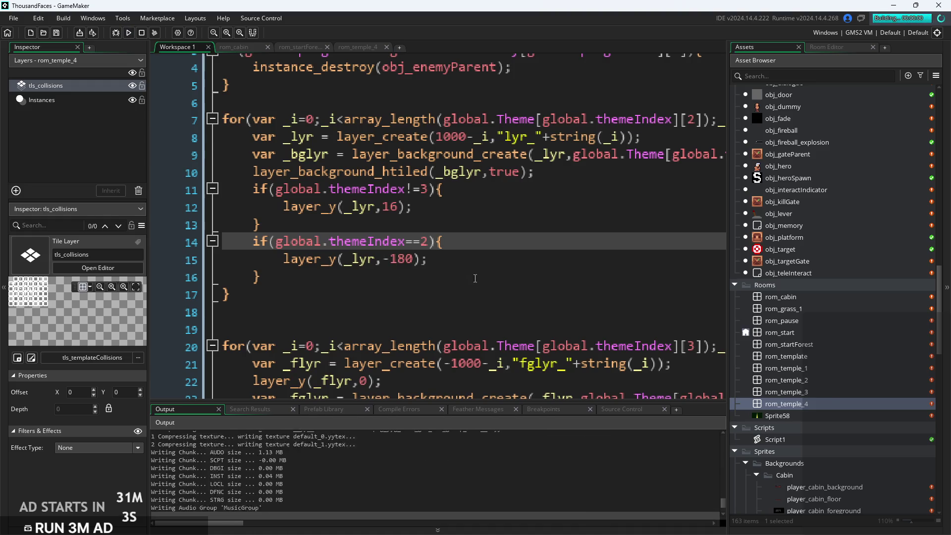
Run the hero right across the cabin room, leap onto the right ledge and into the temple room
key(Right)
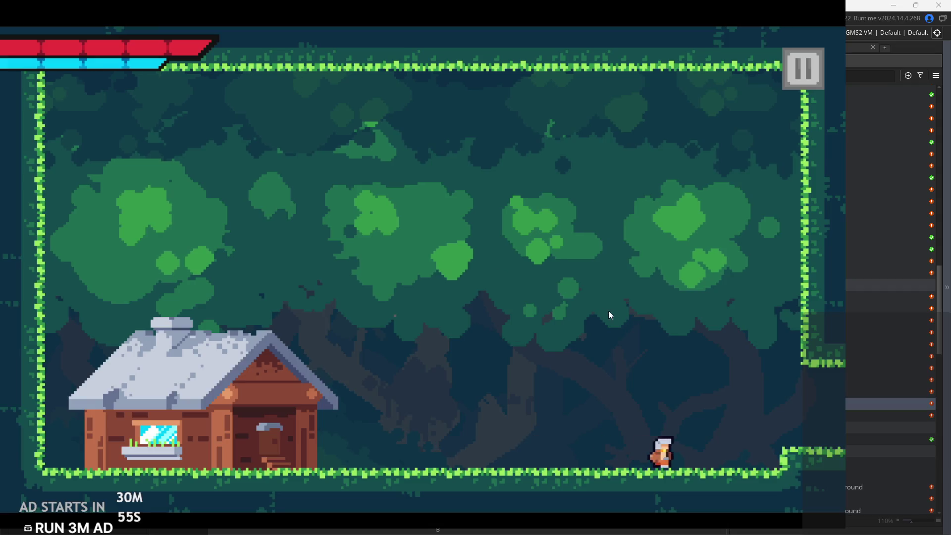
key(Left)
key(Left)
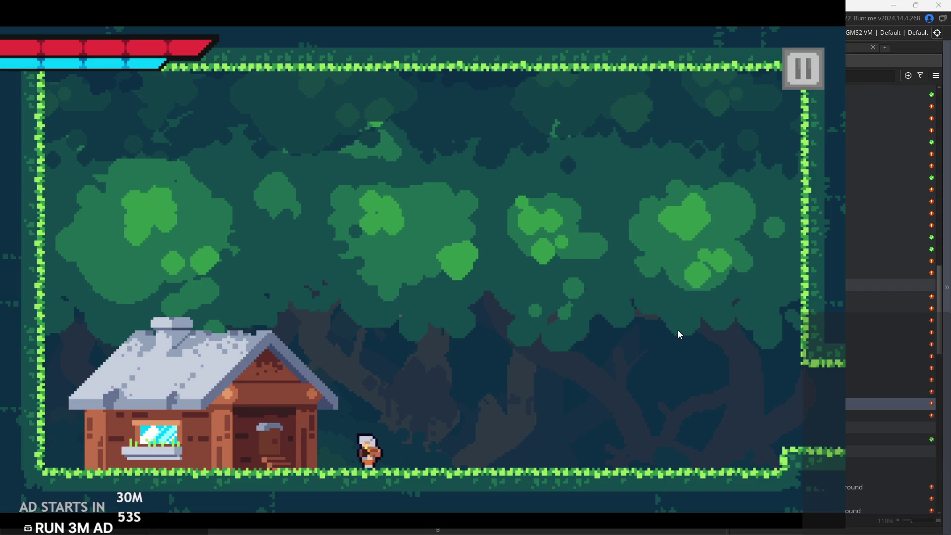
key(Right)
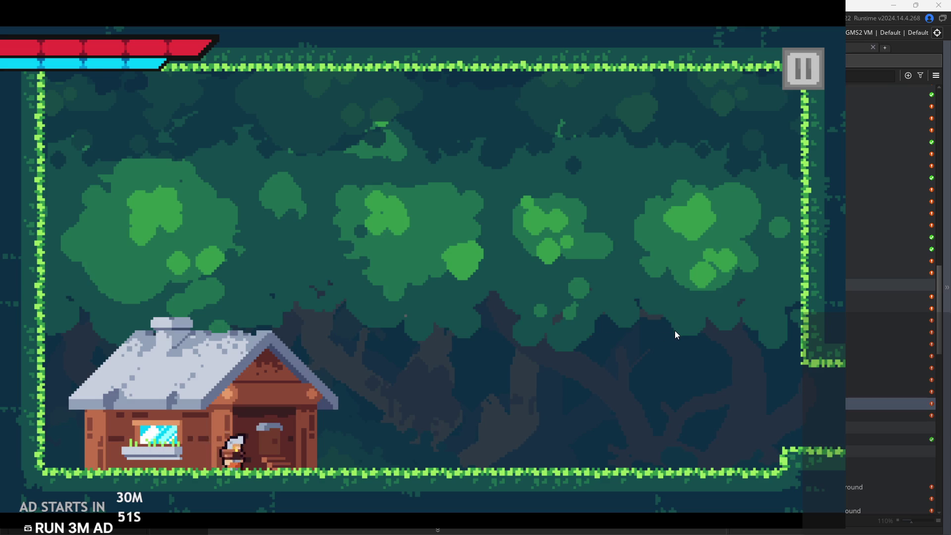
key(space)
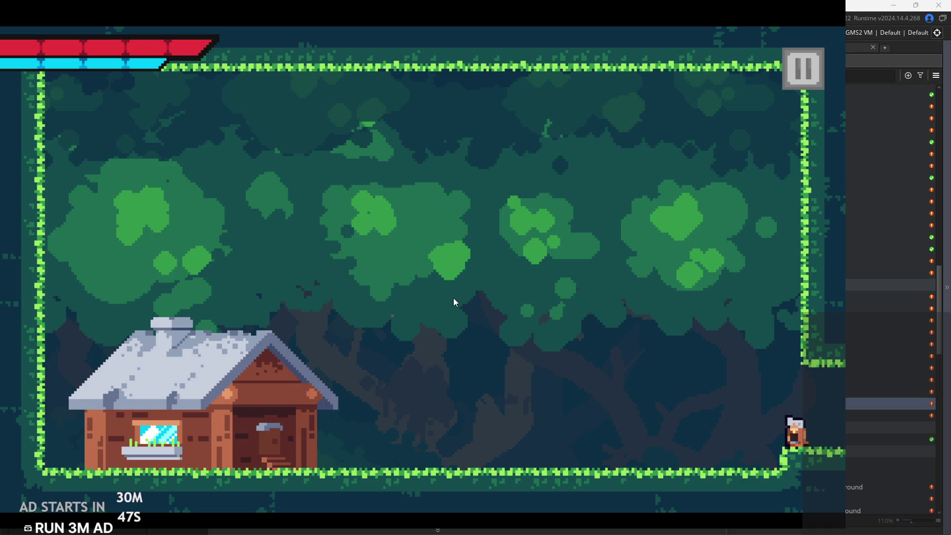
key(Left)
key(Right)
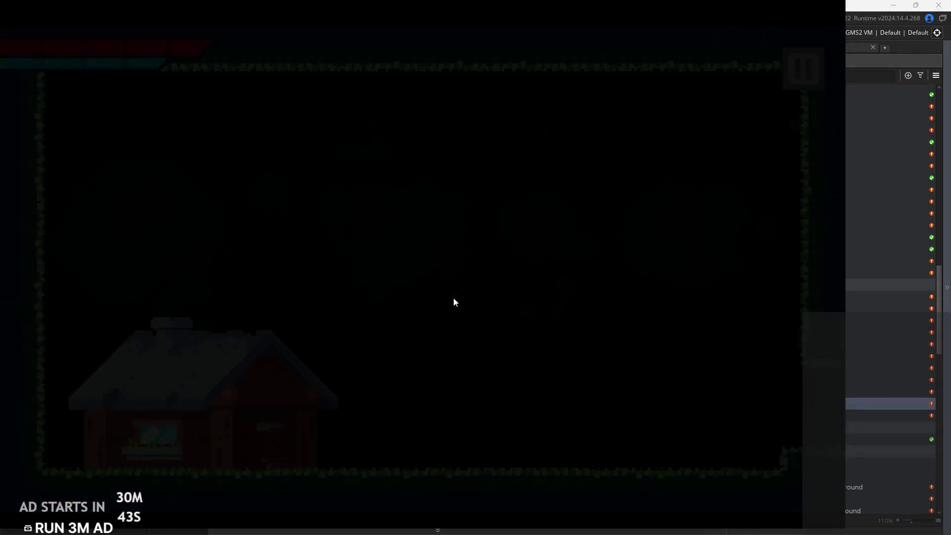
key(Right)
key(Right)
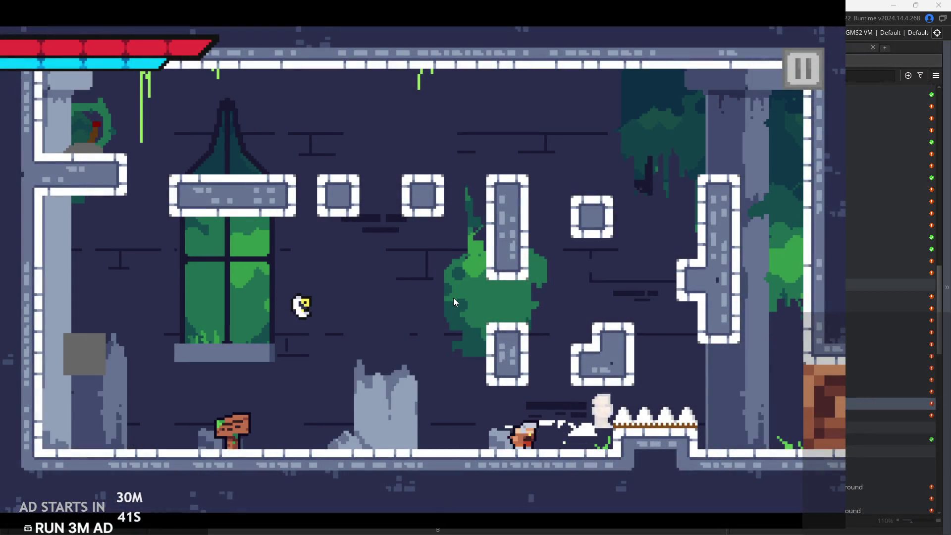
Jump over the temple room's rubble and slash at enemies while moving right
key(space)
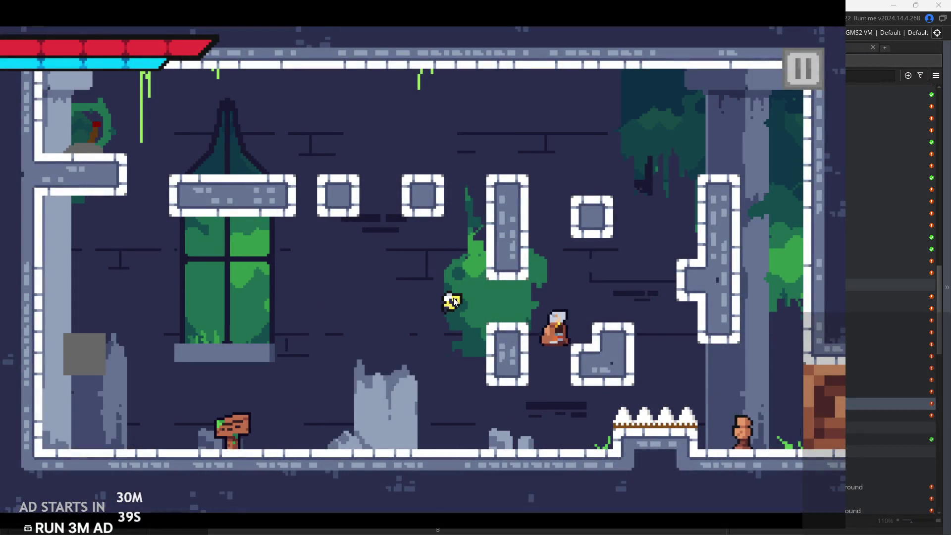
key(Left)
key(space)
key(Right)
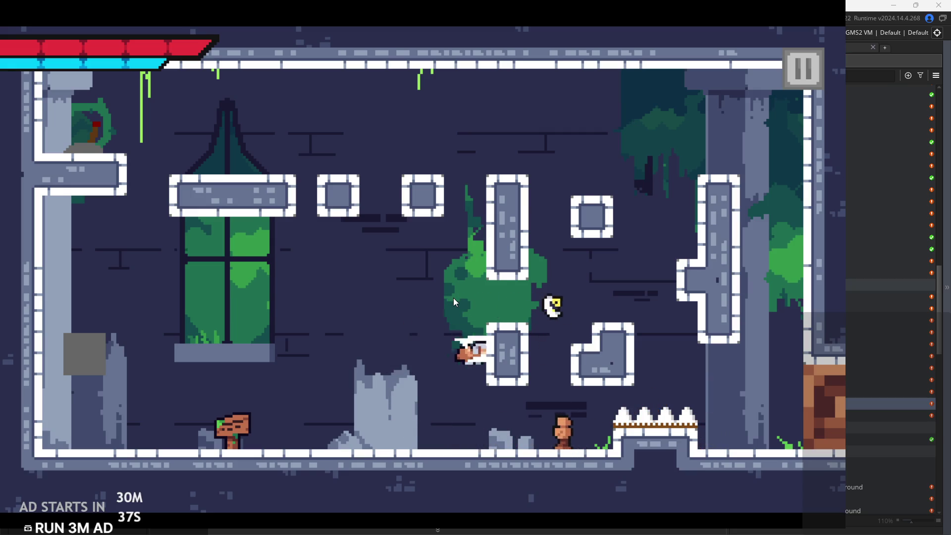
key(Right)
key(Left)
key(space)
key(Right)
Climb the L-shaped block and wall-jump up the pillar, then drop to the right wall
key(space)
key(Right)
key(space)
key(space)
key(Right)
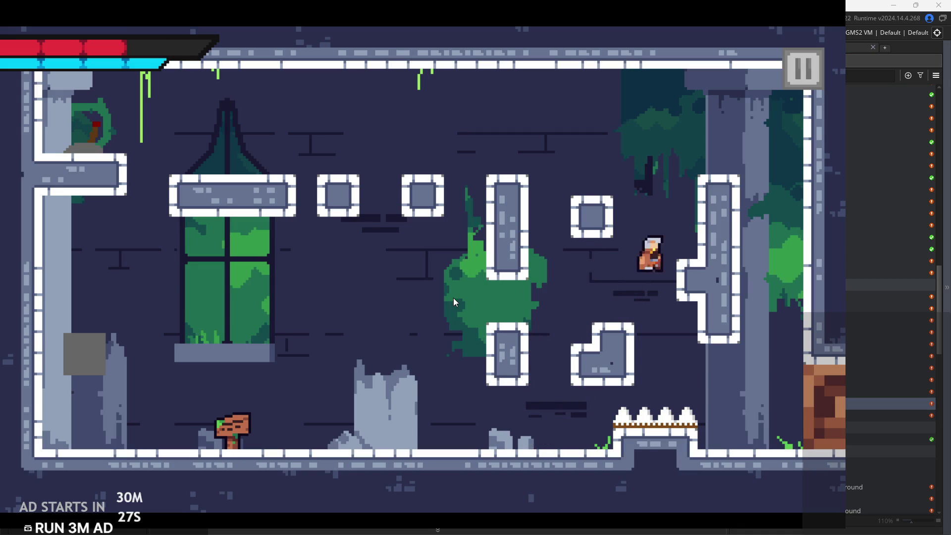
key(space)
key(Left)
key(Left)
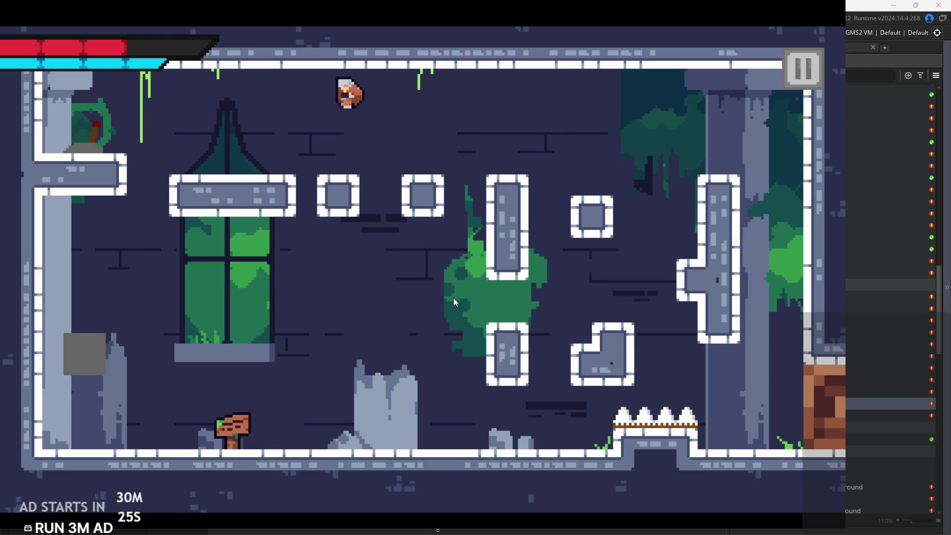
key(space)
key(Right)
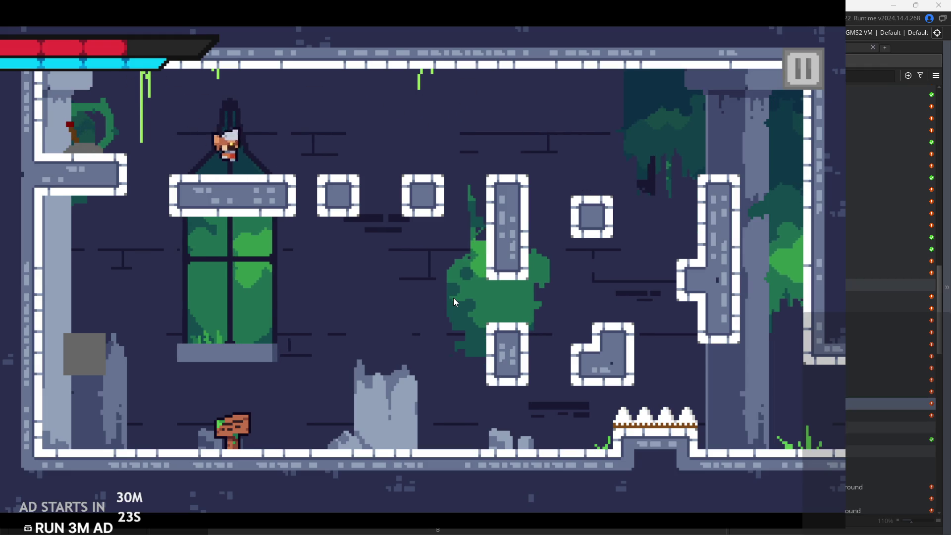
key(Right)
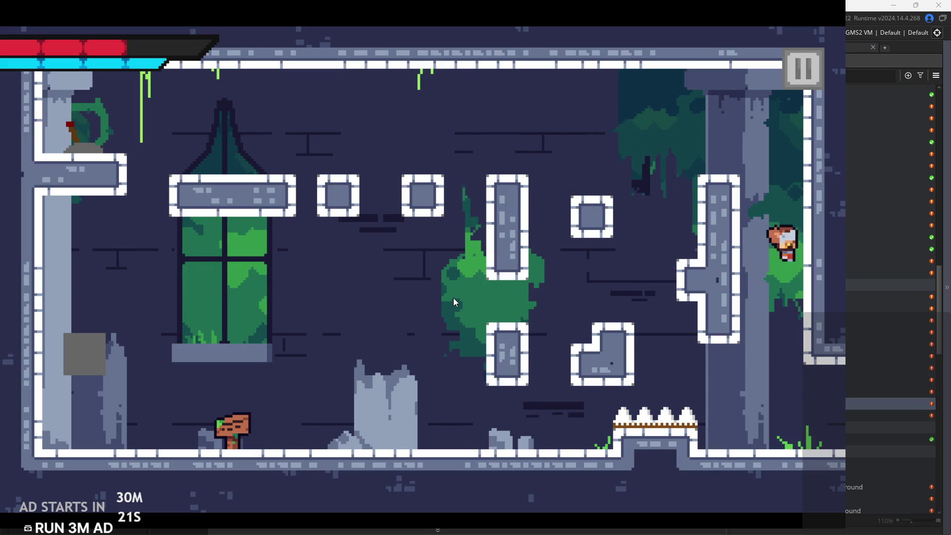
Enter the target room and jump around the floor toward the upper ledge
key(Right)
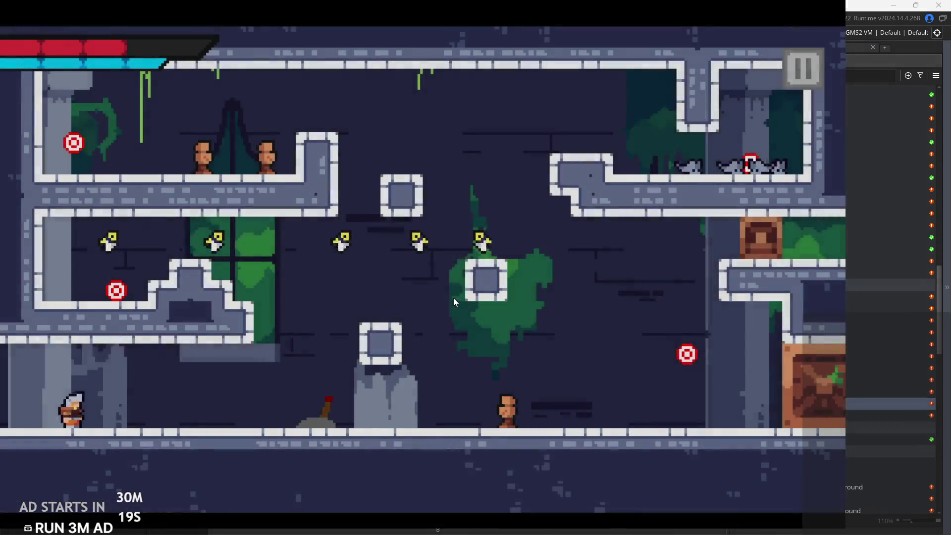
key(Up)
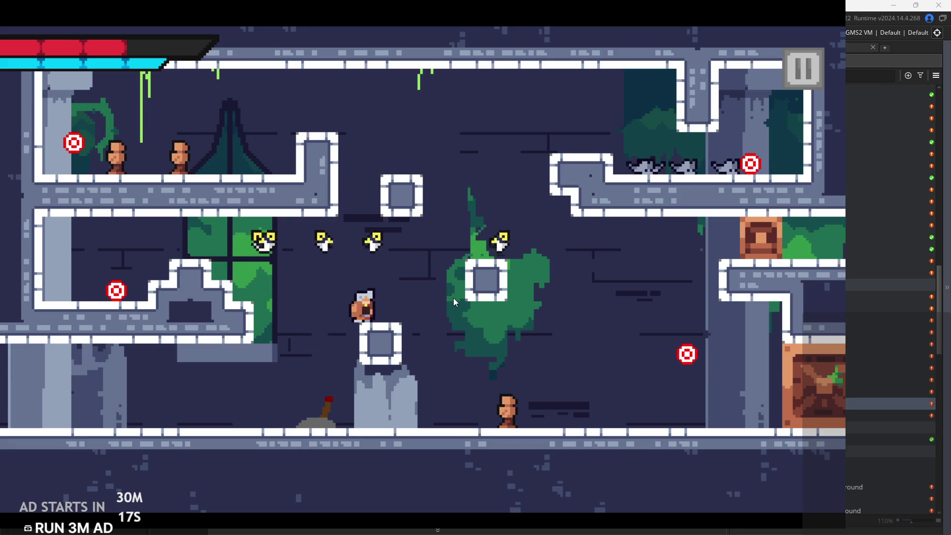
key(Right)
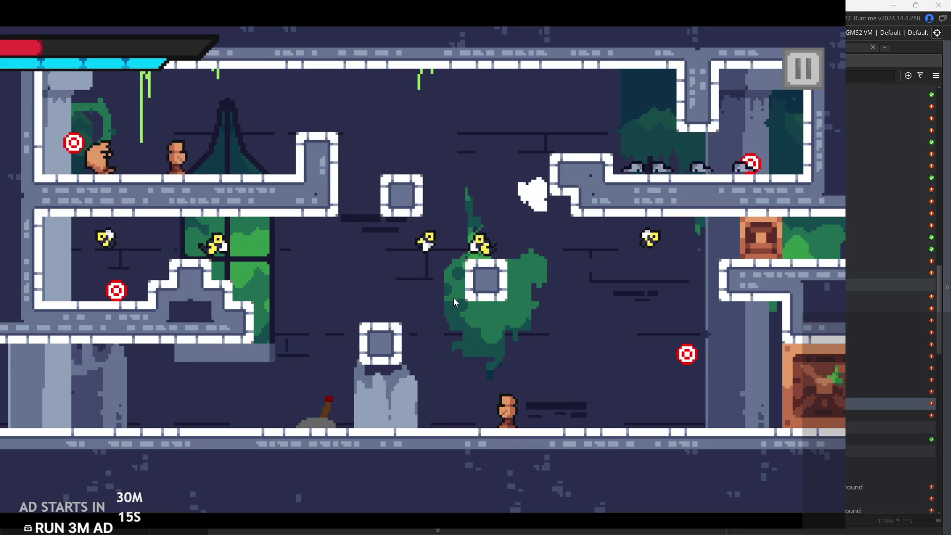
key(Left)
key(Up)
key(Right)
key(Right)
key(Up)
key(Left)
key(Left)
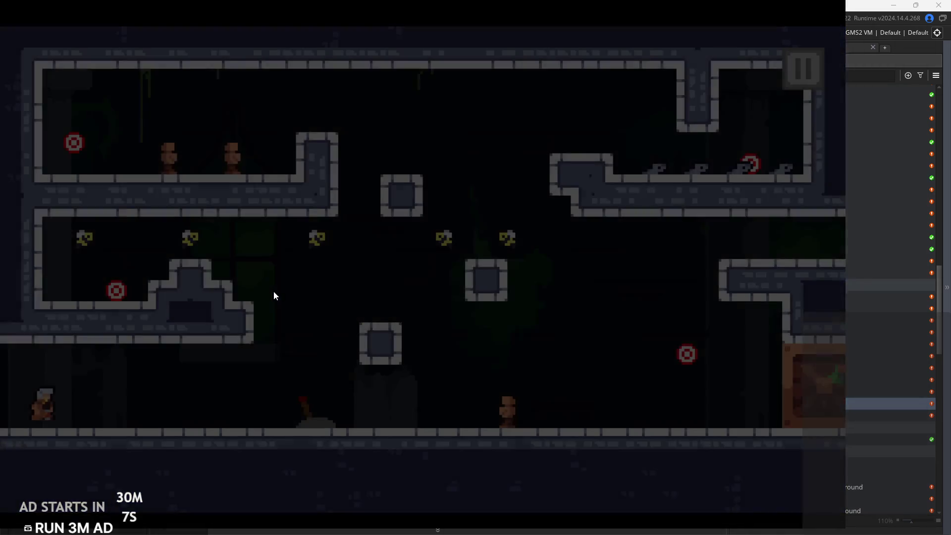
Run right attacking, spring off the floor and hop onto the stone block
key(Right)
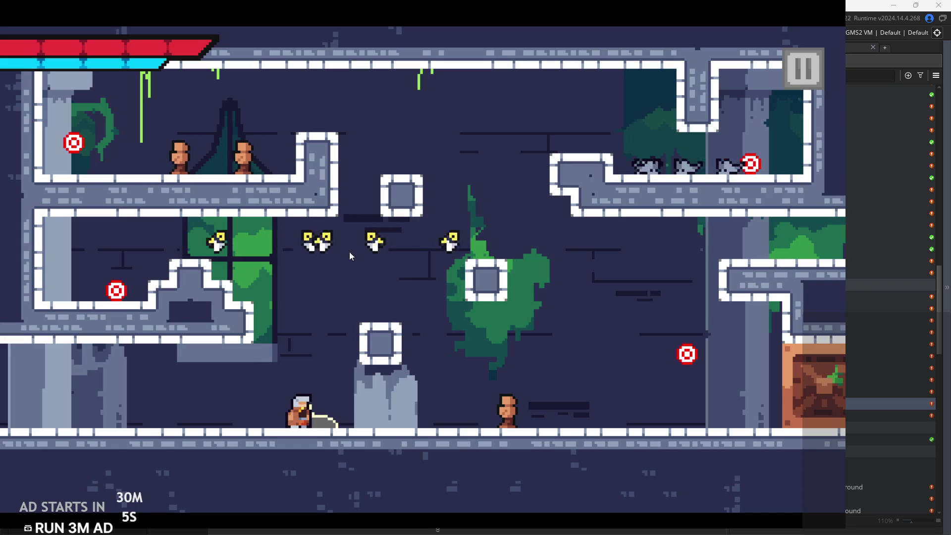
key(Left)
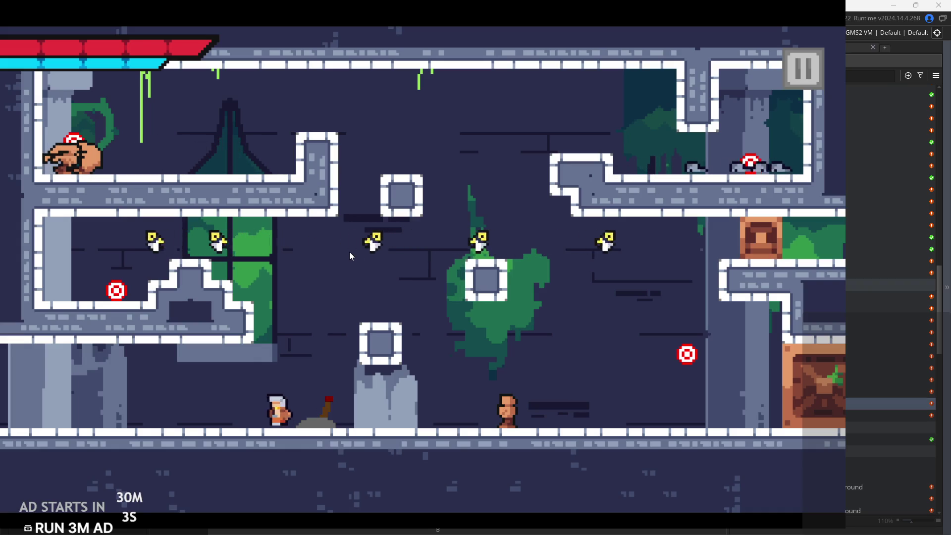
key(Right)
key(space)
key(Left)
key(space)
key(Right)
key(space)
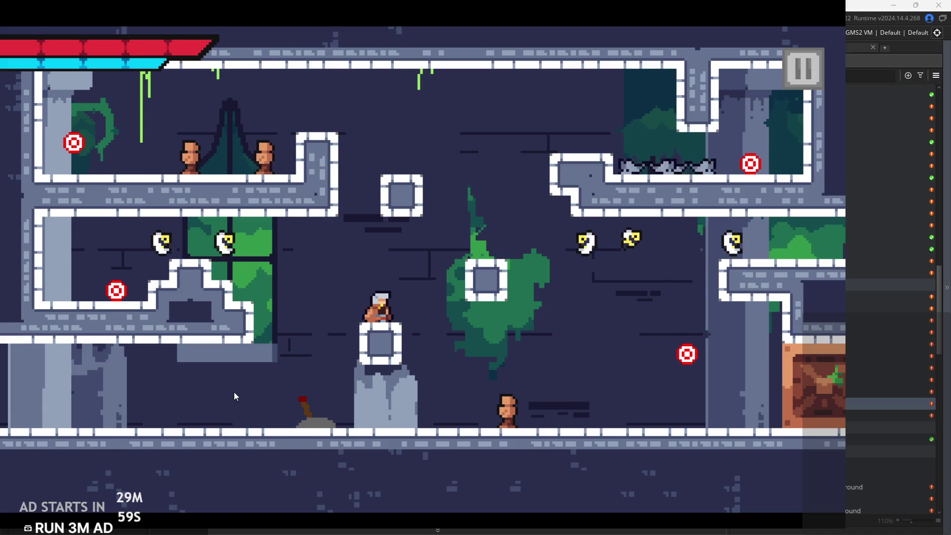
key(space)
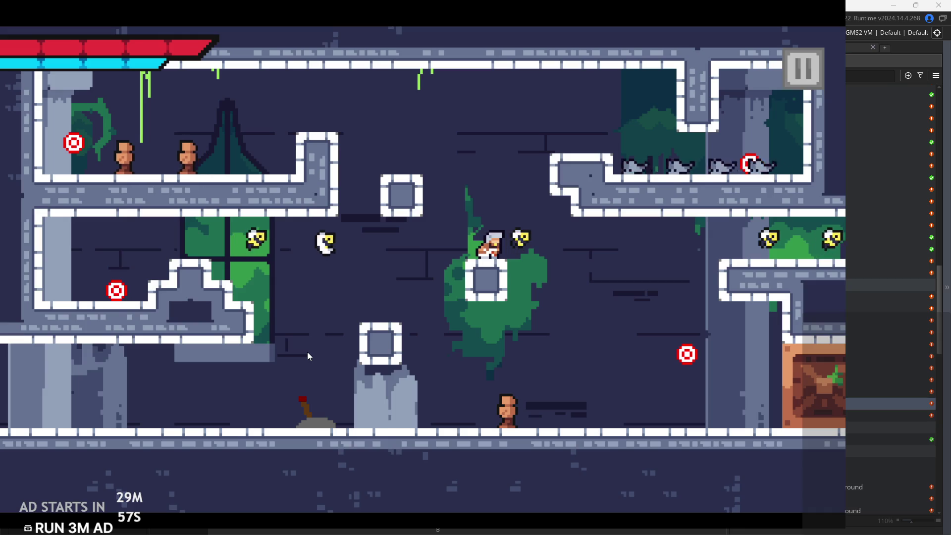
Leap up and back onto the stone block several times, reaching higher each time
key(space)
key(Left)
key(space)
key(Right)
key(space)
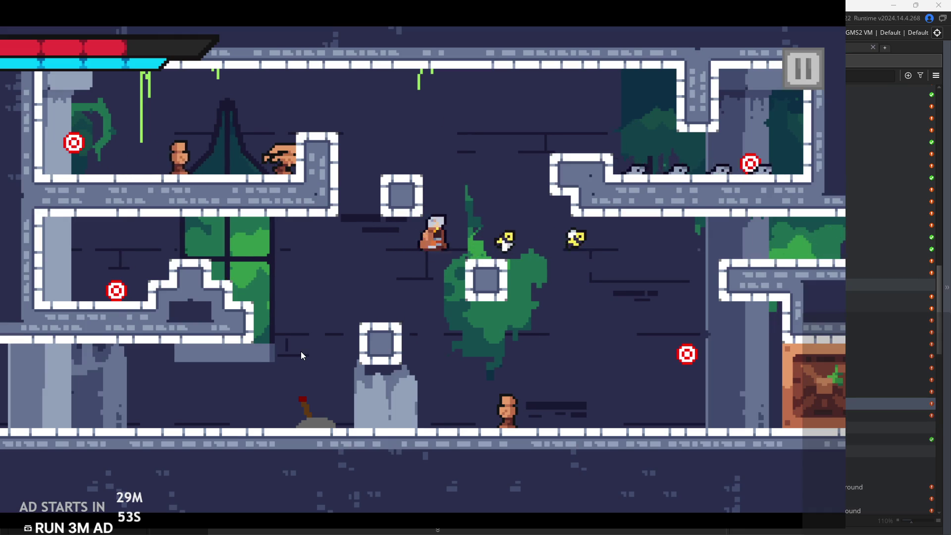
key(space)
key(Right)
key(Left)
Climb onto the floating block near the ceiling and walk left along the upper-left ledge
key(space)
key(Right)
key(space)
key(Left)
key(Left)
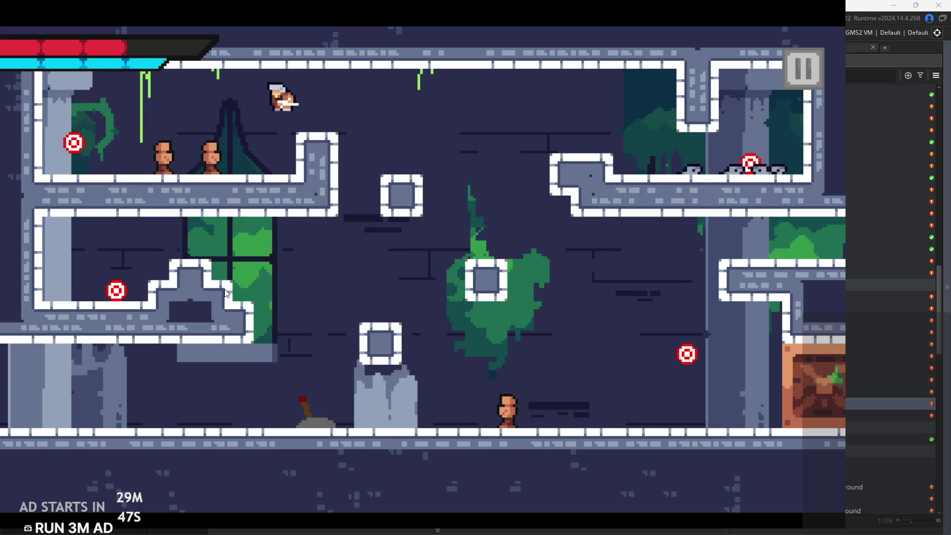
key(Left)
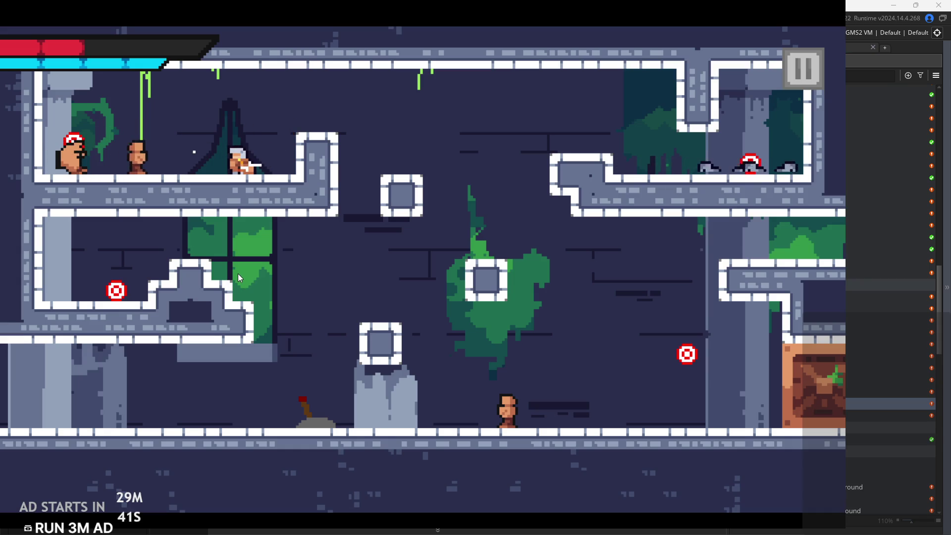
key(Left)
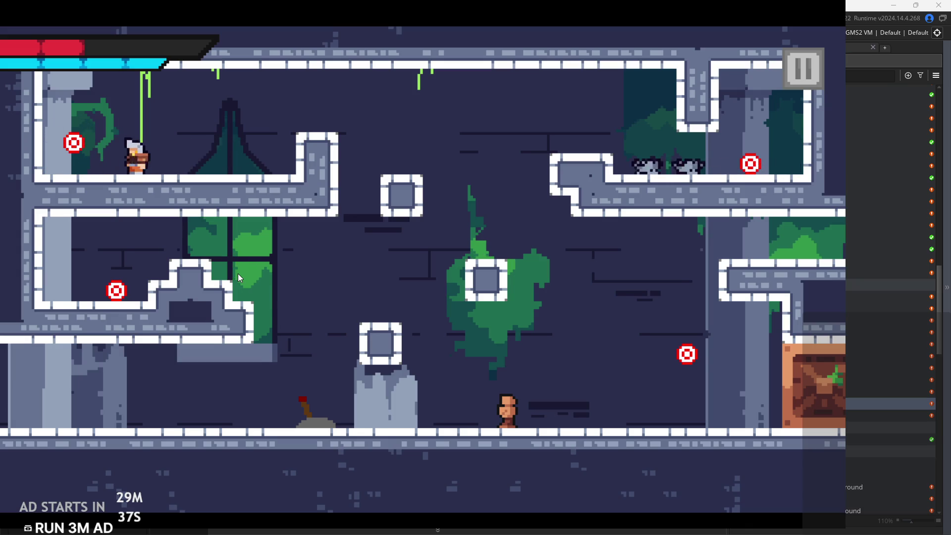
Hit the left target, slash the upper-right enemies and strike the upper-right target
key(x)
key(Right)
key(space)
key(space)
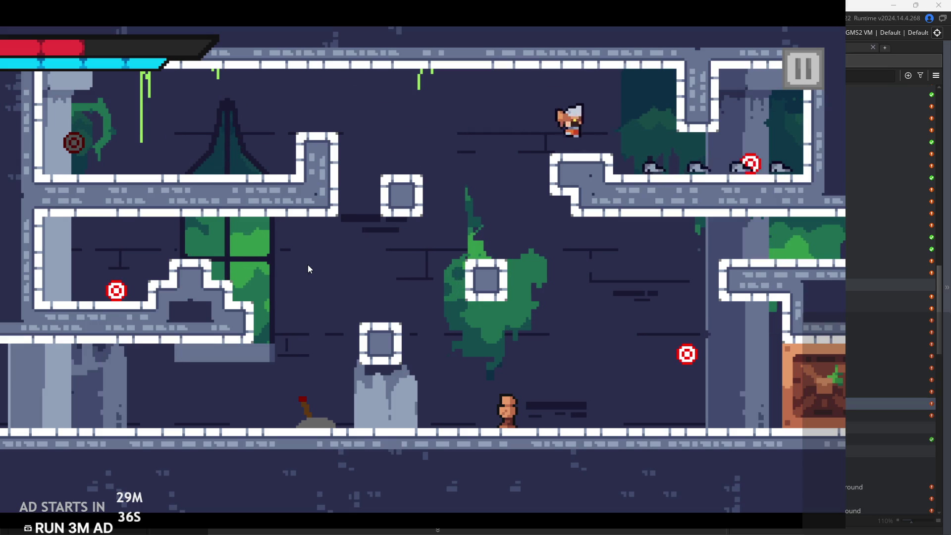
key(Right)
key(x)
key(x)
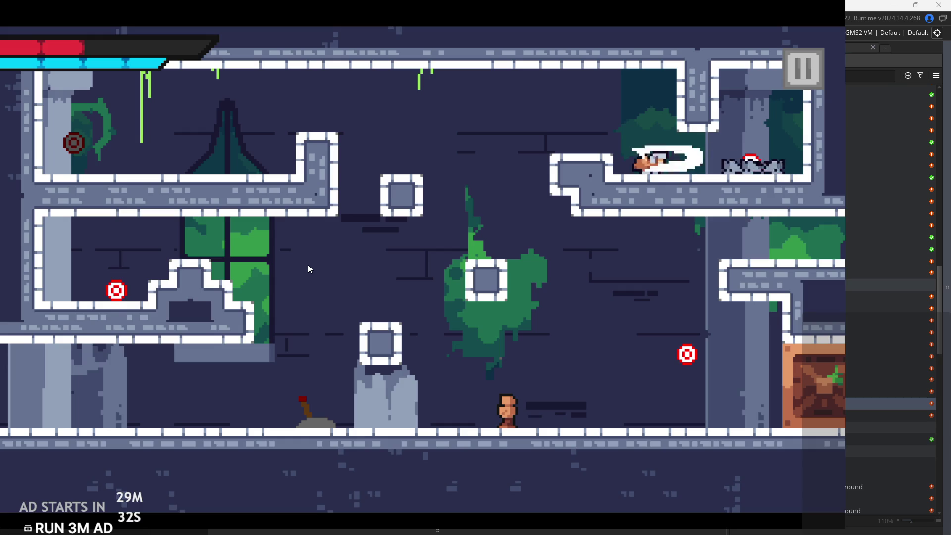
key(Left)
key(z)
Drop down to hit the lower-left target, then jump off the stairs and exit right
key(Left)
key(z)
key(Left)
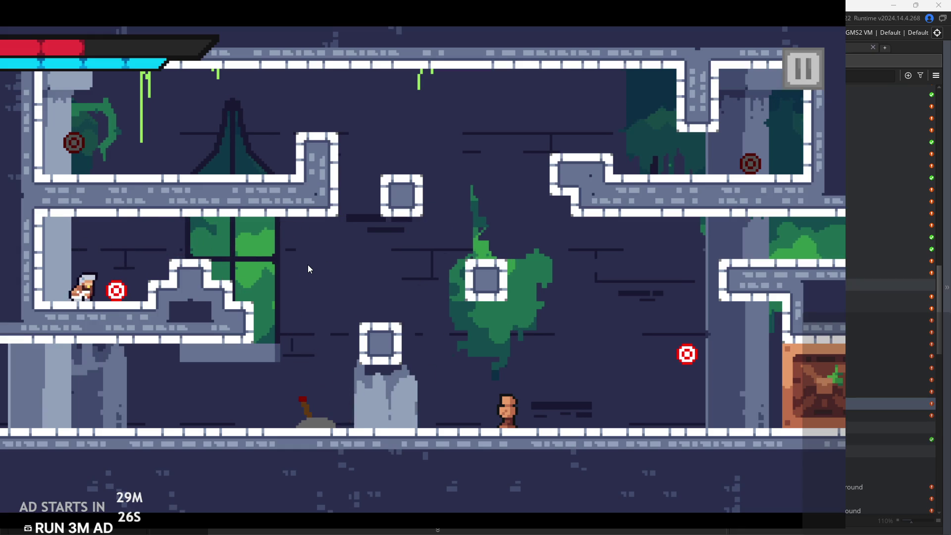
key(Right)
key(z)
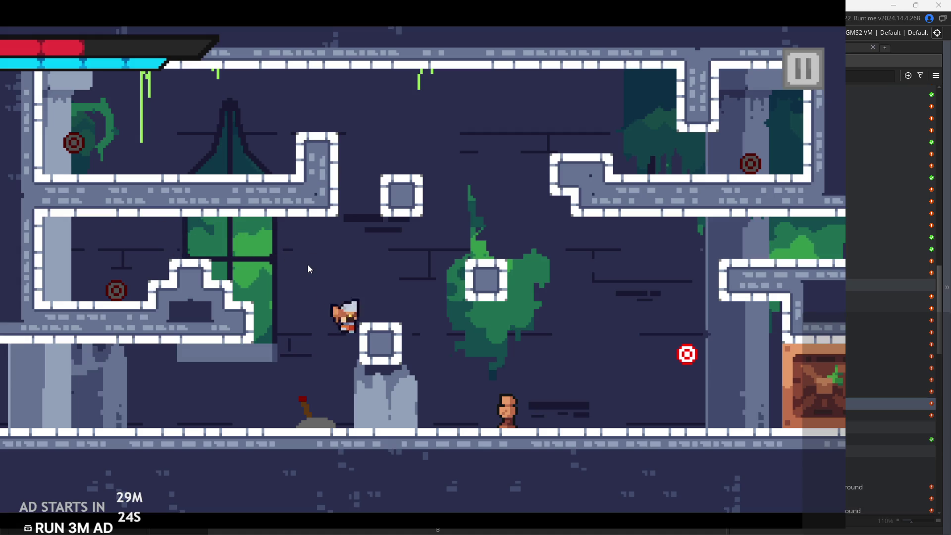
key(z)
key(Right)
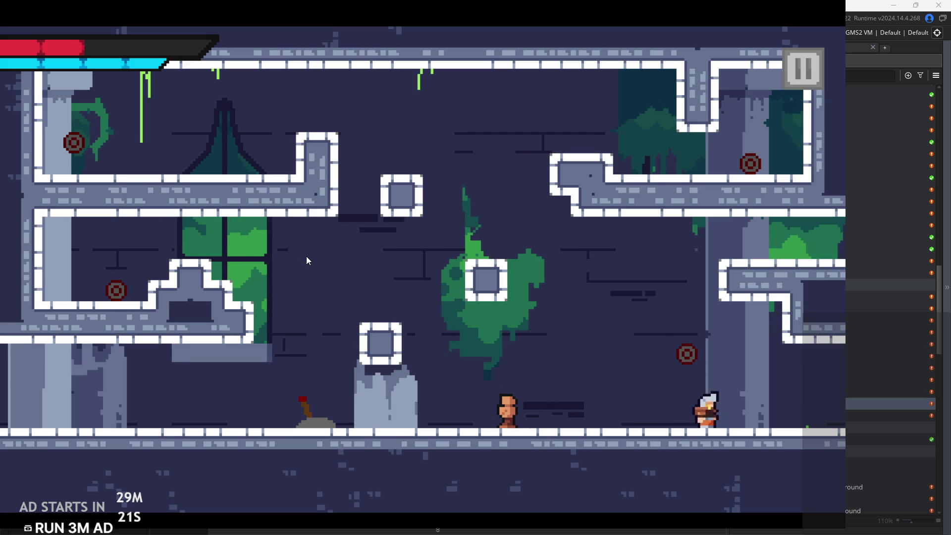
In the crate room, jump to the window ledge, wall-jump to the upper-left ledge and dash left
key(Right)
key(z)
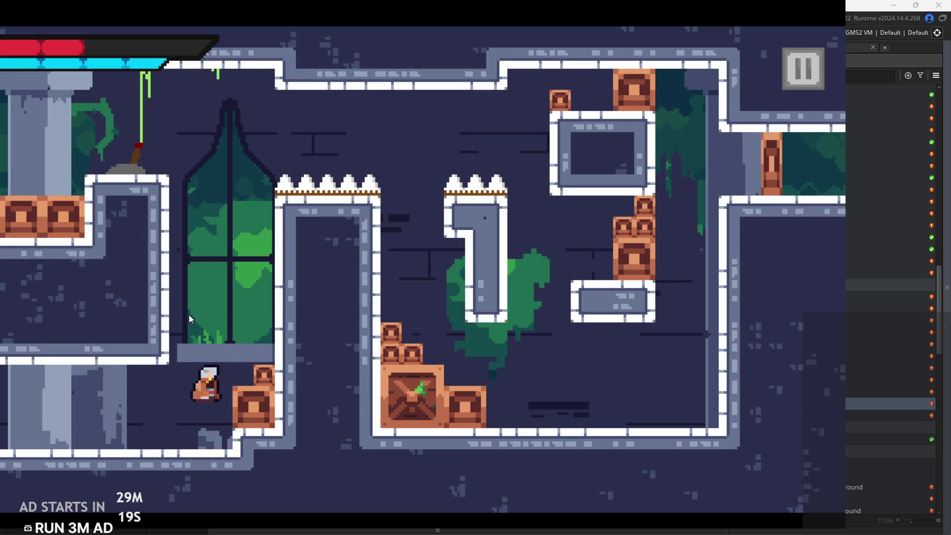
key(z)
key(z)
key(Left)
key(Right)
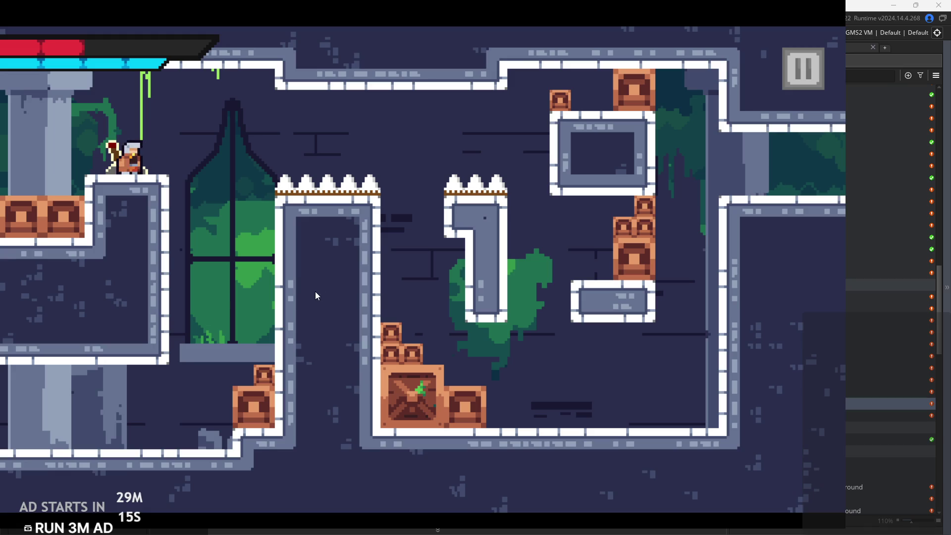
key(z)
key(Left)
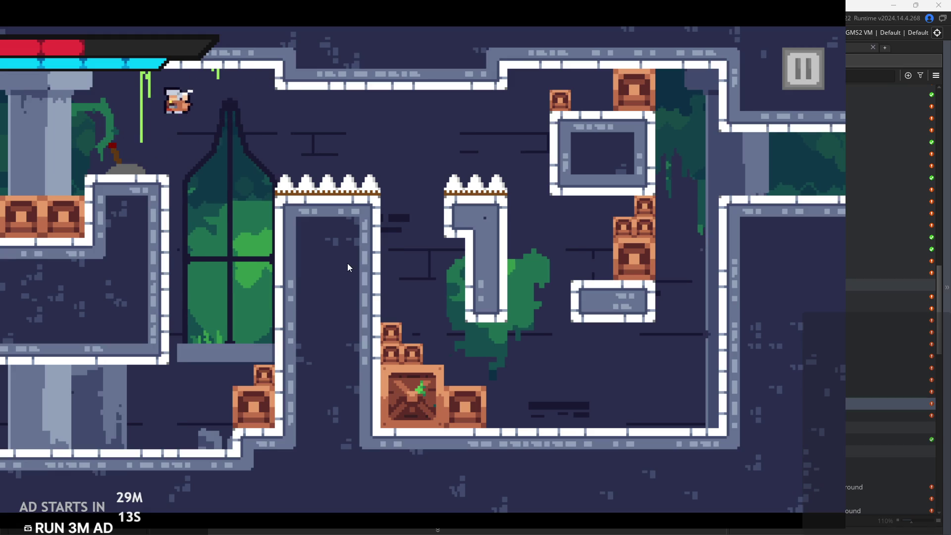
Jump right across the crate room, climb the right wall and run into the next room
key(Right)
key(z)
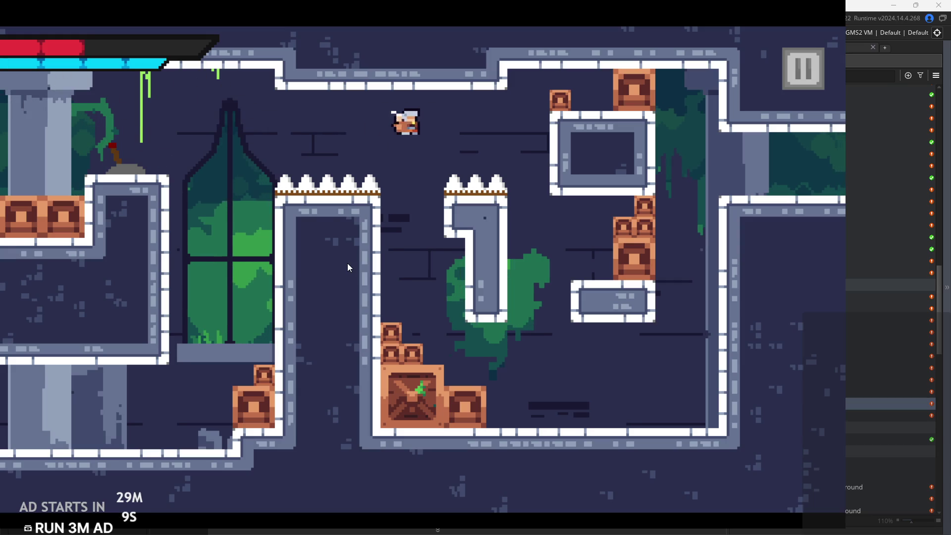
key(Right)
key(Right)
key(z)
key(z)
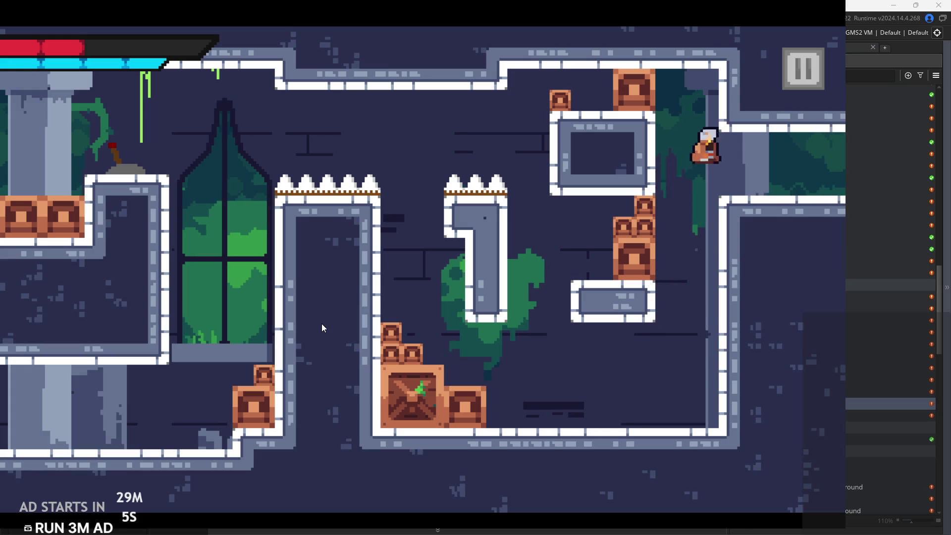
key(Right)
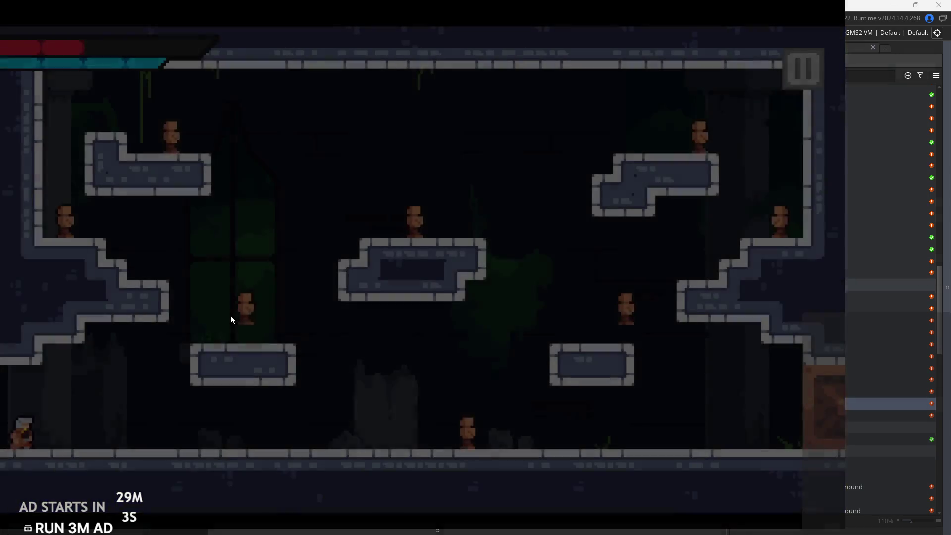
Run along the temple floor and jump toward the enemy on the low platform
key(Right)
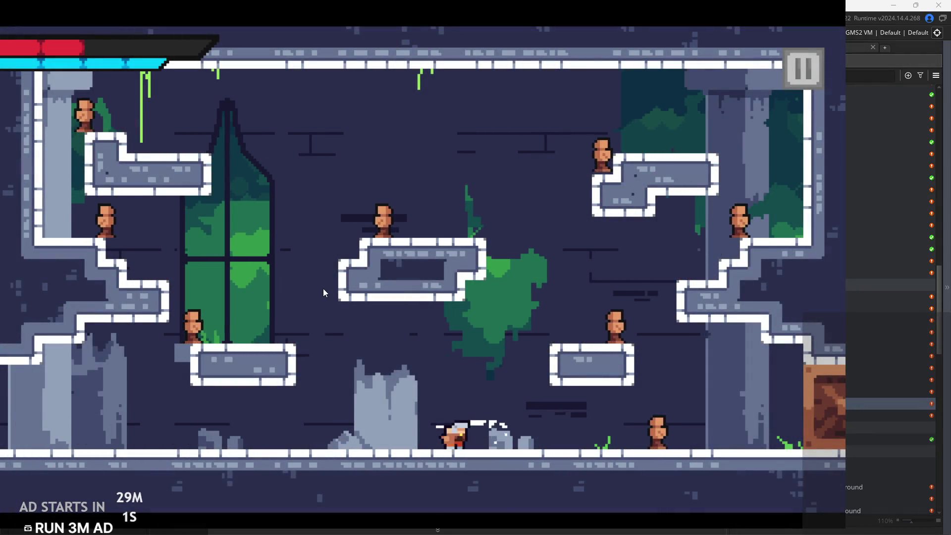
key(Right)
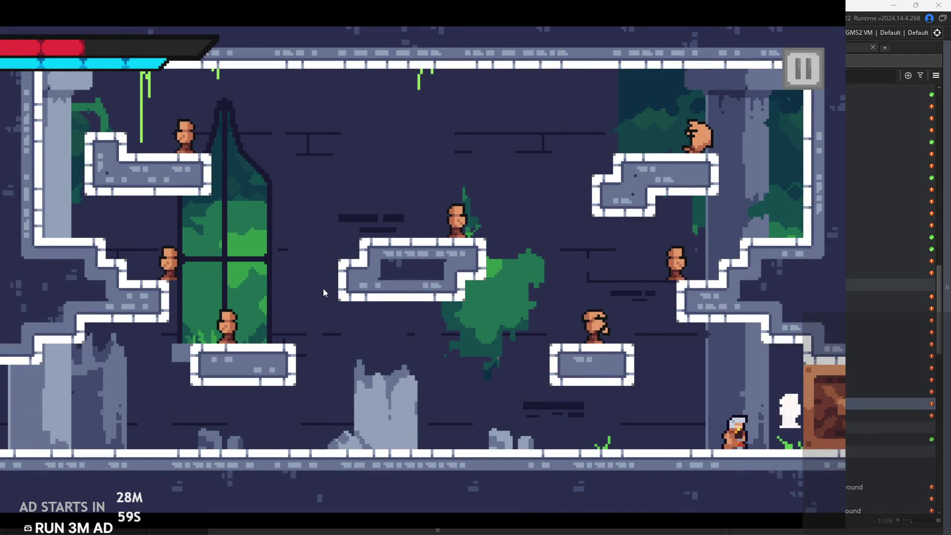
key(Left)
key(space)
key(space)
key(Right)
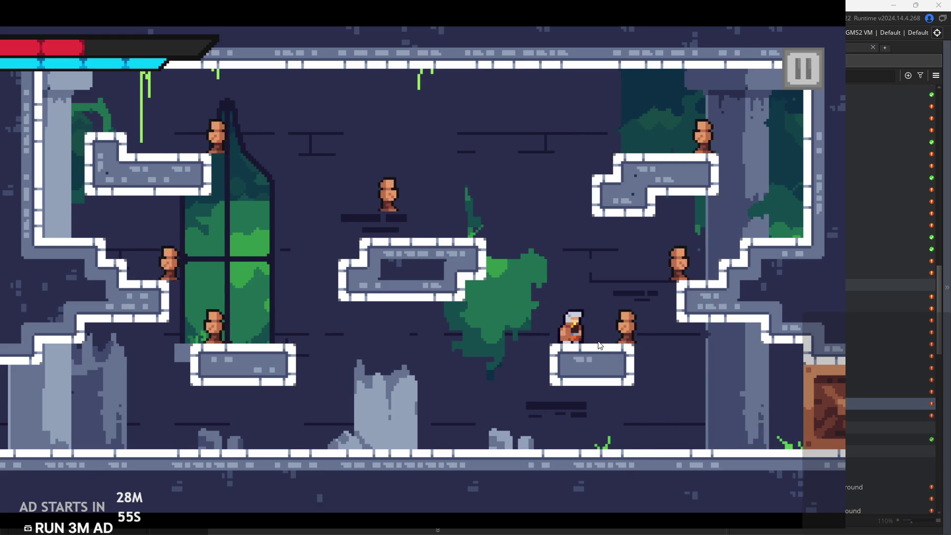
key(Right)
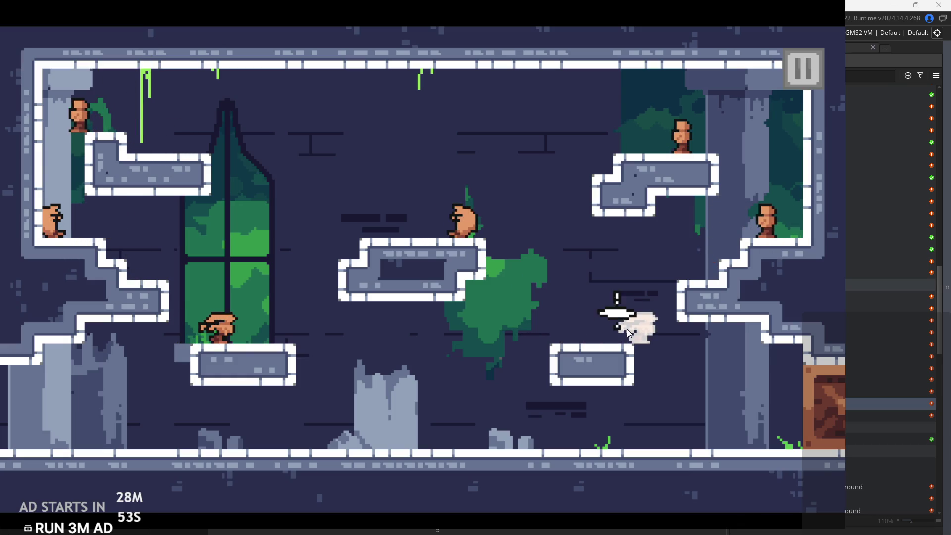
After the restart, jump toward the right platform and dash-slash across the gap
key(Right)
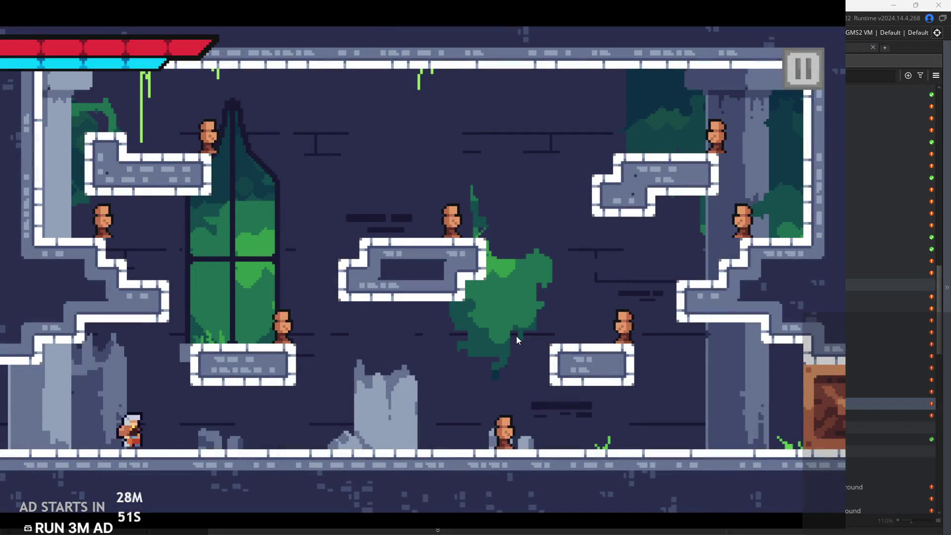
key(Right)
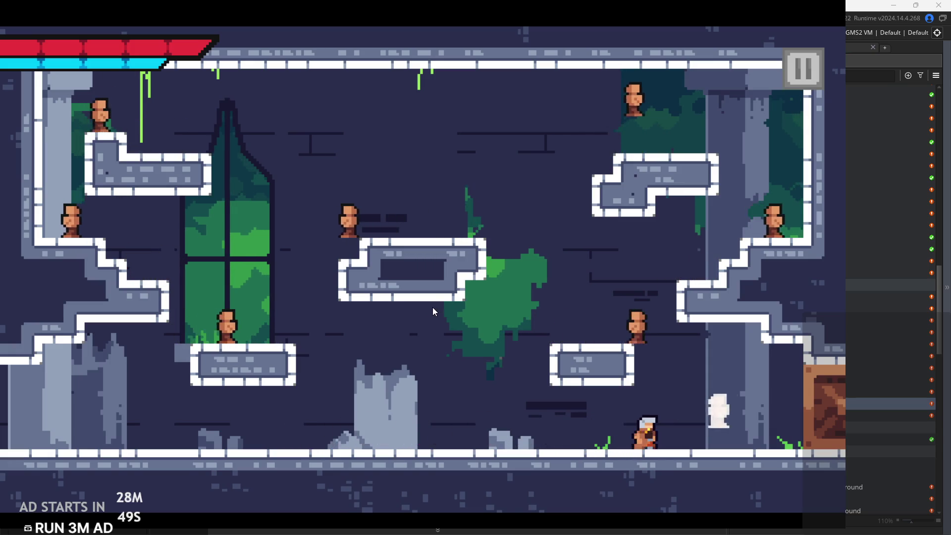
key(Left)
key(Left)
key(space)
key(Right)
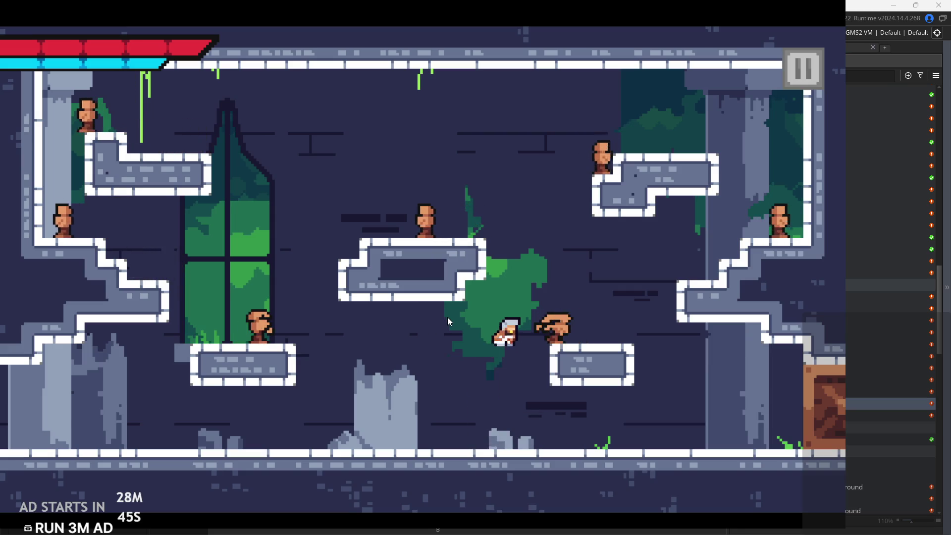
key(space)
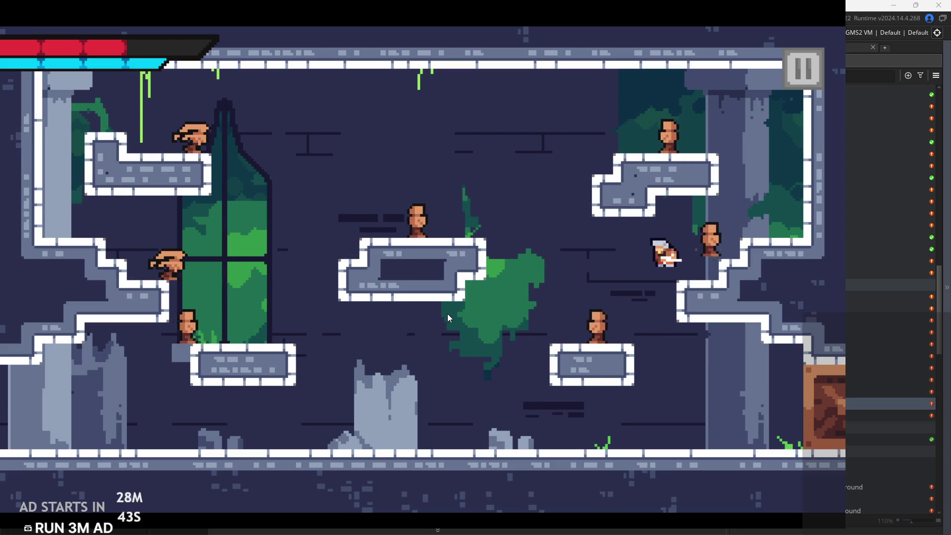
key(Left)
key(Left)
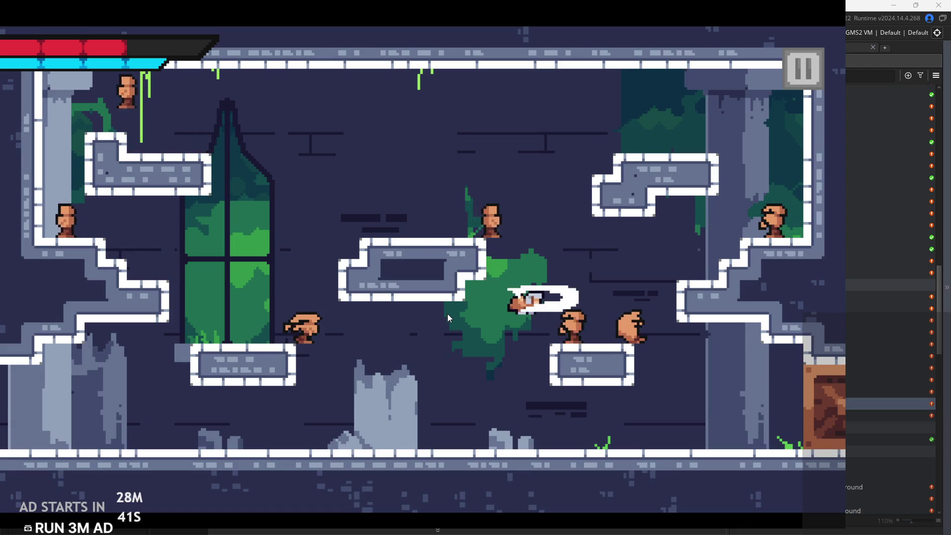
key(space)
key(Right)
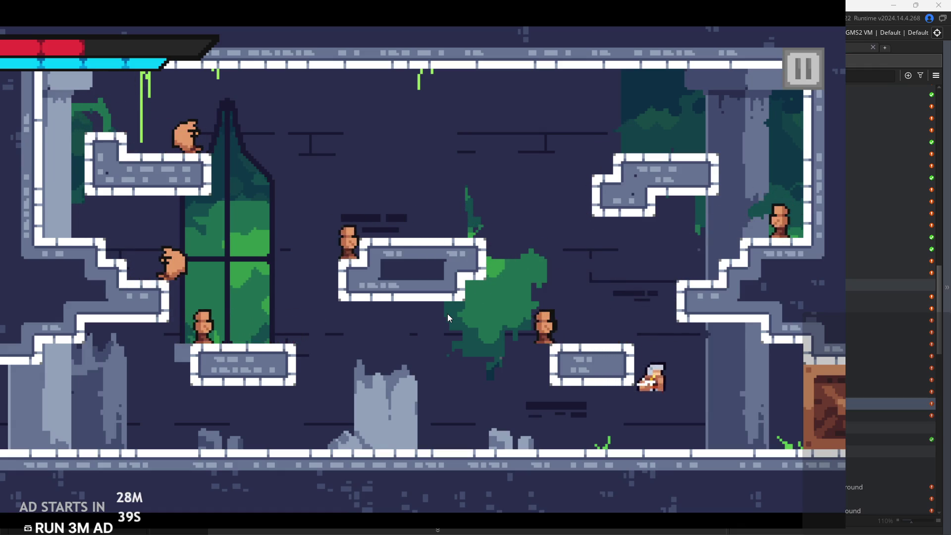
key(Left)
key(space)
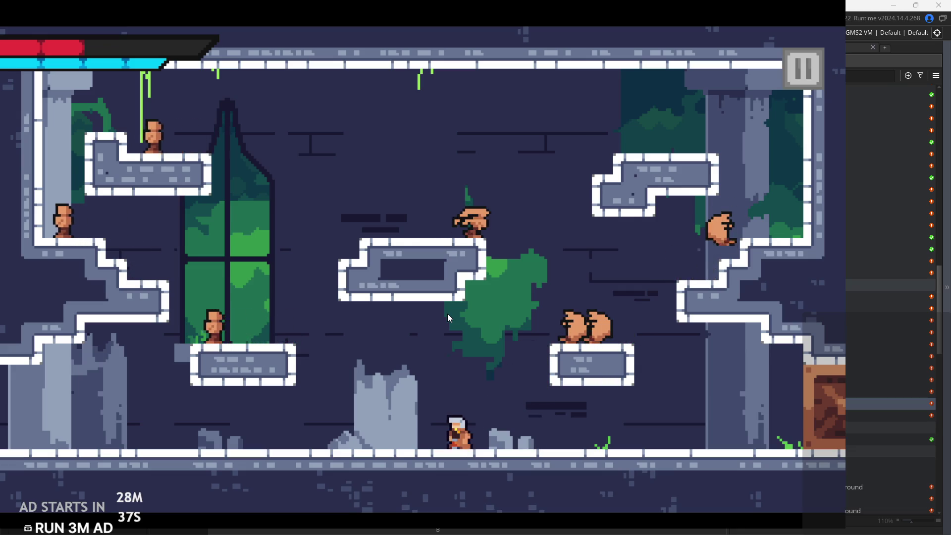
Jump and dash-slash left and right between the platforms while low on health
key(space)
key(Right)
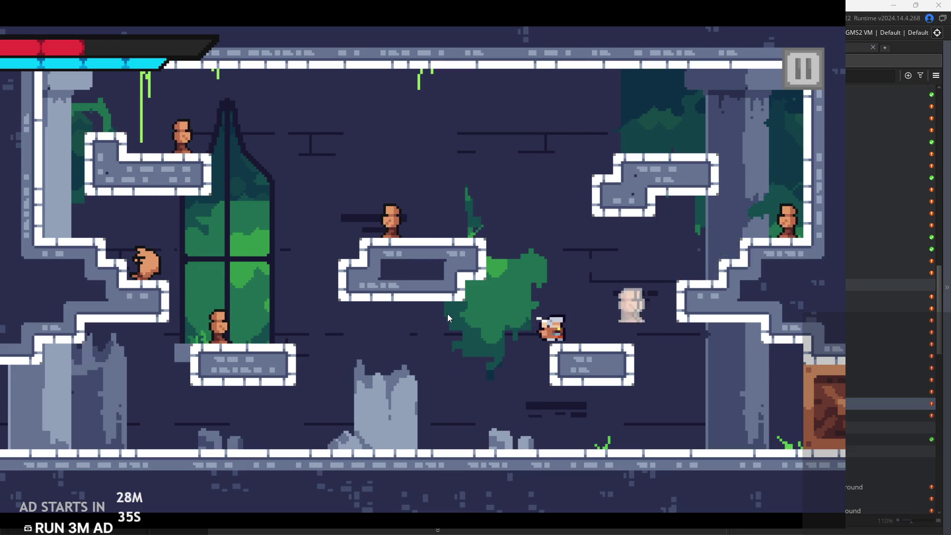
key(Left)
key(space)
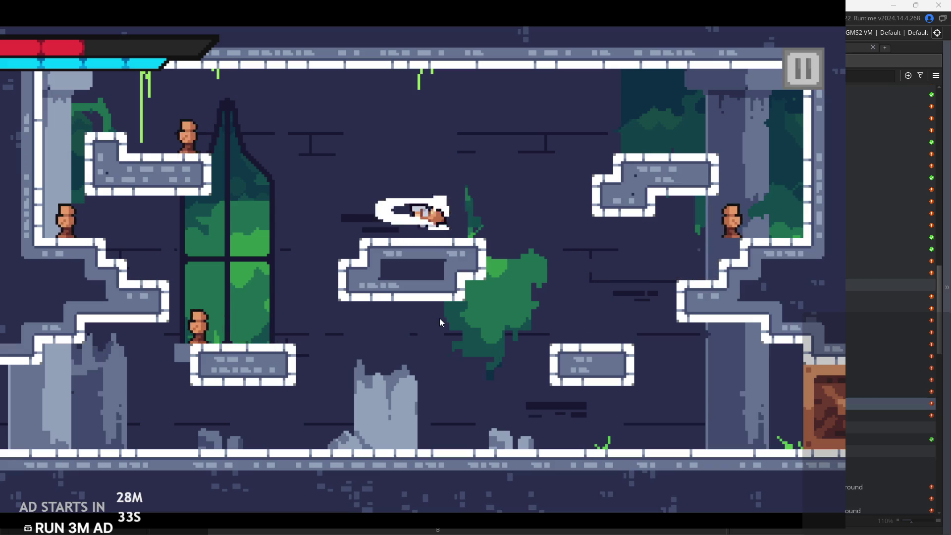
key(Left)
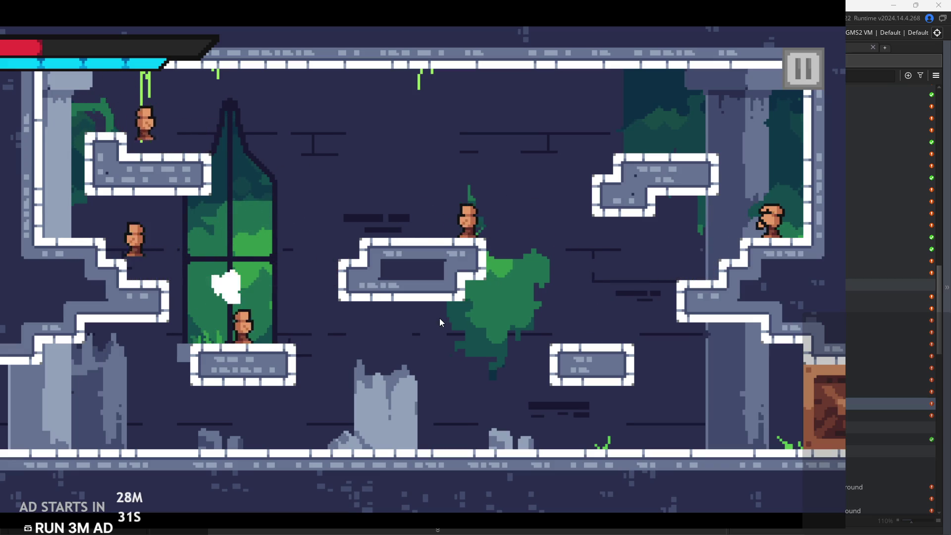
key(Right)
key(space)
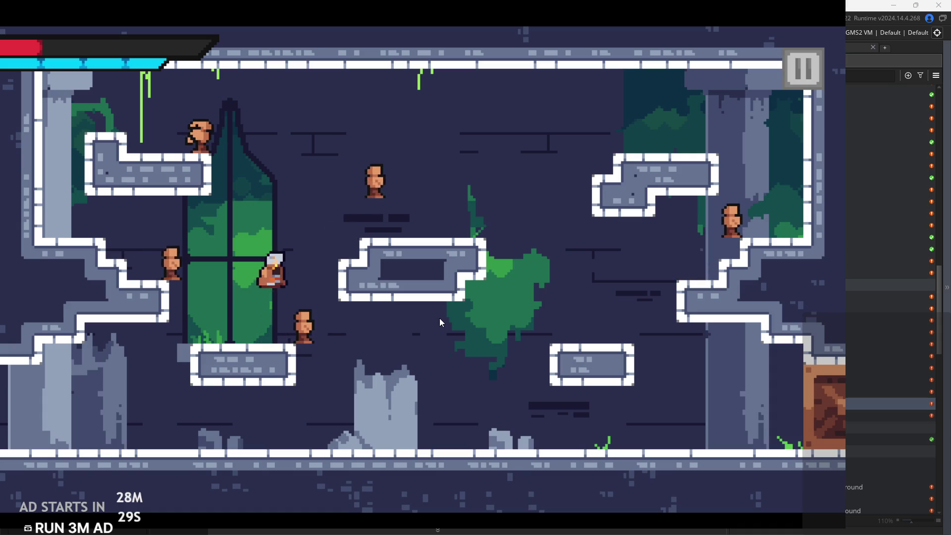
key(Left)
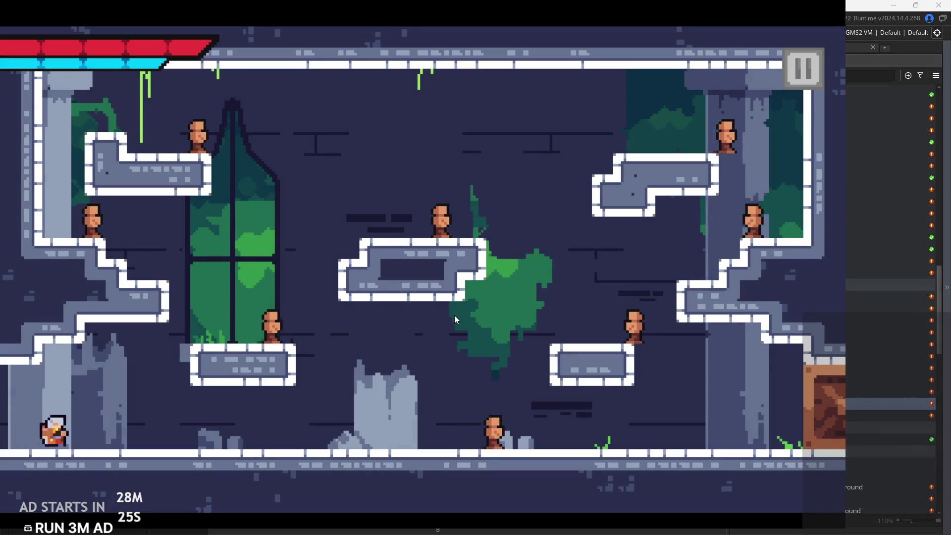
key(Right)
key(space)
key(Left)
Slash enemies along the floor, then jump onto the middle and right platforms
key(space)
key(Right)
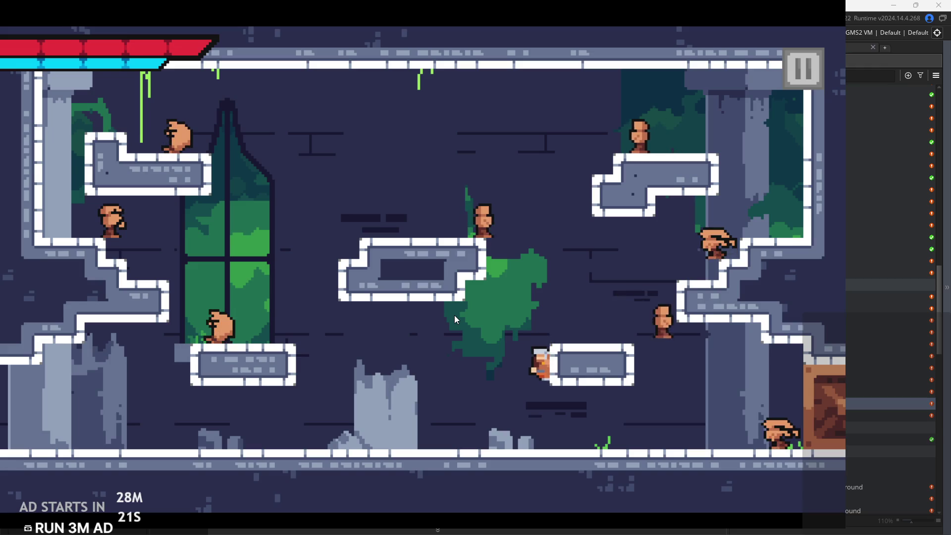
key(Right)
key(x)
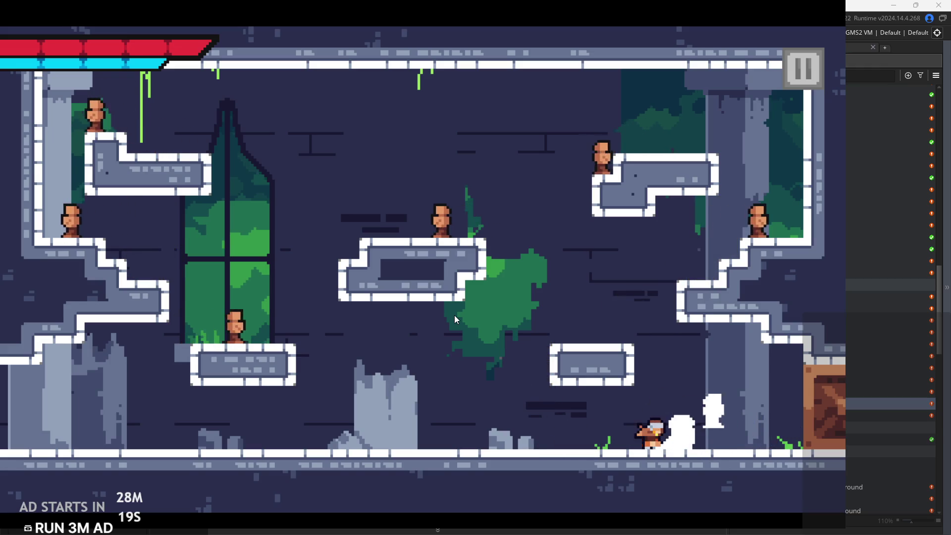
key(Right)
key(x)
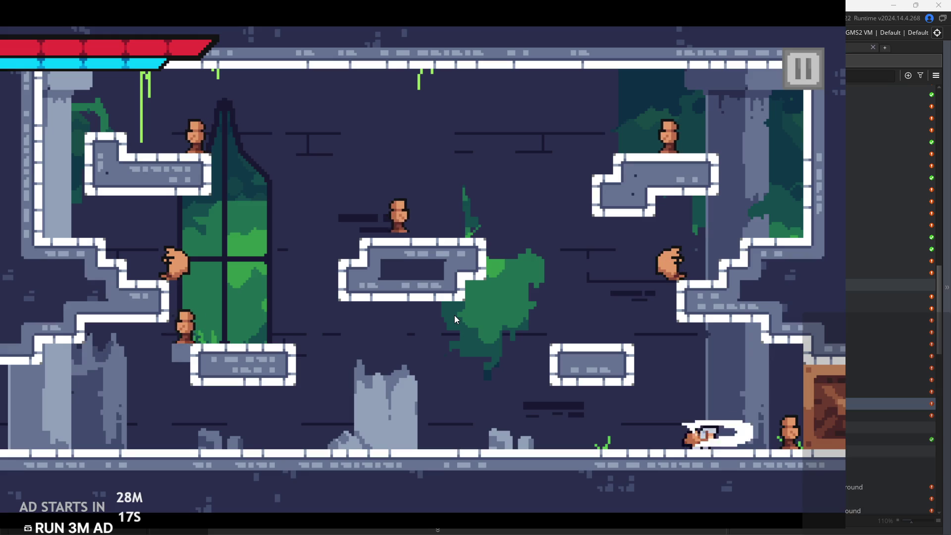
key(Left)
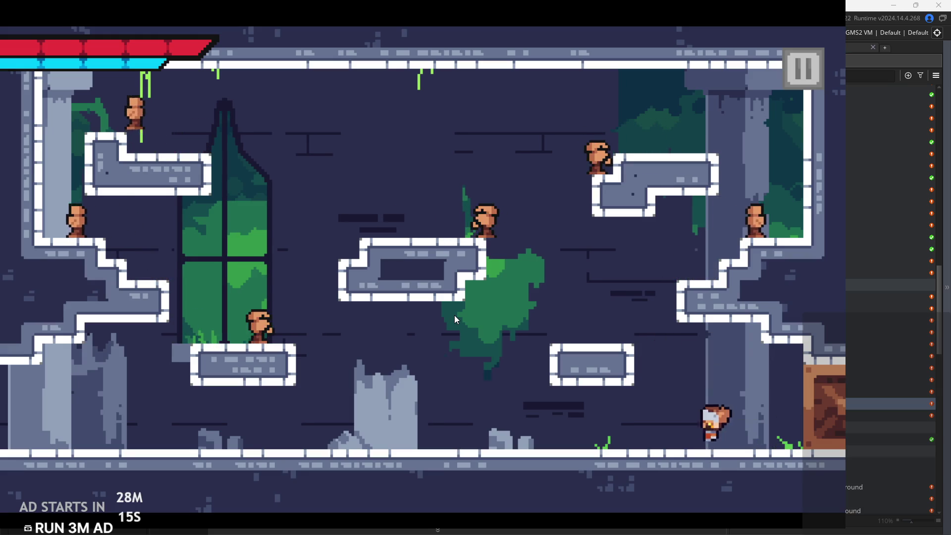
key(z)
key(Left)
key(z)
key(Right)
key(Right)
Jump across to the upper-left platform, then dash-slash down onto the lower platform
key(z)
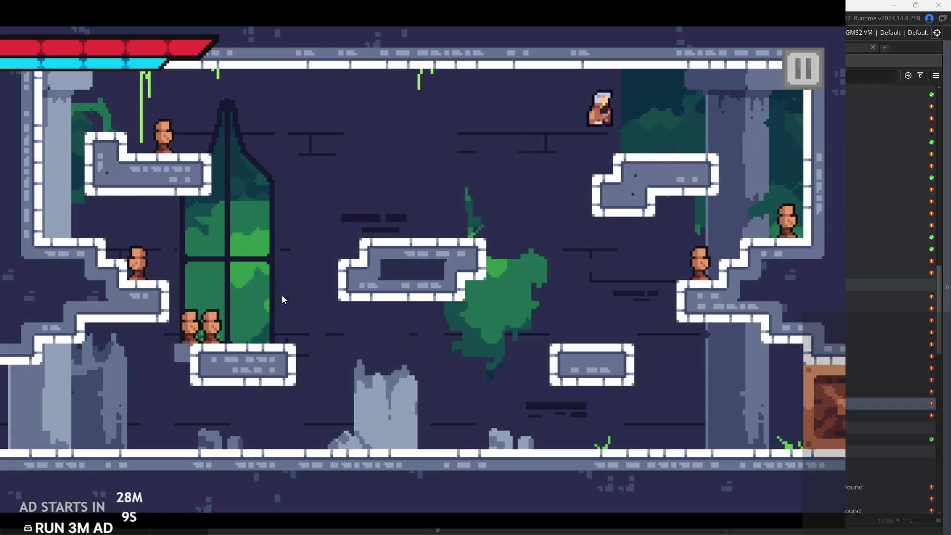
key(Left)
key(z)
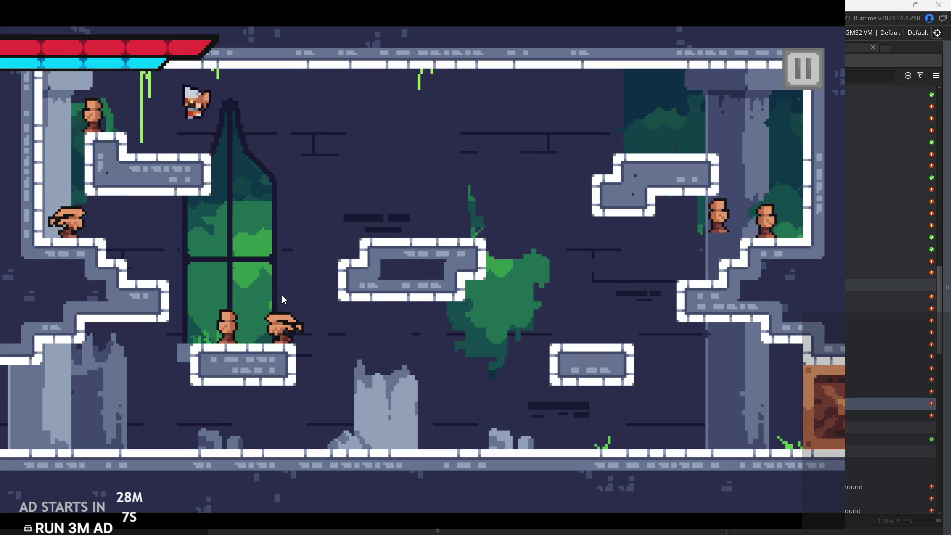
key(Left)
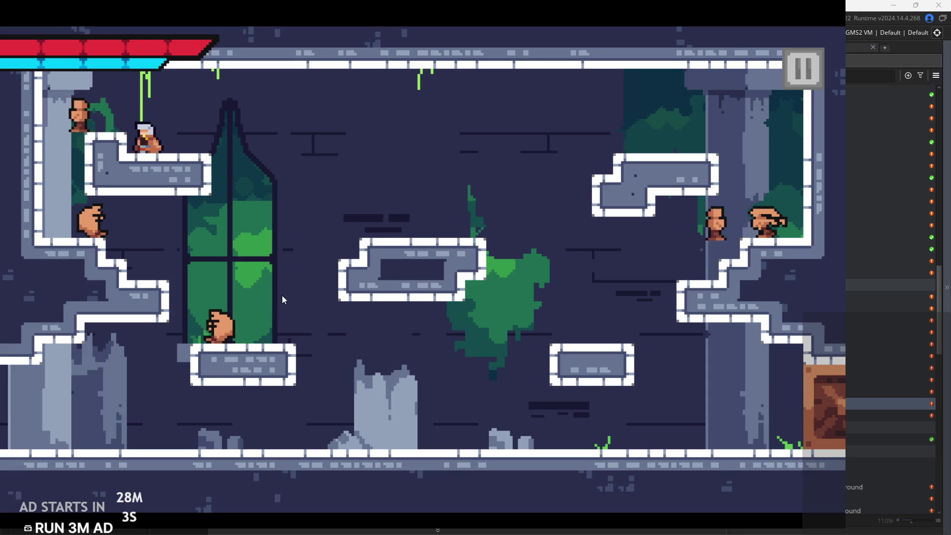
key(z)
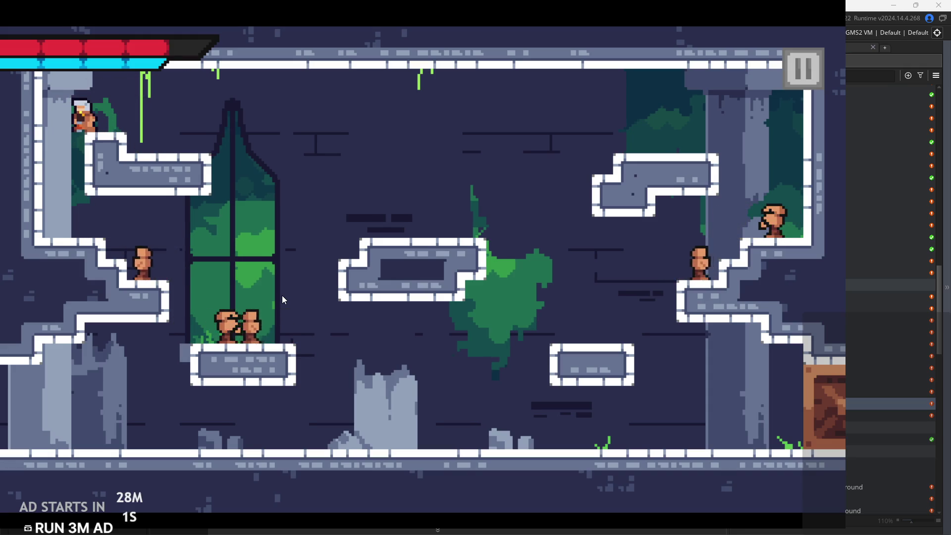
key(Right)
key(Left)
key(x)
key(x)
key(Left)
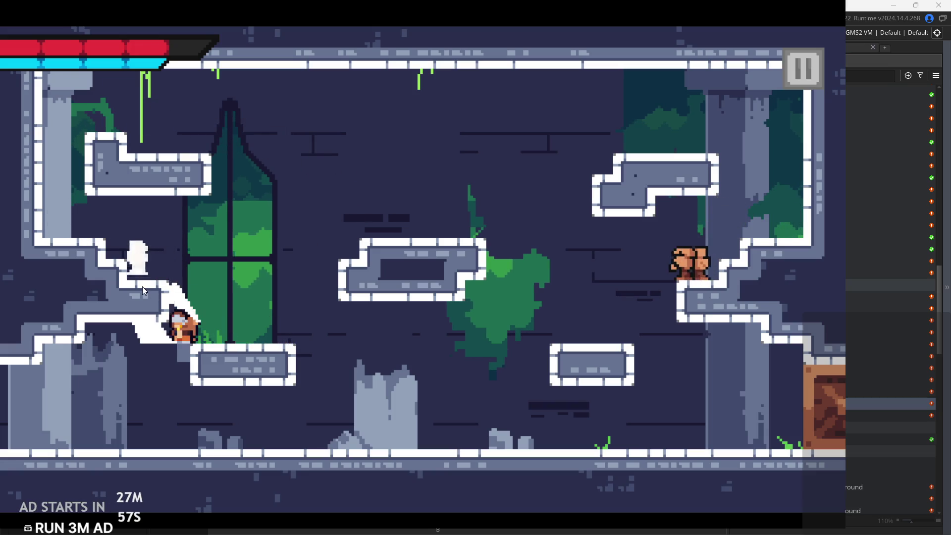
Jump-dash onto the upper-left ledge, slash the enemy there, and reach the middle platform
key(Right)
key(z)
key(Left)
key(x)
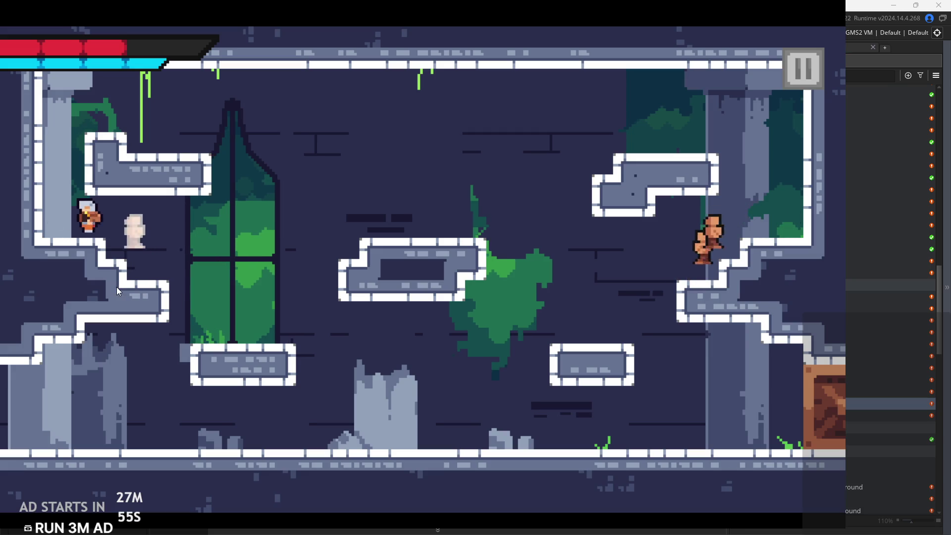
key(Right)
key(x)
key(Right)
key(z)
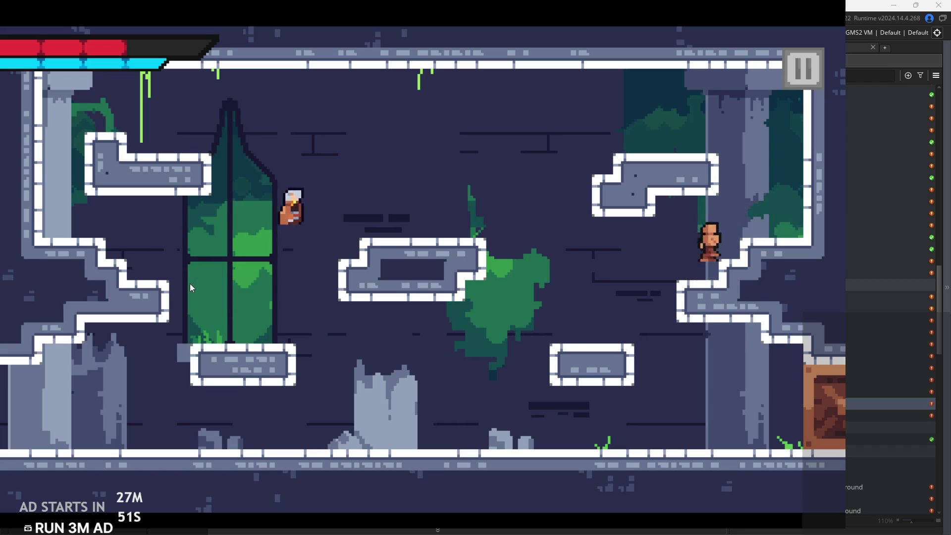
Drop to the lower-right platform, then jump onto the right ledge and slash the enemy
key(Right)
key(Right)
key(z)
key(Left)
key(Right)
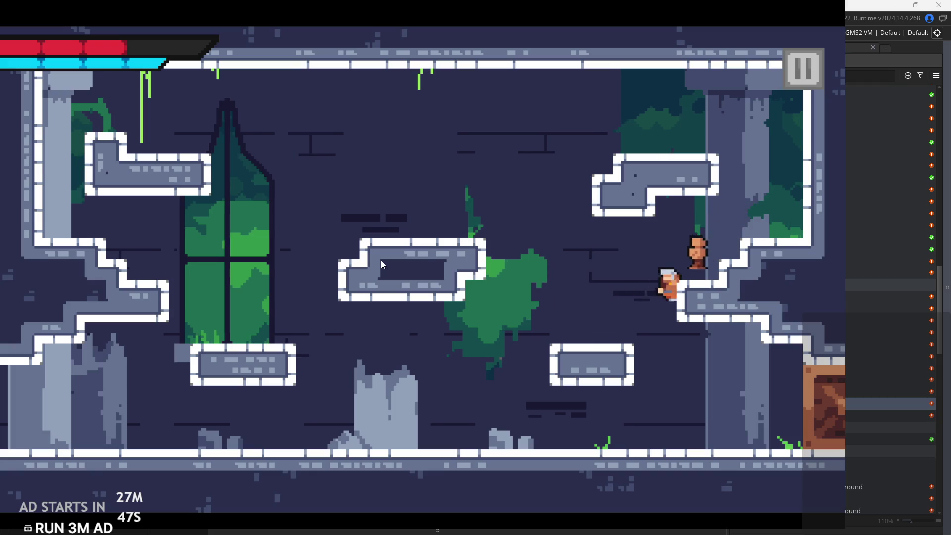
key(Right)
key(Right)
key(z)
key(Left)
key(x)
key(Left)
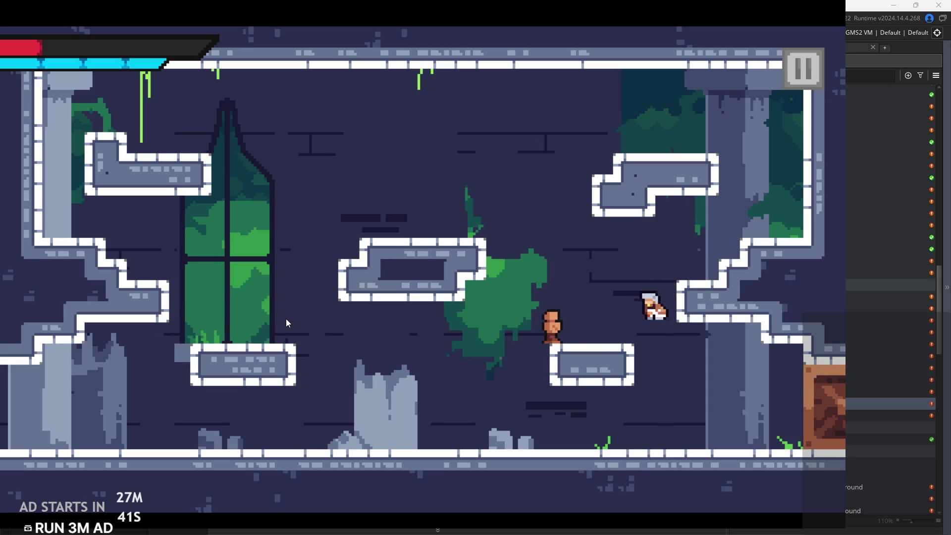
Fall to the floor and run right into the room's exit
key(Left)
key(Right)
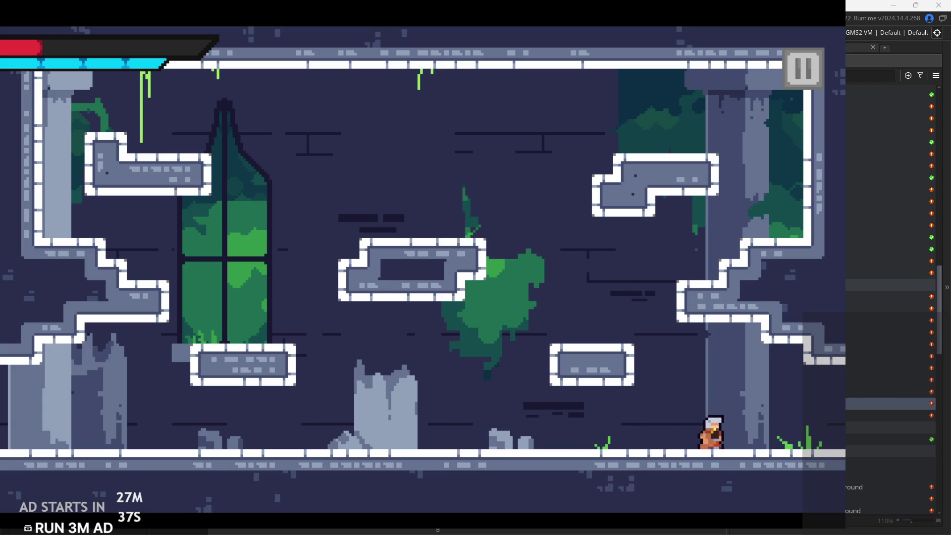
key(Right)
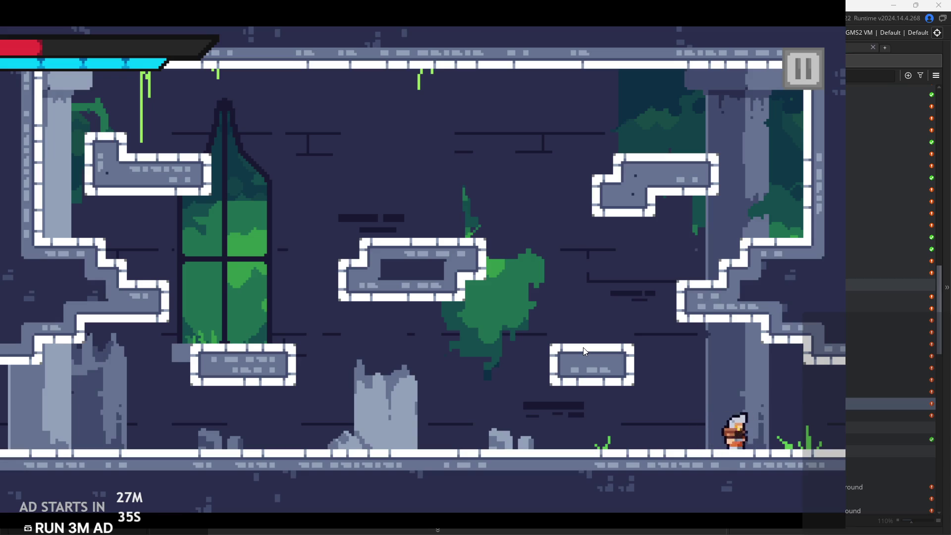
key(Right)
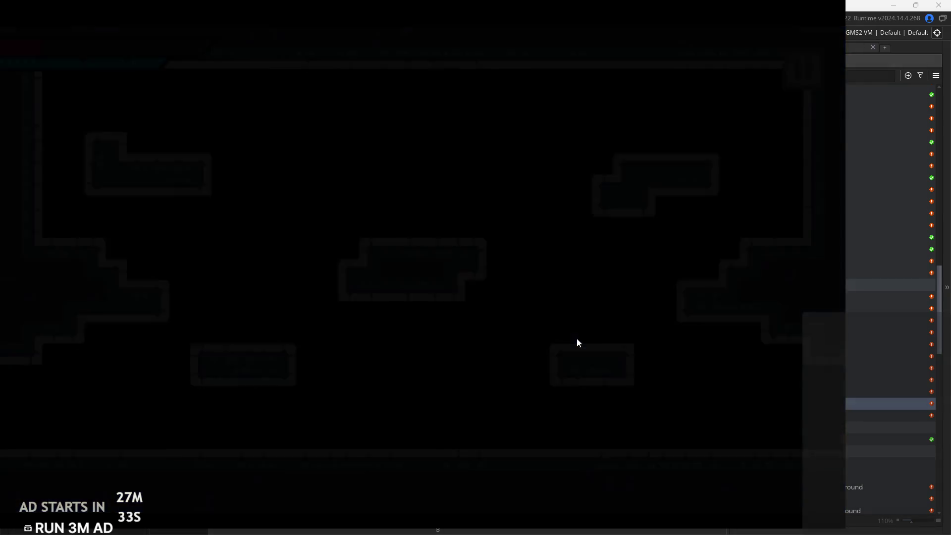
Jump right across the green cave room, then pause and exit the game
key(Right)
key(space)
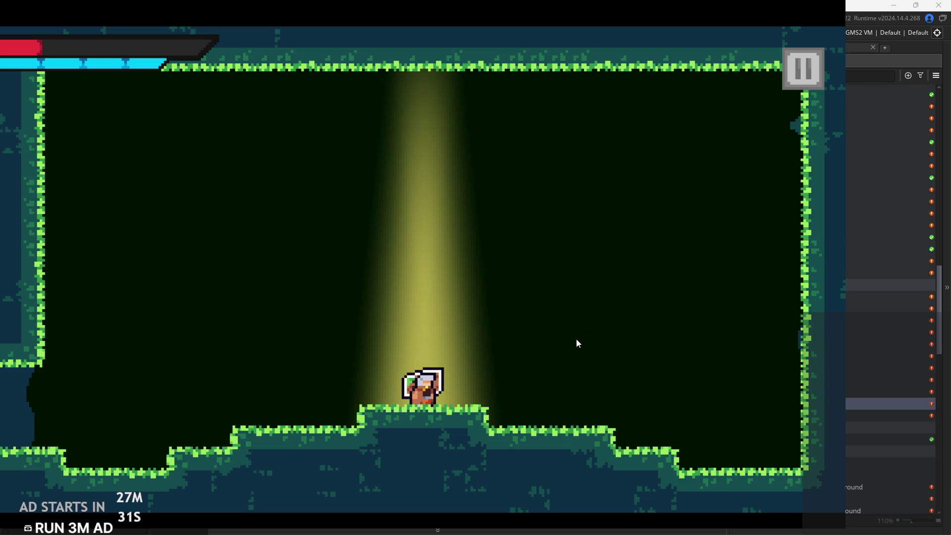
click(797, 79)
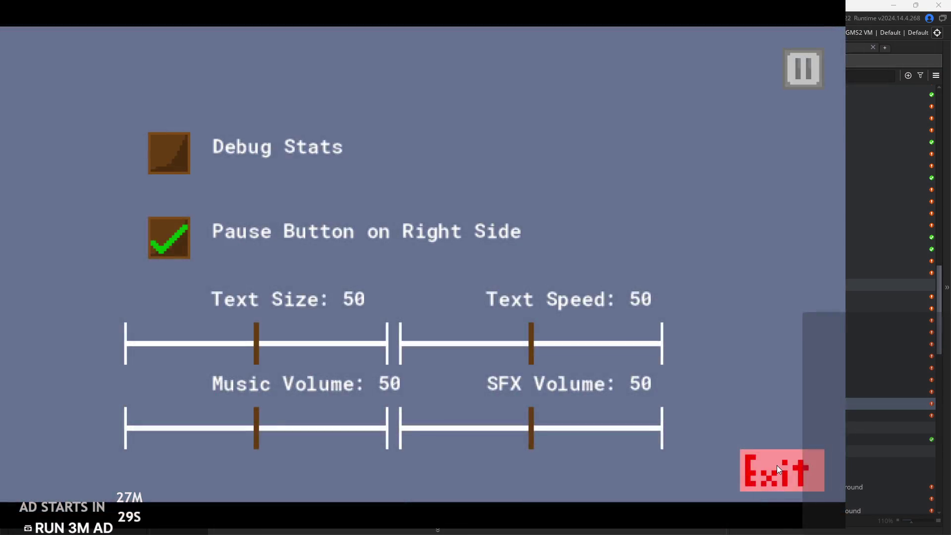
click(776, 465)
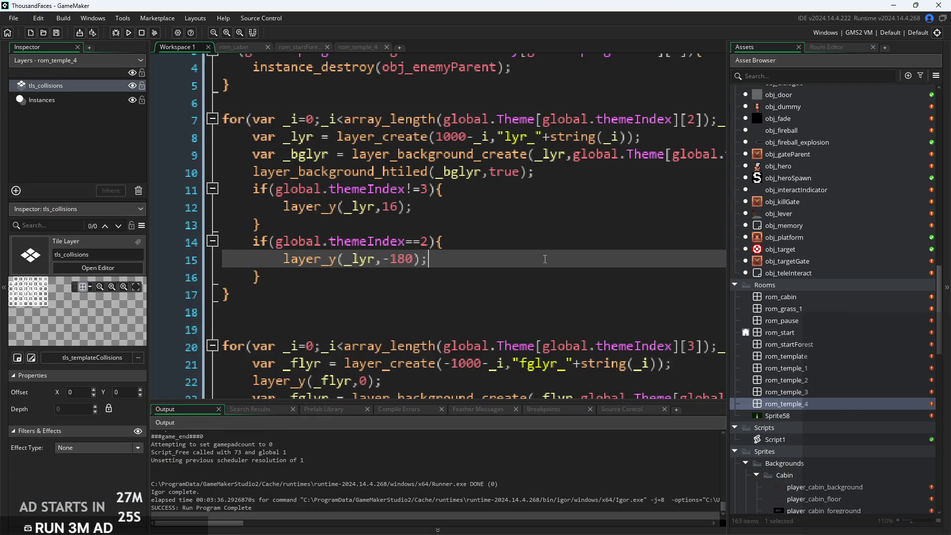
Inspect the themeIndex==2 block with its layer_y -180 offset, then open rom_startForest's room editor
click(570, 286)
scroll(570, 286, down, 2)
ctrl+scroll(510, 187, down, 2)
click(510, 187)
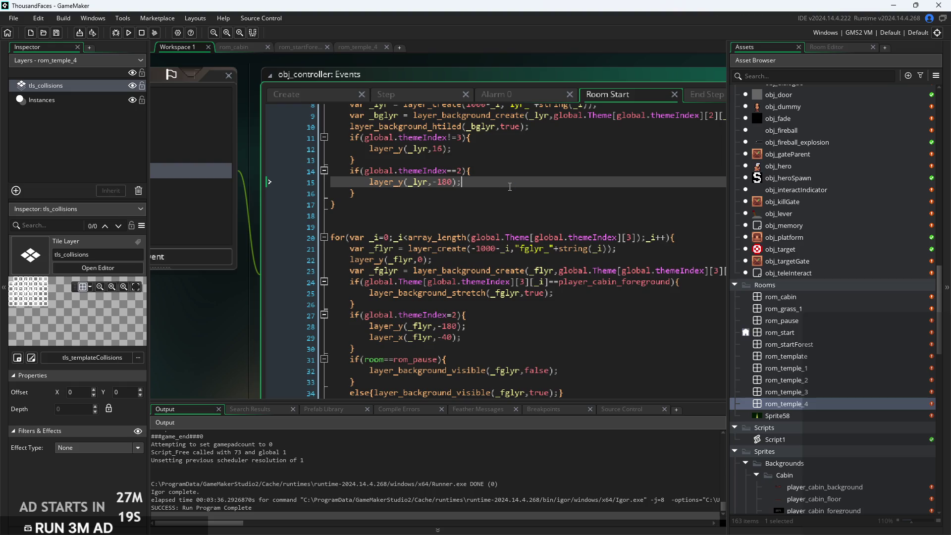
drag(510, 186, 501, 188)
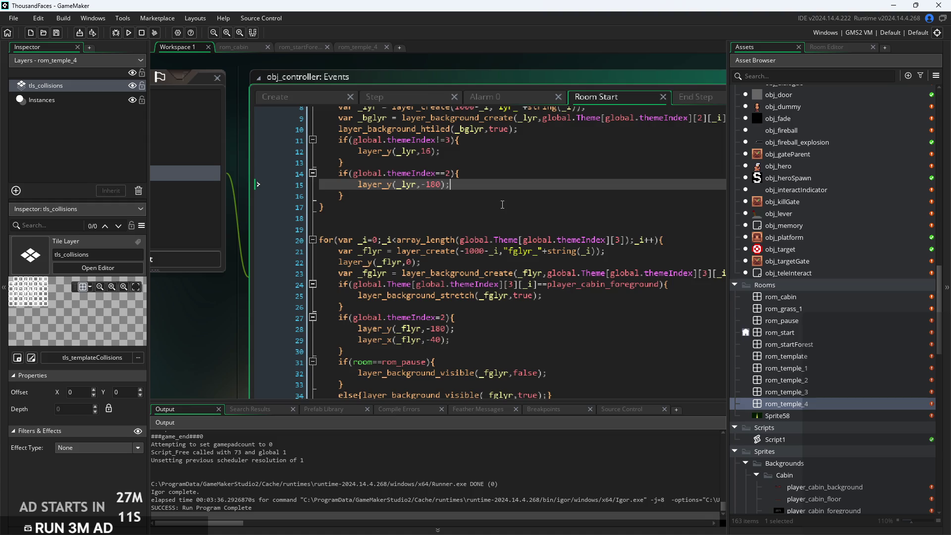
click(530, 177)
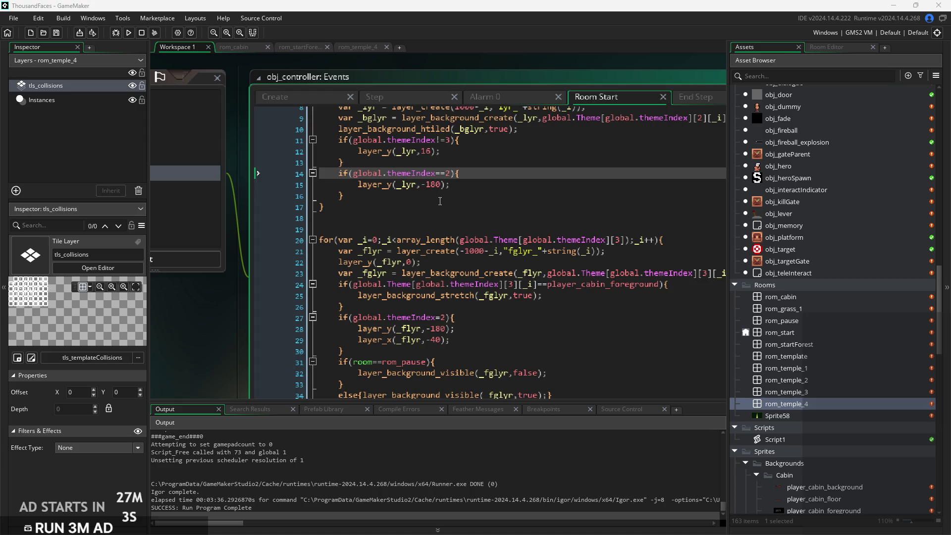
click(494, 198)
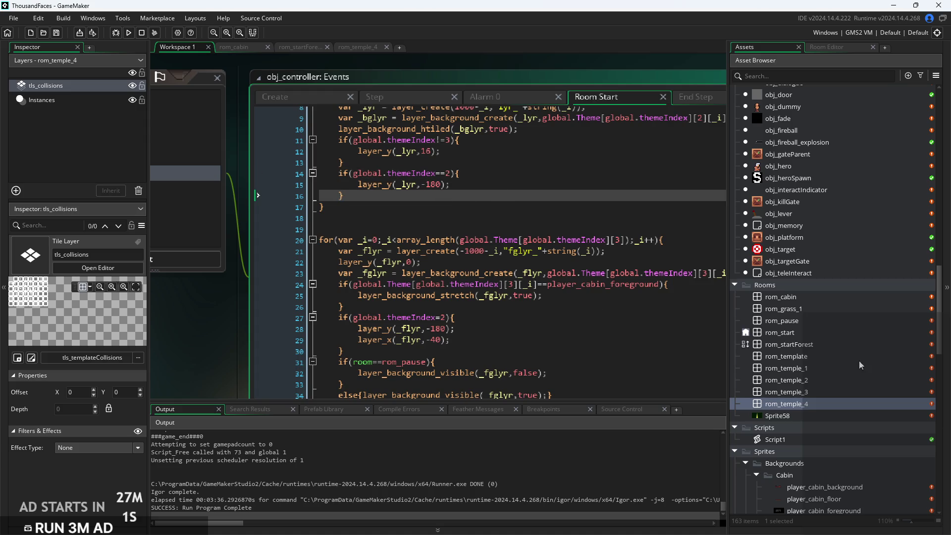
double_click(810, 342)
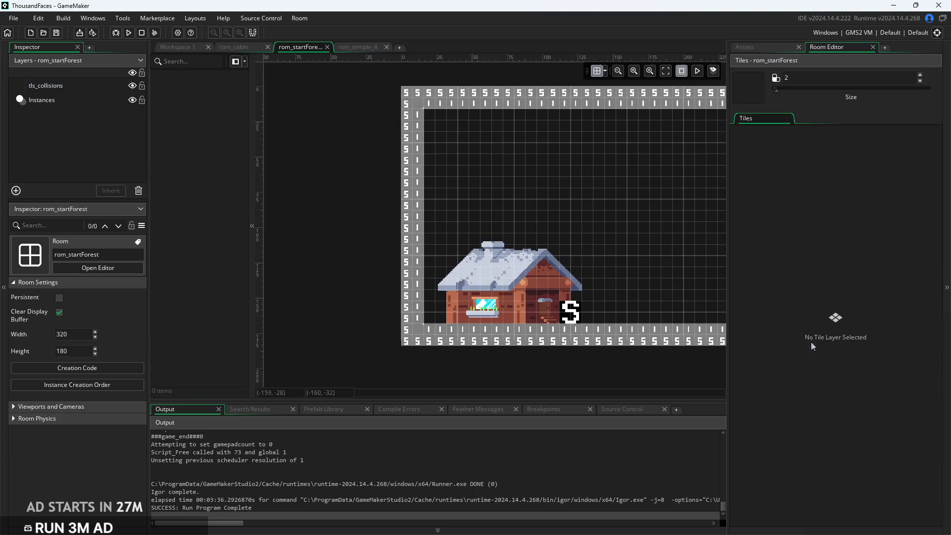
scroll(613, 242, right, 3)
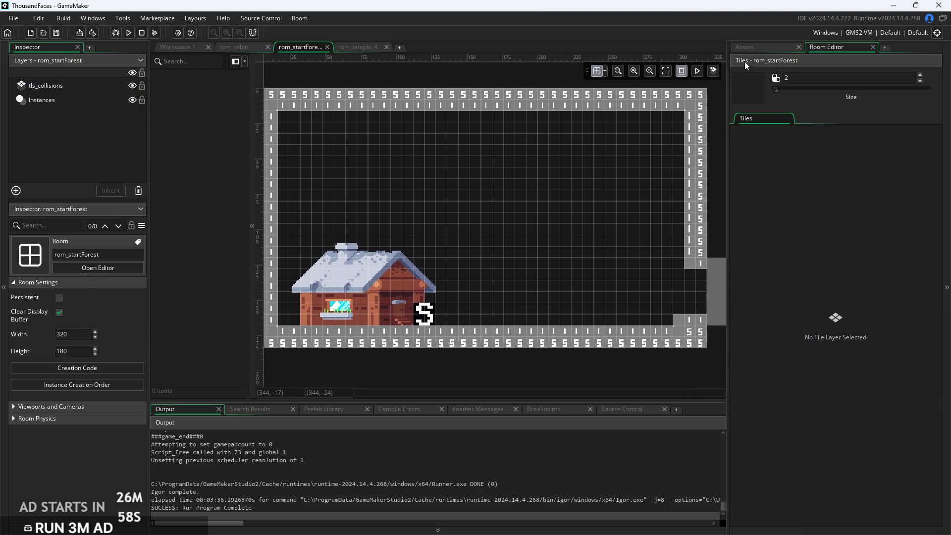
click(754, 48)
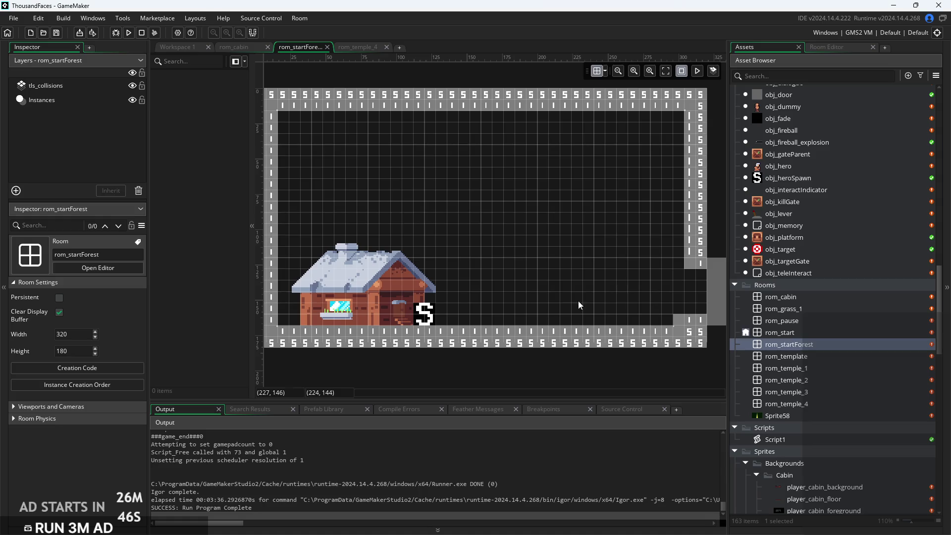
scroll(518, 385, down, 2)
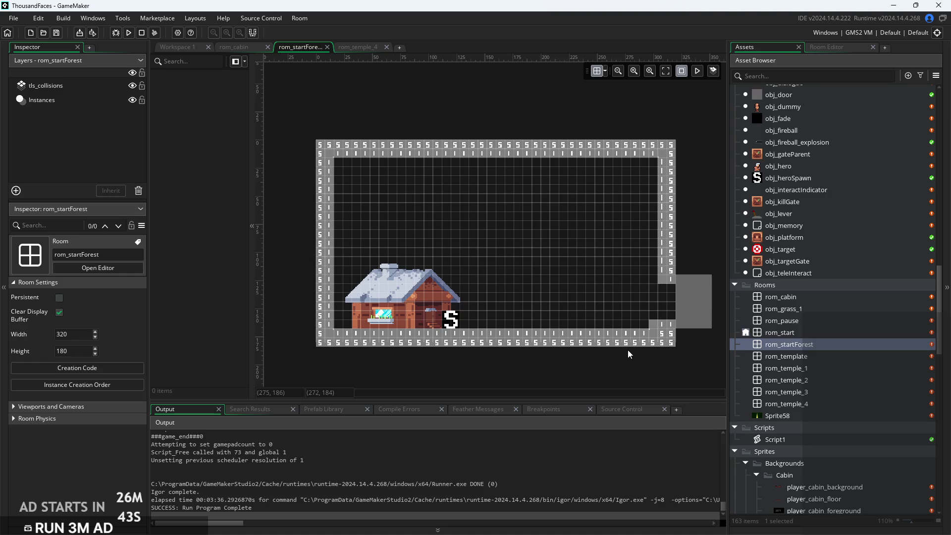
scroll(529, 327, down, 2)
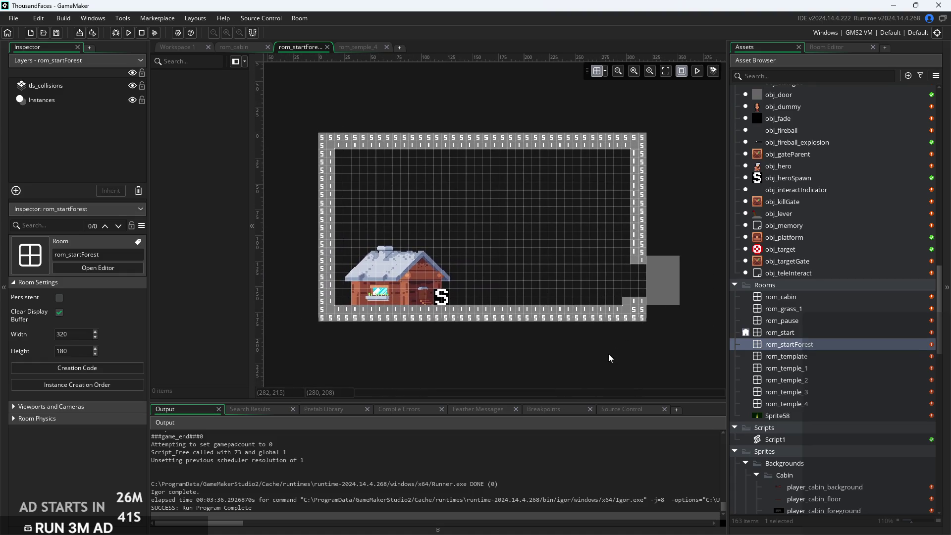
scroll(608, 353, up, 1)
click(848, 330)
mouse_move(848, 328)
mouse_down()
mouse_move(857, 330)
mouse_move(833, 383)
mouse_move(839, 402)
mouse_up()
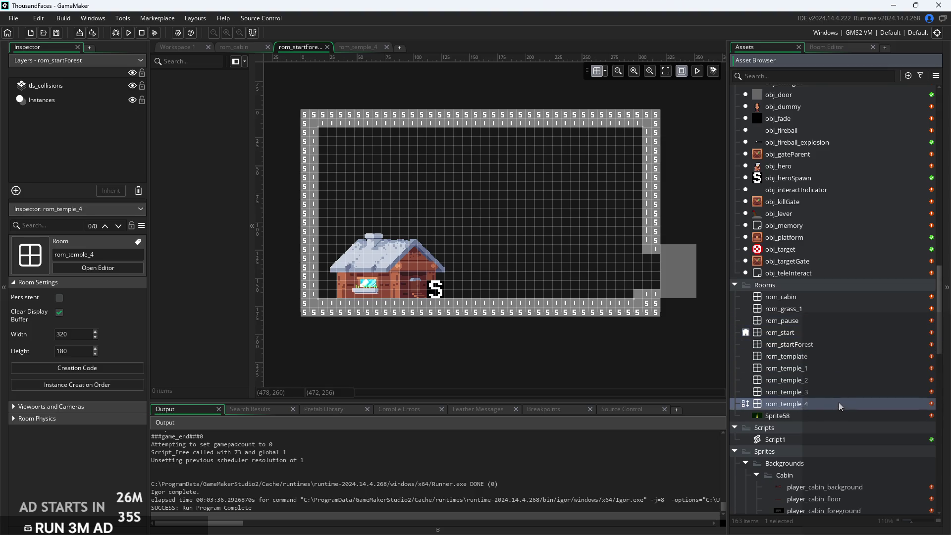
Open the rom_temple_4 and rom_temple_3 rooms, then return to rom_temple_4 and list its instances
double_click(833, 400)
click(837, 387)
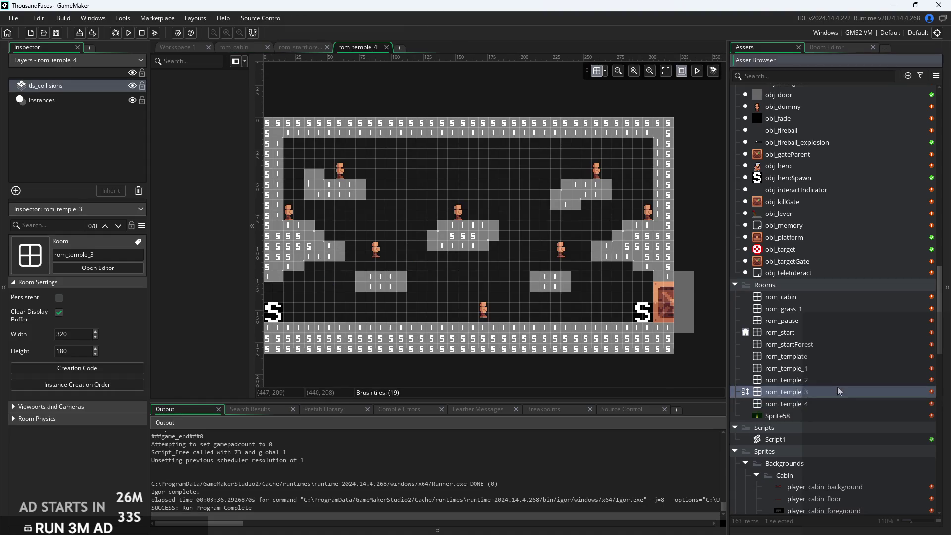
double_click(837, 388)
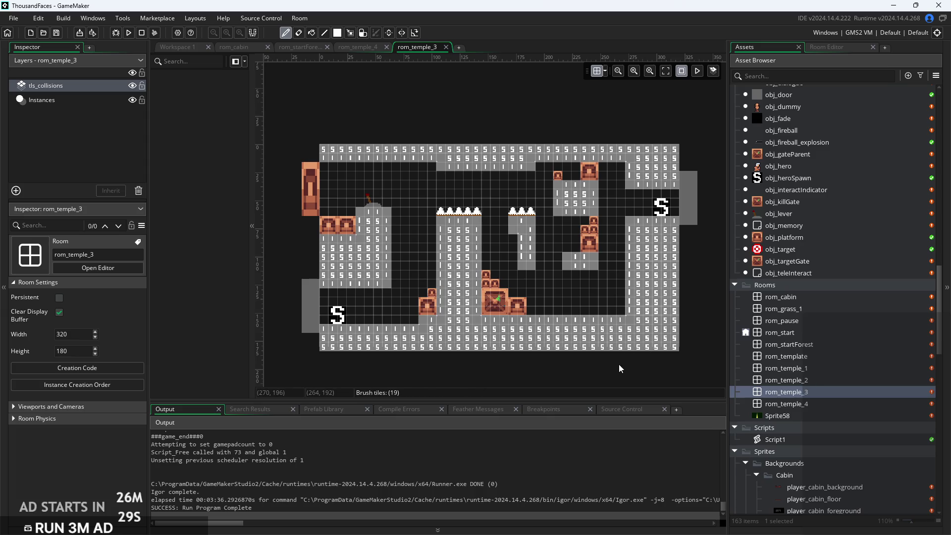
scroll(404, 315, up, 1)
scroll(403, 314, up, 1)
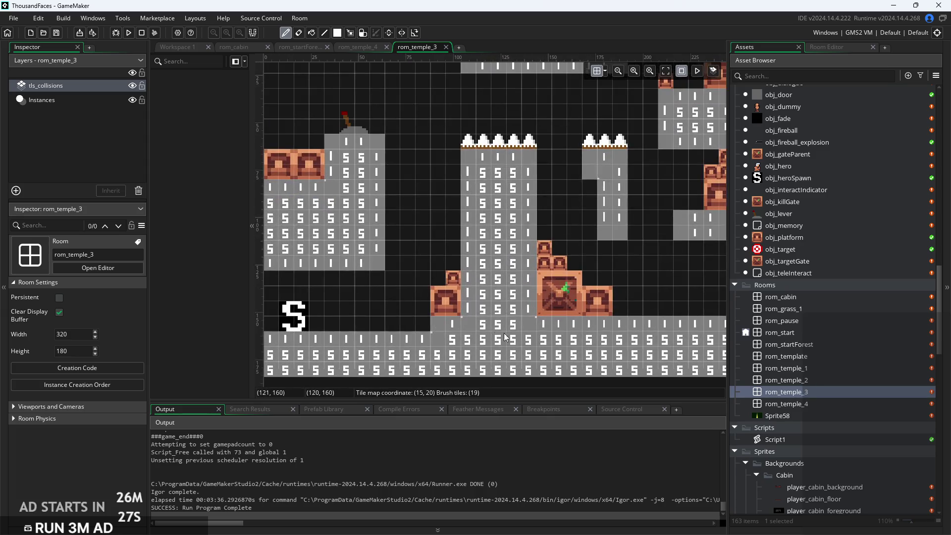
scroll(629, 340, down, 1)
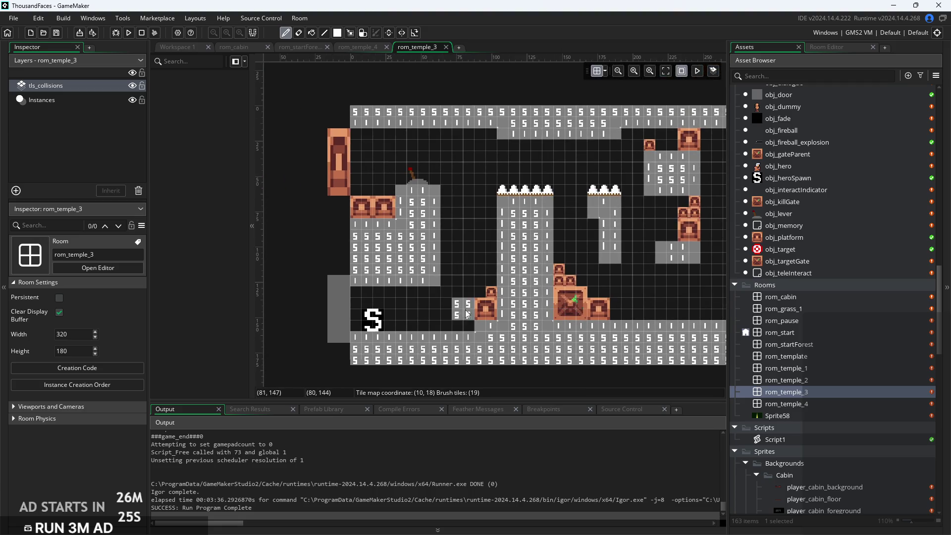
scroll(596, 319, down, 2)
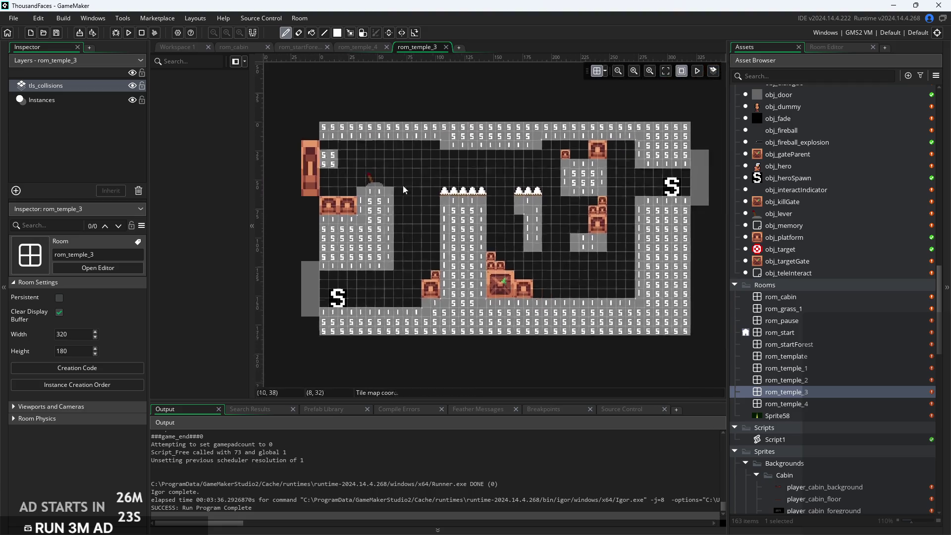
double_click(830, 403)
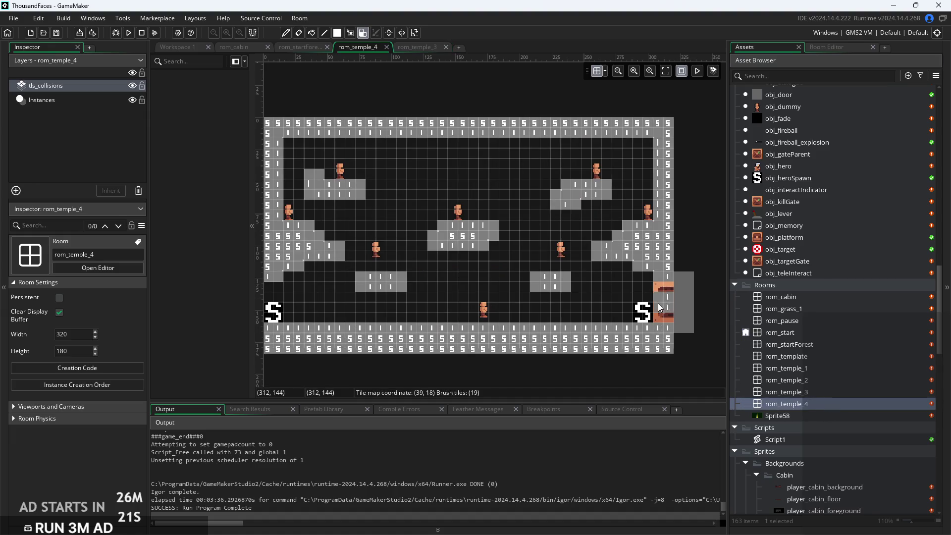
click(56, 101)
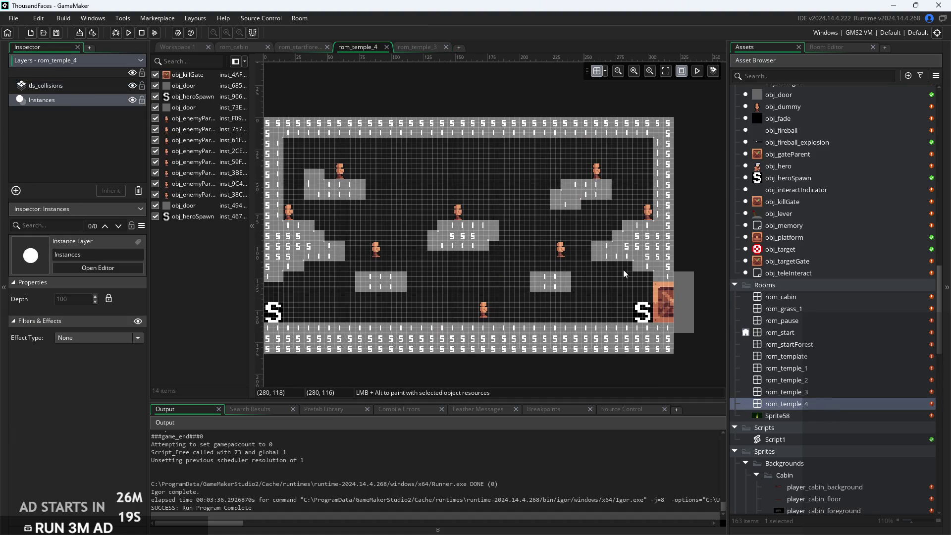
click(662, 305)
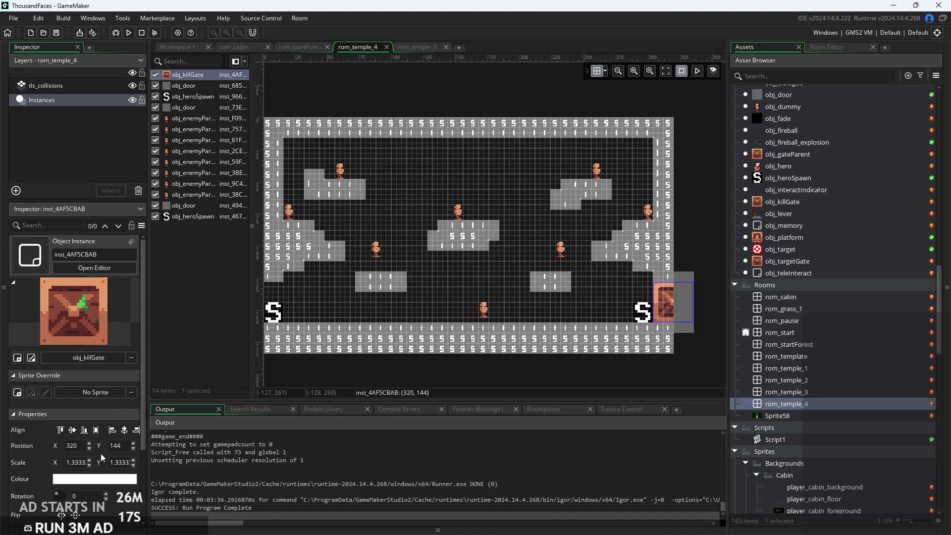
scroll(101, 456, down, 1)
scroll(608, 346, up, 8)
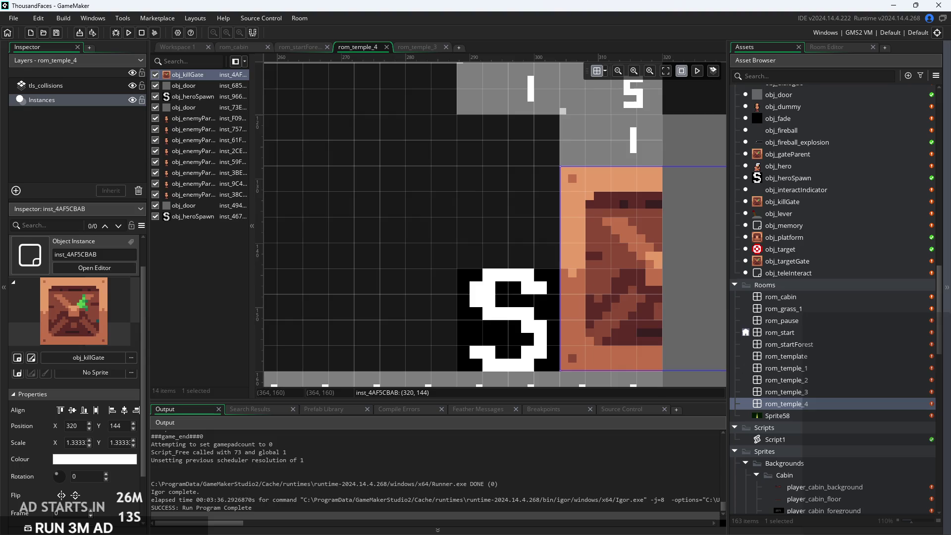
scroll(547, 215, down, 1)
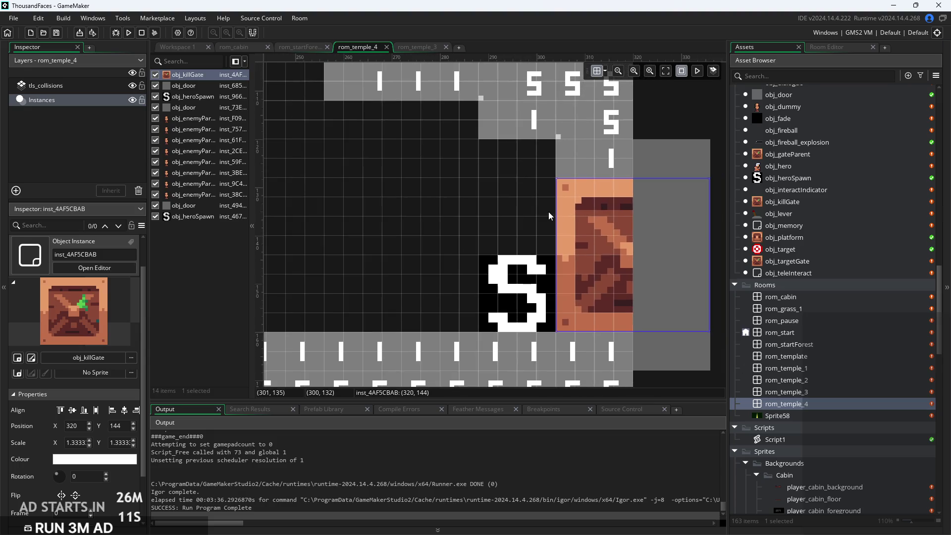
key(ctrl+d)
drag(611, 230, 322, 212)
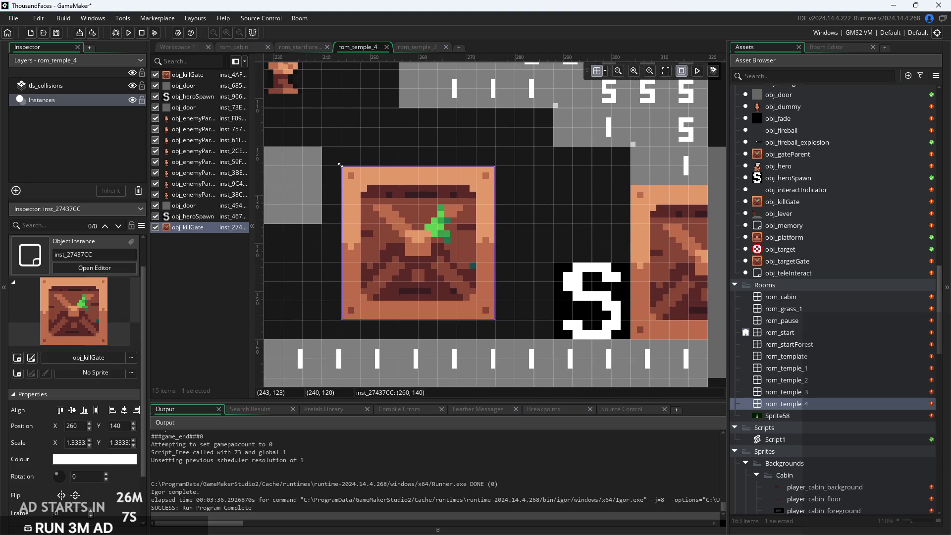
mouse_move(343, 176)
mouse_down()
mouse_move(324, 184)
mouse_move(459, 233)
mouse_move(400, 233)
mouse_up()
scroll(388, 205, up, 1)
scroll(388, 206, up, 1)
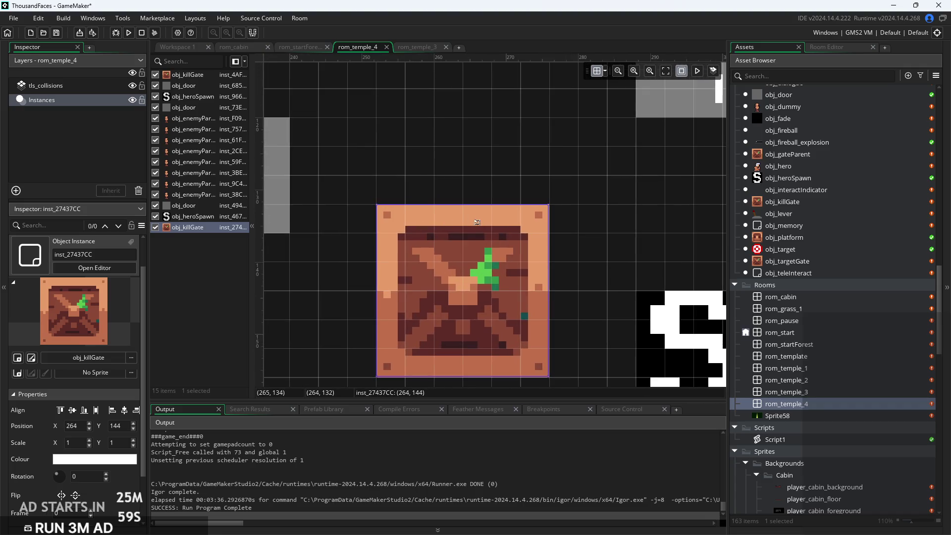
scroll(527, 226, down, 2)
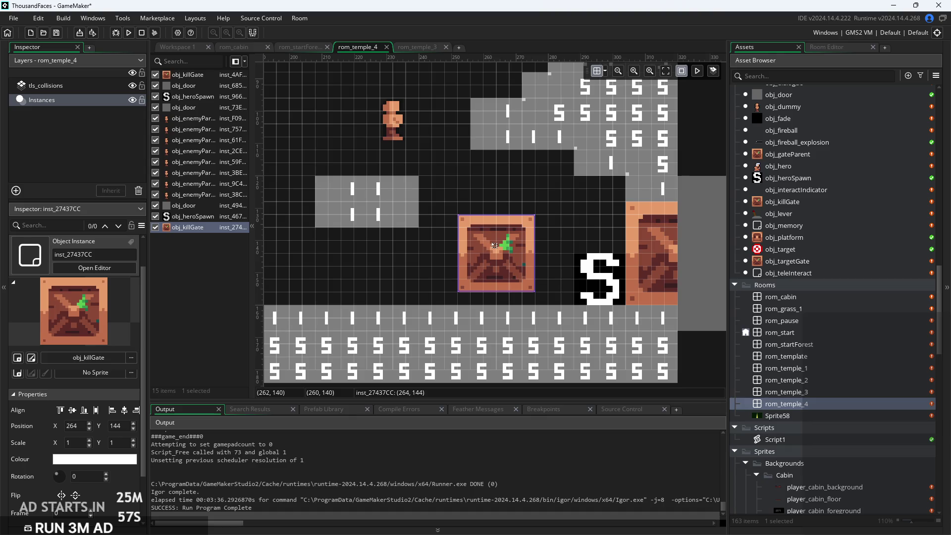
key(Delete)
click(640, 237)
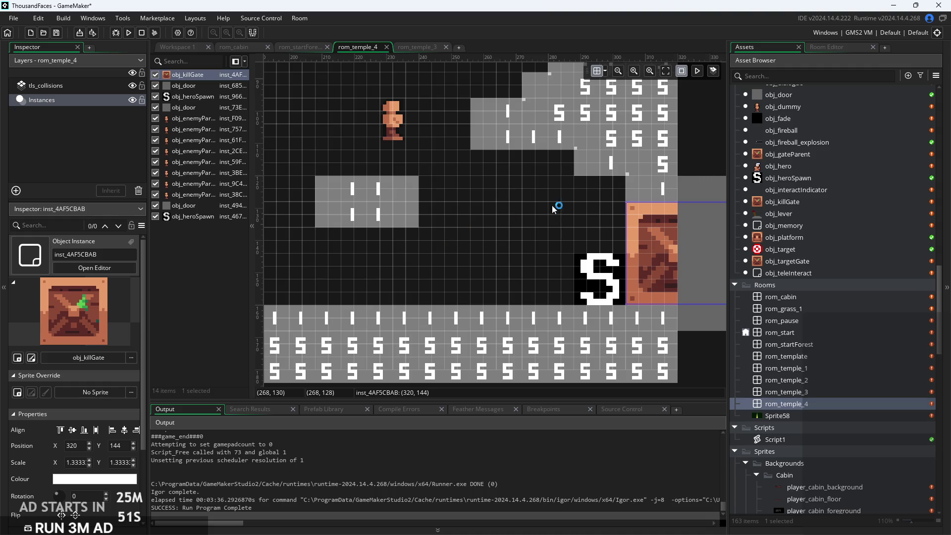
Pan and zoom the room view around the kill gate
drag(598, 206, 513, 248)
scroll(513, 247, up, 6)
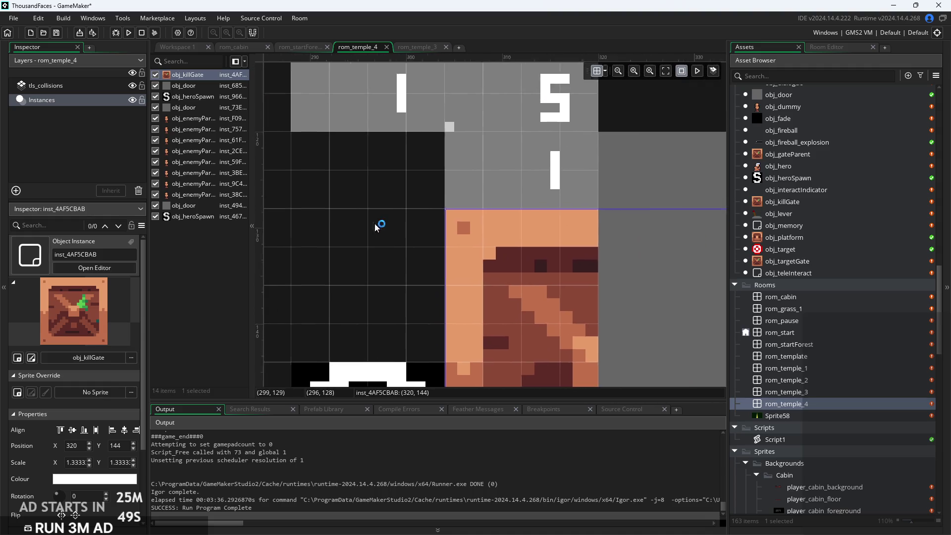
scroll(387, 230, up, 1)
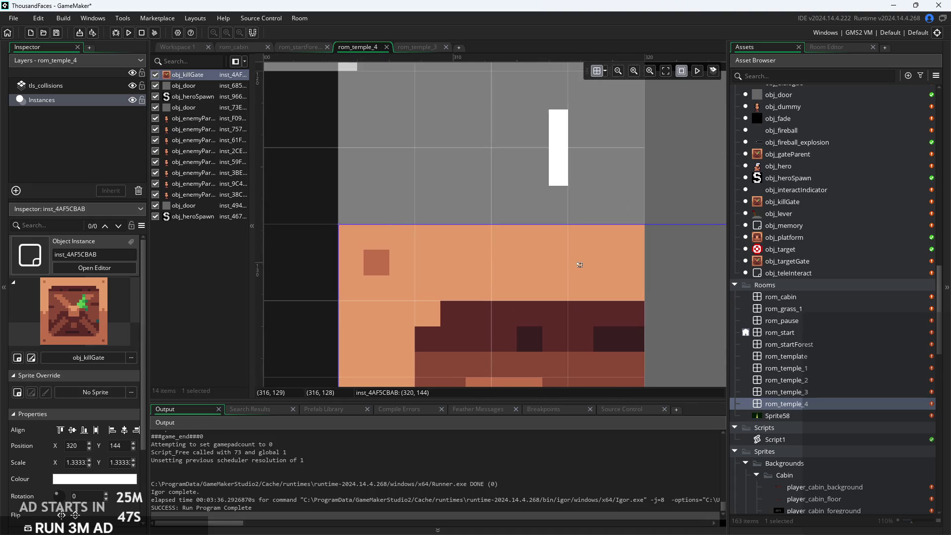
scroll(572, 313, down, 1)
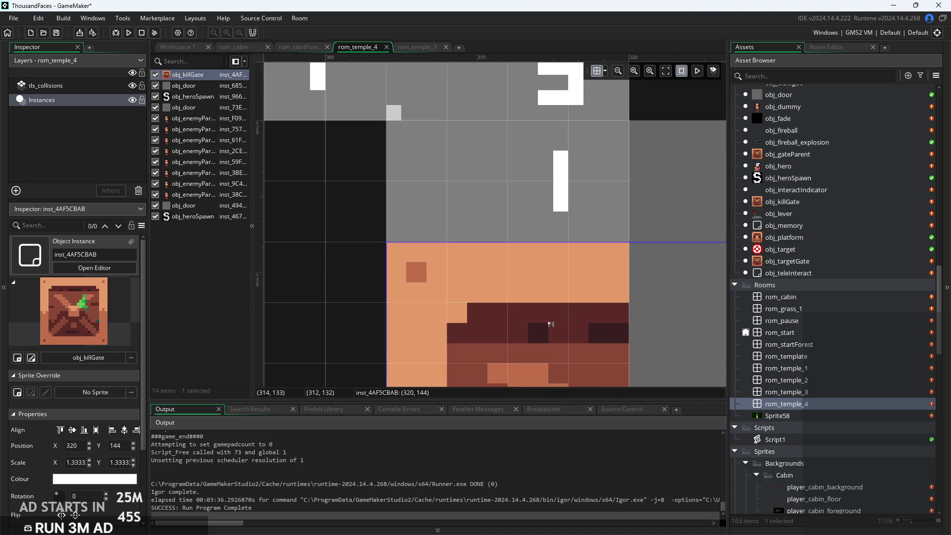
scroll(511, 248, down, 4)
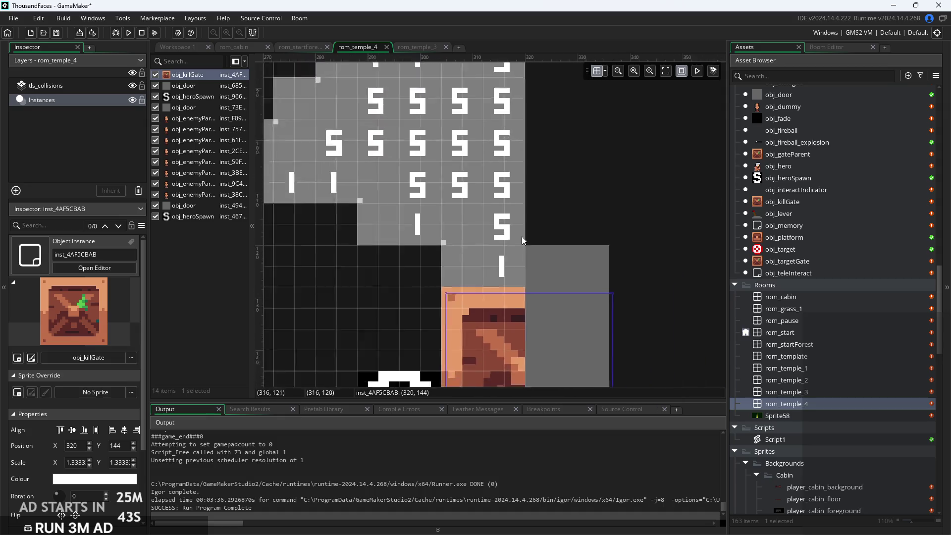
scroll(617, 159, down, 1)
scroll(617, 159, up, 4)
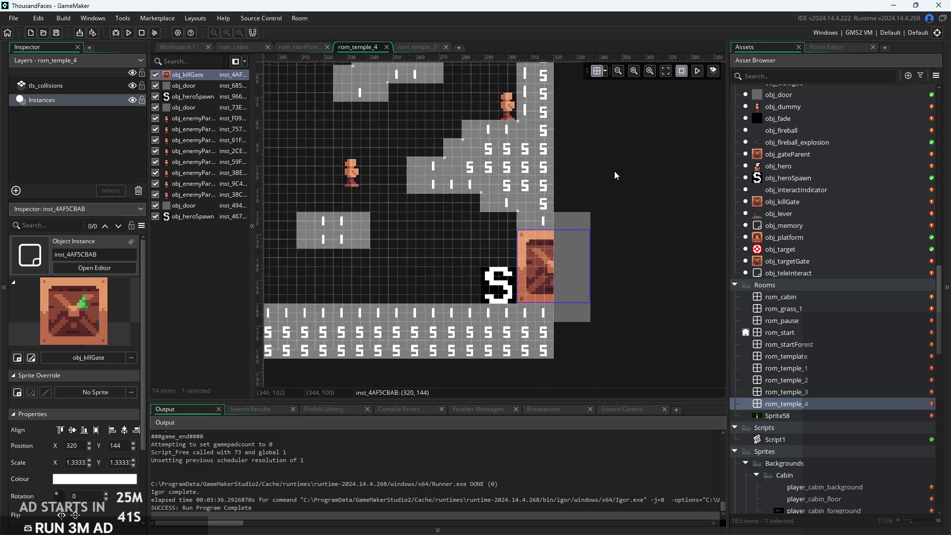
scroll(441, 357, up, 5)
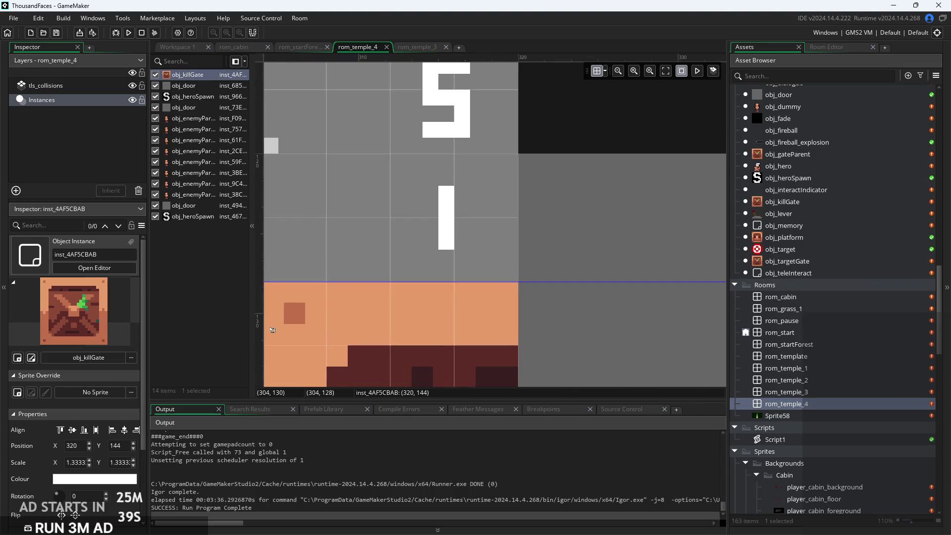
Pan along the kill gate's top edge, deselect it, and build and run the game
mouse_move(370, 326)
mouse_down()
mouse_move(471, 278)
mouse_move(558, 253)
mouse_up()
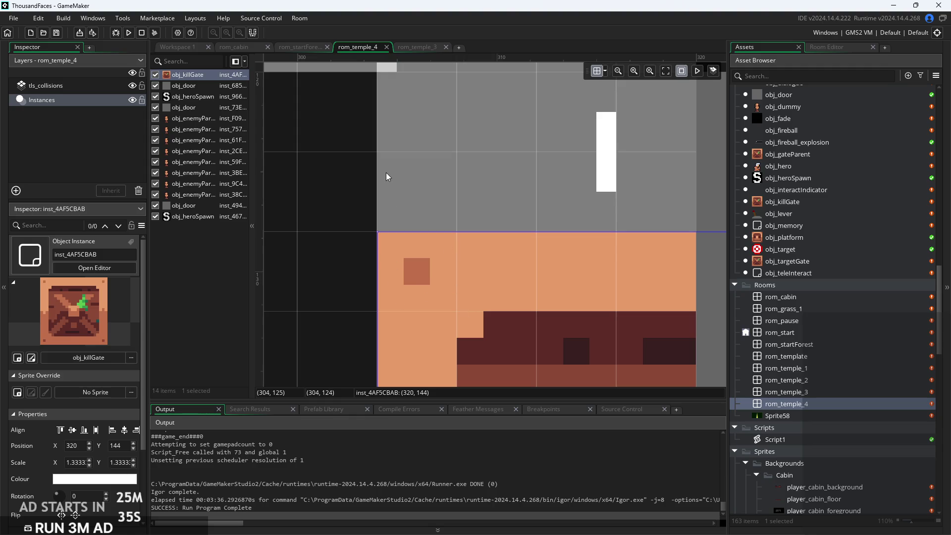
scroll(553, 217, down, 1)
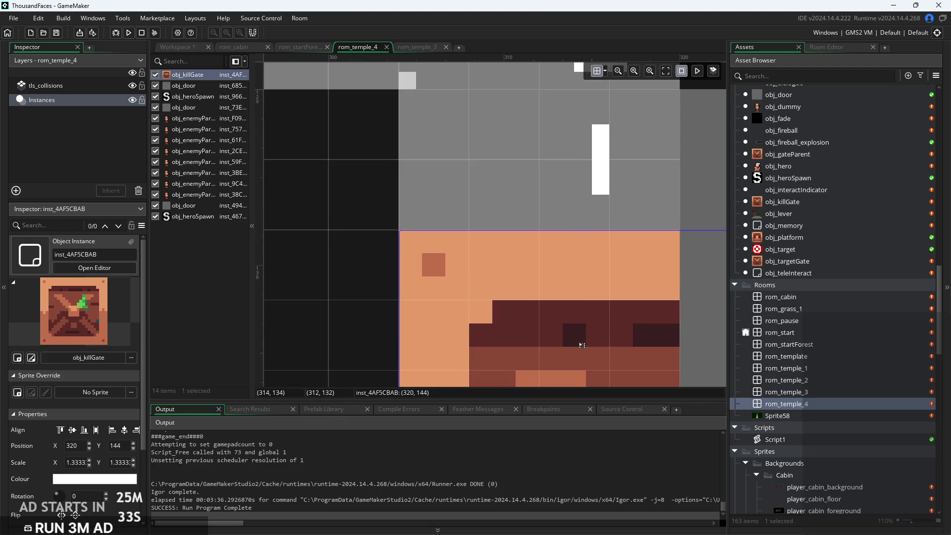
scroll(582, 345, up, 3)
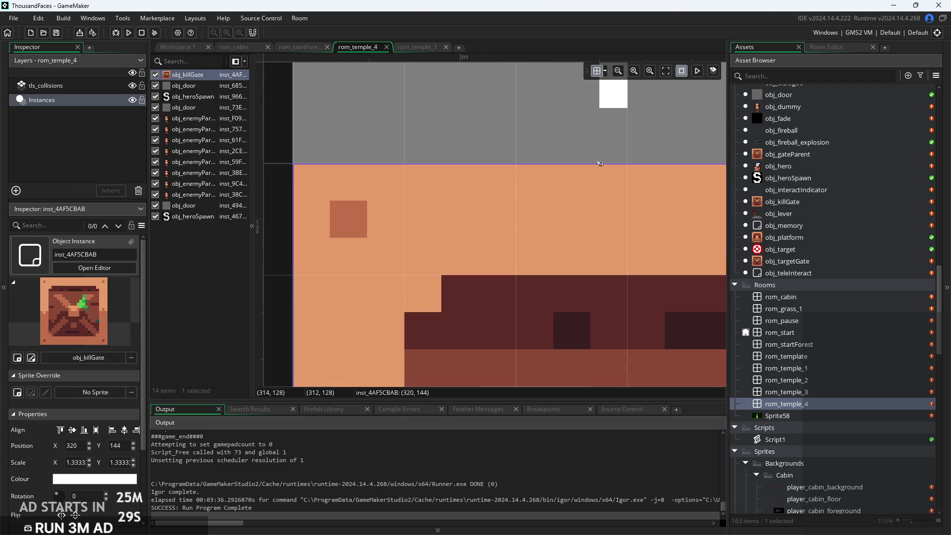
scroll(584, 148, down, 1)
scroll(598, 109, down, 6)
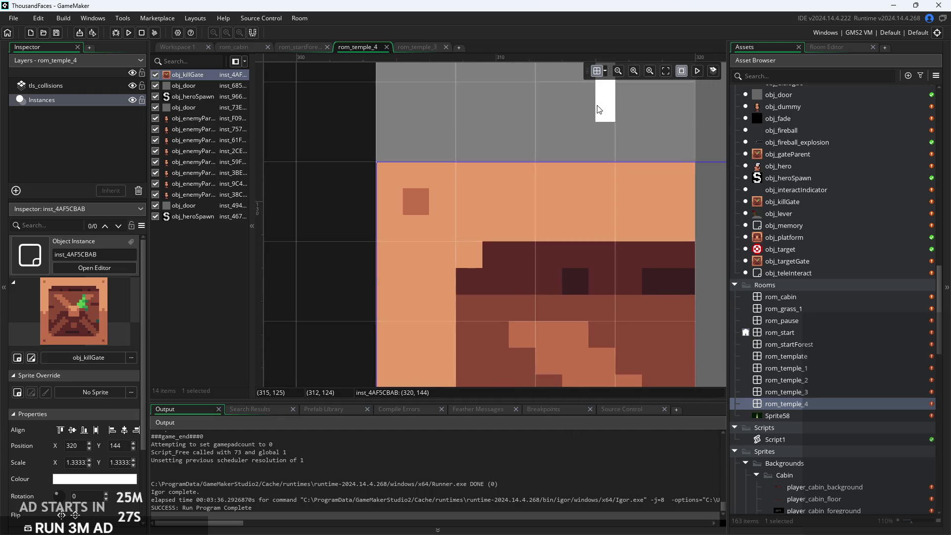
scroll(452, 162, down, 5)
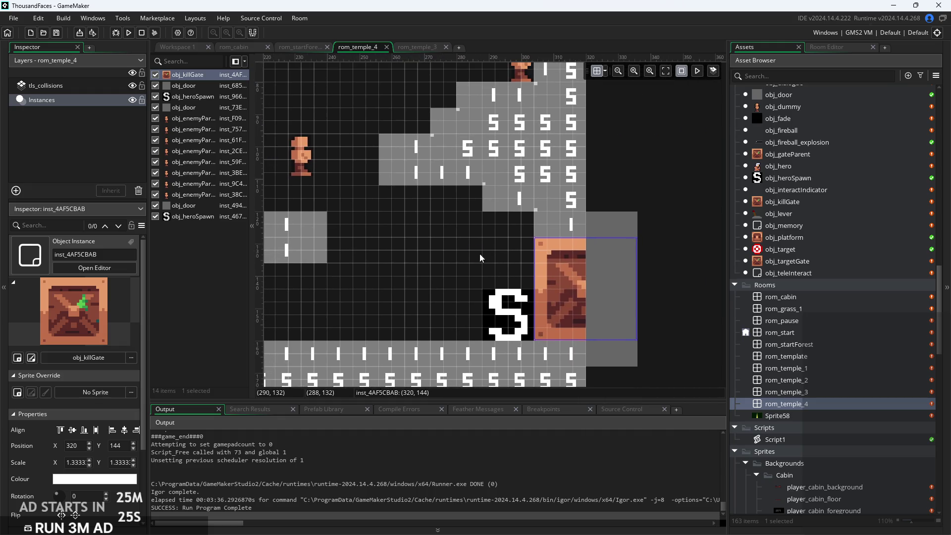
click(598, 240)
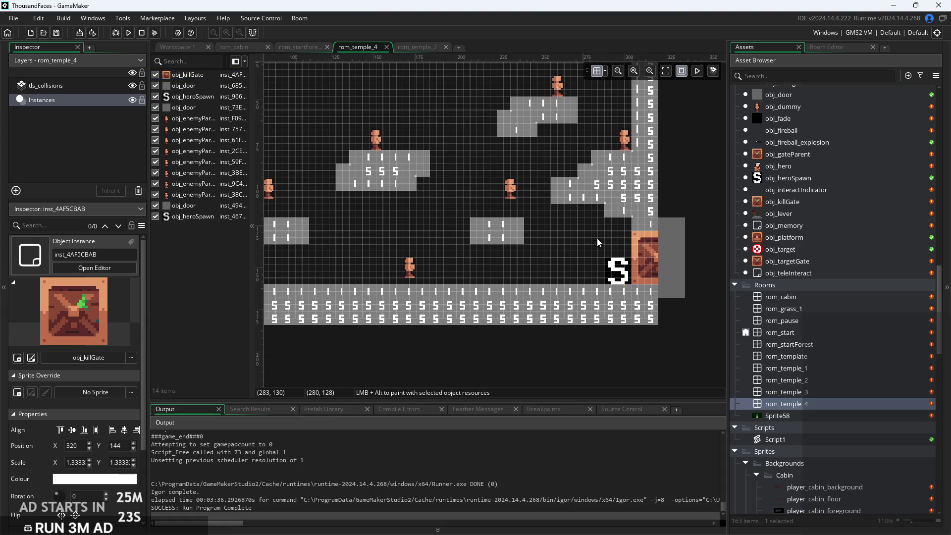
click(128, 32)
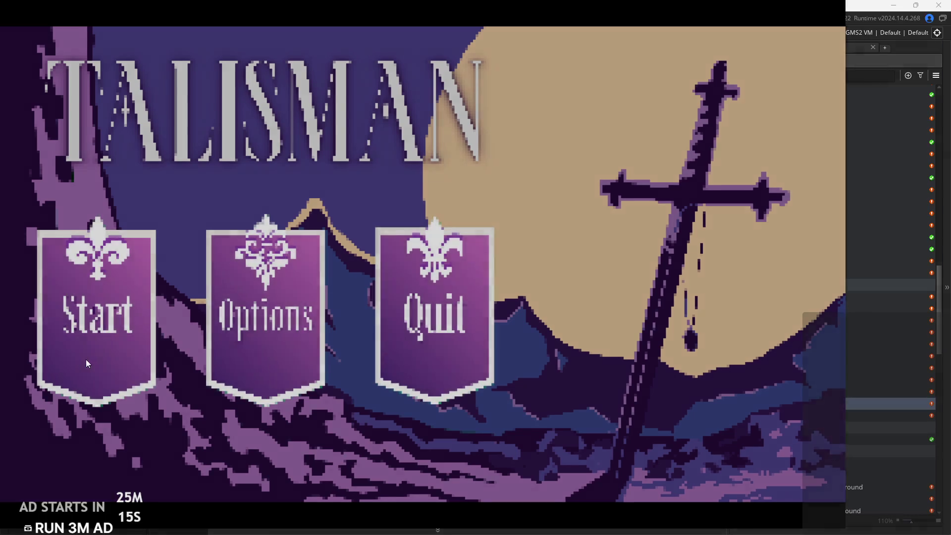
Start a new game and jump the hero over and onto the forest house roof
click(86, 363)
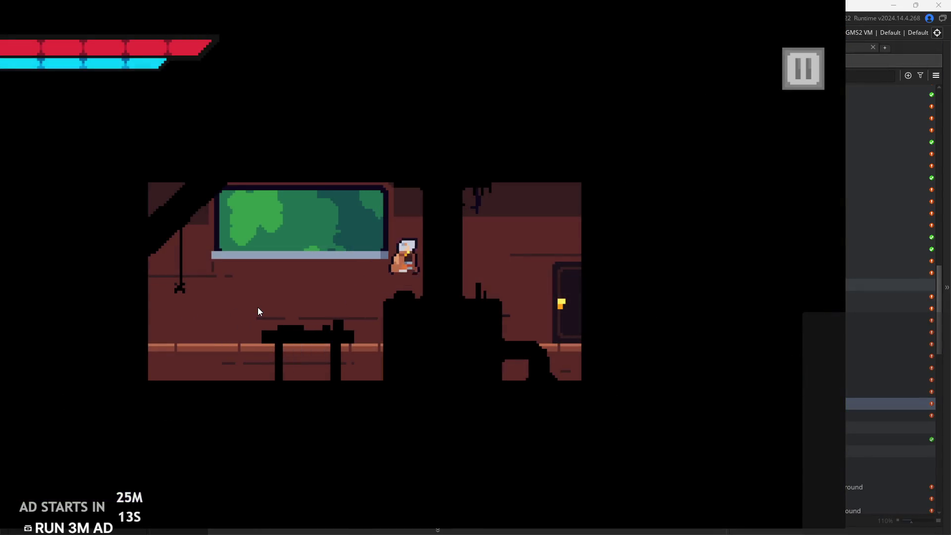
key(Right)
key(space)
key(Left)
key(space)
key(Right)
key(space)
key(Right)
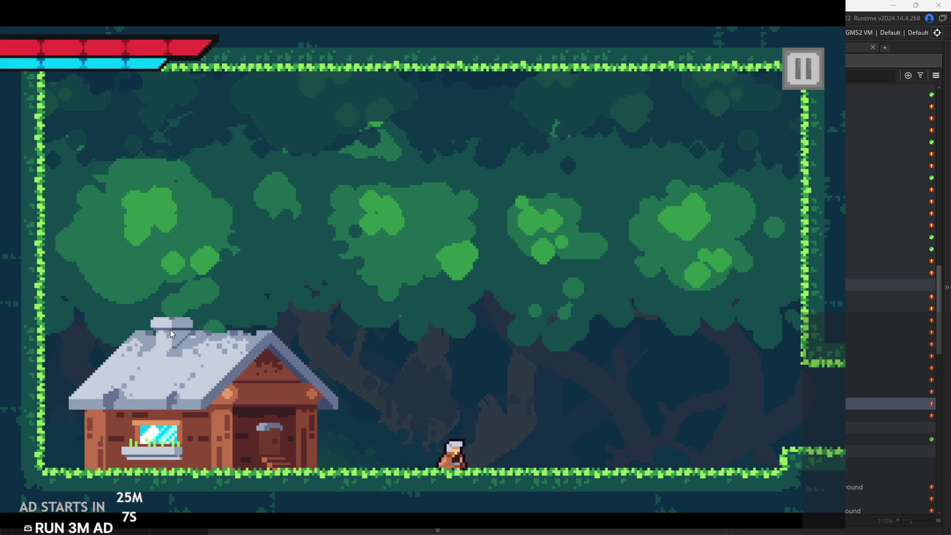
Jump onto the right wall ledge and back off, then pause and exit the game
key(Right)
key(space)
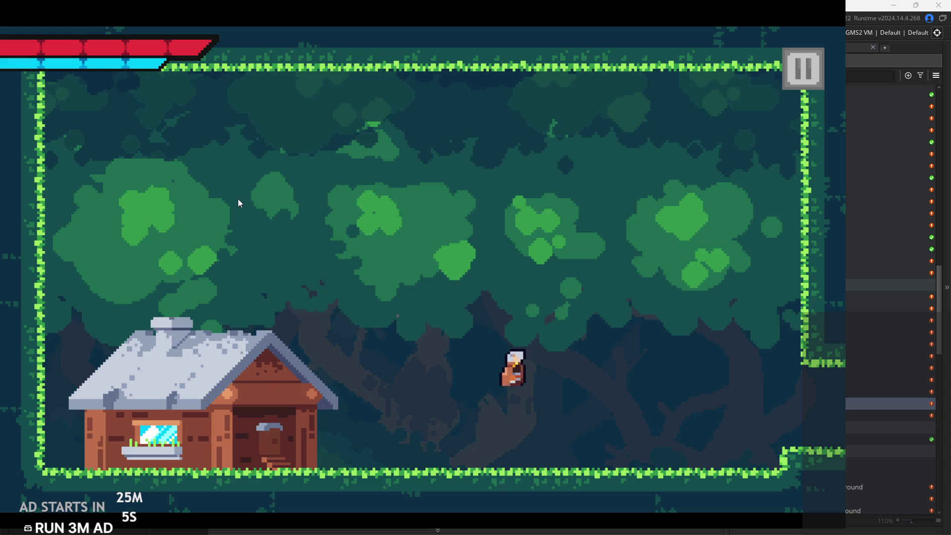
key(Right)
key(space)
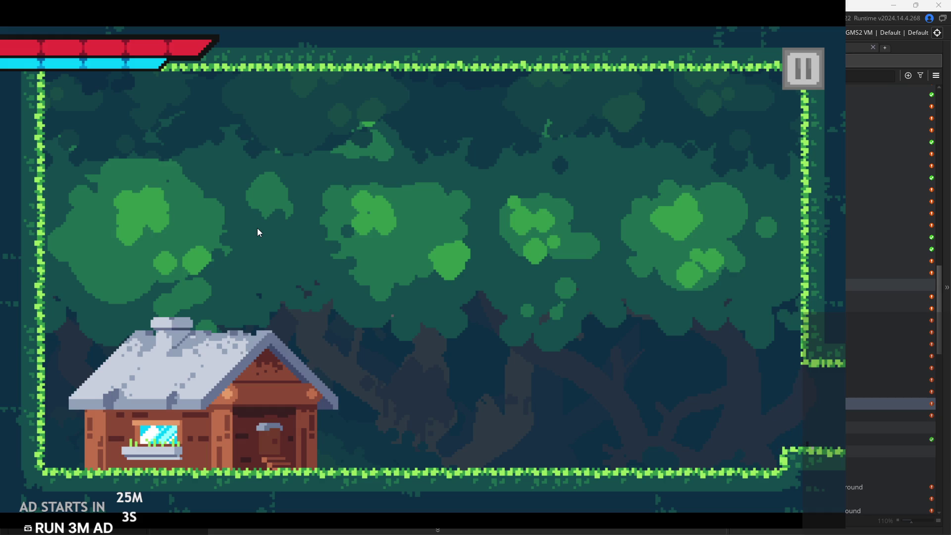
key(Left)
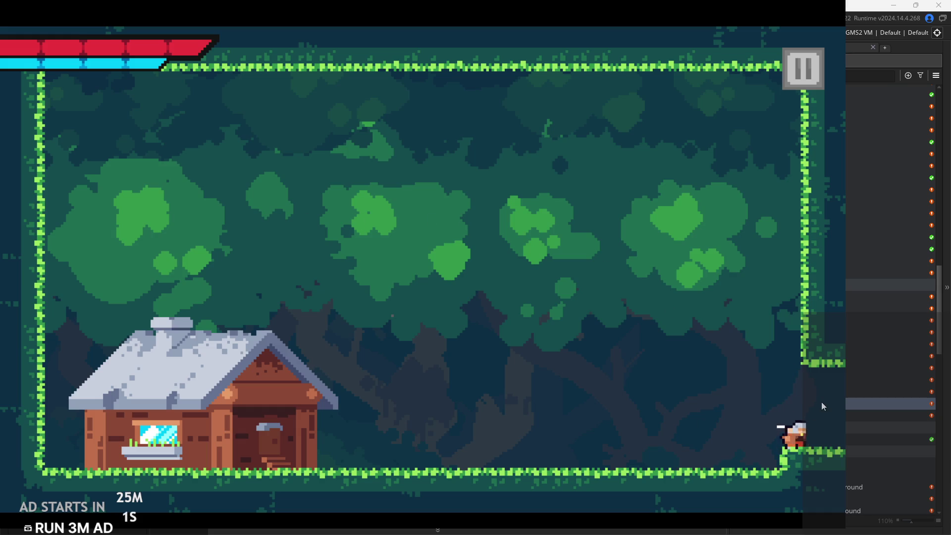
key(Left)
key(space)
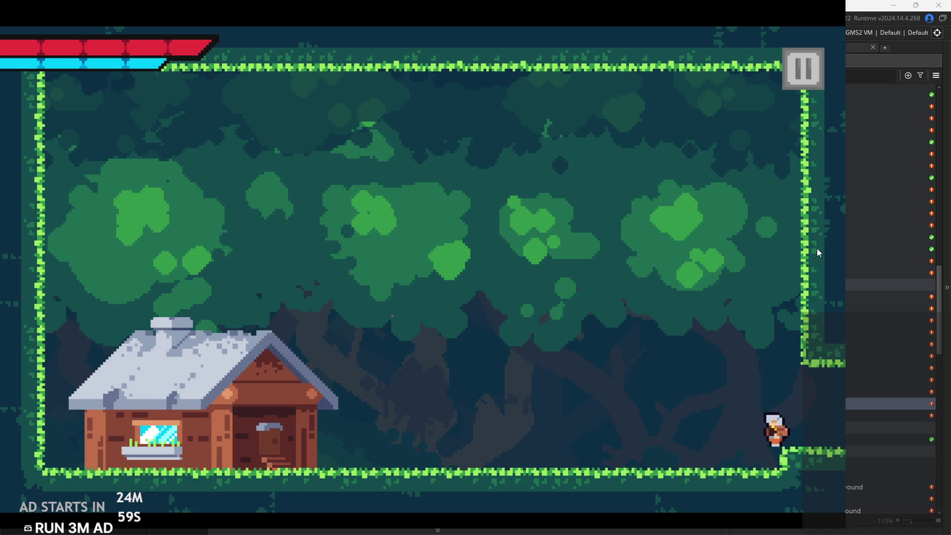
click(819, 79)
click(752, 472)
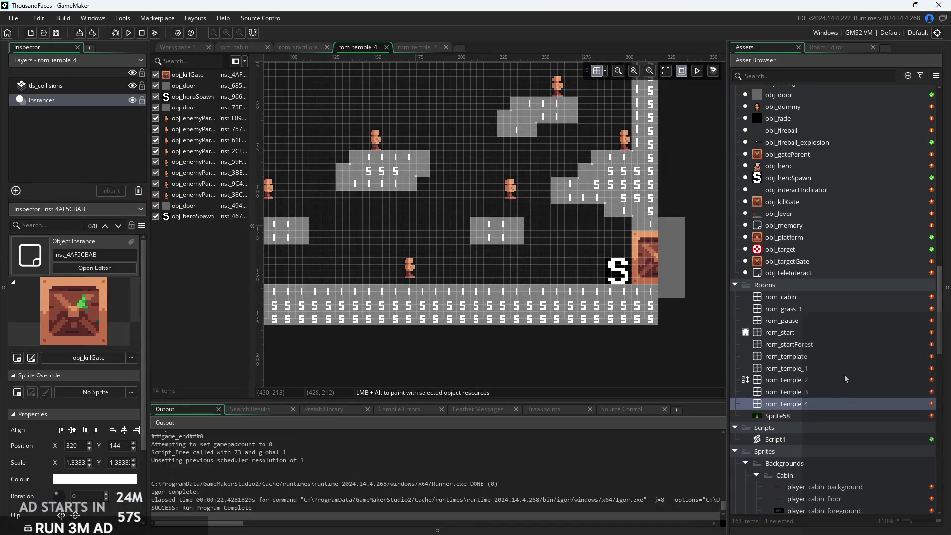
Open obj_controller and review its Create code and the Step code's music restart lines
scroll(829, 260, up, 5)
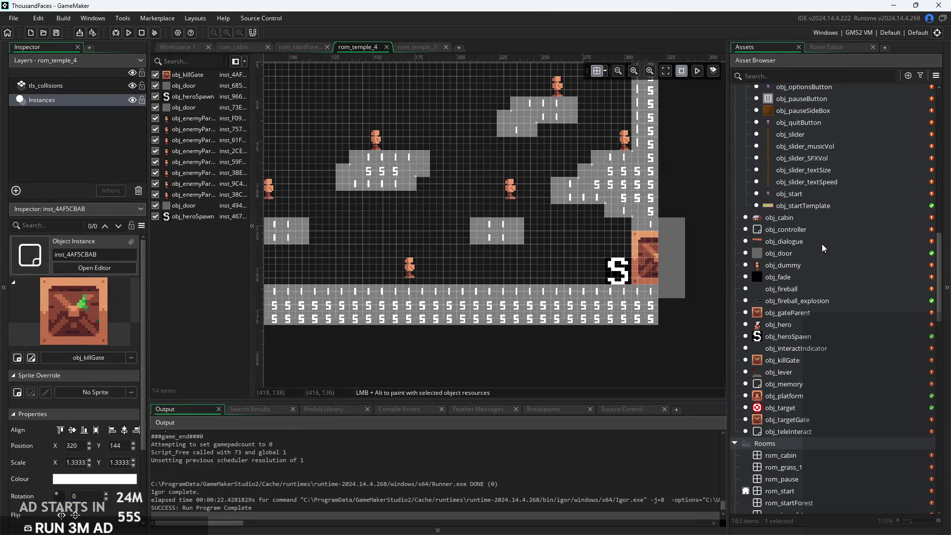
double_click(819, 228)
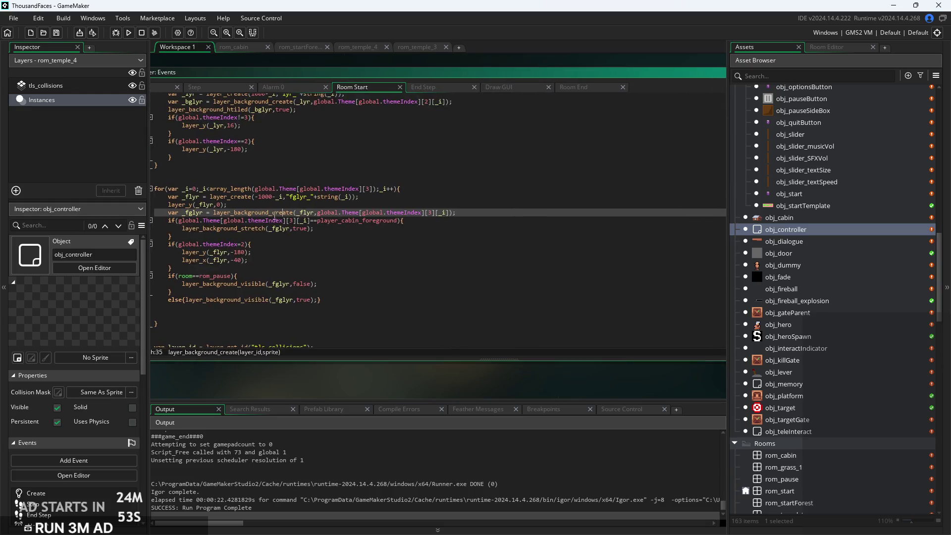
click(300, 111)
click(232, 112)
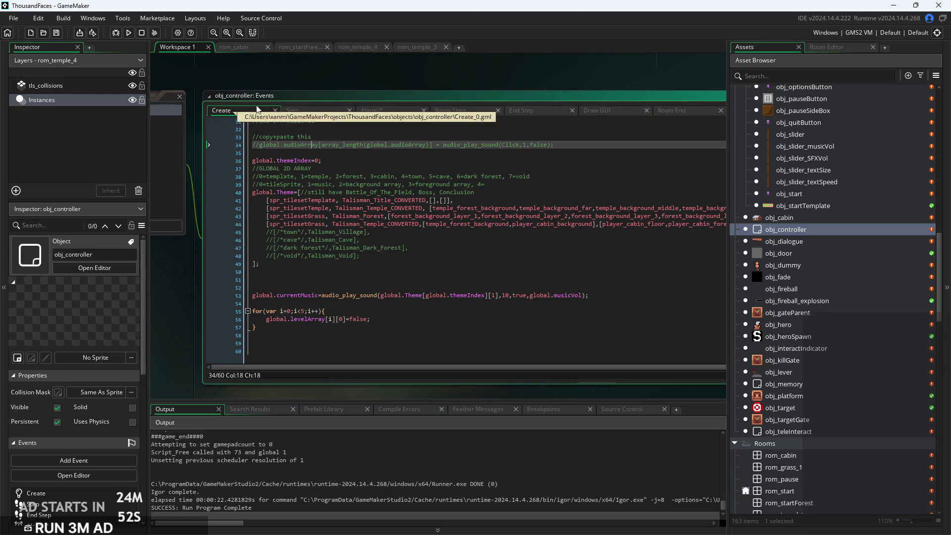
click(299, 111)
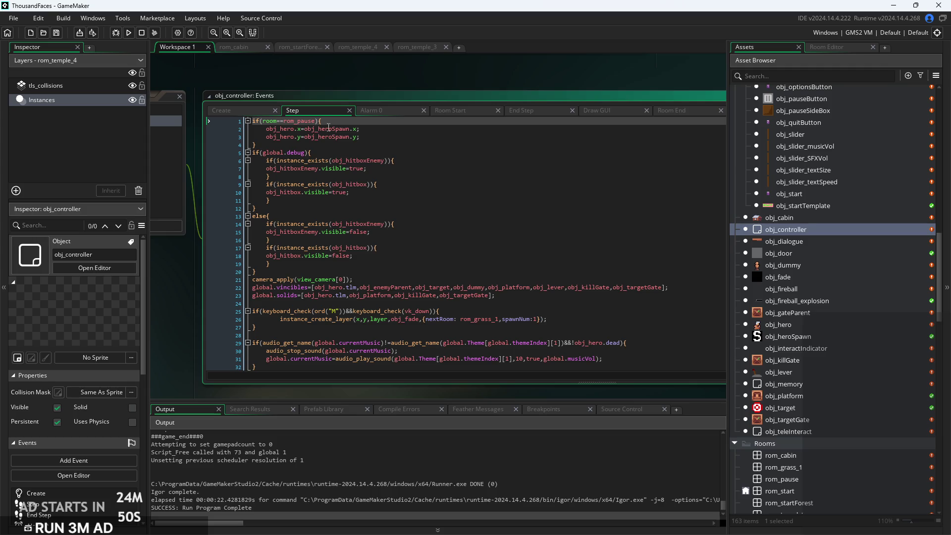
scroll(496, 223, down, 3)
click(646, 274)
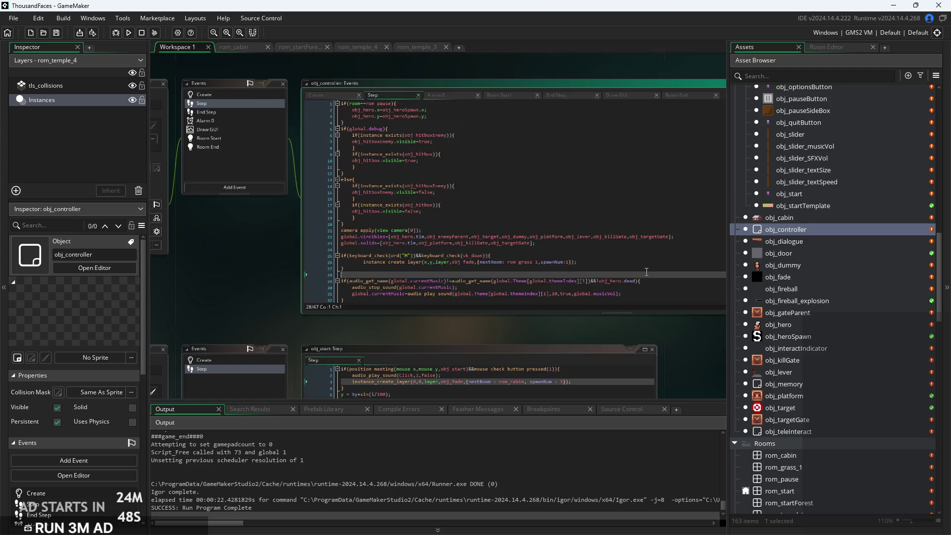
scroll(646, 271, up, 3)
click(569, 239)
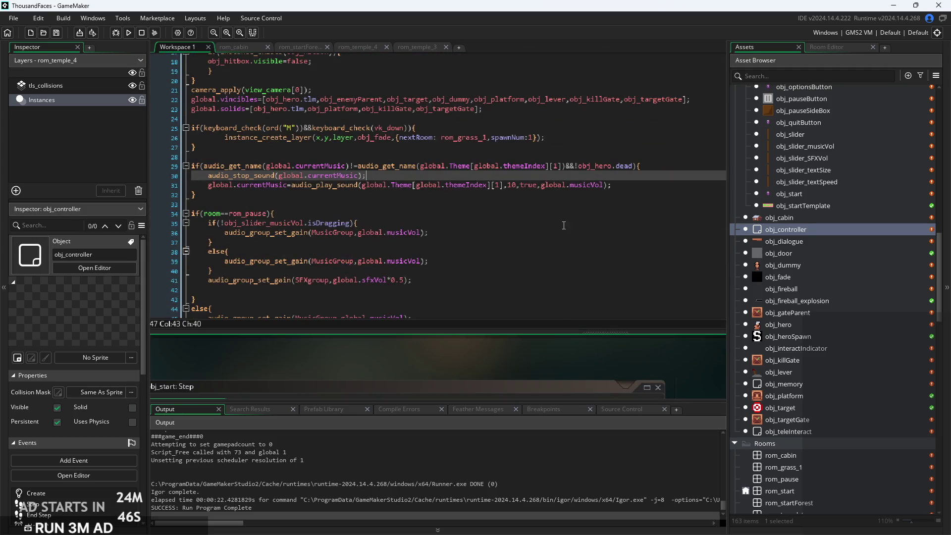
scroll(564, 226, down, 3)
Delete the forest outcrop entries from the Create theme array, undo to restore them, and rerun
click(242, 179)
scroll(394, 231, up, 3)
scroll(394, 230, up, 5)
mouse_move(321, 240)
mouse_down()
mouse_move(347, 253)
mouse_move(638, 256)
mouse_move(626, 236)
mouse_move(617, 240)
mouse_up()
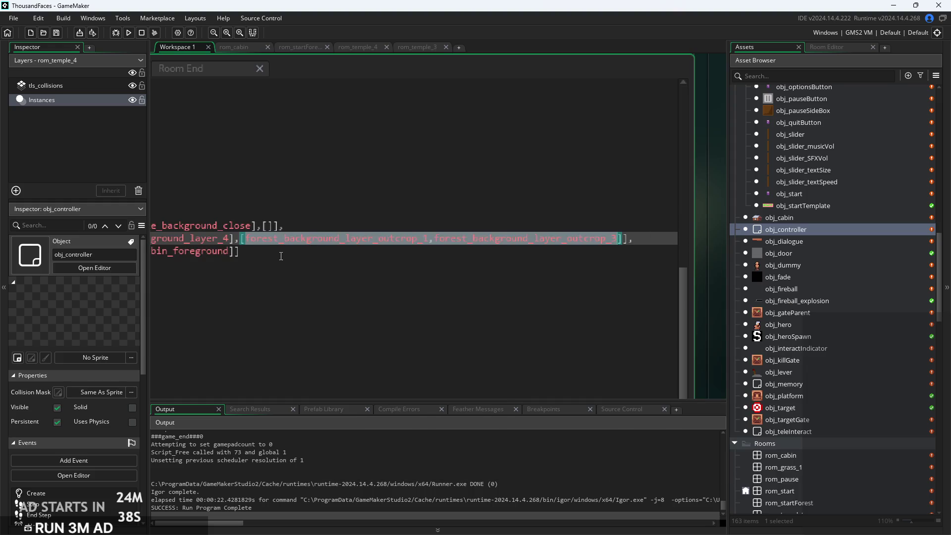
key(BackSpace)
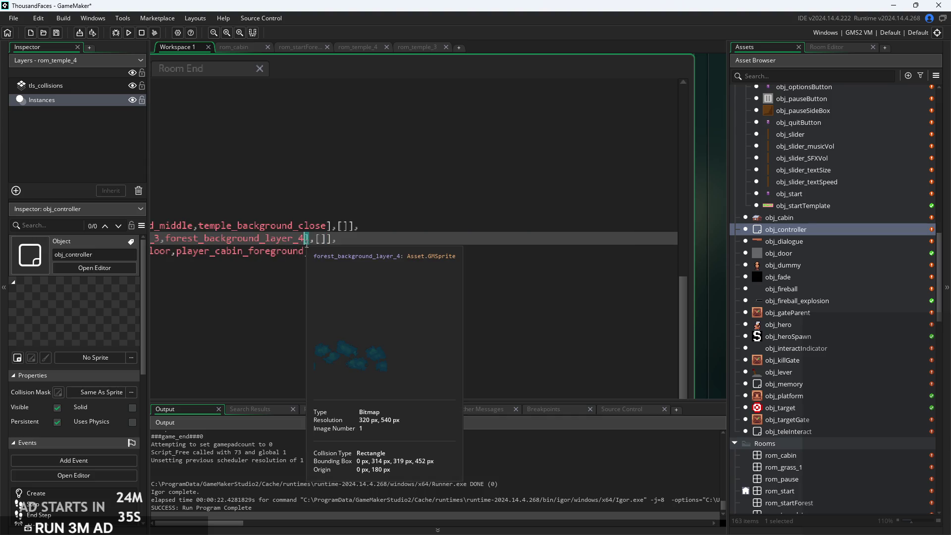
key(ctrl+z)
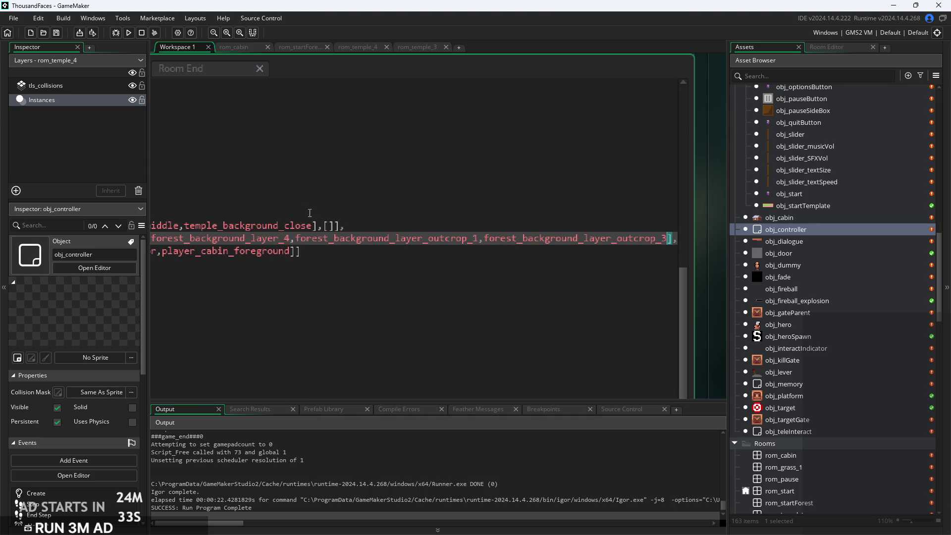
click(128, 33)
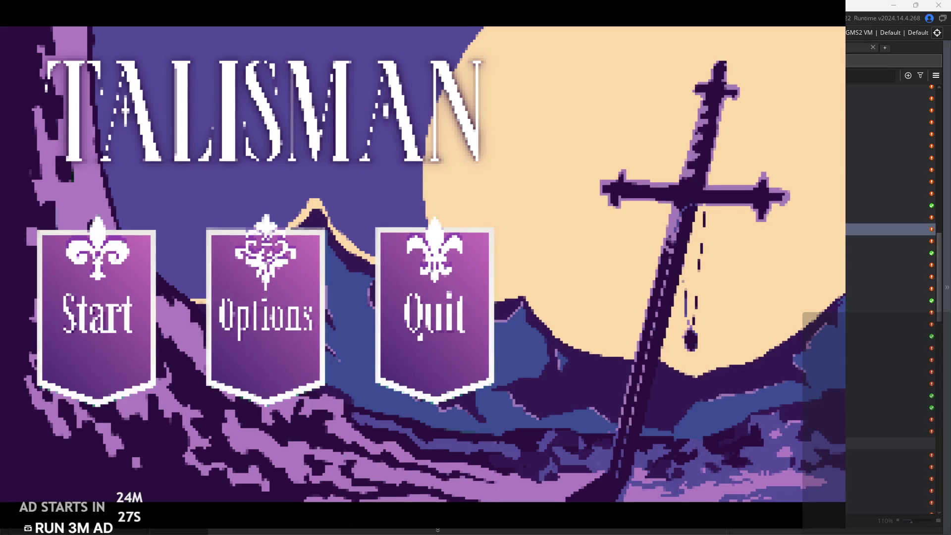
Start a new game, walk out the cabin door and jump near the right wall
key(Return)
key(Right)
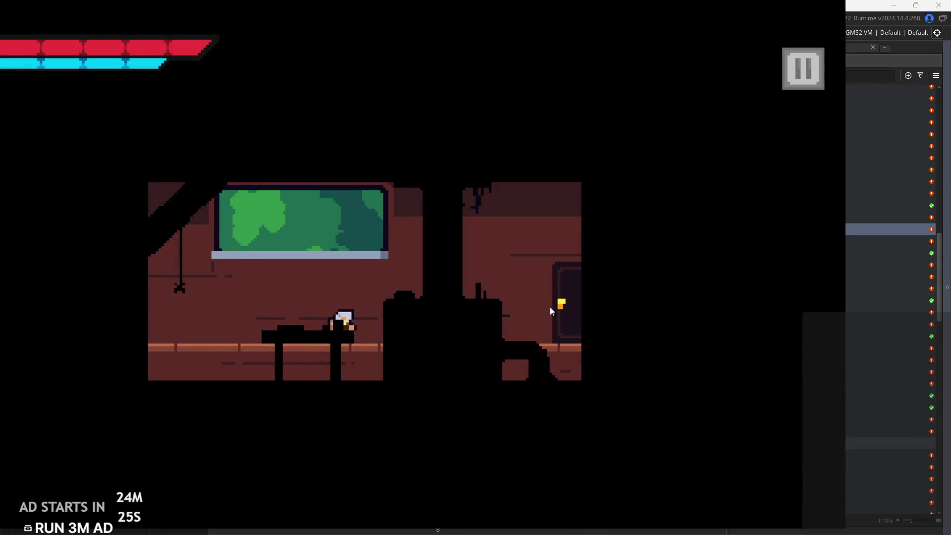
key(Right)
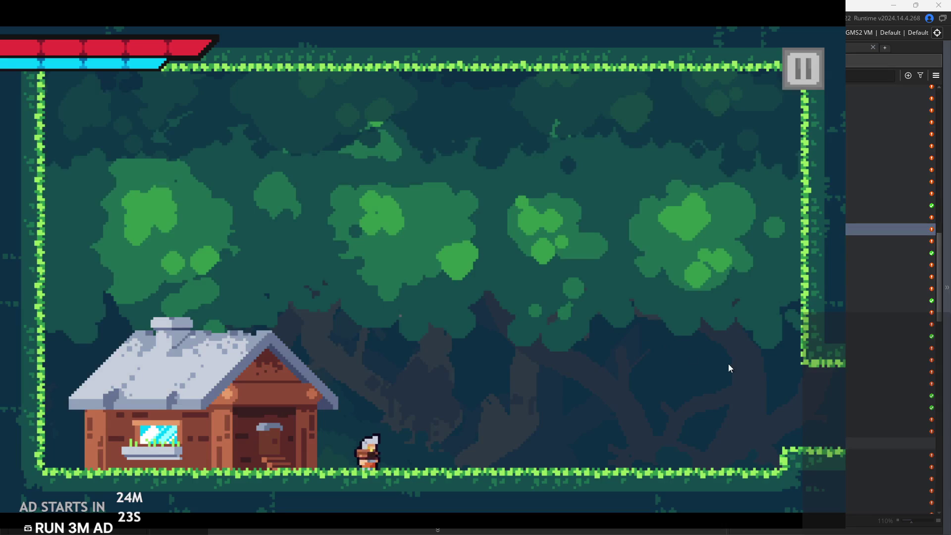
key(space)
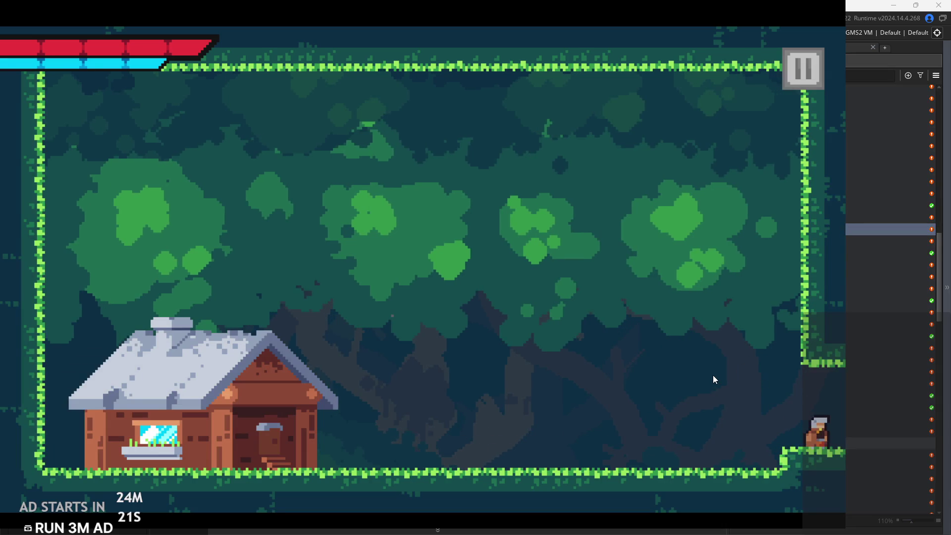
Run back left and right over the house roof, then quit via the pause menu's Exit
key(Left)
key(Left)
key(space)
key(Right)
key(space)
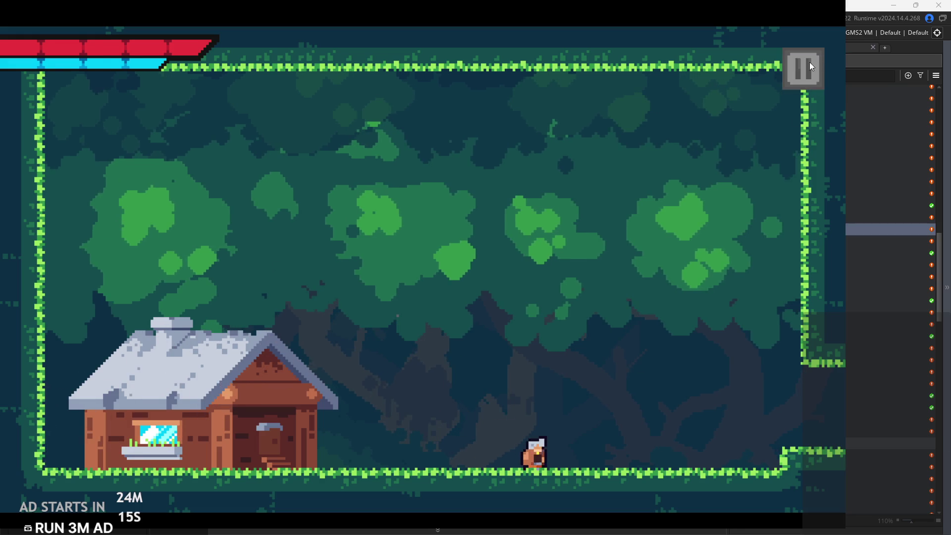
click(804, 66)
click(765, 465)
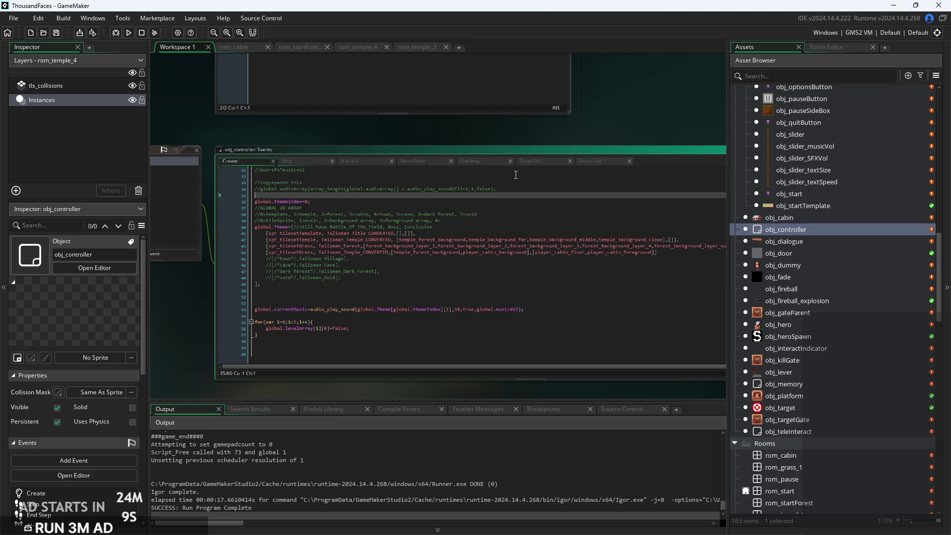
Switch to the Room Start code and locate the forest foreground offset lines
ctrl+scroll(360, 184, up, 2)
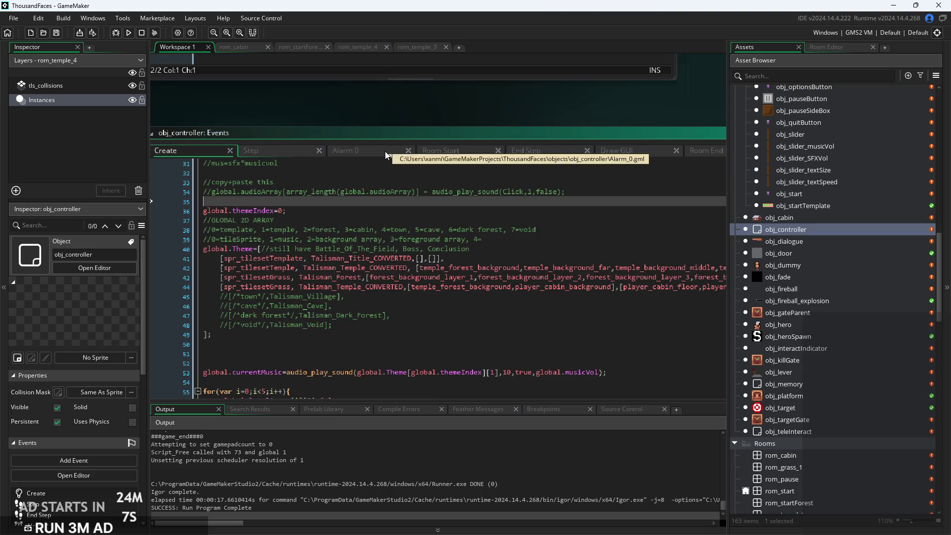
click(446, 150)
click(483, 282)
click(320, 349)
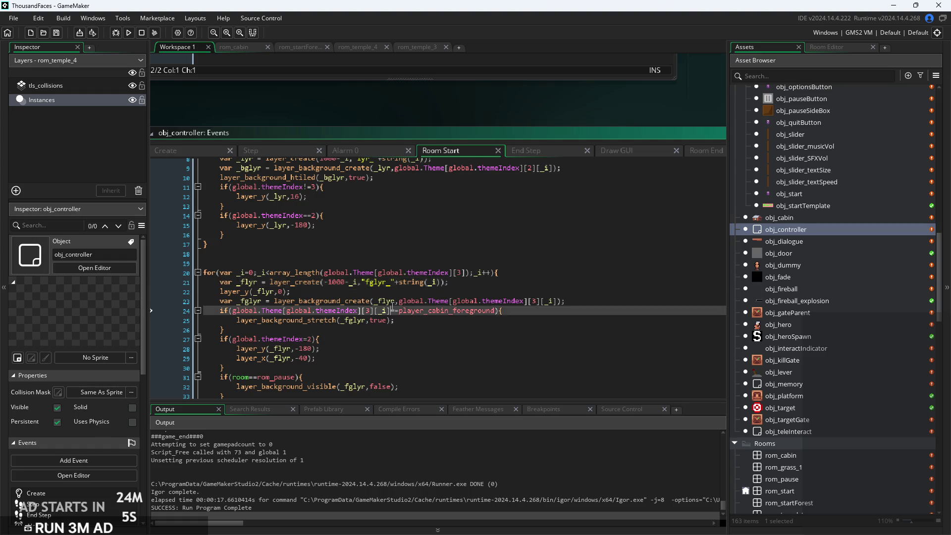
ctrl+scroll(319, 348, up, 3)
click(324, 284)
ctrl+scroll(324, 284, up, 3)
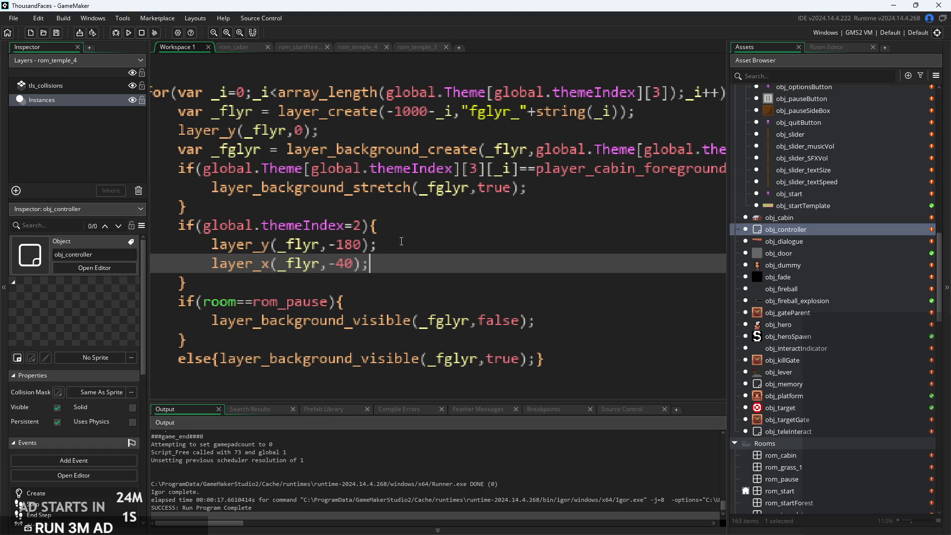
click(401, 242)
ctrl+scroll(401, 241, down, 3)
Select the whole themeIndex==2 foreground offset block and delete it
mouse_move(266, 280)
mouse_down()
mouse_move(233, 248)
mouse_move(232, 232)
mouse_move(226, 261)
mouse_up()
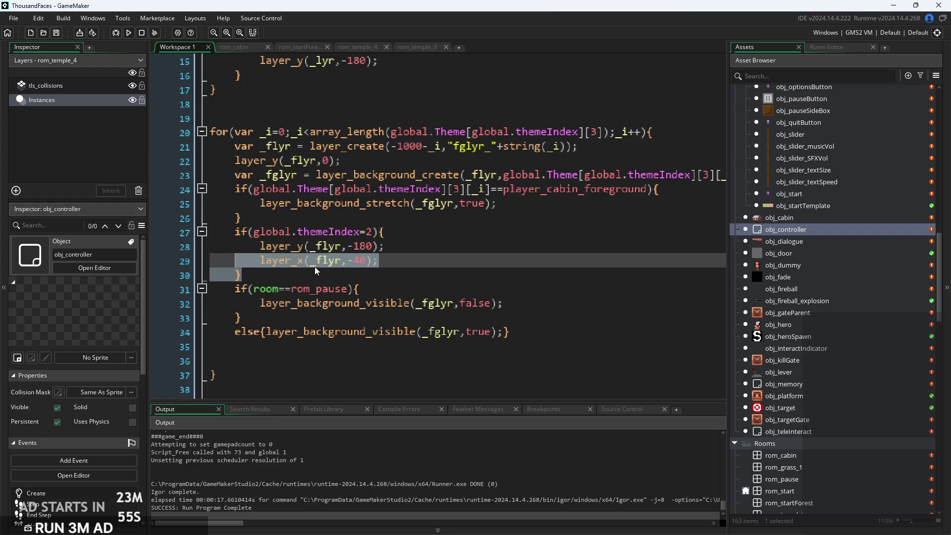
mouse_move(379, 261)
mouse_down()
mouse_move(260, 262)
mouse_move(279, 262)
mouse_move(92, 229)
mouse_up()
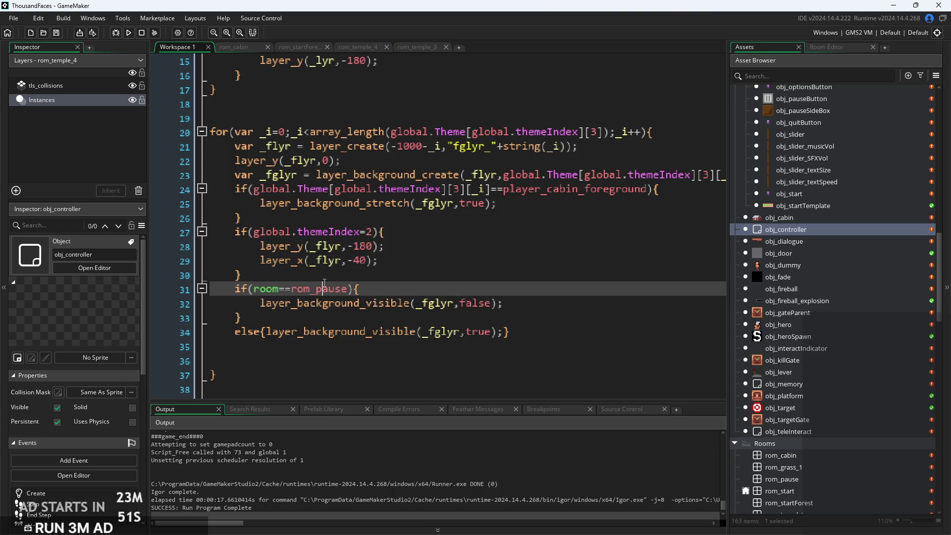
drag(241, 275, 72, 229)
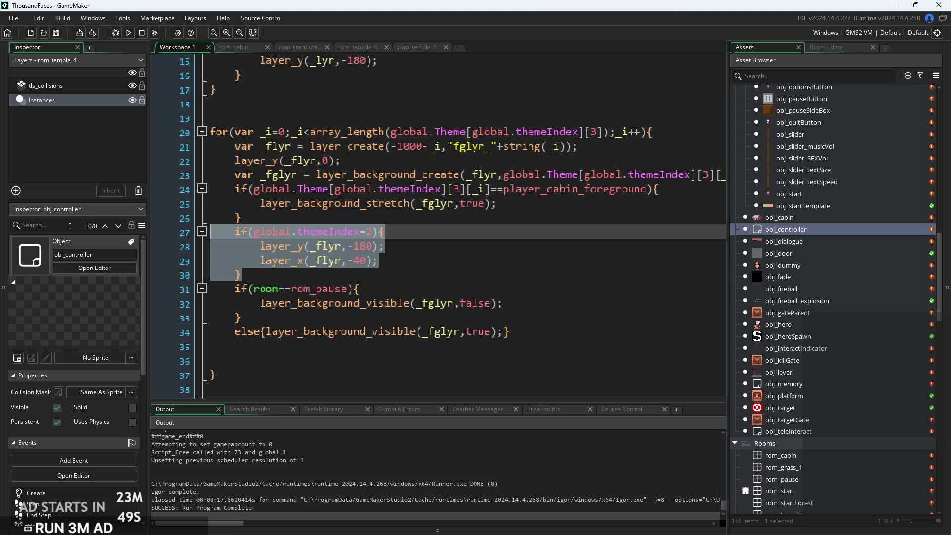
key(BackSpace)
key(BackSpace)
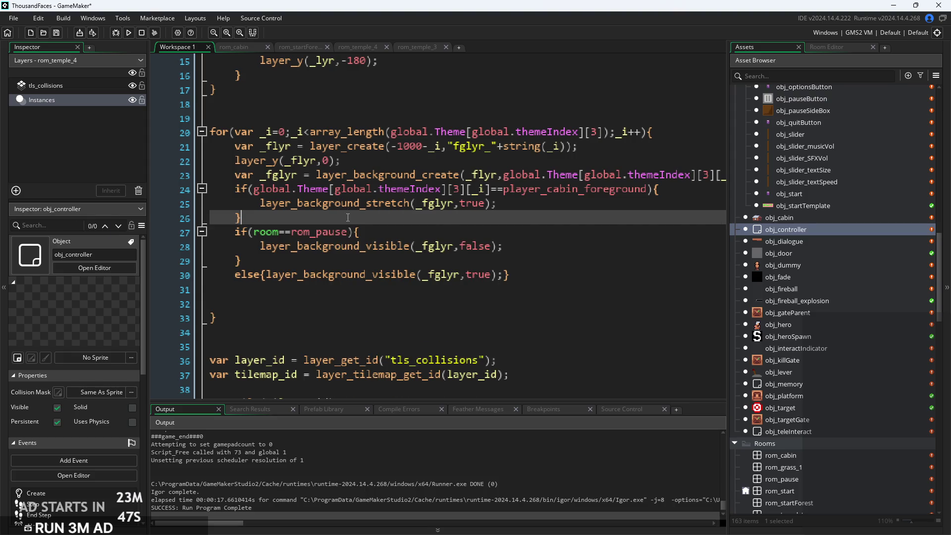
Inside the background loop's themeIndex==2 block, add the condition if(_i>4){
scroll(347, 217, up, 5)
click(371, 303)
click(363, 272)
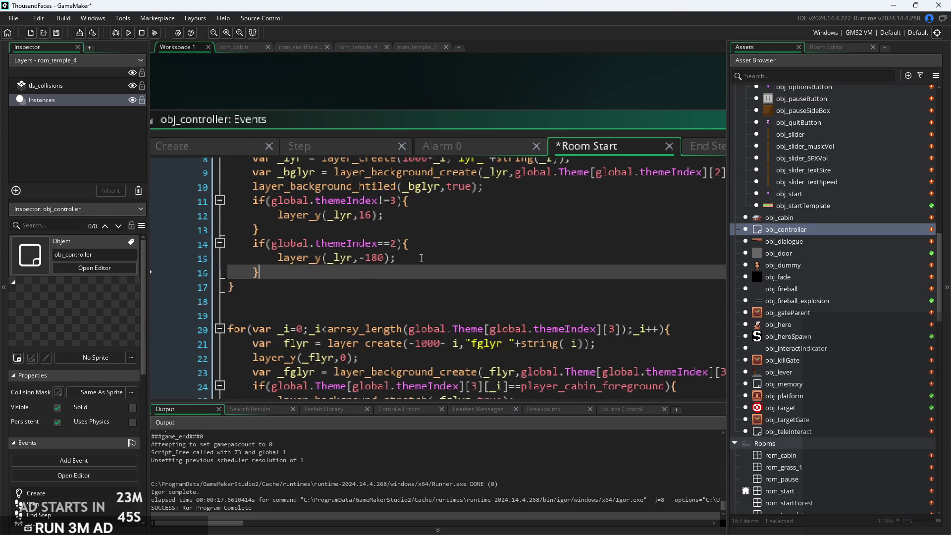
scroll(300, 281, up, 1)
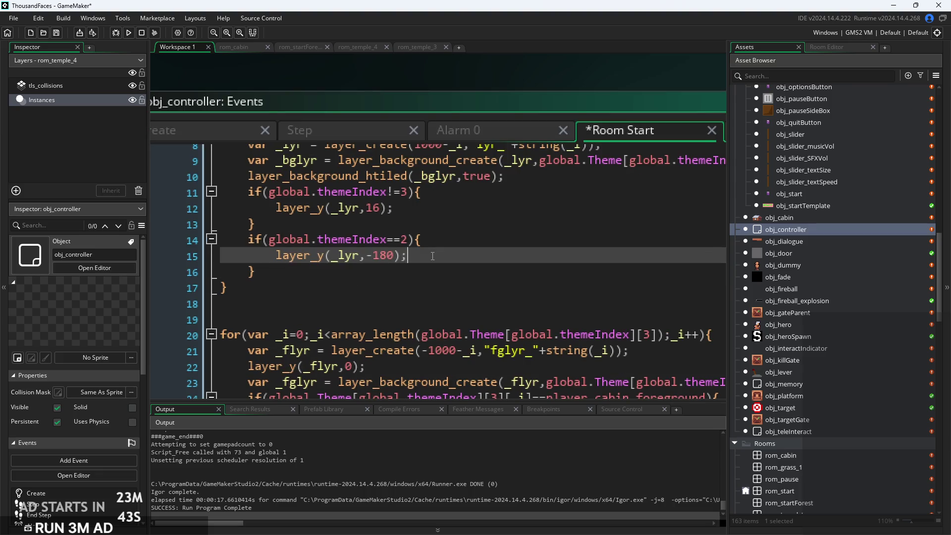
key(Return)
text(if()
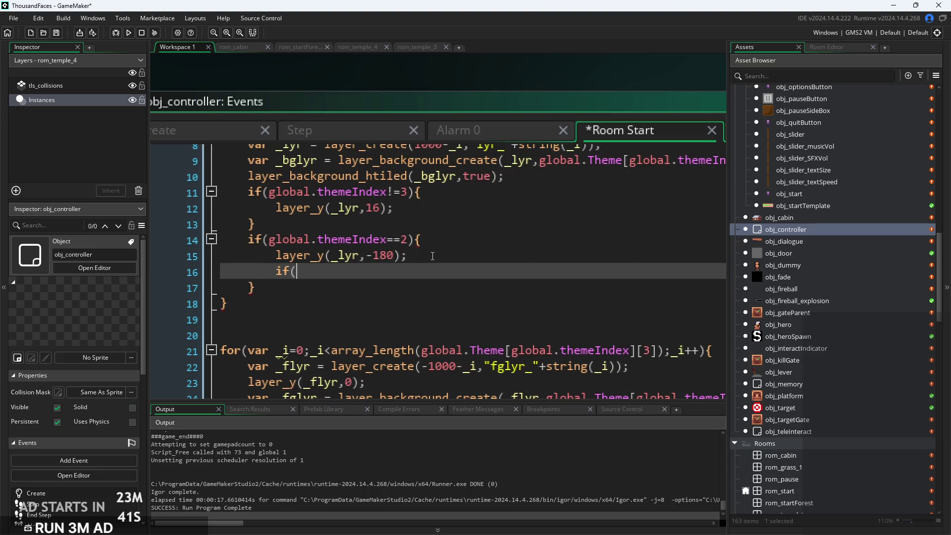
text(_)
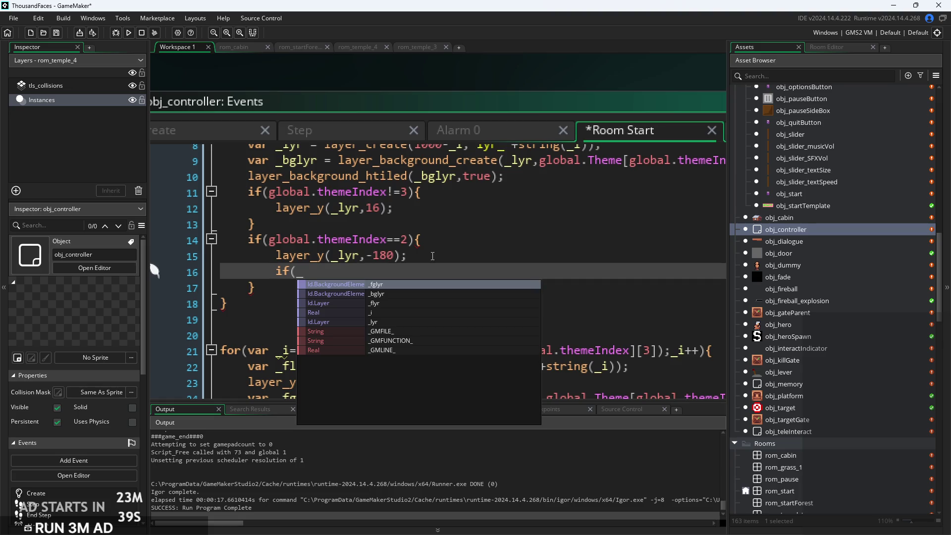
text(i)
scroll(432, 255, up, 3)
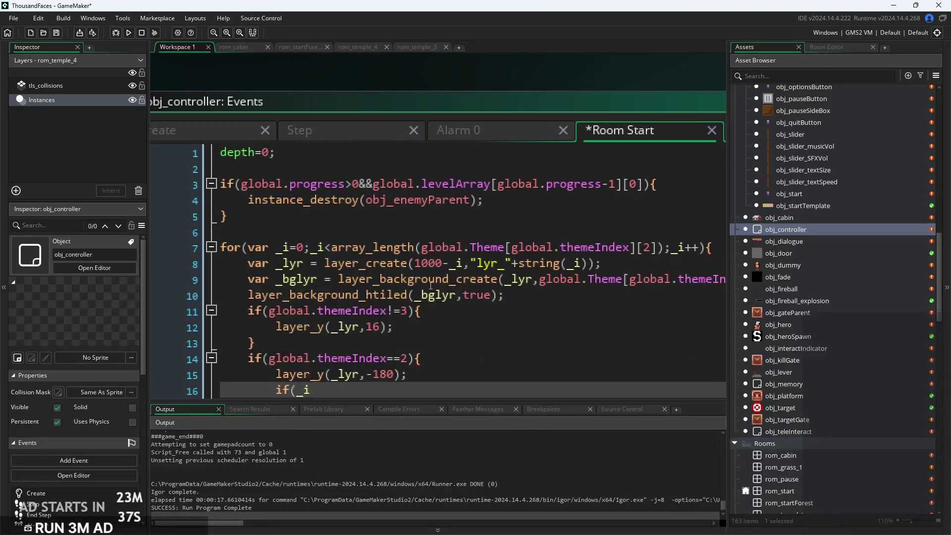
scroll(434, 283, down, 2)
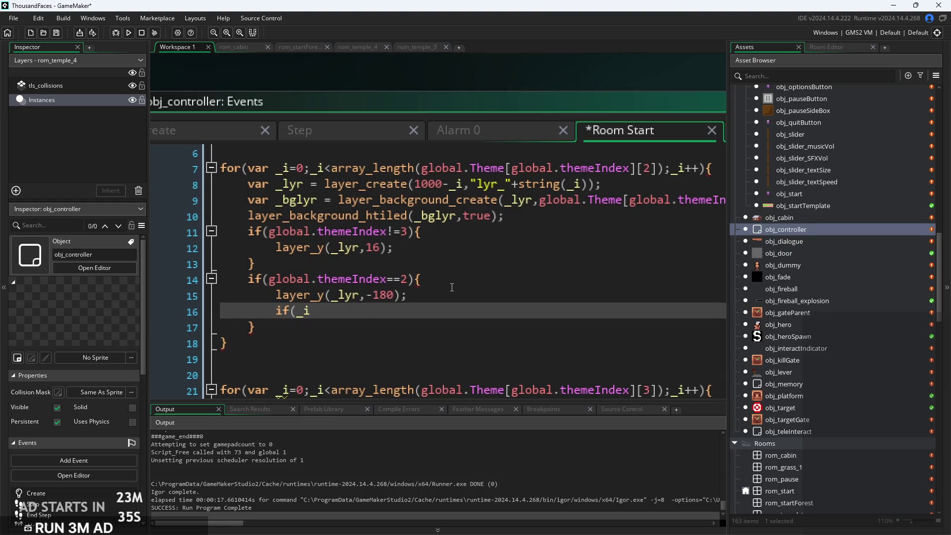
text(<4)
key(BackSpace)
text(>)
key(BackSpace)
text(=)
key(BackSpace)
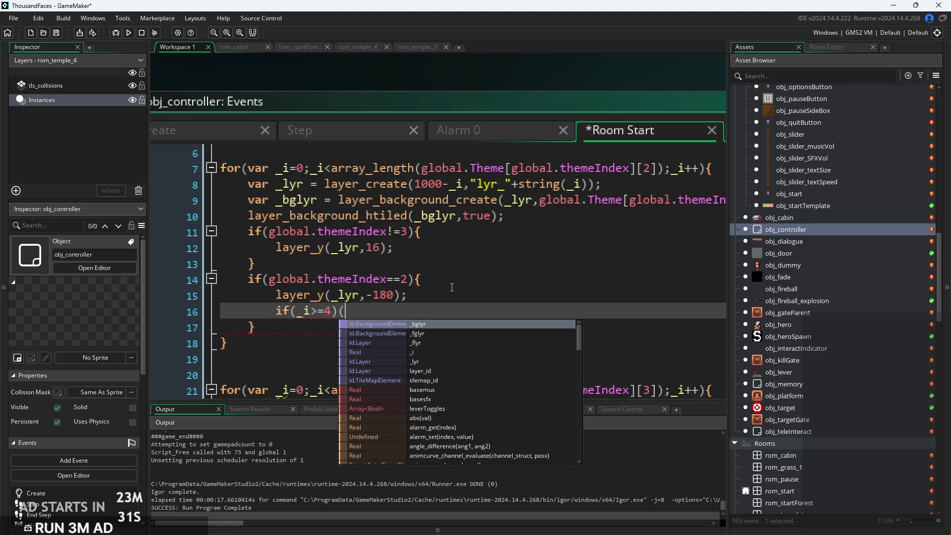
text(4))
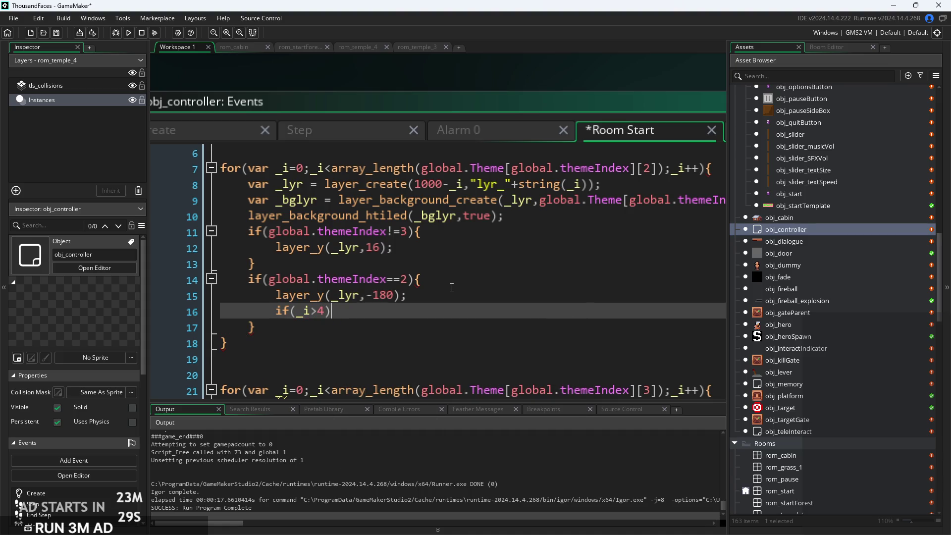
text({)
Fill the new if block with layer_x(_lyr,-40);, correcting the _flyr typo
key(Return)
key(Return)
text(})
key(Up)
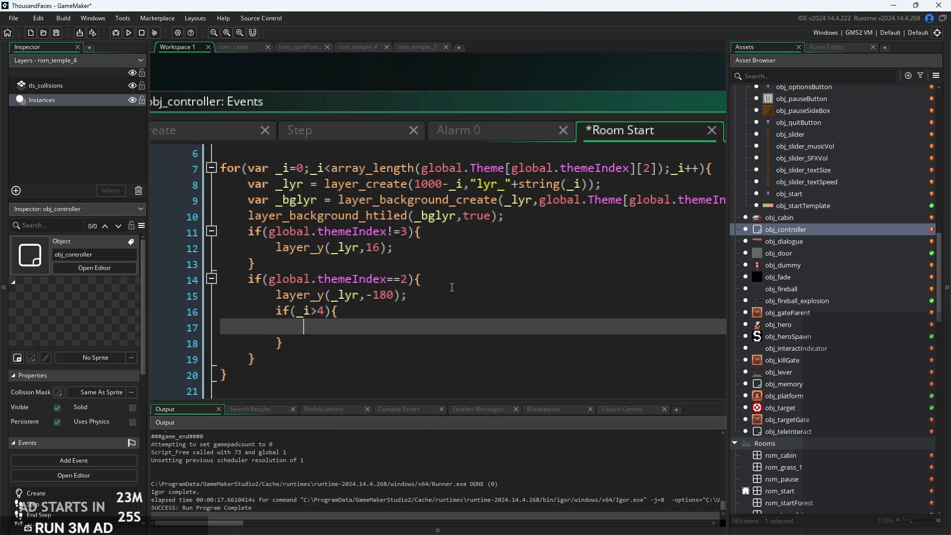
text(layer_x(_flyr,-40);)
ctrl+scroll(549, 302, down, 2)
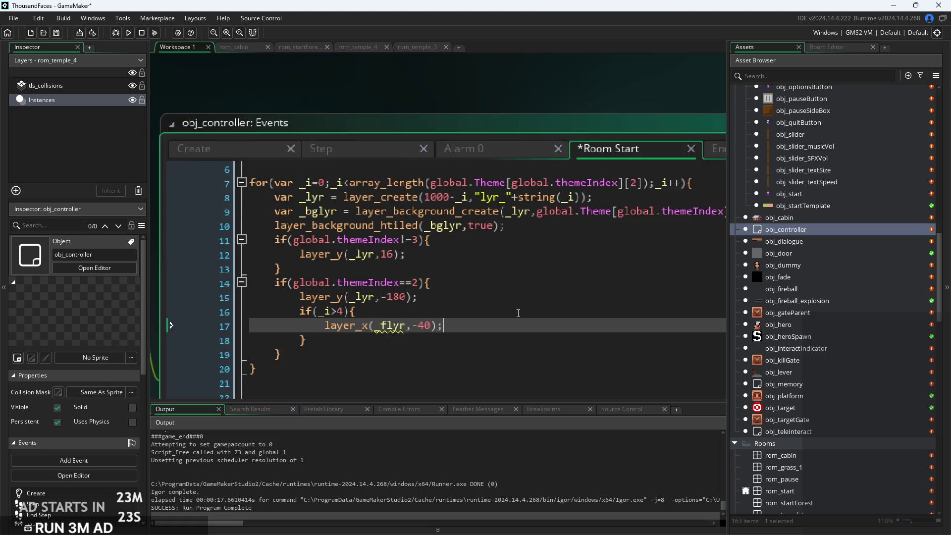
key(Up)
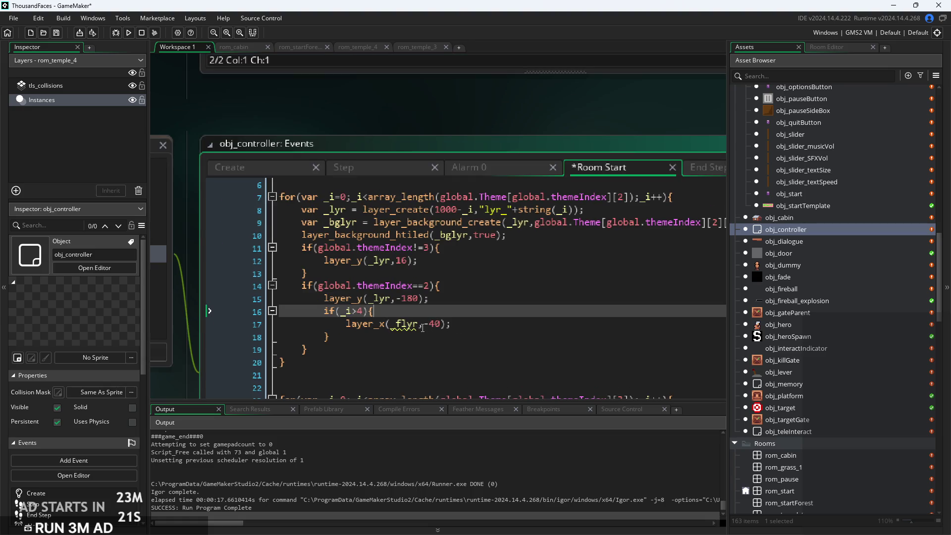
ctrl+scroll(488, 327, up, 2)
click(398, 323)
key(BackSpace)
Save the Room Start code and open the Step event
key(ctrl+s)
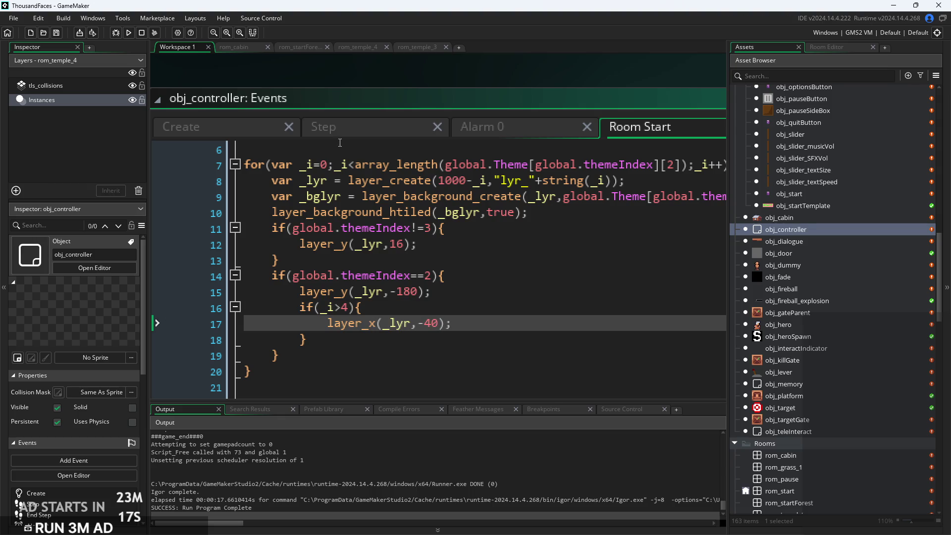
click(346, 132)
ctrl+scroll(417, 234, down, 3)
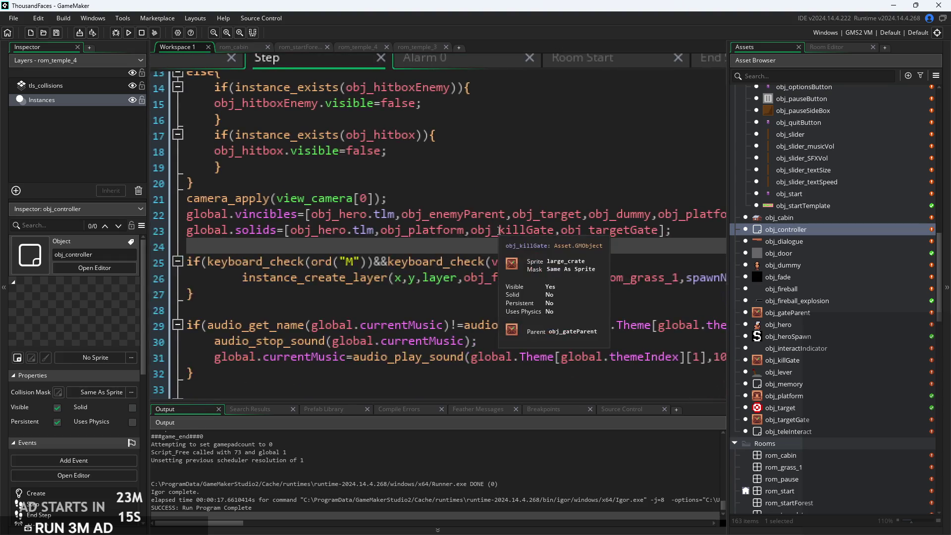
Review the Step event and Alarm 0's themeIndex==2 parallax layer_x line
ctrl+scroll(430, 175, up, 1)
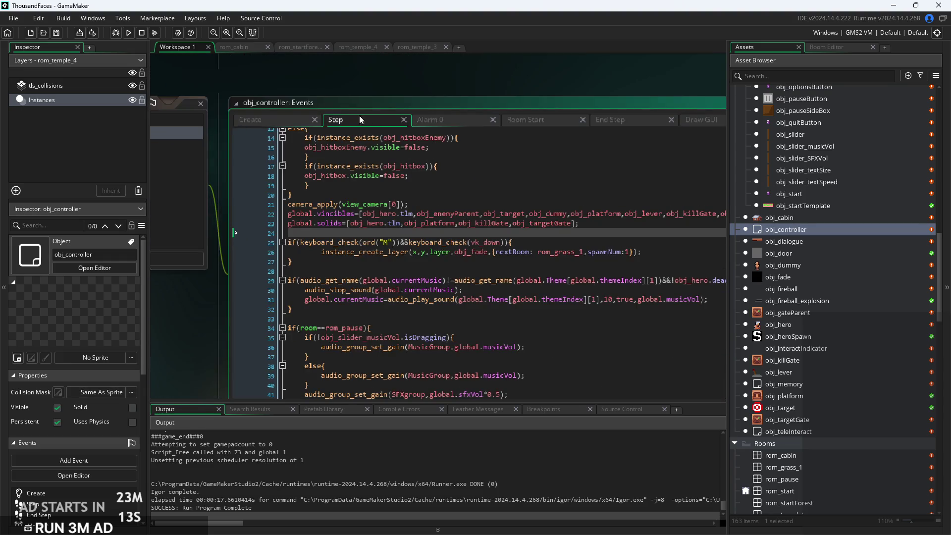
click(436, 122)
ctrl+scroll(391, 235, up, 1)
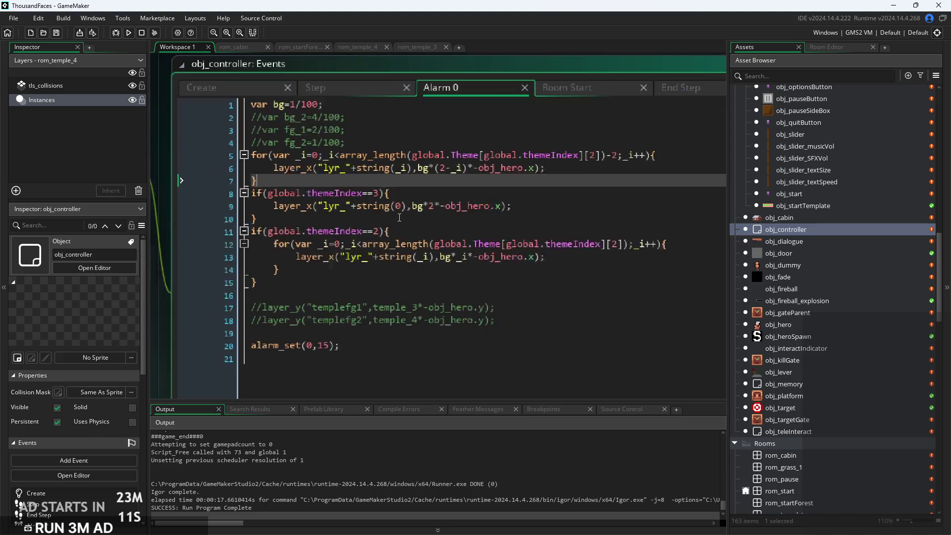
click(395, 234)
ctrl+scroll(585, 259, up, 1)
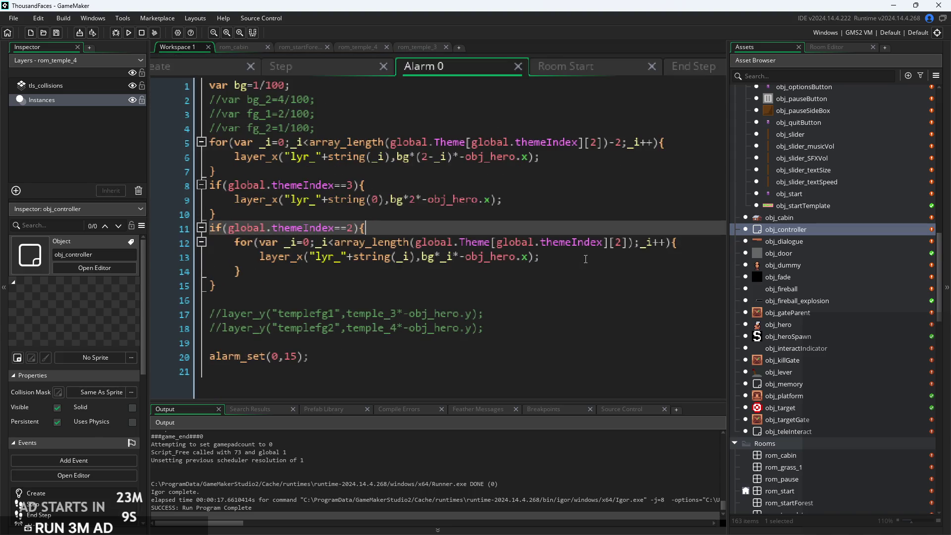
click(585, 257)
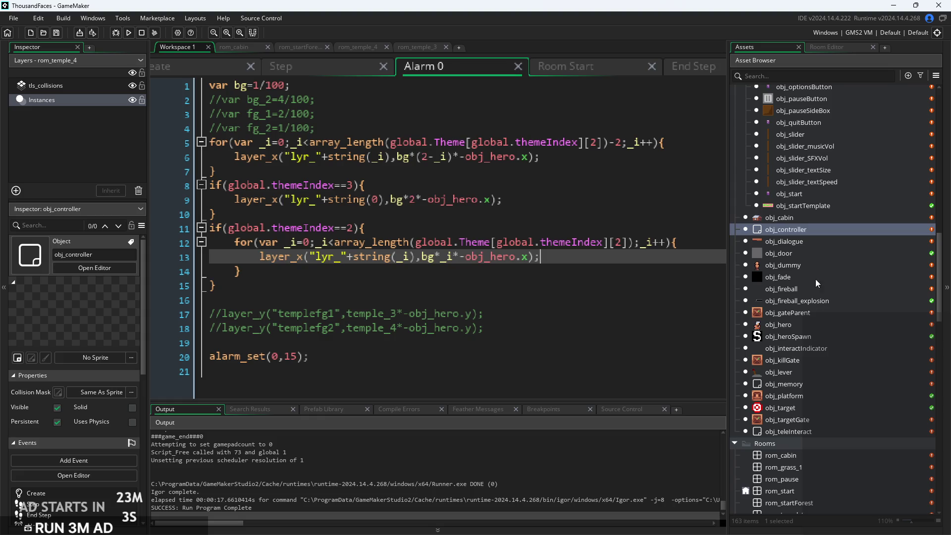
scroll(812, 351, down, 2)
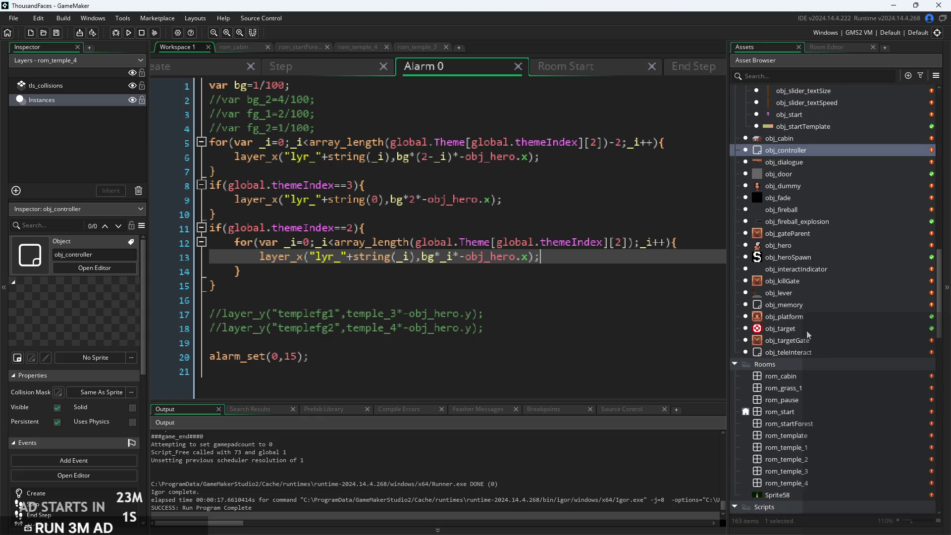
scroll(365, 144, up, 1)
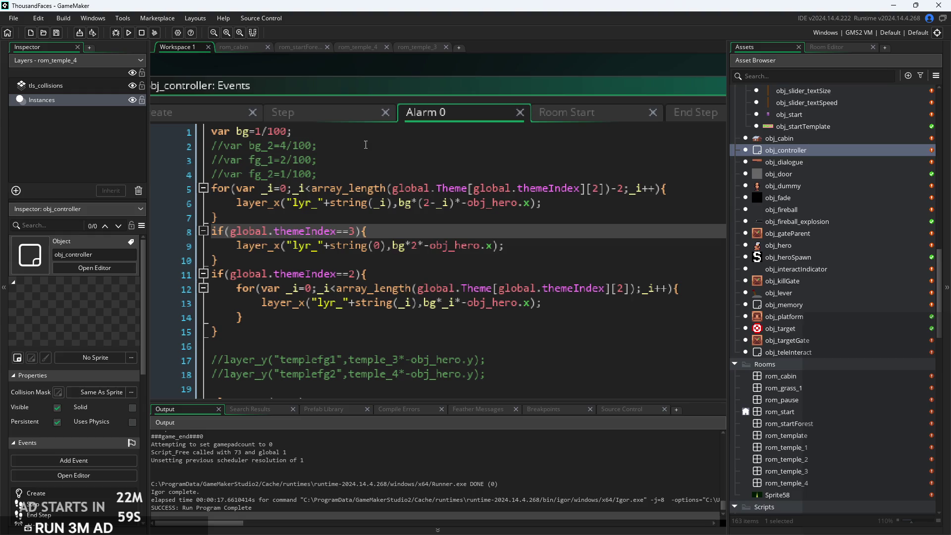
scroll(627, 315, down, 6)
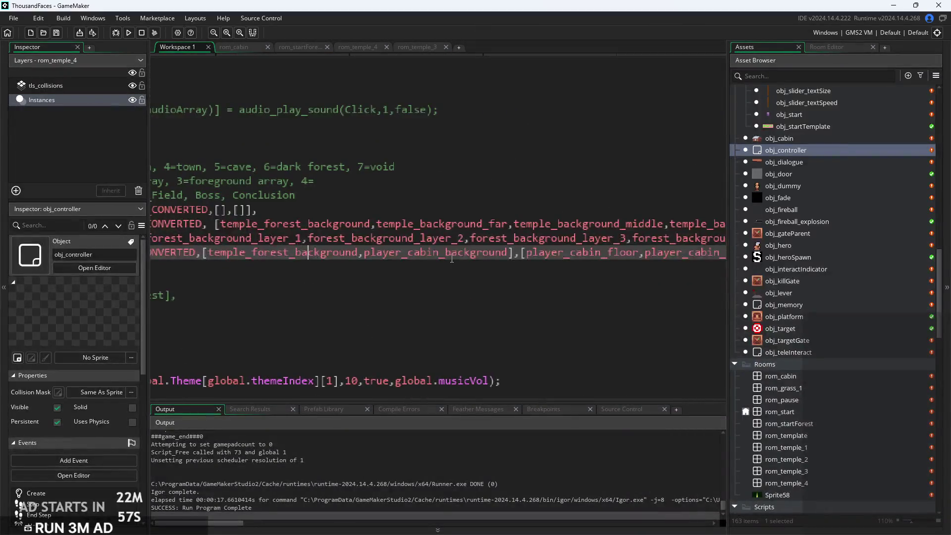
Read the forest entry in the global.Theme array, then cycle through Step and Alarm 0 back to Room Start
click(206, 247)
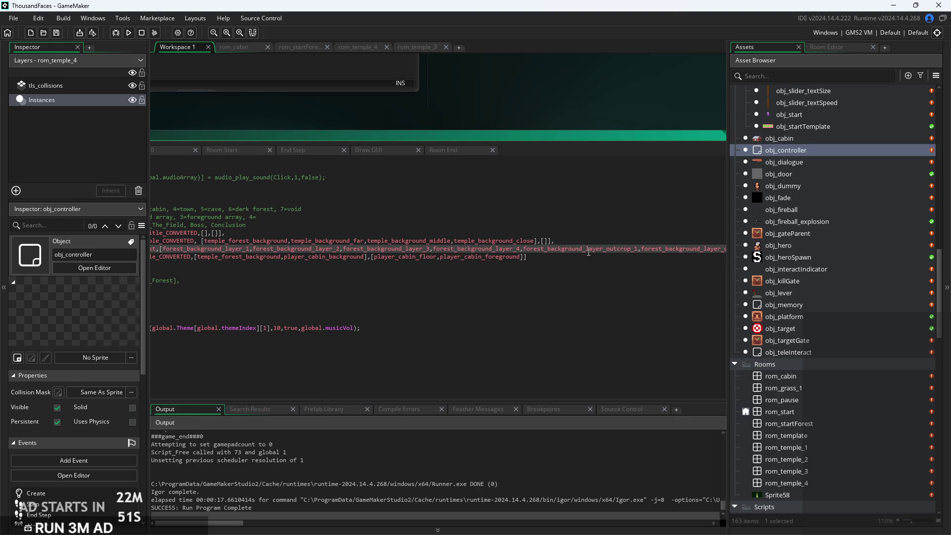
drag(669, 251, 644, 269)
drag(273, 134, 428, 152)
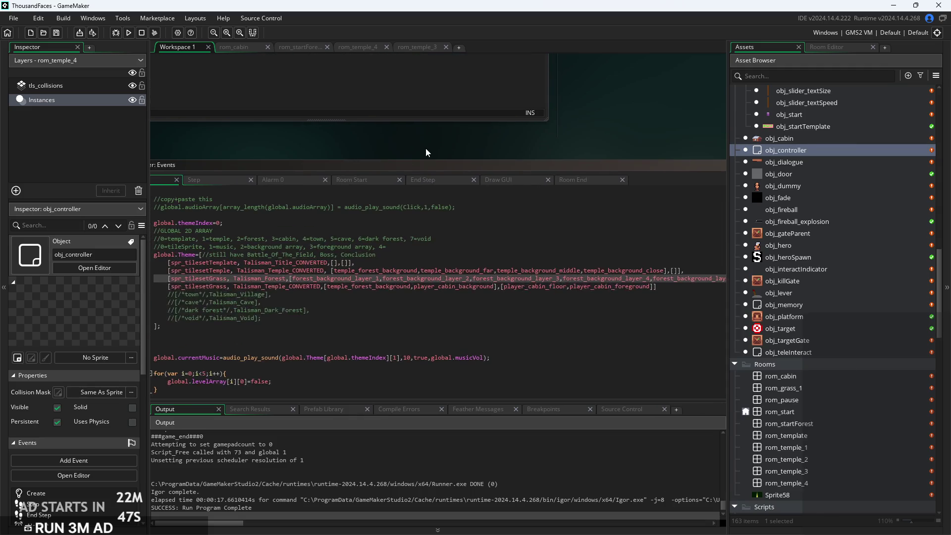
click(237, 180)
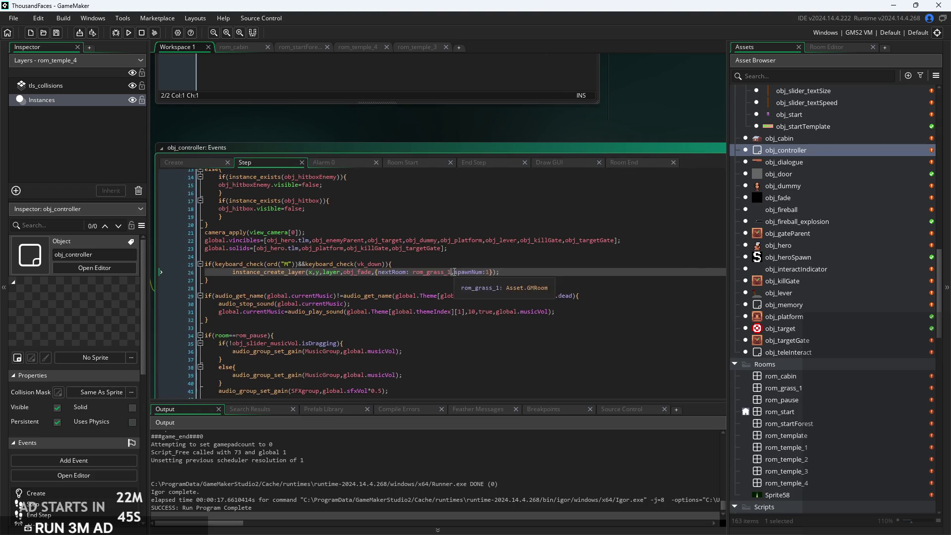
click(317, 163)
click(390, 162)
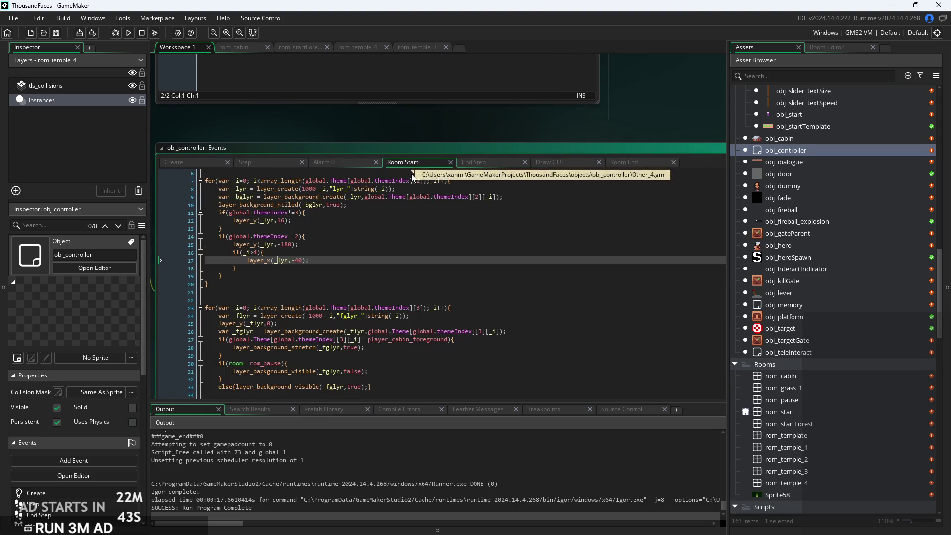
scroll(308, 275, up, 3)
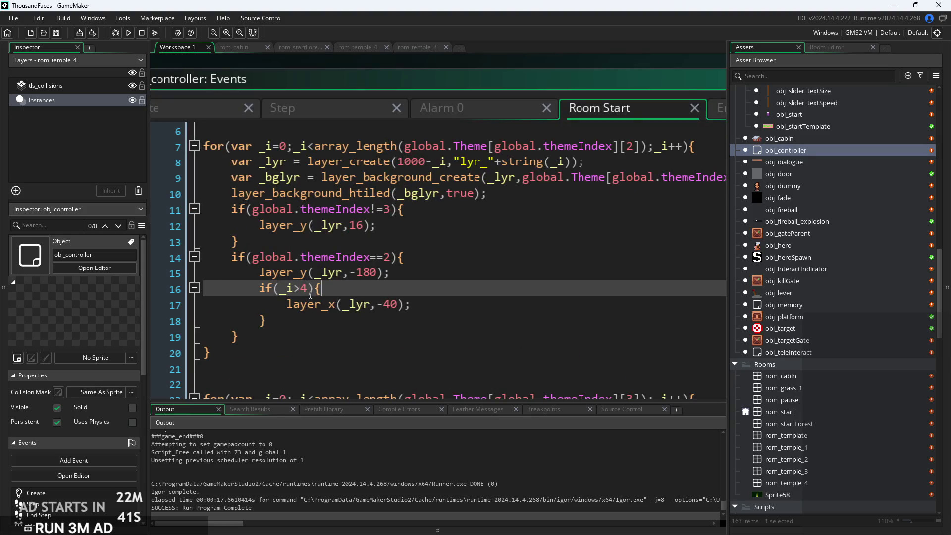
Change the layer threshold to _i>3 and take the if(_i>3) block onto the clipboard
key(BackSpace)
text(3)
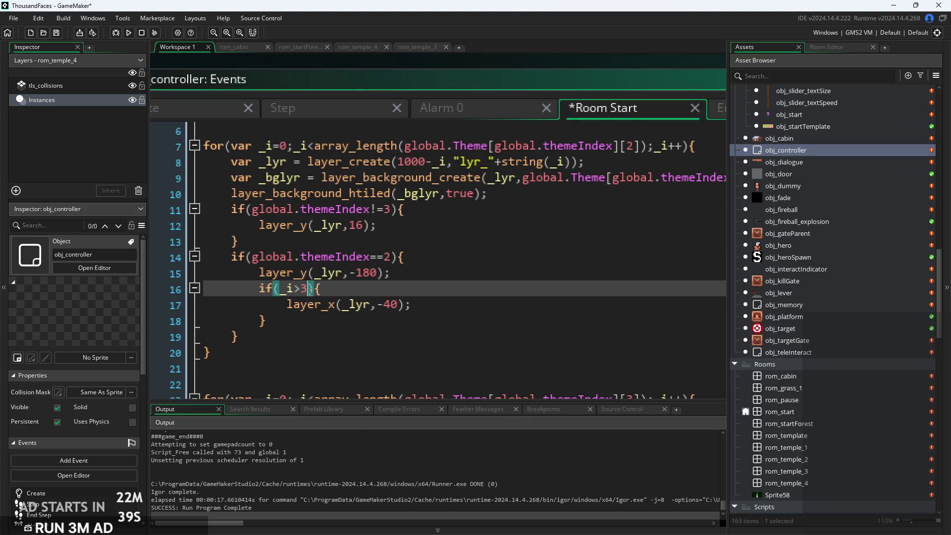
mouse_move(267, 321)
mouse_down()
mouse_move(277, 306)
mouse_move(262, 289)
mouse_up()
key(ctrl+c)
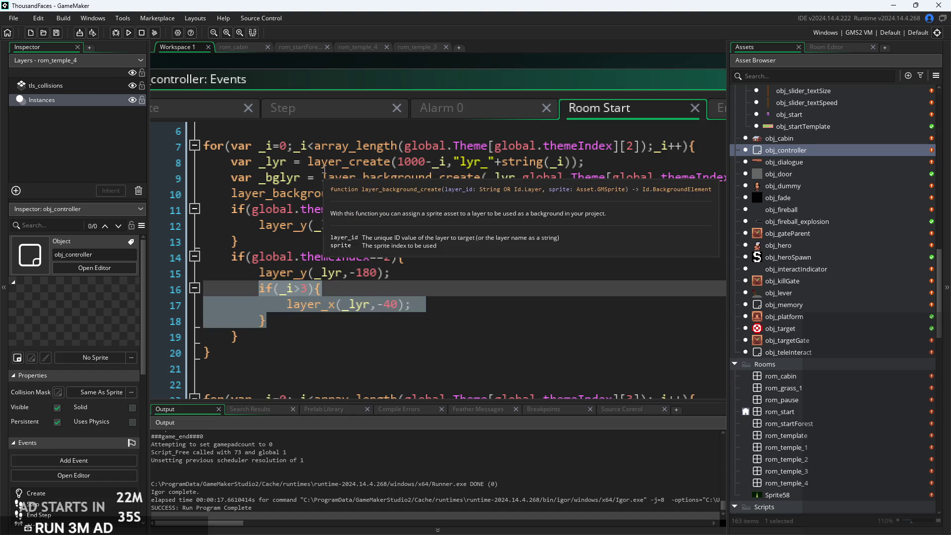
key(Delete)
key(ctrl+z)
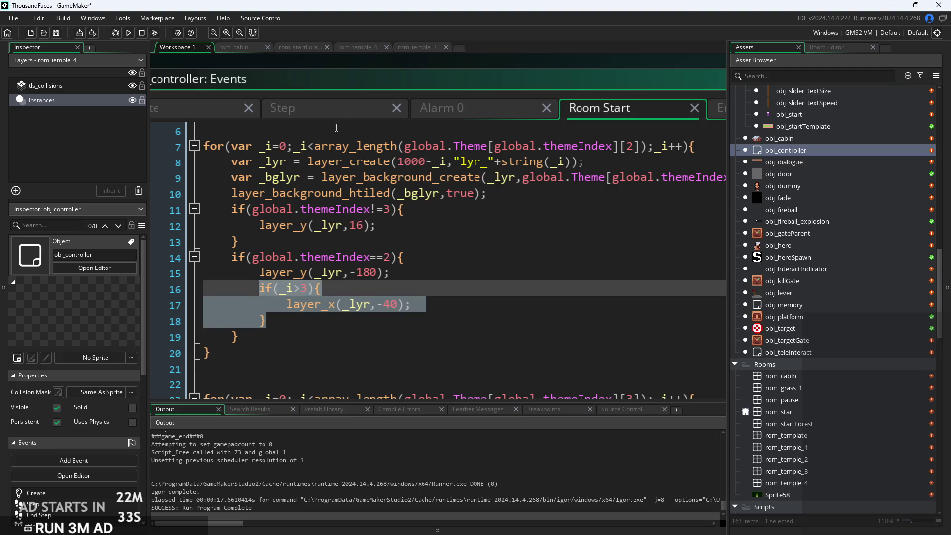
Paste the if block into Alarm 0's themeIndex==2 parallax loop
click(320, 108)
click(438, 108)
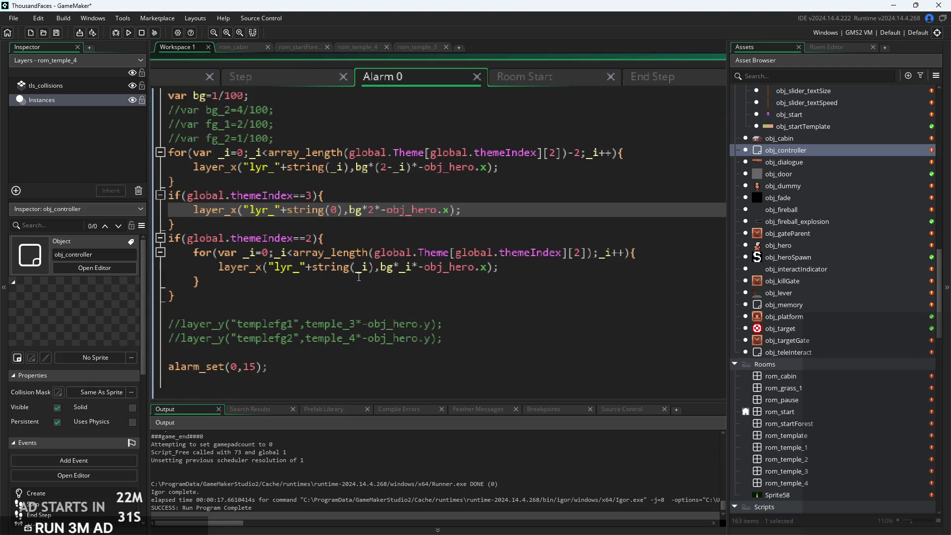
click(511, 268)
key(Return)
key(ctrl+v)
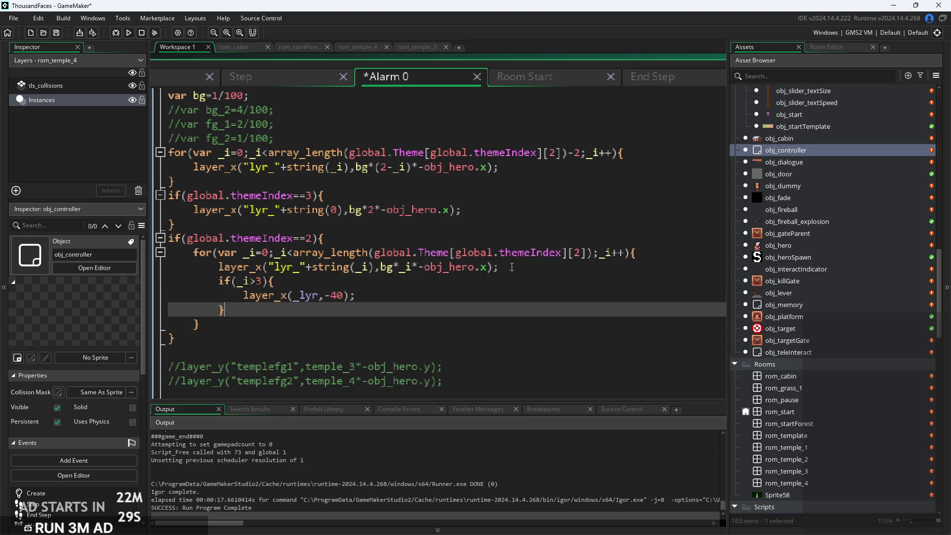
ctrl+scroll(269, 292, up, 2)
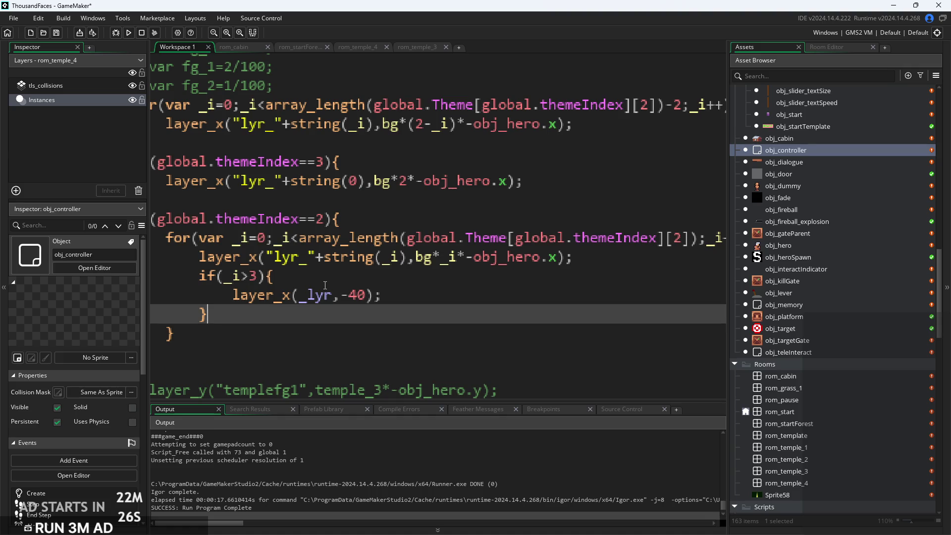
Rewrite it as layer_x("lyr_"+string(_i),bg*_i*-obj_hero.x-40) and run the game
click(326, 301)
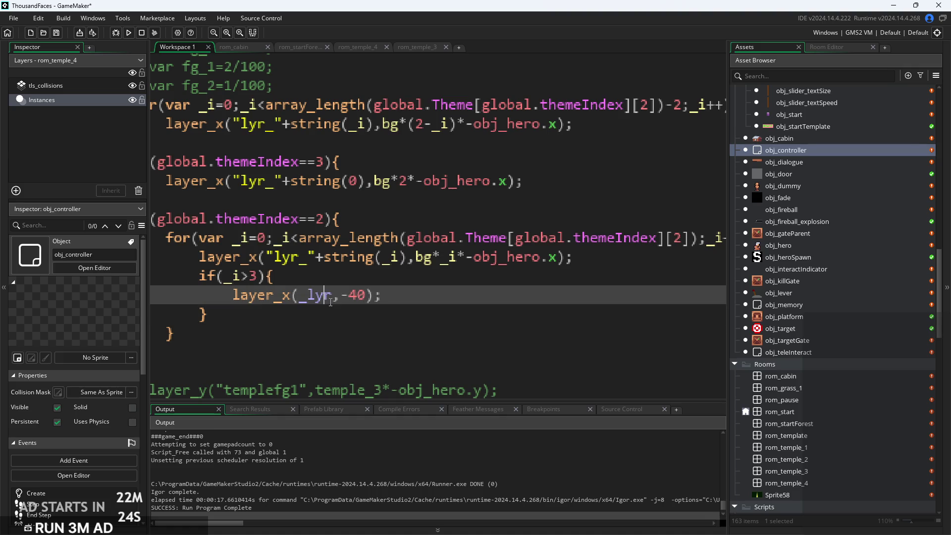
key(BackSpace)
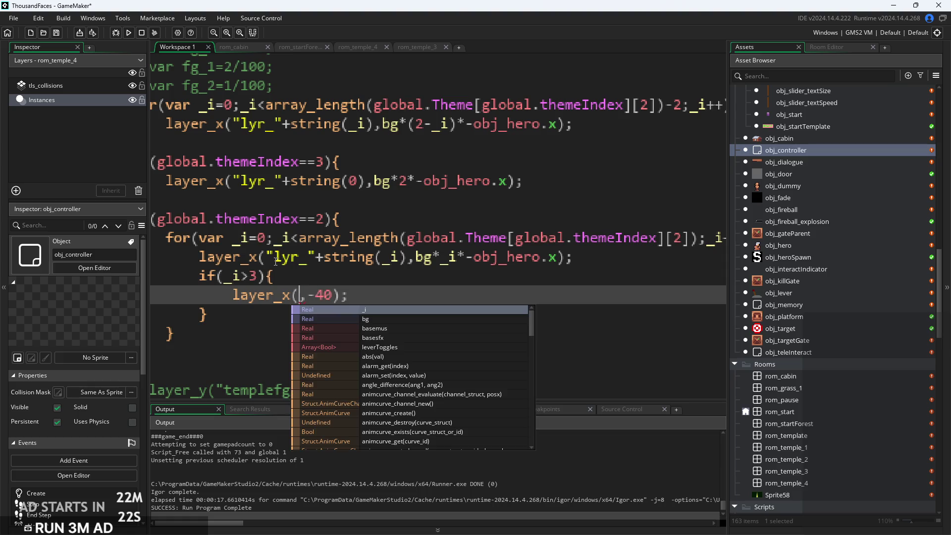
drag(265, 257, 560, 263)
key(ctrl+c)
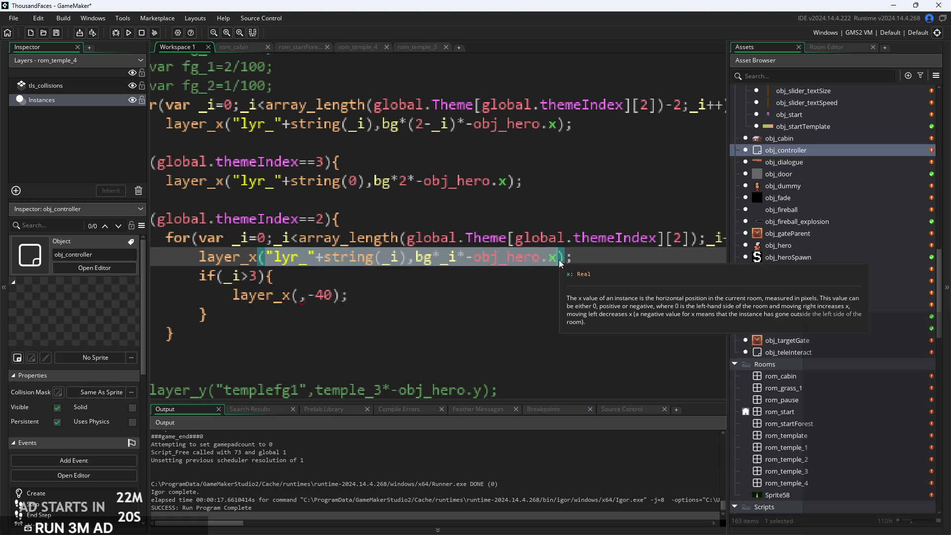
click(300, 297)
key(ctrl+v)
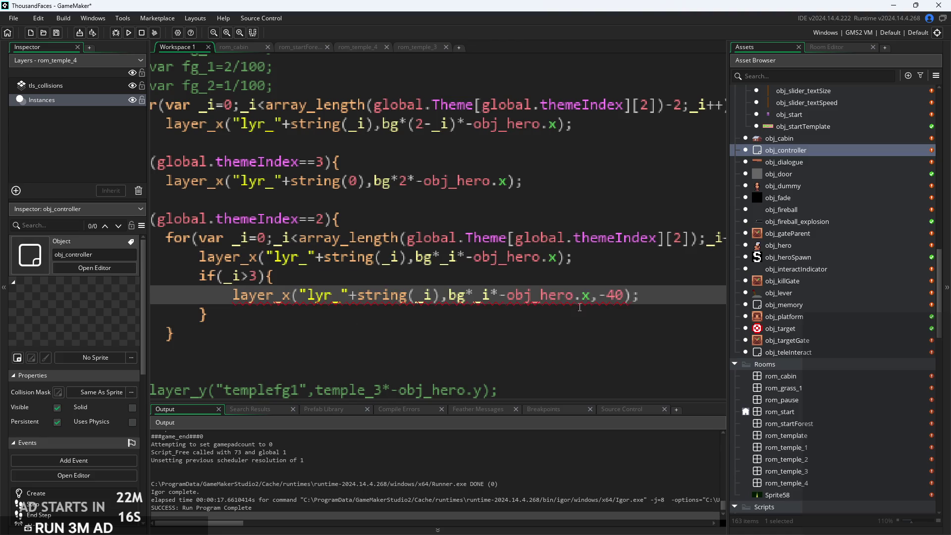
key(Delete)
click(661, 294)
click(129, 33)
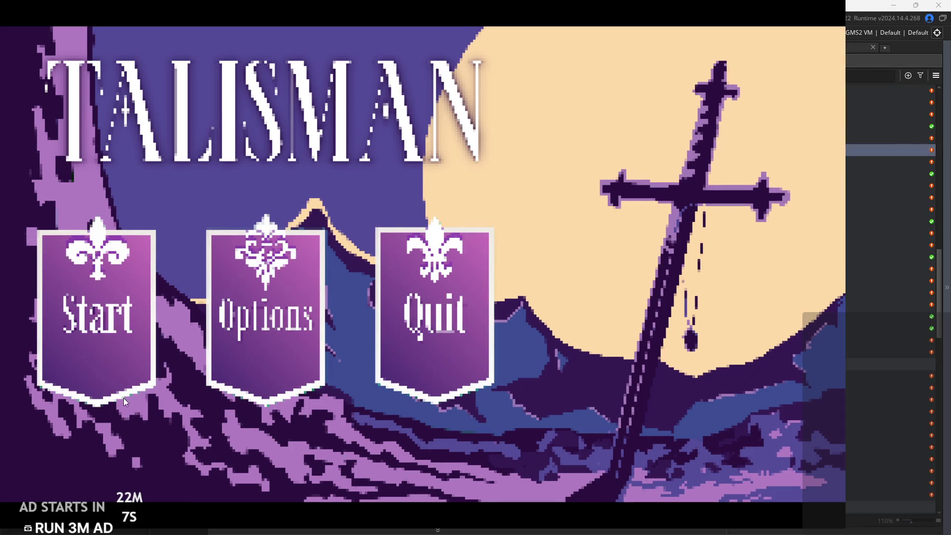
Start the game, walk into the forest and climb the left wall onto the house roof
click(124, 397)
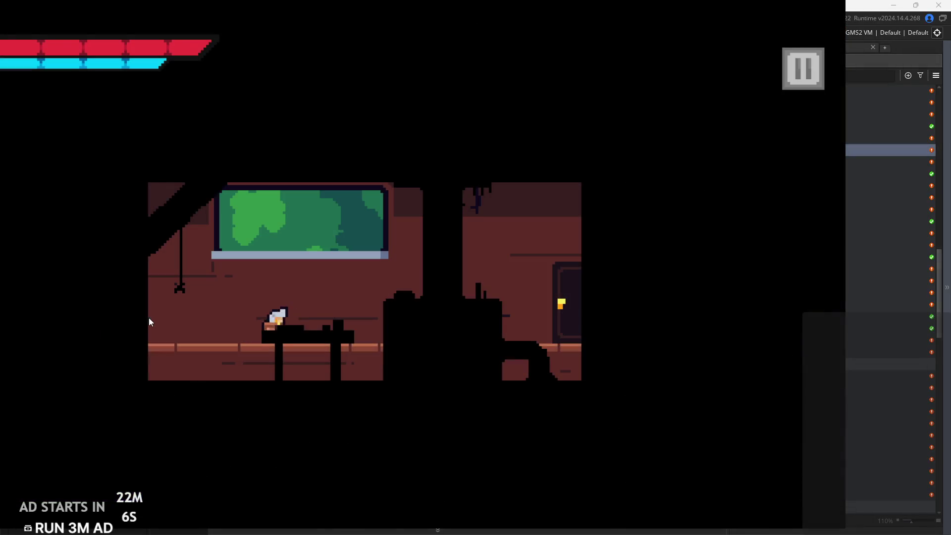
key(Right)
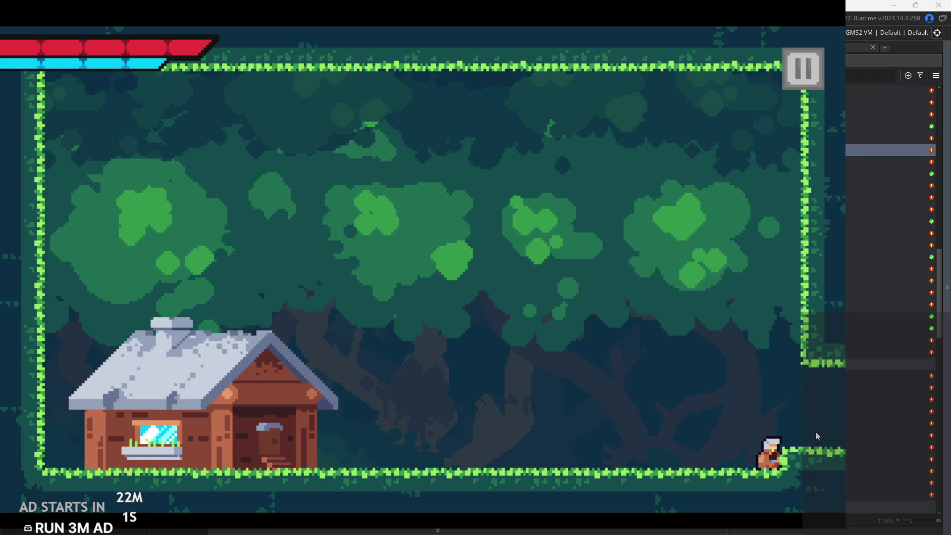
key(Left)
key(Left)
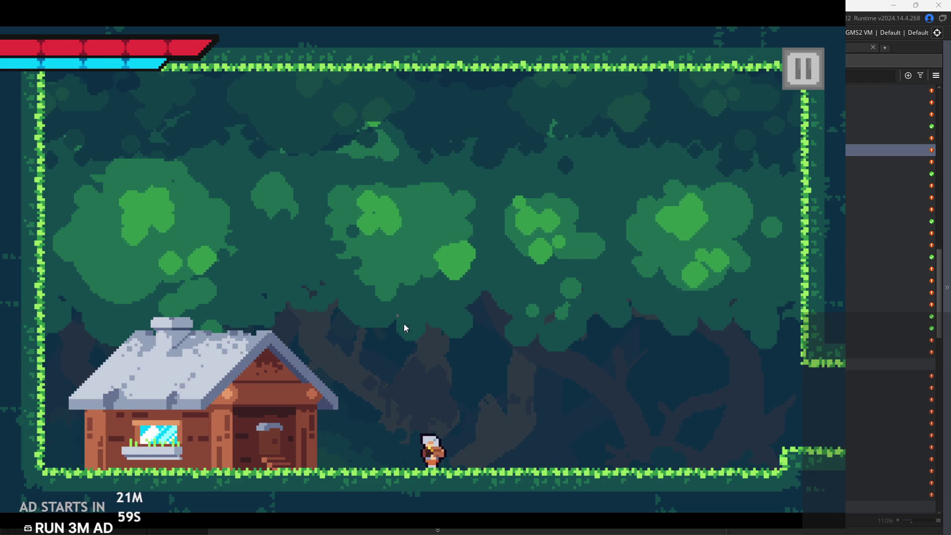
key(Left)
key(space)
key(Right)
Drop off the roof, run right and back, wall-jump off the left wall, then quit
key(Right)
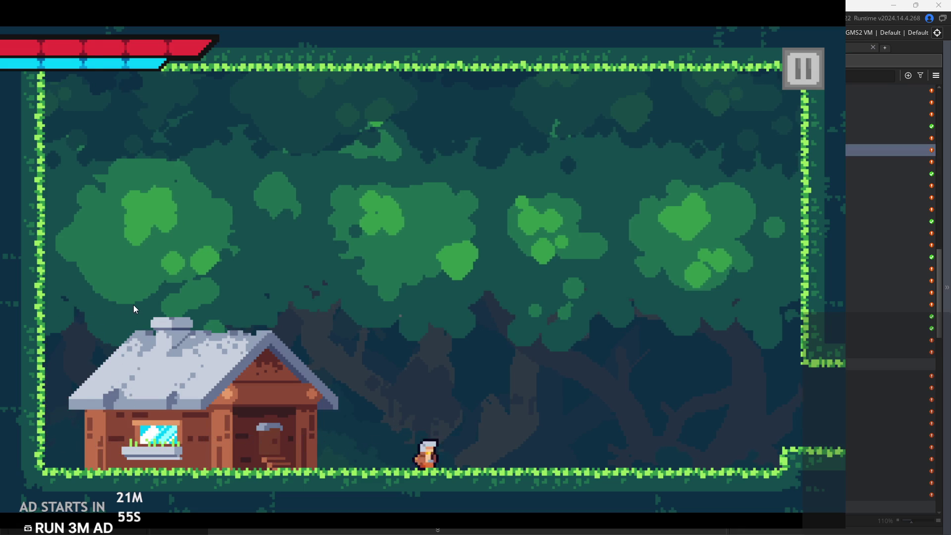
key(Left)
key(space)
key(Left)
key(space)
key(Right)
key(Left)
key(Right)
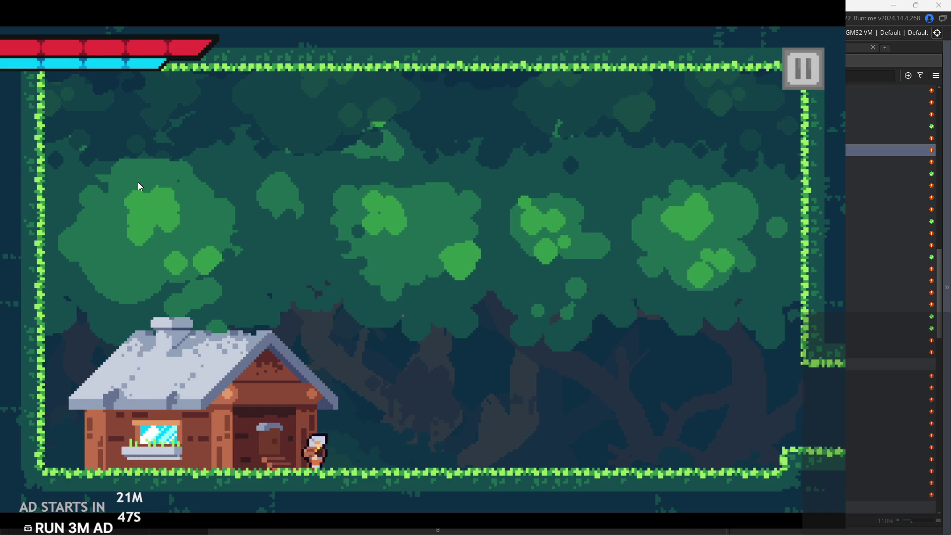
key(Left)
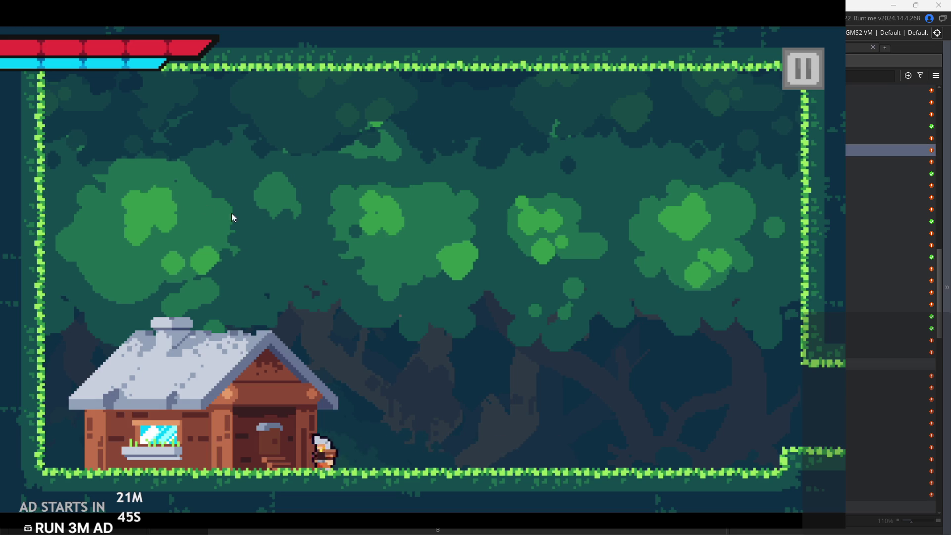
key(space)
key(Right)
key(Right)
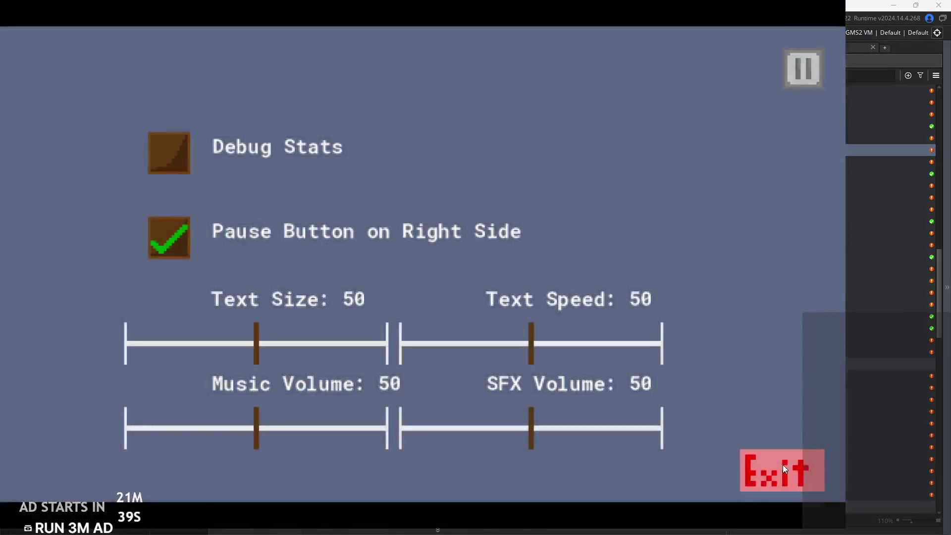
click(781, 465)
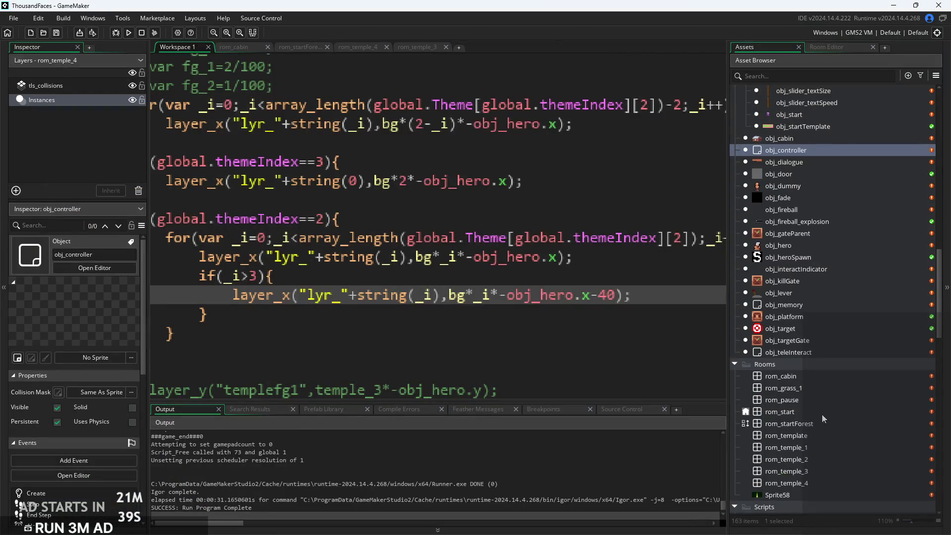
Open rom_startForest and select its tls_collisions tile layer
click(800, 388)
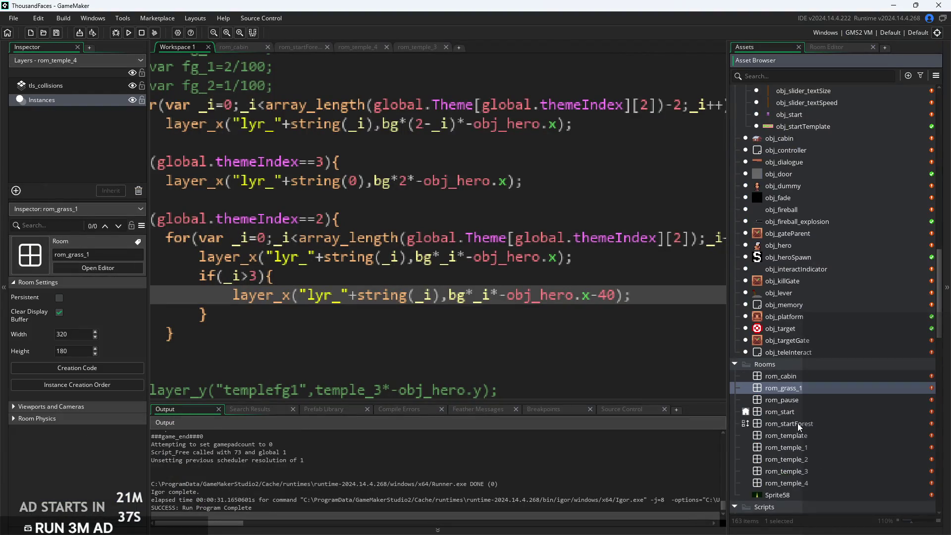
double_click(797, 423)
scroll(312, 277, up, 2)
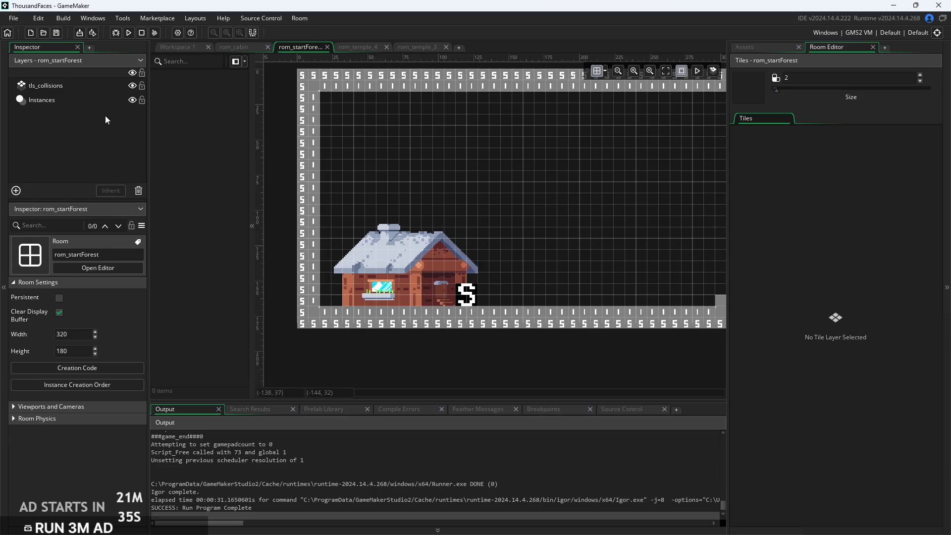
click(97, 86)
Repaint the left wall's collision tiles to keep only the top section, then run the game
drag(314, 301, 313, 165)
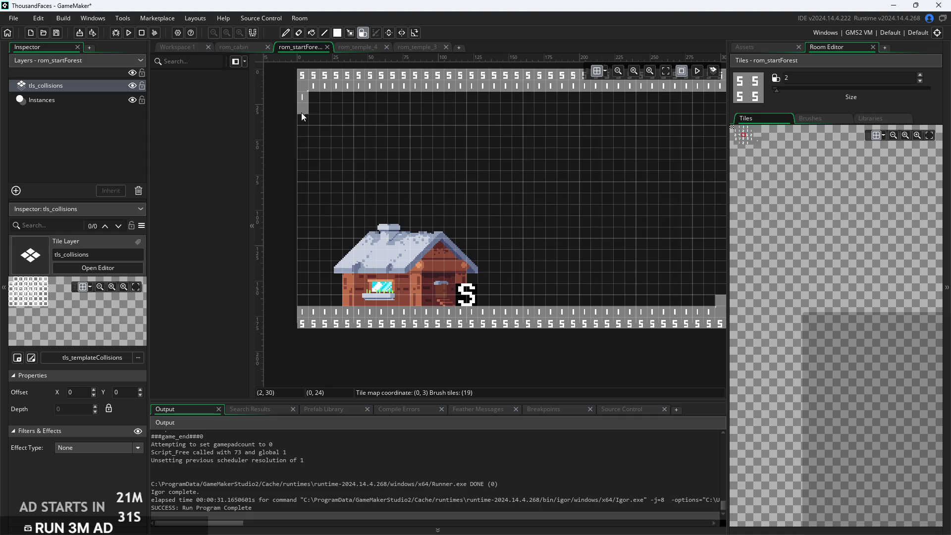
drag(301, 112, 302, 219)
drag(302, 285, 300, 193)
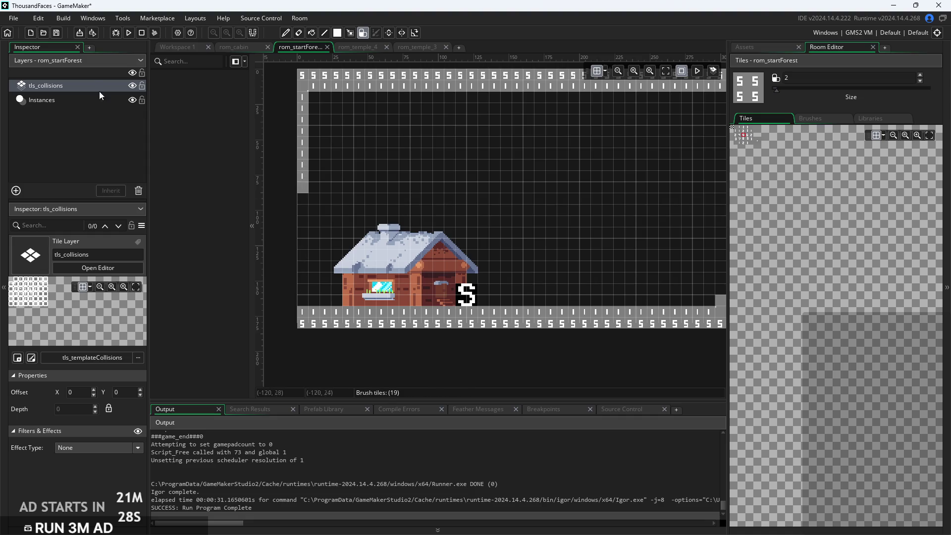
click(127, 34)
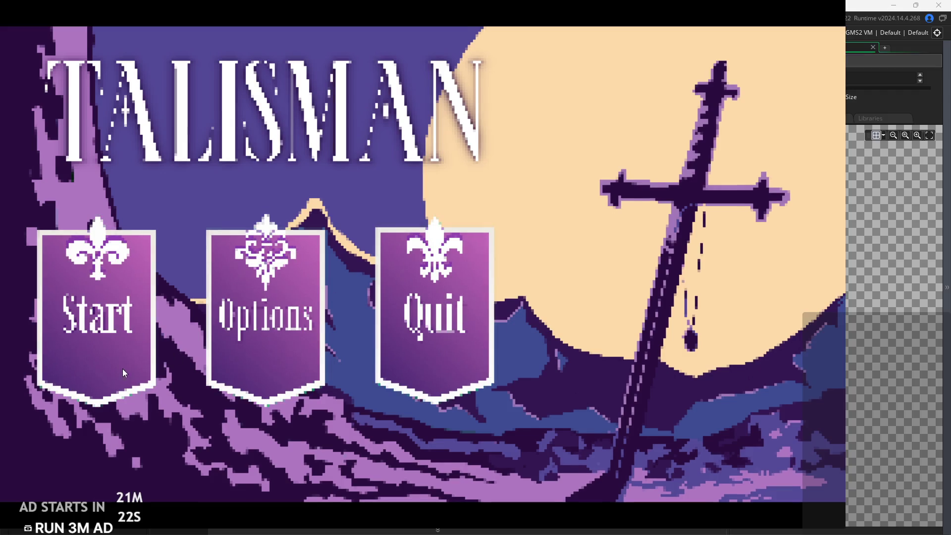
Start the game, walk into the forest and test the left edge, then cross the floor
click(123, 369)
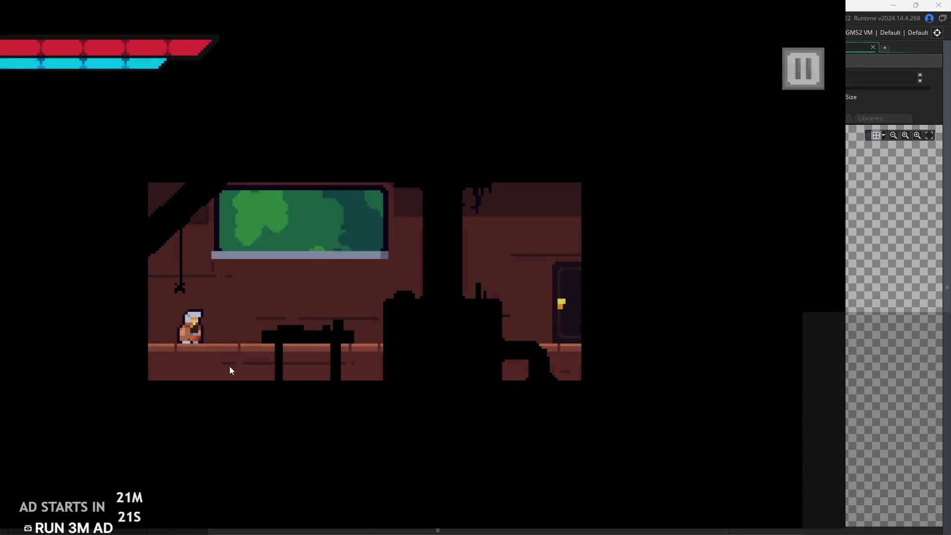
key(Right)
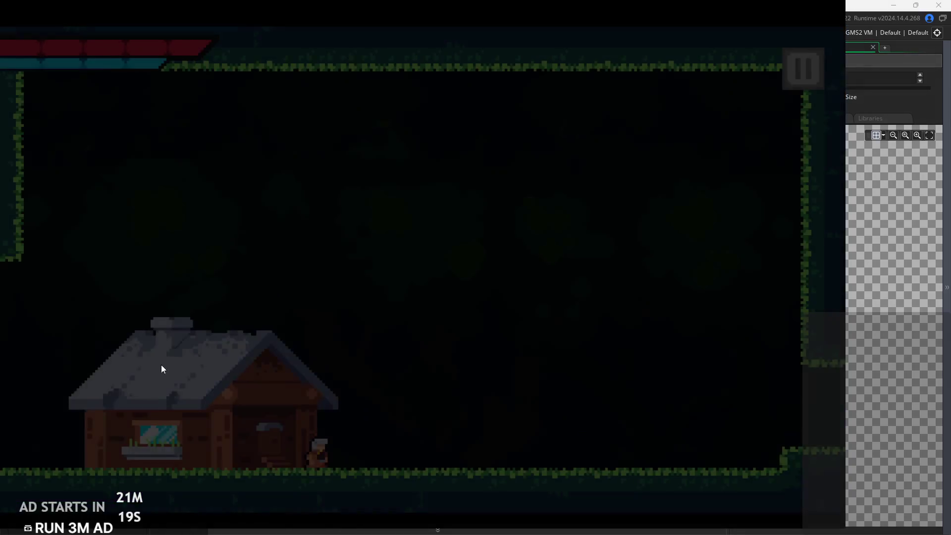
key(Left)
key(Right)
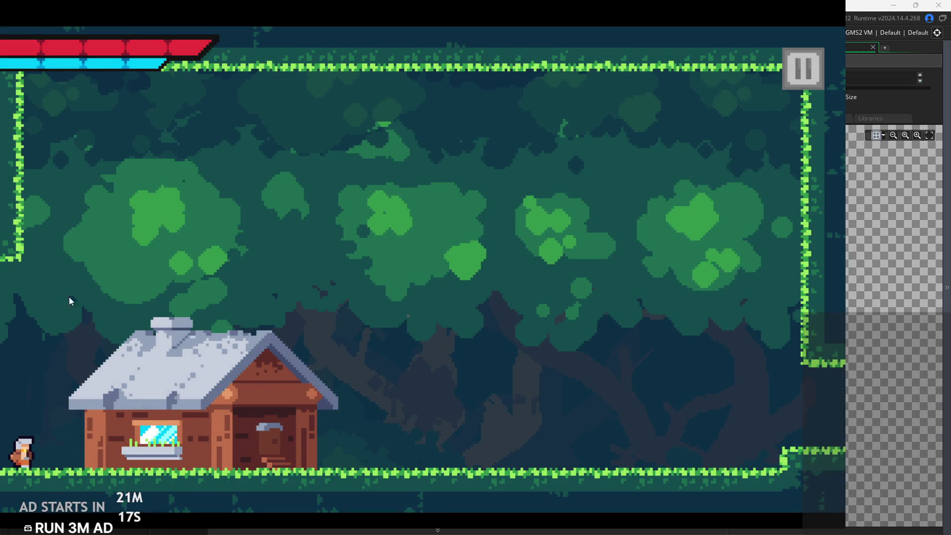
key(Right)
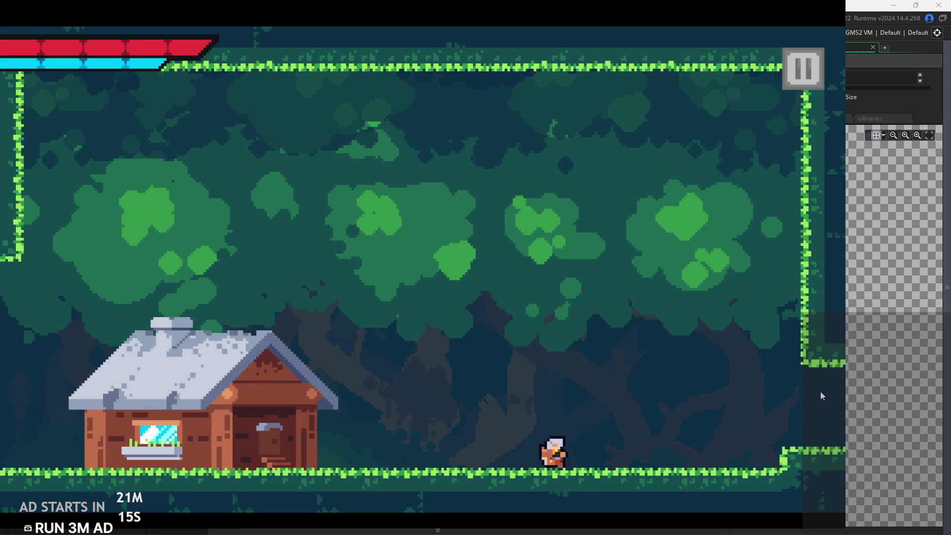
key(Left)
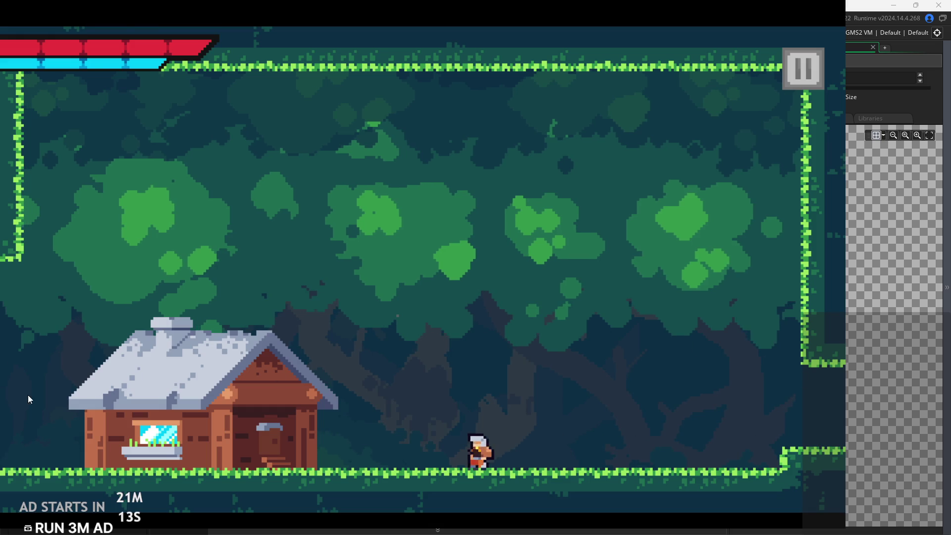
Walk off the left edge and over to the right ledge, then quit back to the parallax code
key(Left)
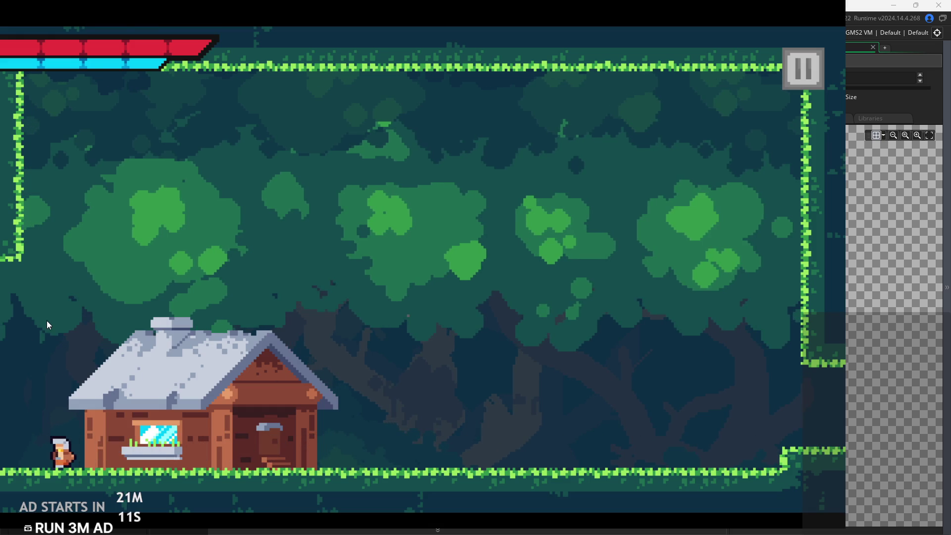
key(Right)
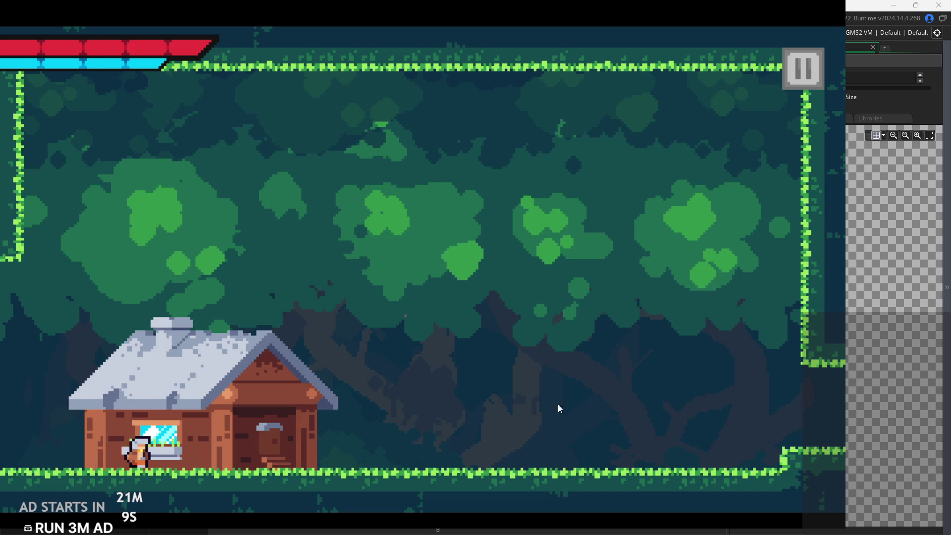
key(Right)
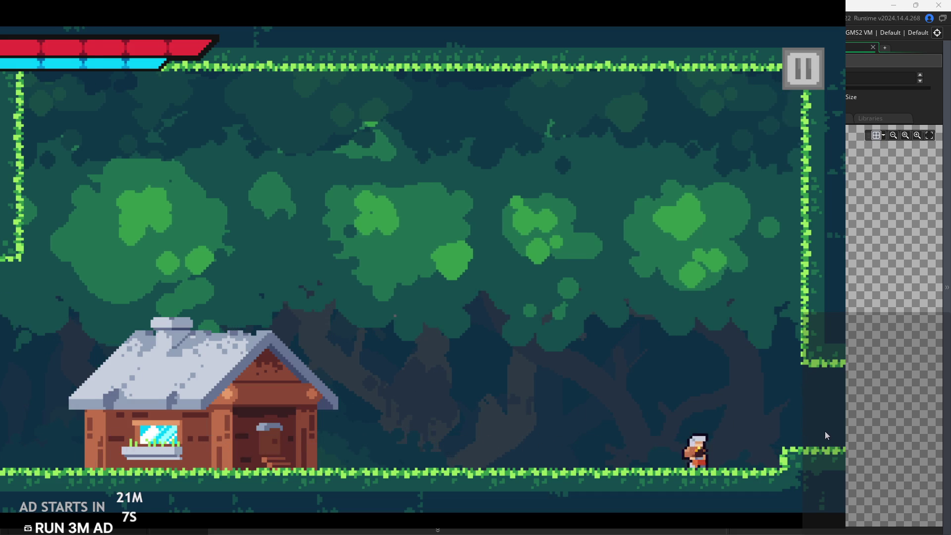
key(Left)
key(Left)
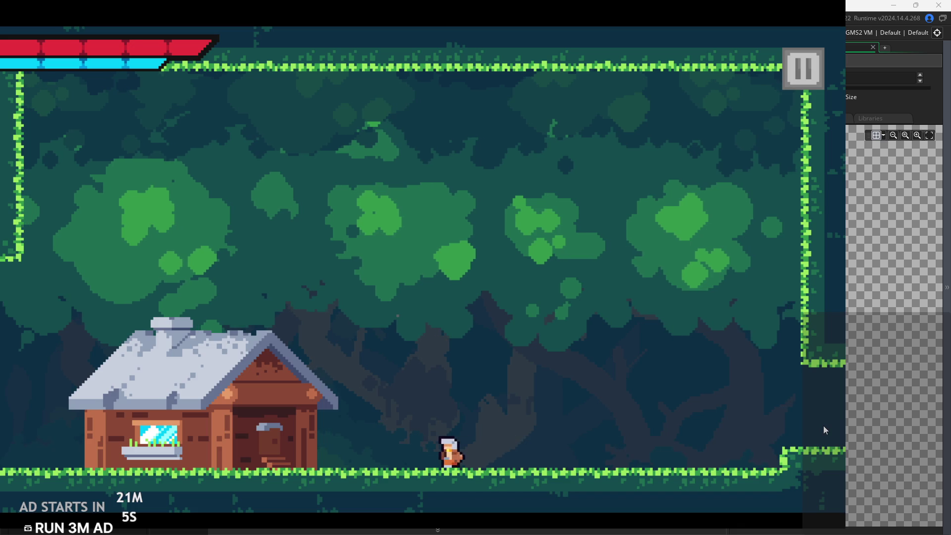
key(Escape)
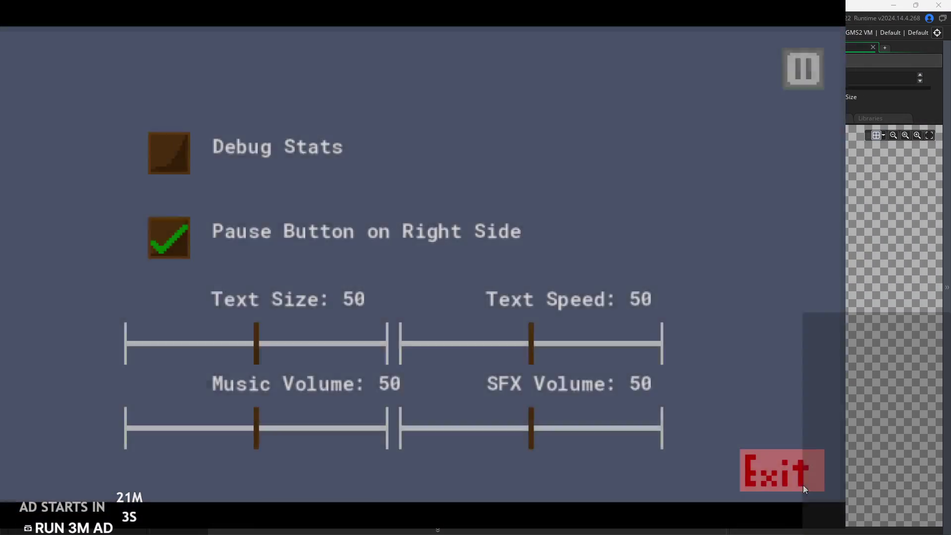
key(Escape)
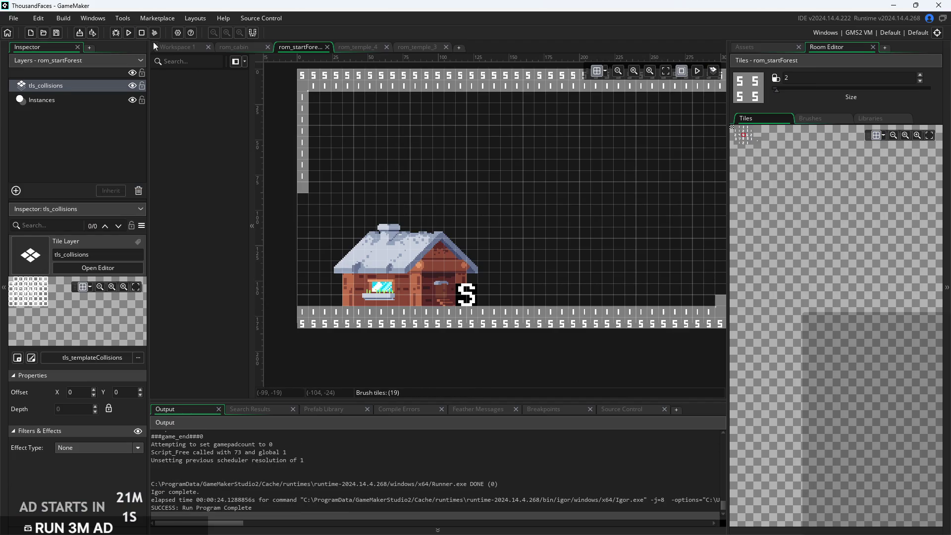
click(173, 47)
Change the extra layer offset from -40 to -20, run the game and walk the forest room
click(616, 295)
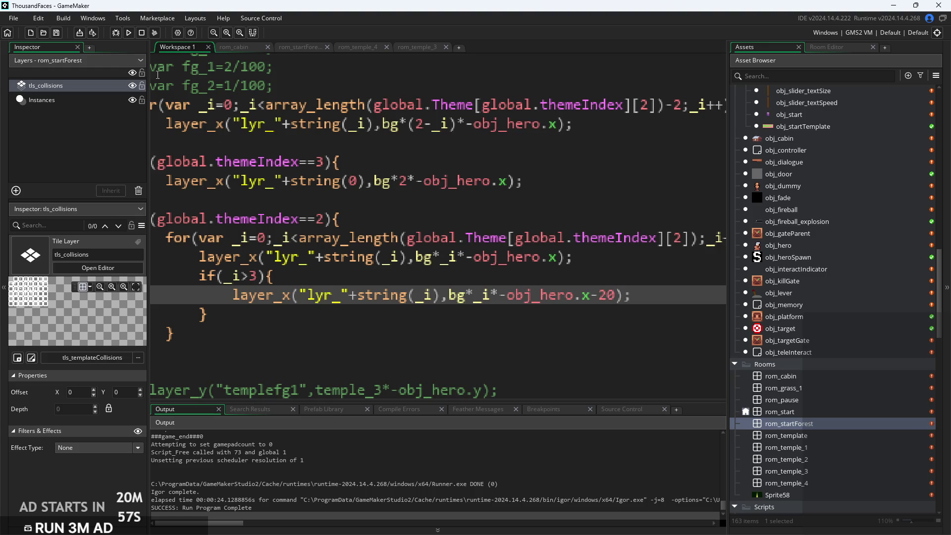
click(126, 33)
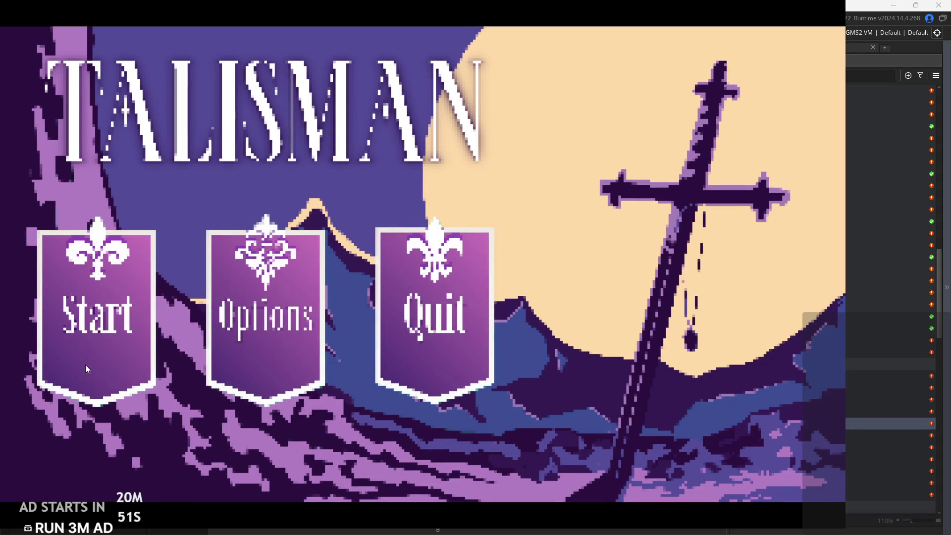
click(80, 370)
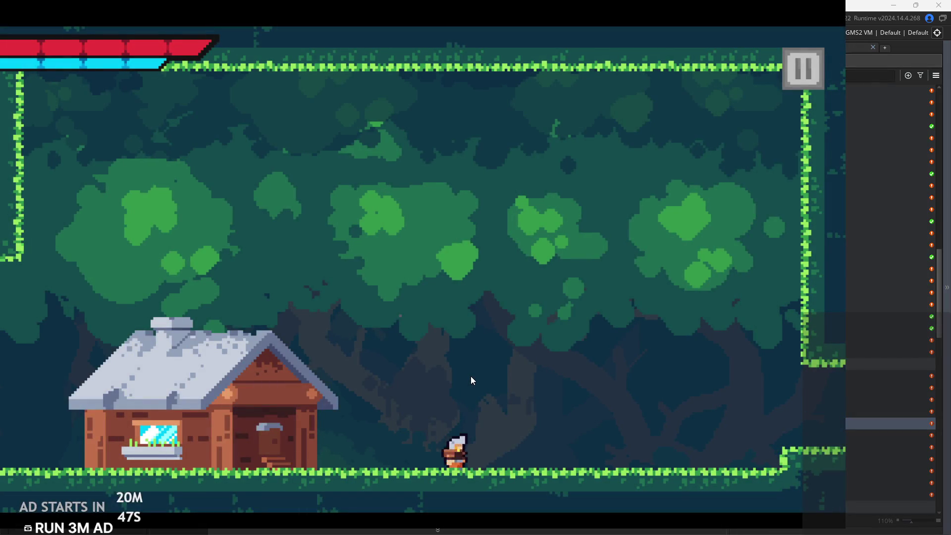
key(Left)
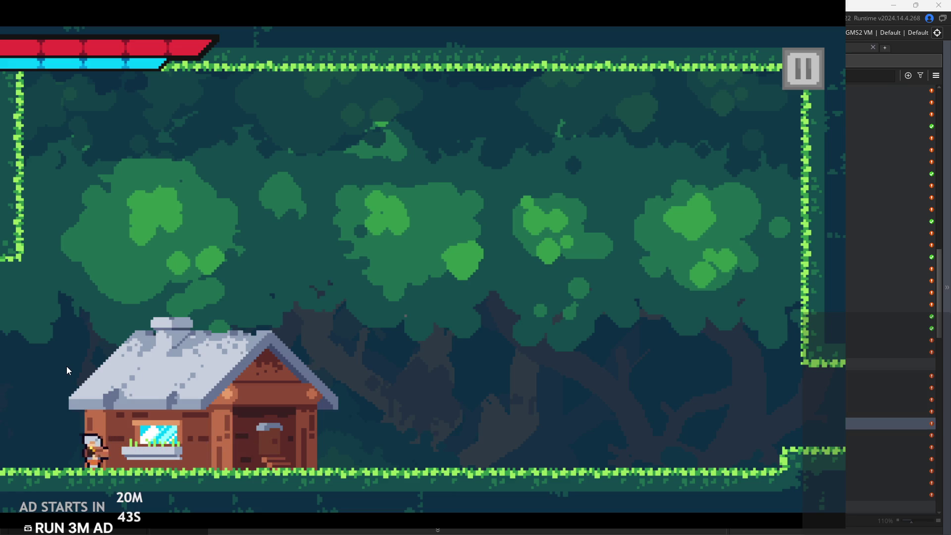
key(Right)
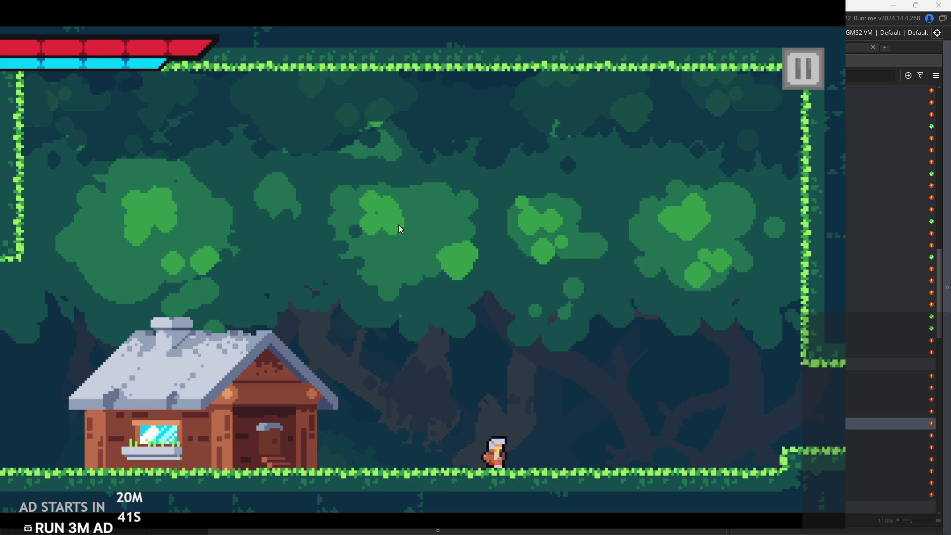
Exit the playtest and rebuild the game with the offset retuned to -30
click(802, 69)
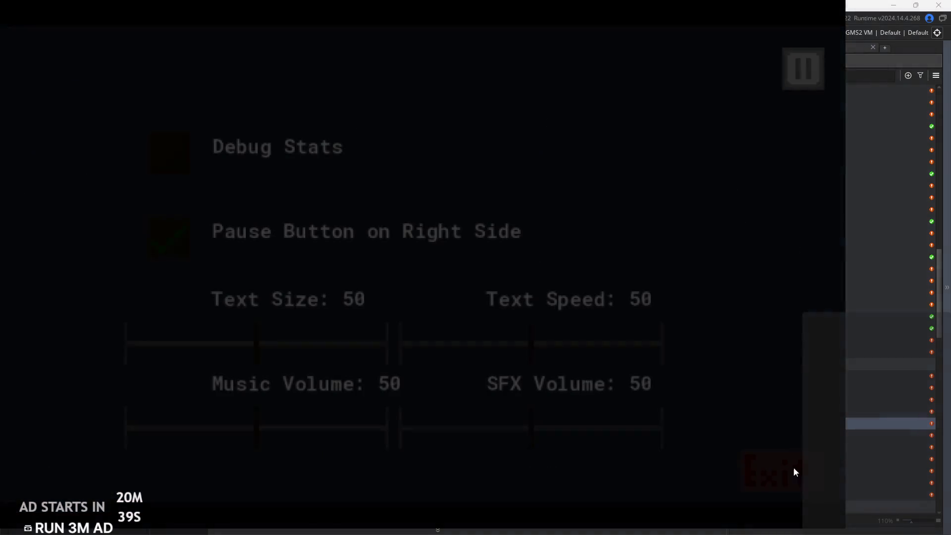
click(792, 464)
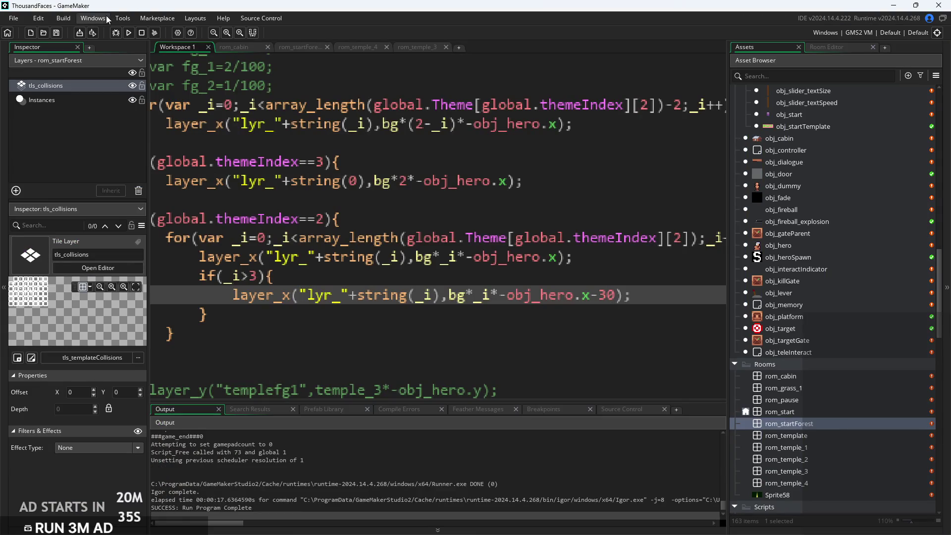
click(131, 30)
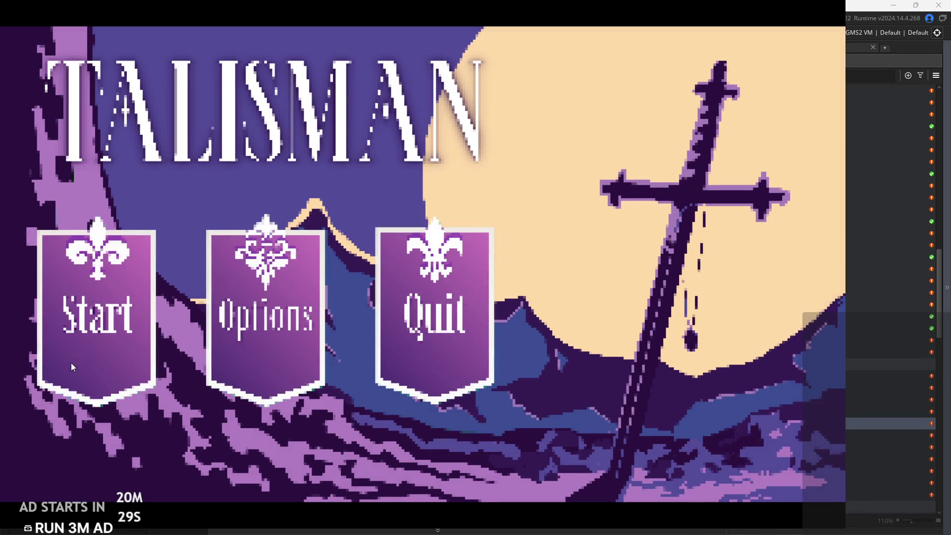
Start the game, go through the door into the forest and run to the left edge
click(69, 367)
key(Right)
key(Right)
key(Right)
key(Left)
key(Left)
key(Right)
key(Left)
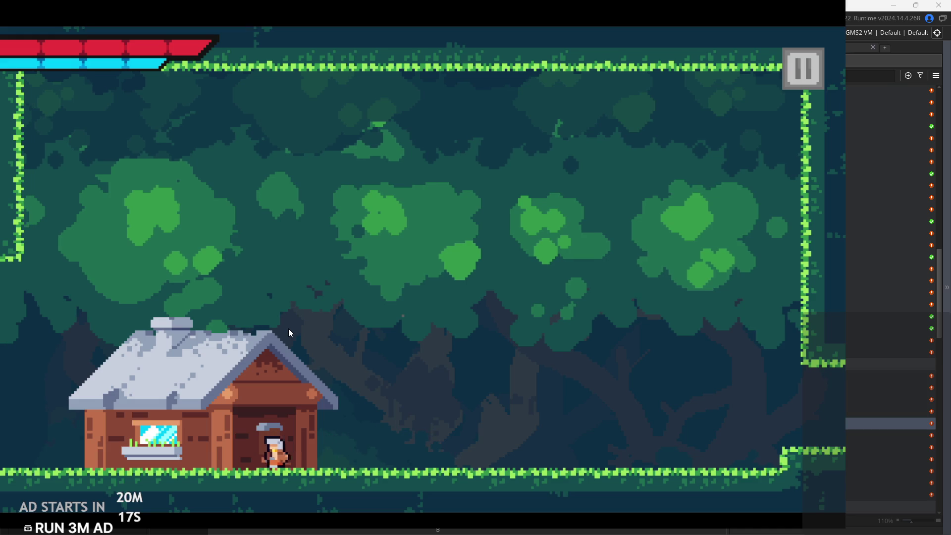
Run across the forest room and back, then pause and exit to the IDE
key(Right)
key(Right)
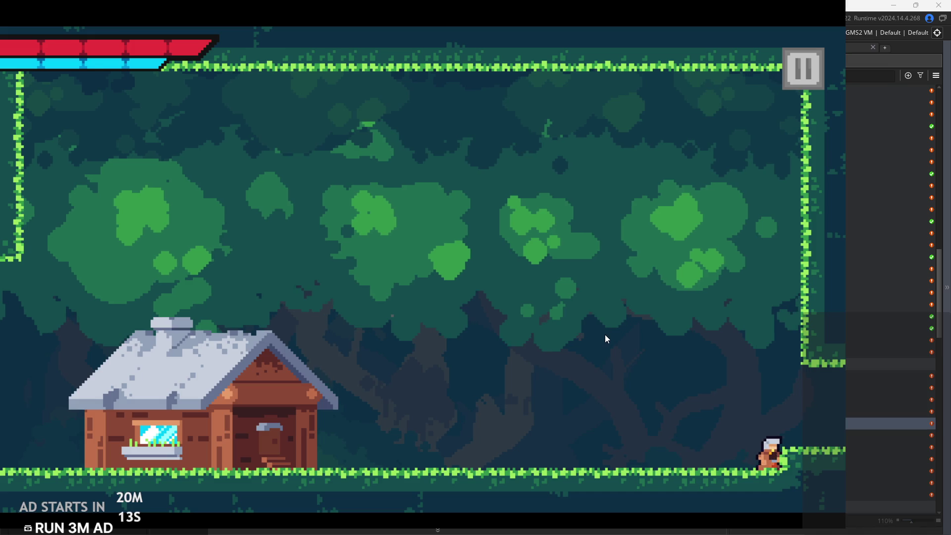
key(Left)
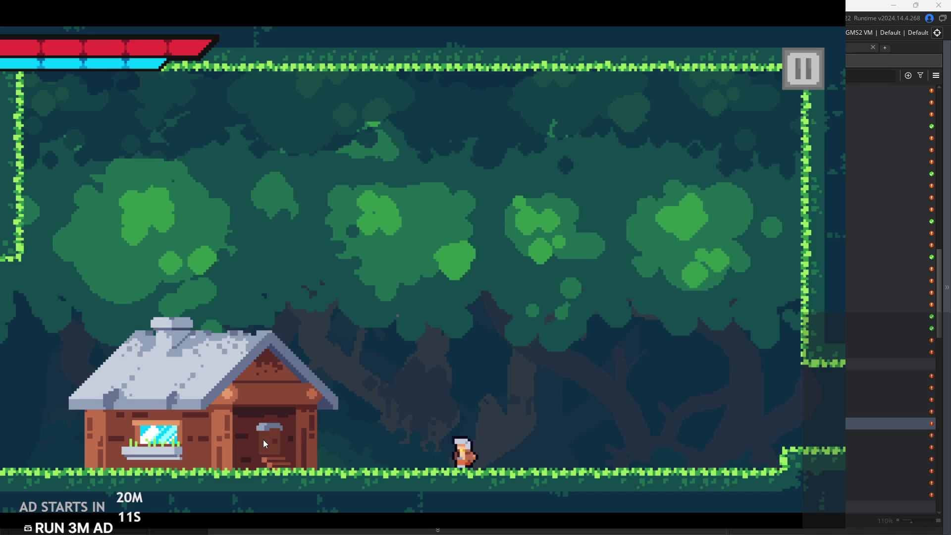
key(Right)
click(785, 76)
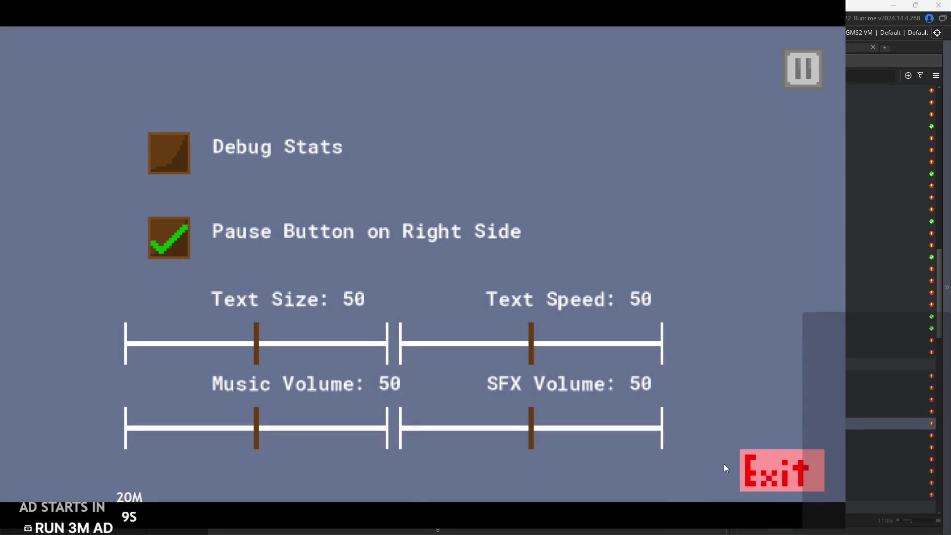
click(747, 460)
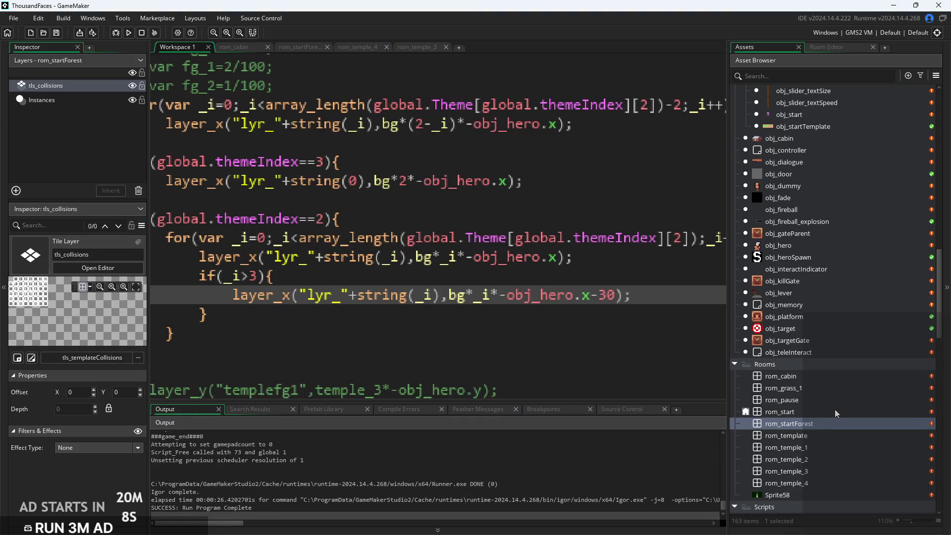
In rom_startForest, fix the collision tiles along the left wall and near the bottom-right corner
double_click(812, 424)
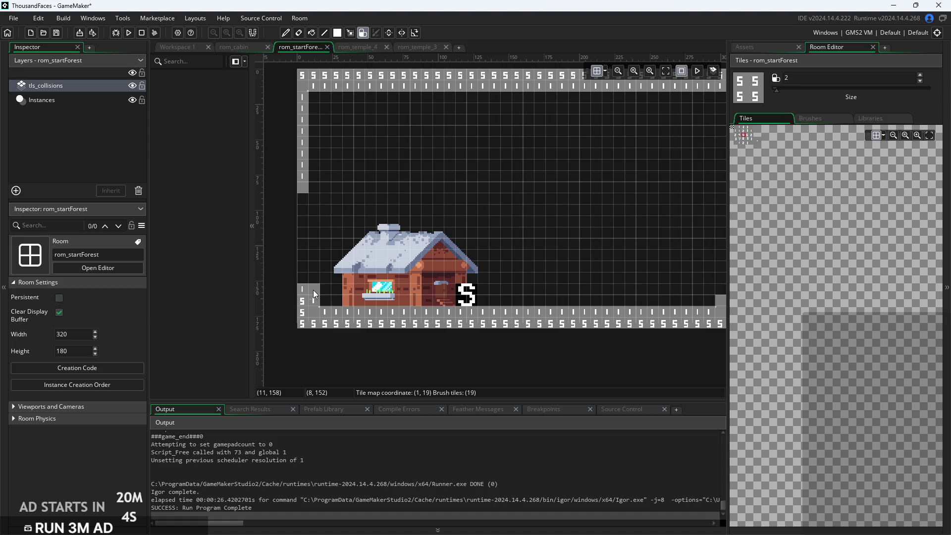
drag(313, 292, 310, 201)
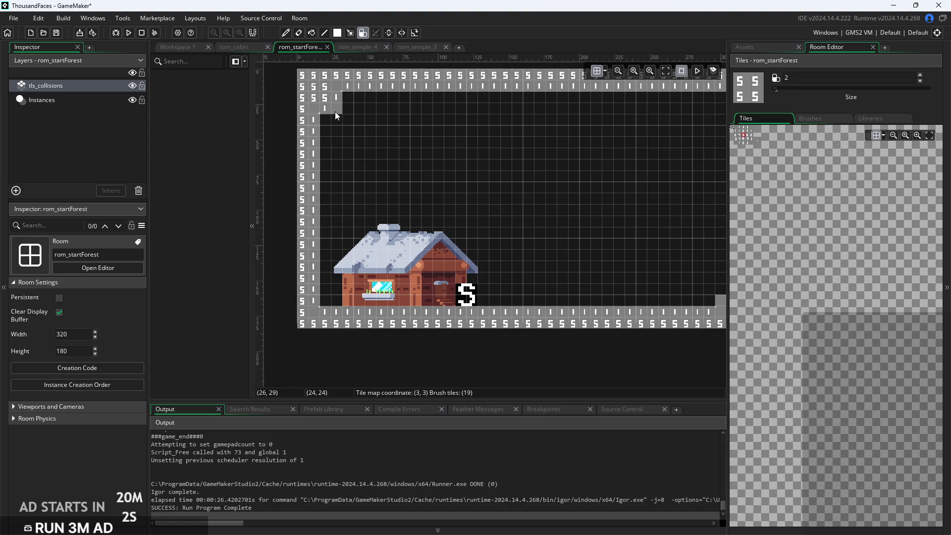
drag(328, 113, 330, 171)
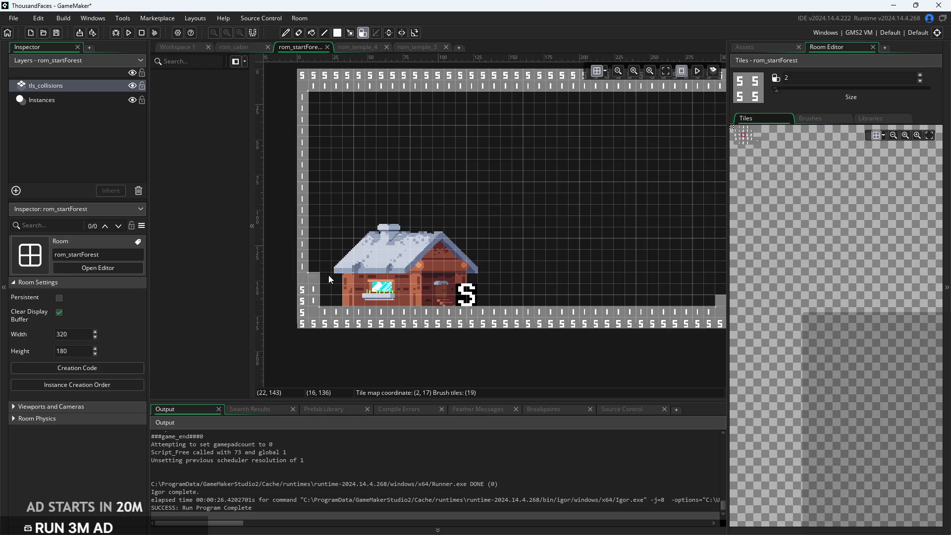
scroll(404, 260, right, 3)
scroll(404, 260, right, 5)
click(485, 332)
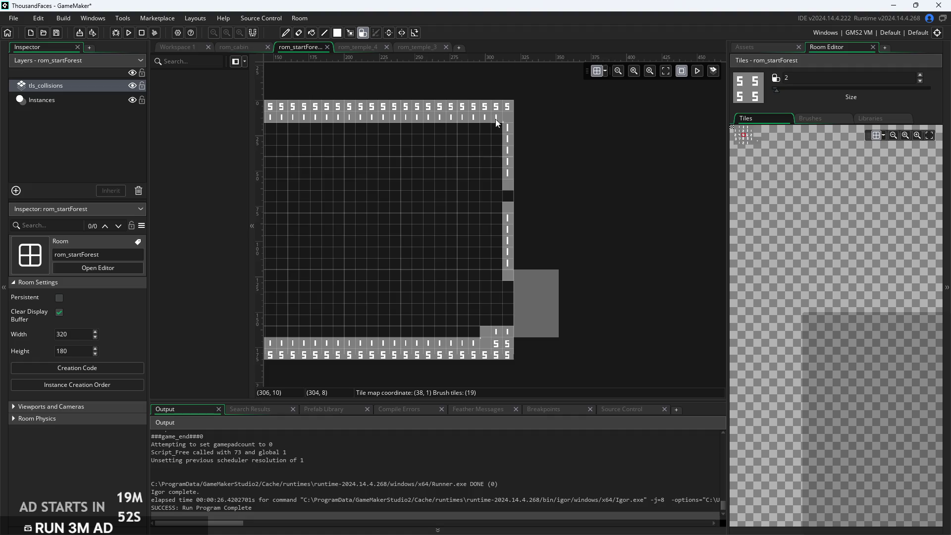
right_click(480, 328)
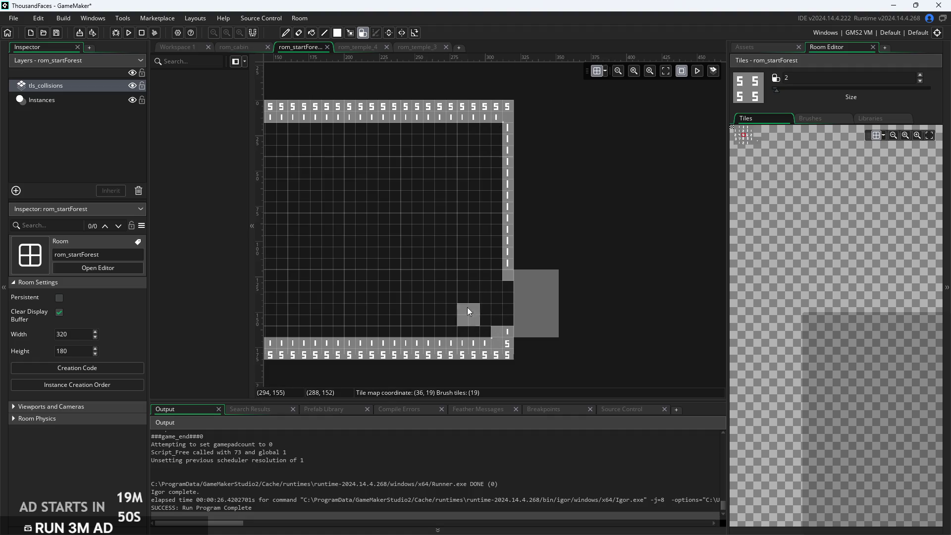
Rebuild and start the game, then cross the forest via the house roof into the temple room
click(130, 33)
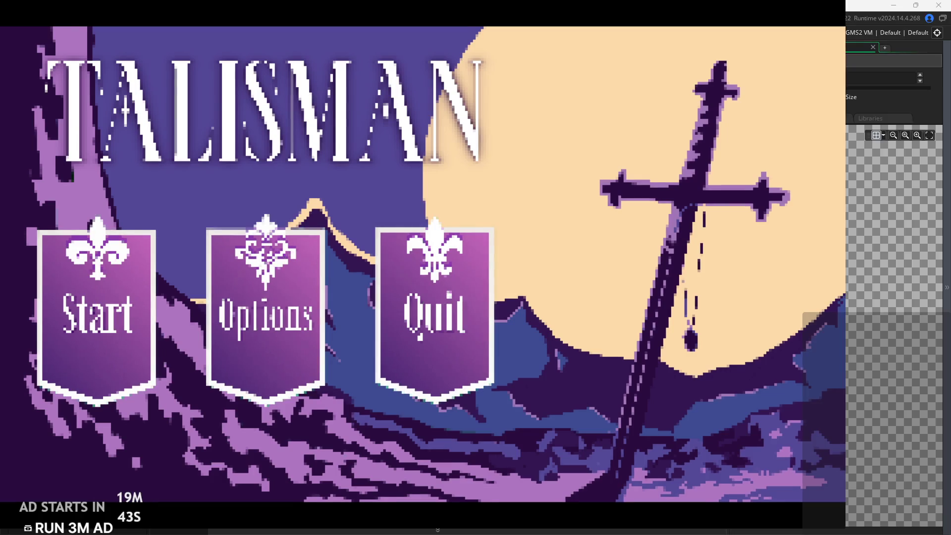
click(64, 294)
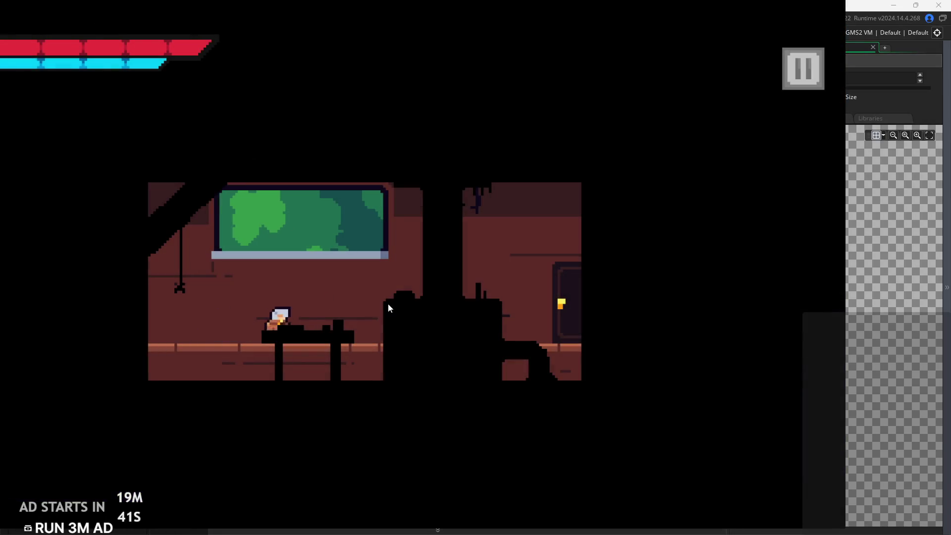
key(Right)
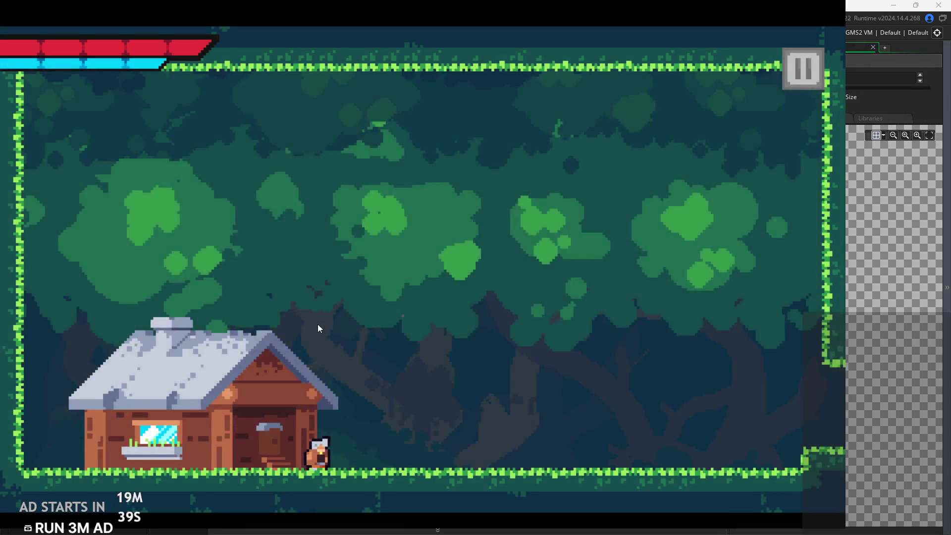
key(Right)
key(Right)
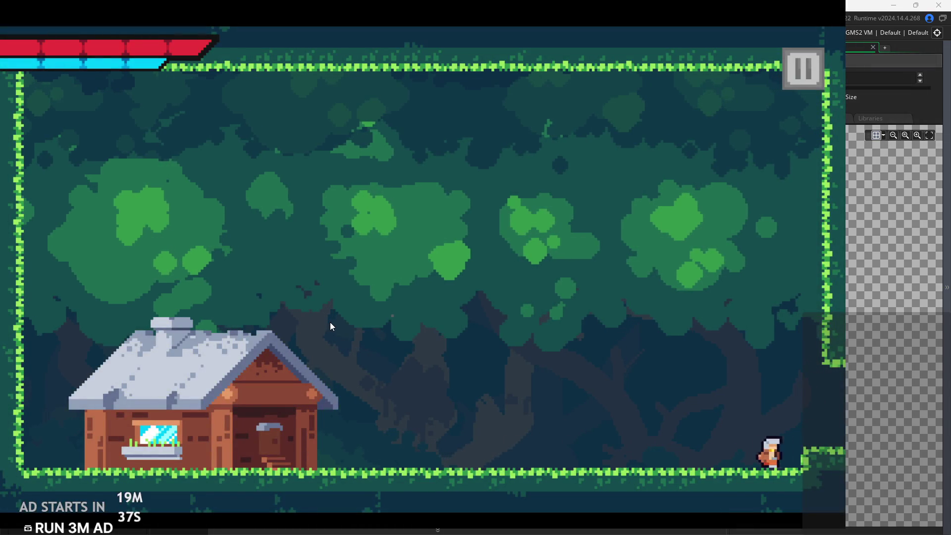
key(Left)
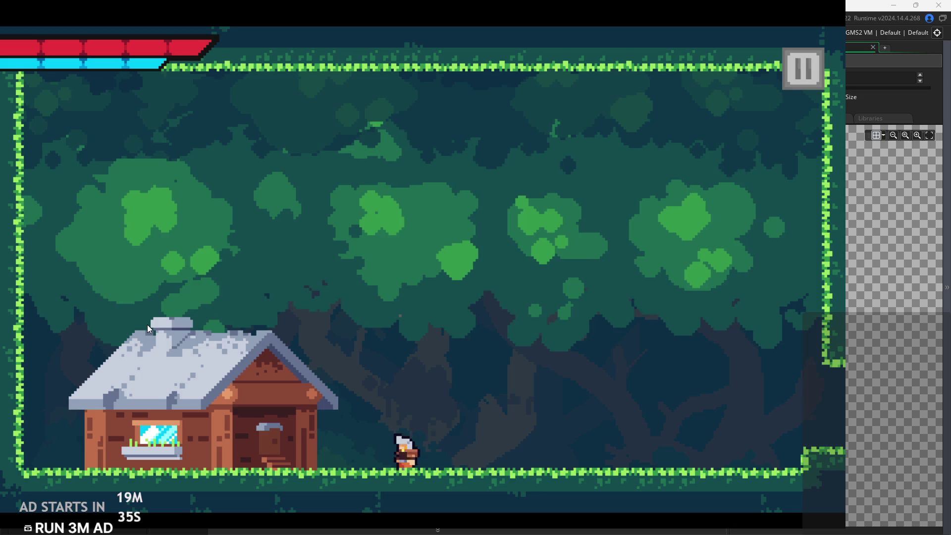
key(Left)
key(space)
key(Right)
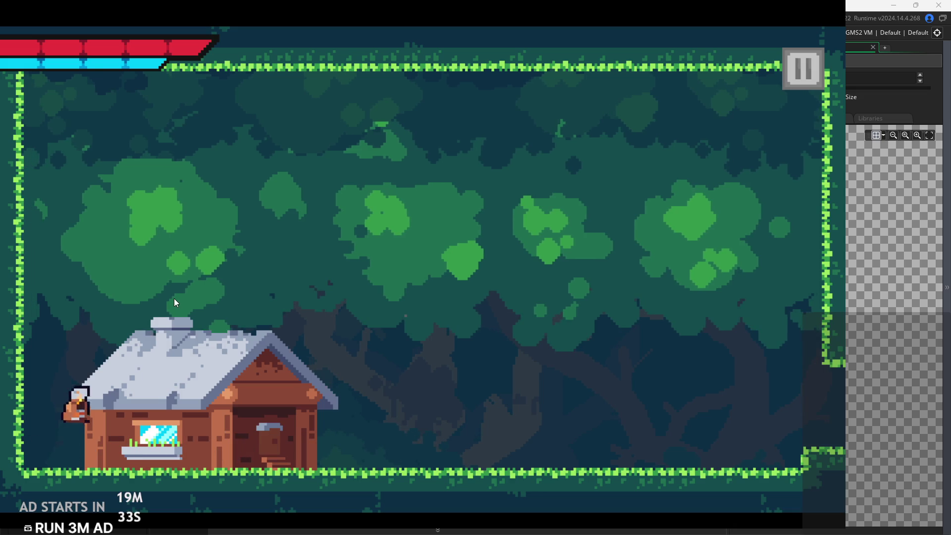
key(Right)
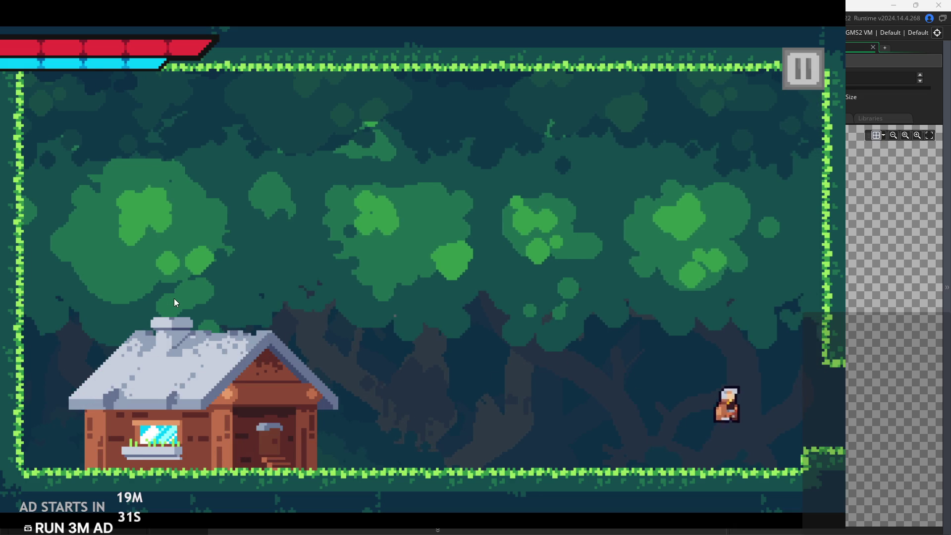
key(Right)
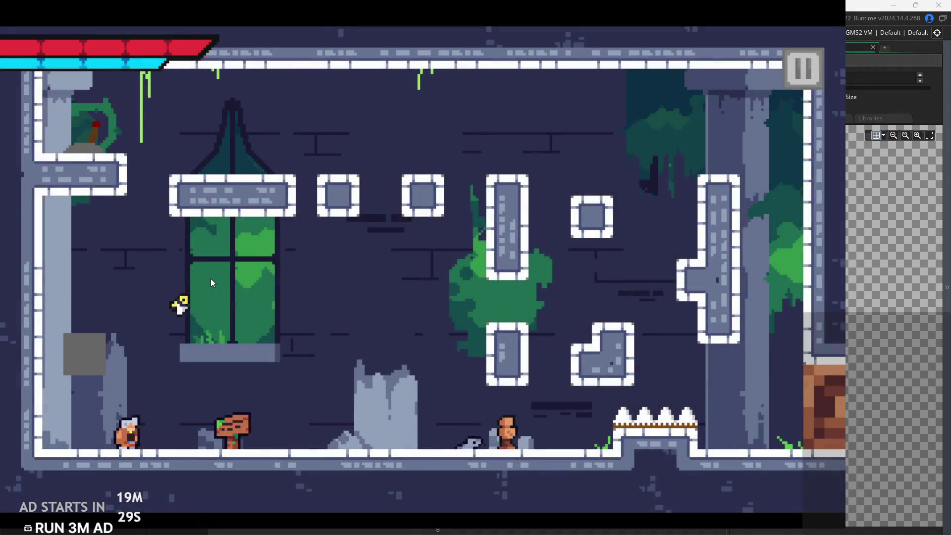
Return to the forest, jump onto the right-edge ledge, and exit into the temple room again
key(Left)
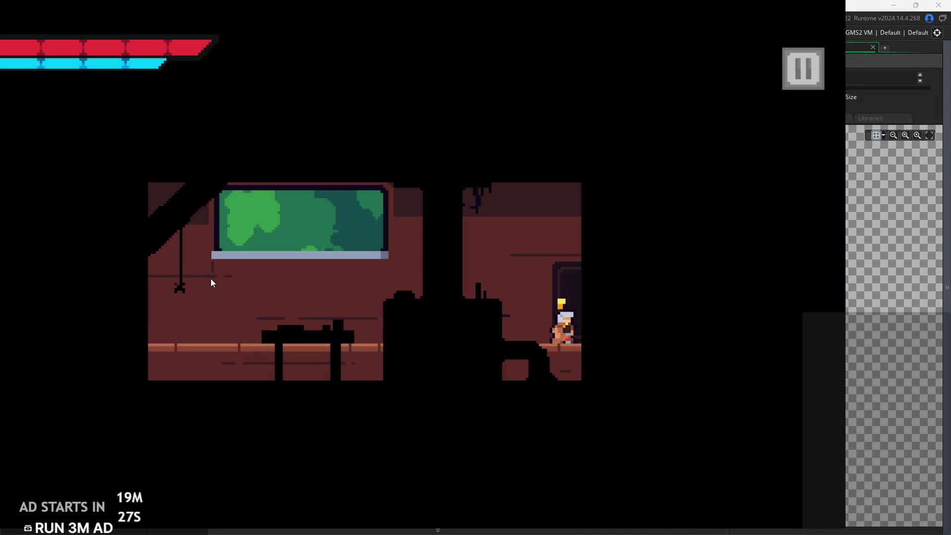
key(Right)
key(space)
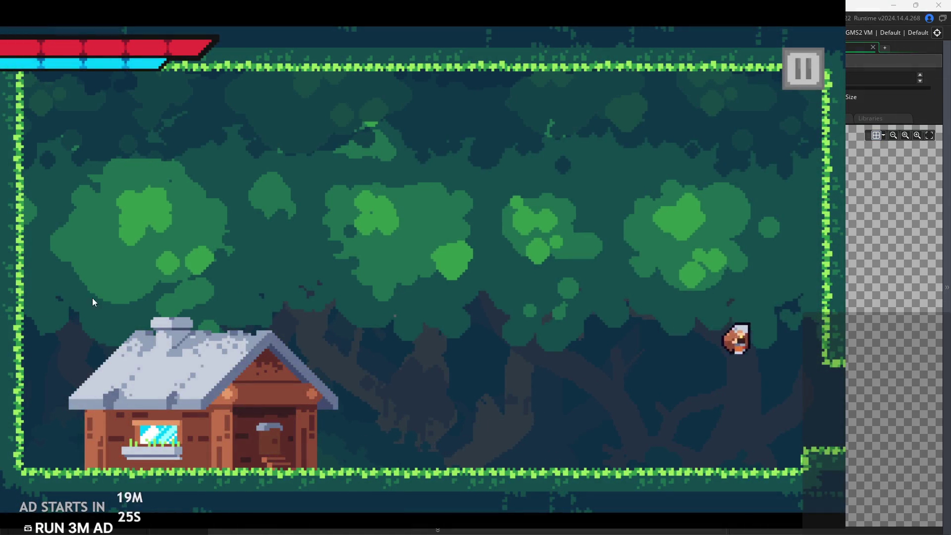
key(Right)
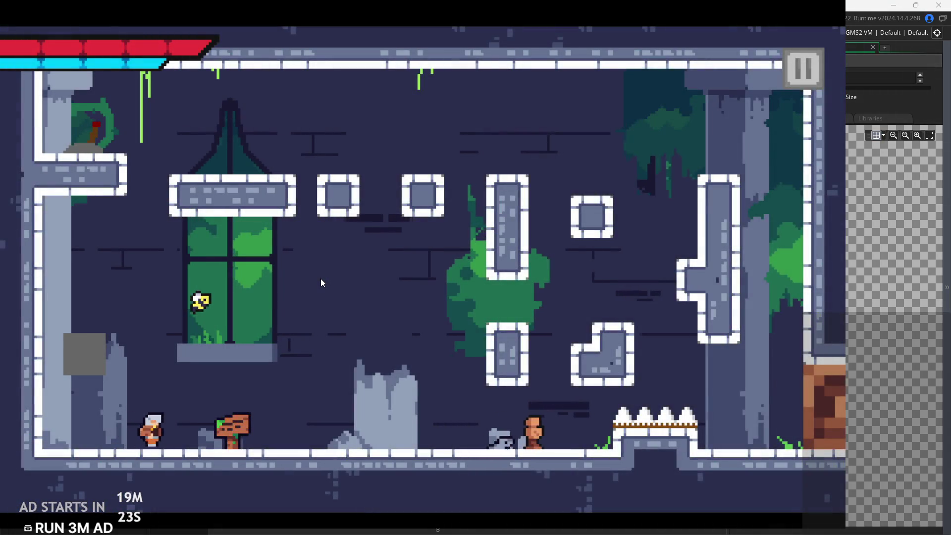
Cross the temple over the L-shaped block, flip the wall lever, and exit right
key(Right)
key(space)
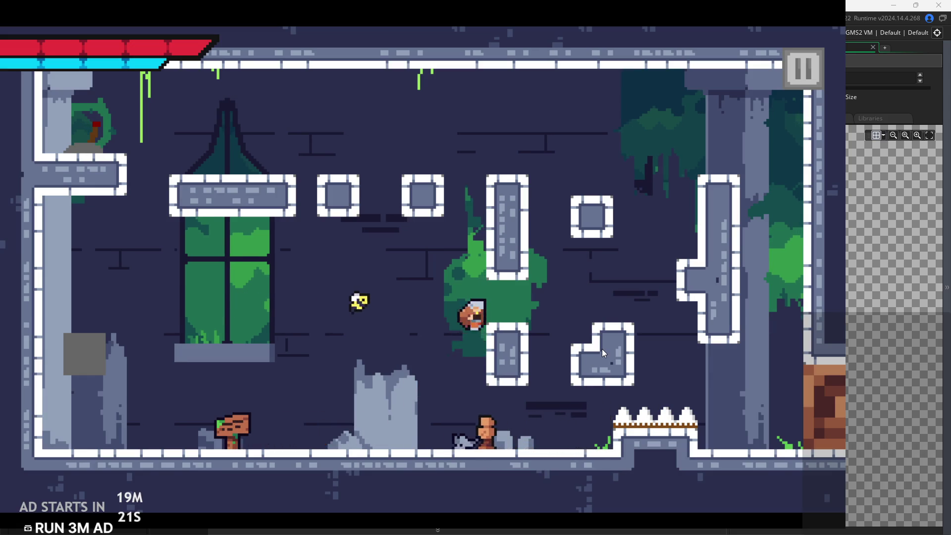
key(Right)
key(space)
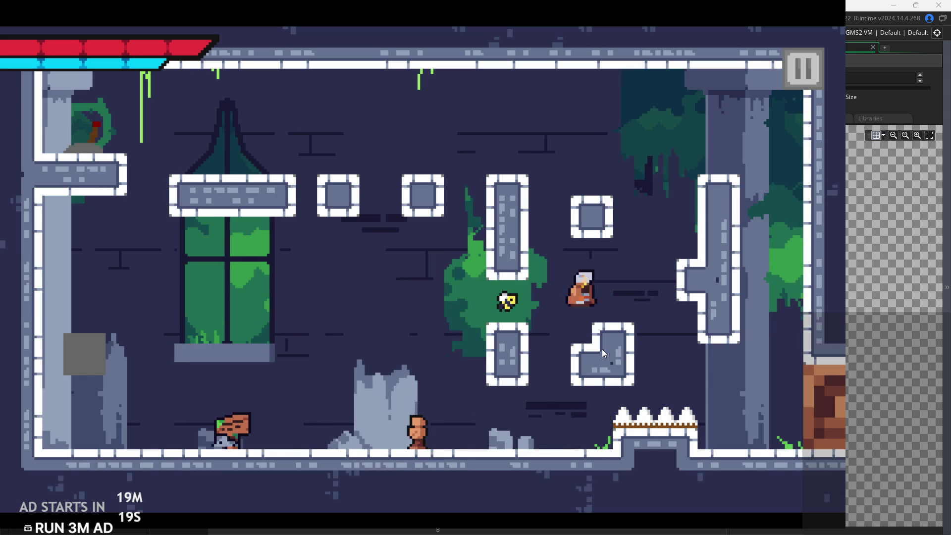
key(space)
key(Left)
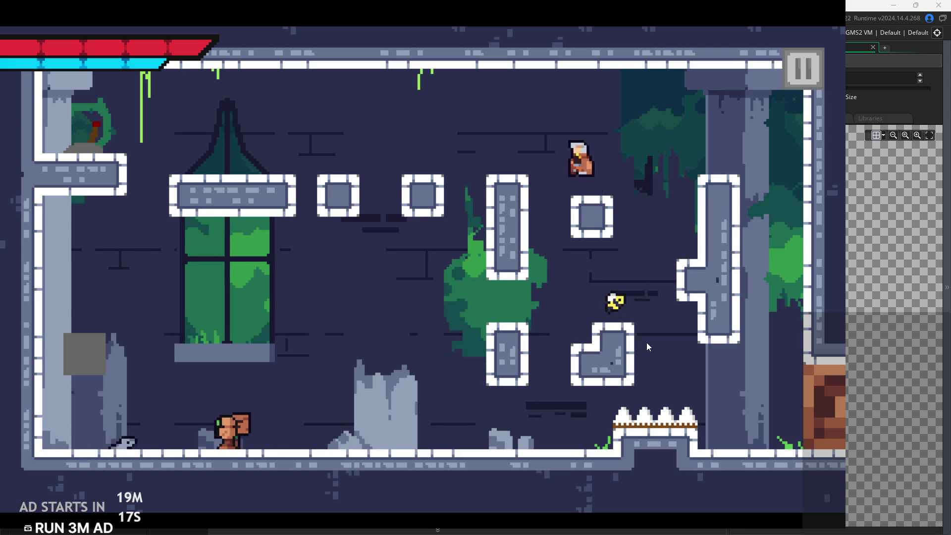
key(Left)
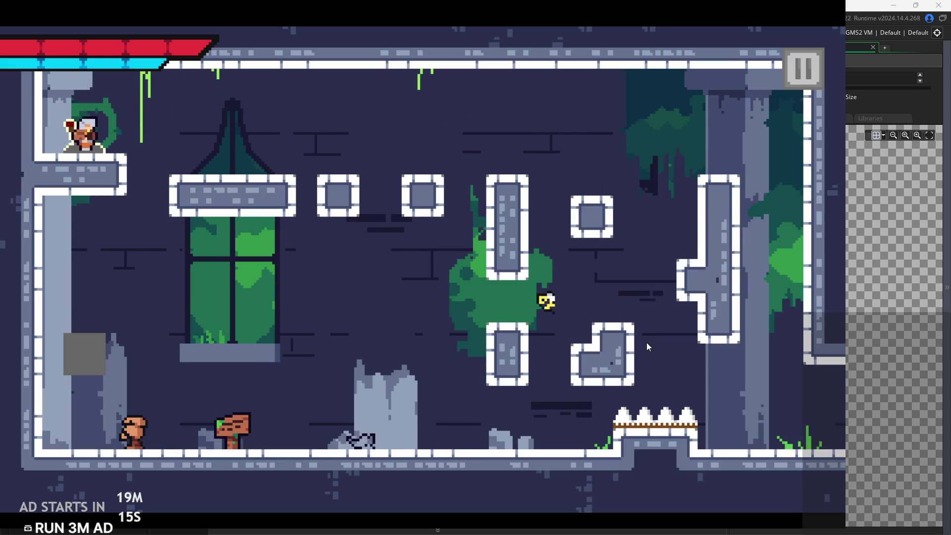
key(Right)
key(Right)
key(space)
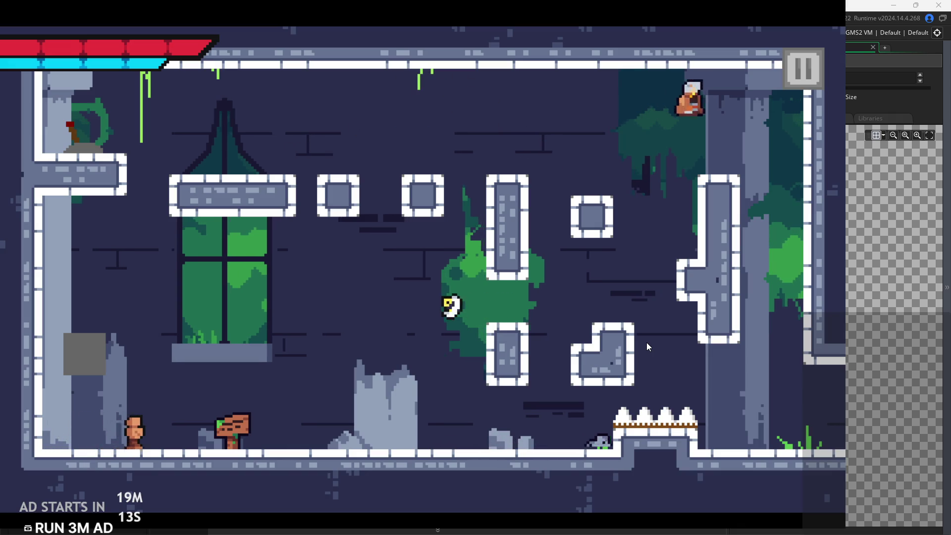
key(Right)
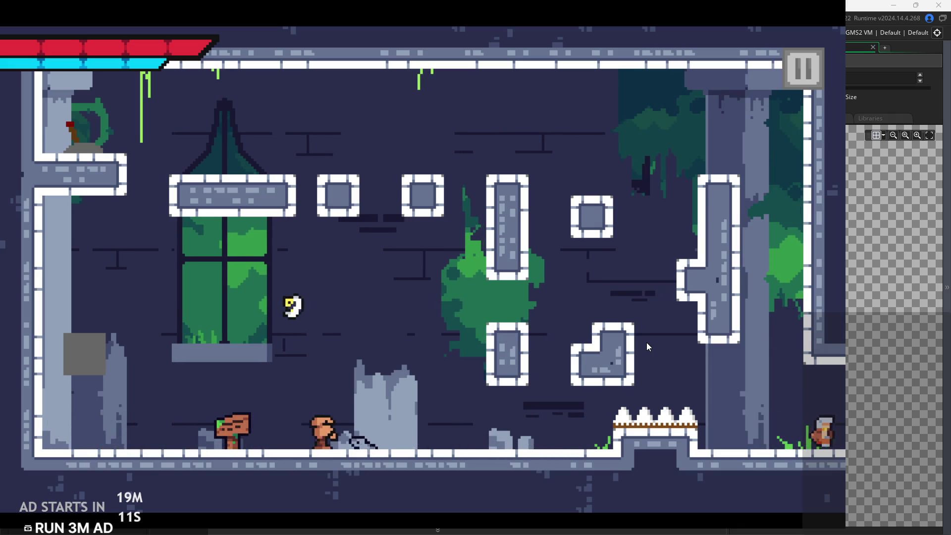
Climb through the next room via the left ledge and vine, double-jumping onto the right platform
key(Right)
key(space)
key(Left)
key(space)
key(space)
key(Right)
key(space)
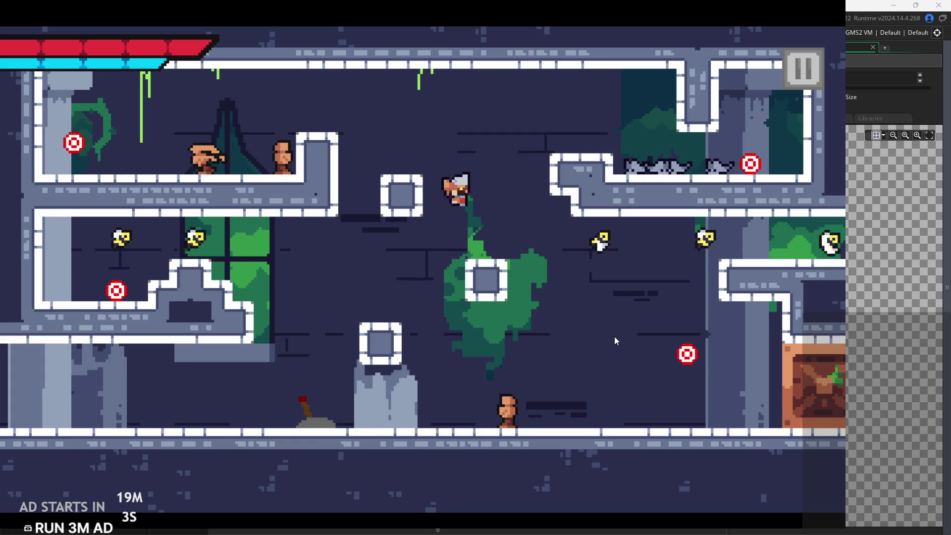
key(Left)
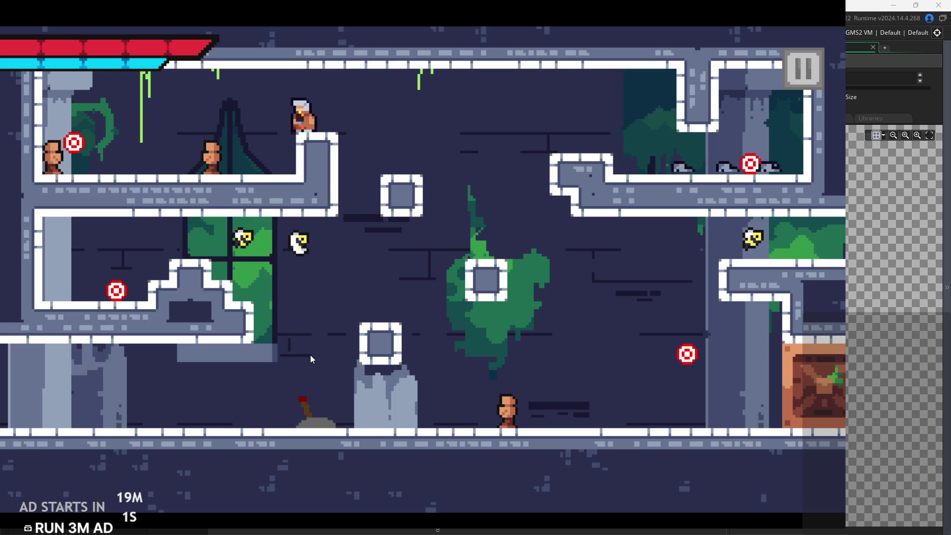
key(space)
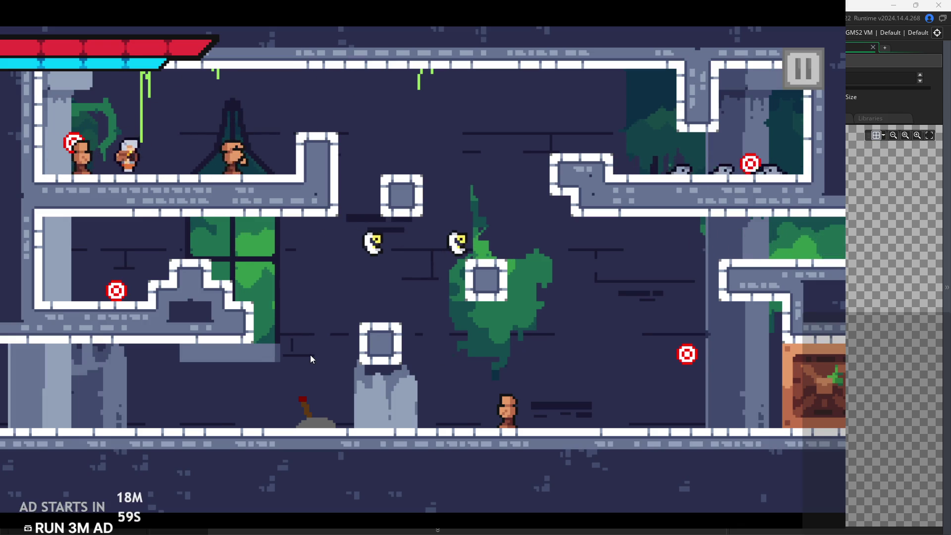
key(Left)
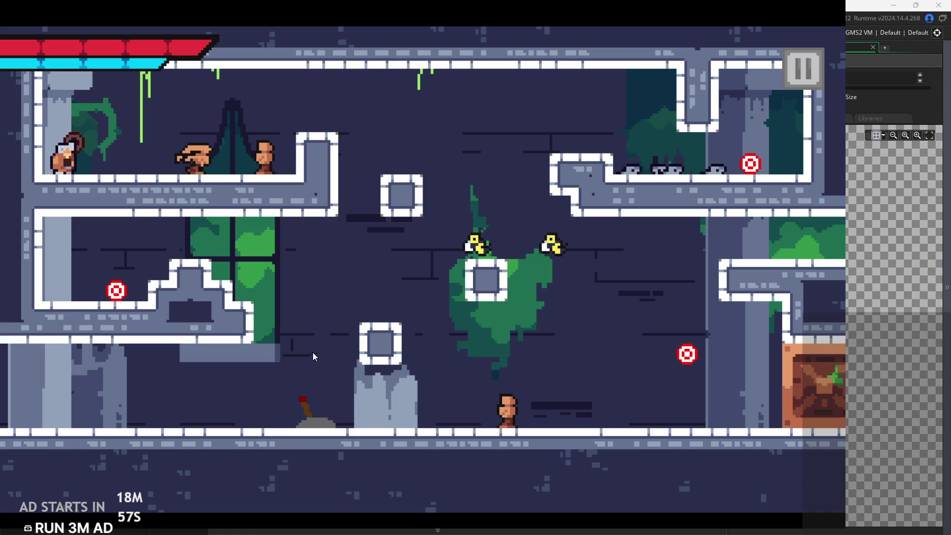
key(space)
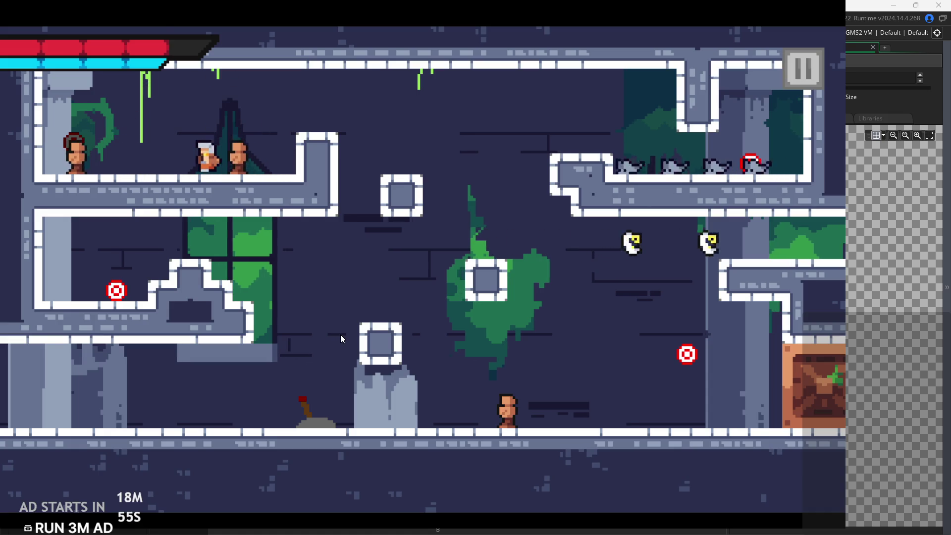
key(Right)
key(space)
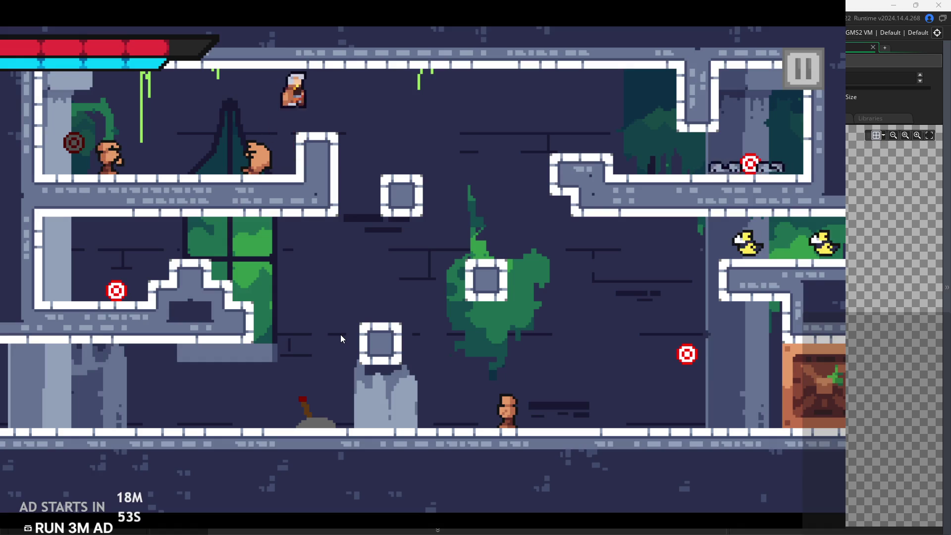
key(space)
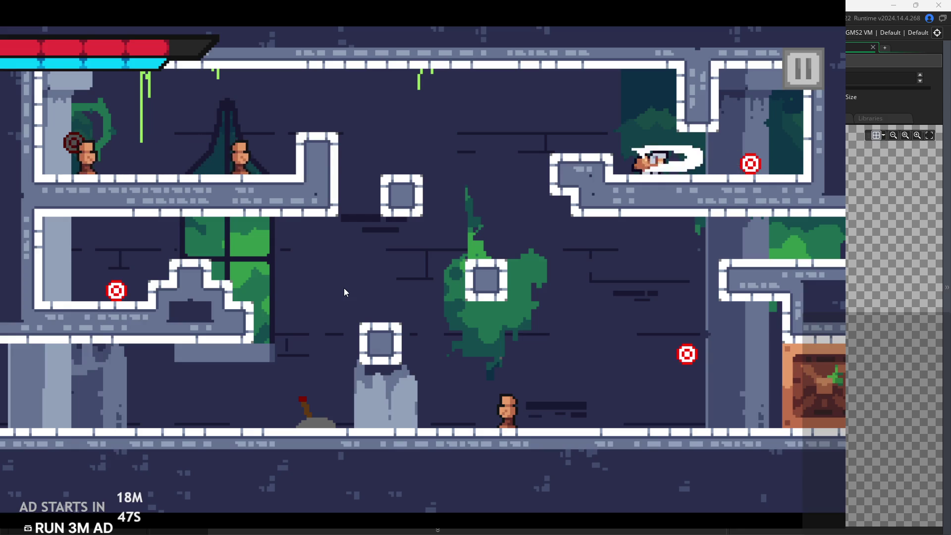
Hit the left platform's target, then jump right to hit the lower-right target
key(Left)
key(space)
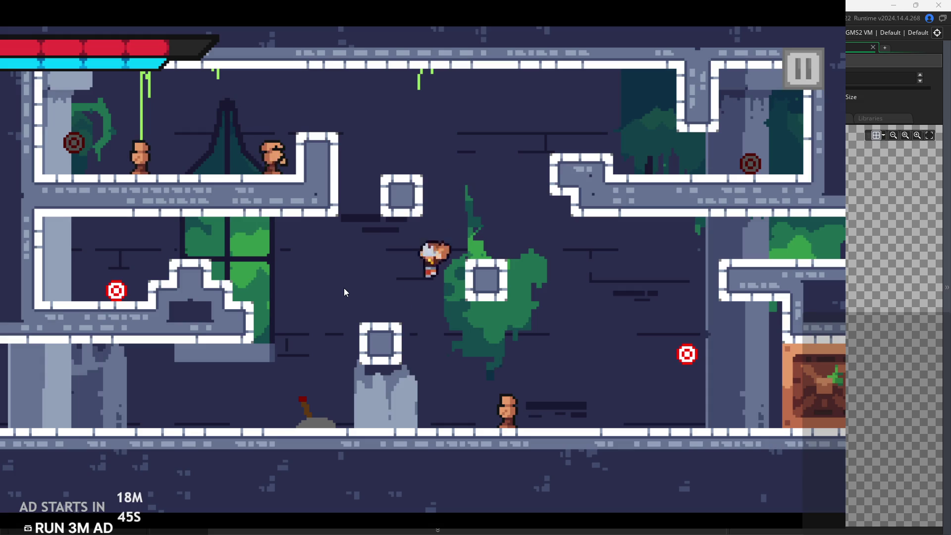
key(space)
key(Left)
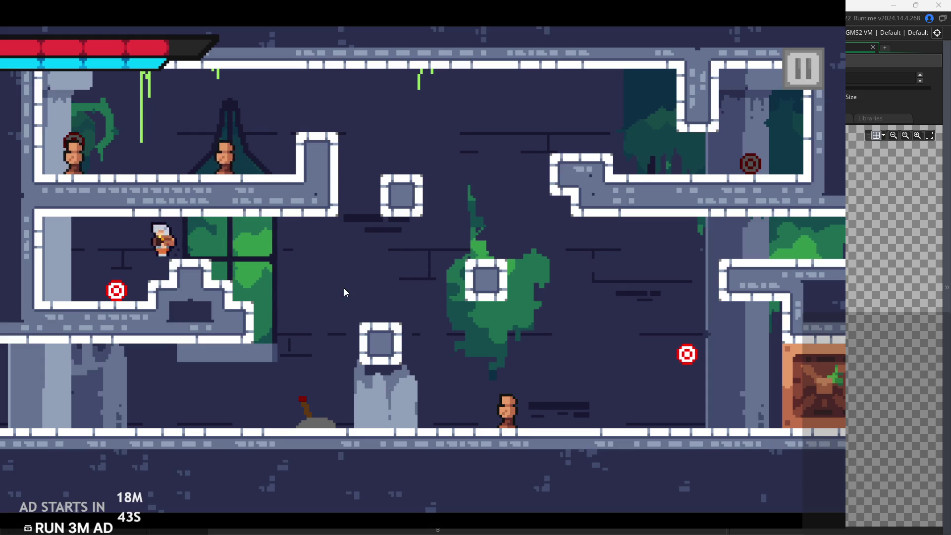
key(Right)
key(space)
key(Right)
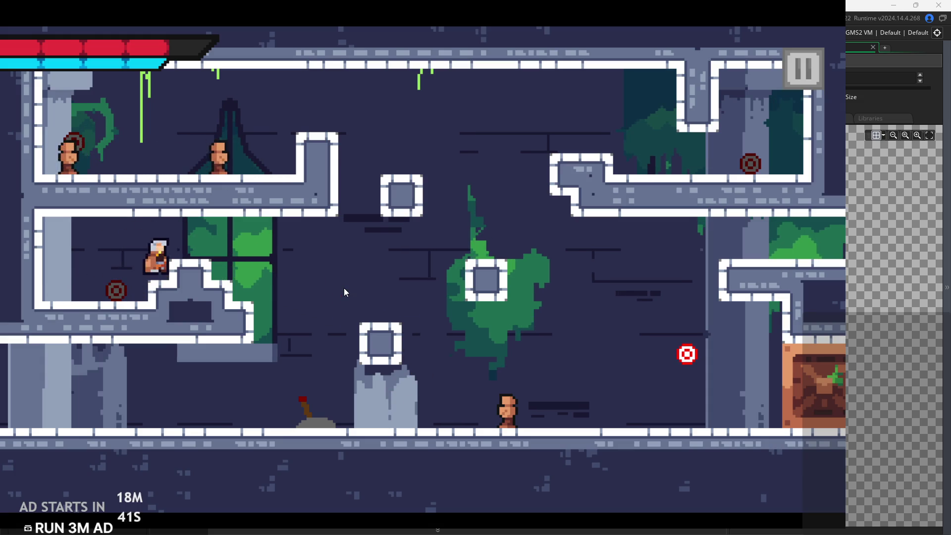
key(Left)
key(space)
key(Right)
key(space)
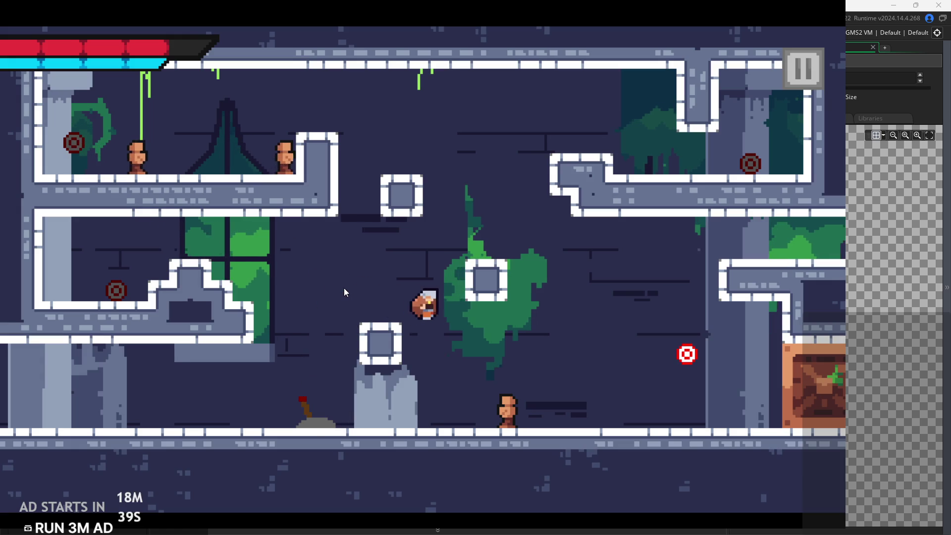
key(space)
Run the knight into the next room and climb toward the ledge by the window
key(Right)
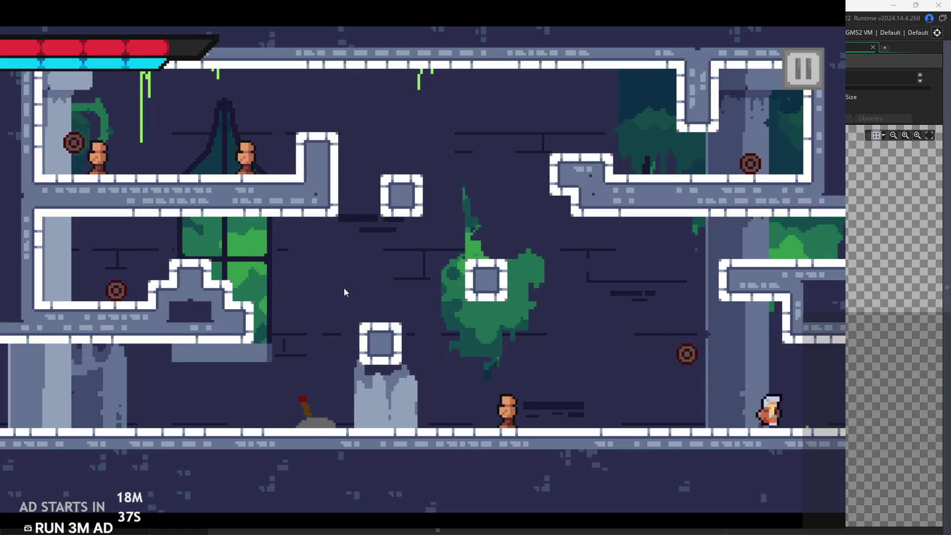
key(Right)
key(space)
Climb to the window ledge, then reach the upper-left ledge and flip the lever
key(Left)
key(space)
key(space)
key(Left)
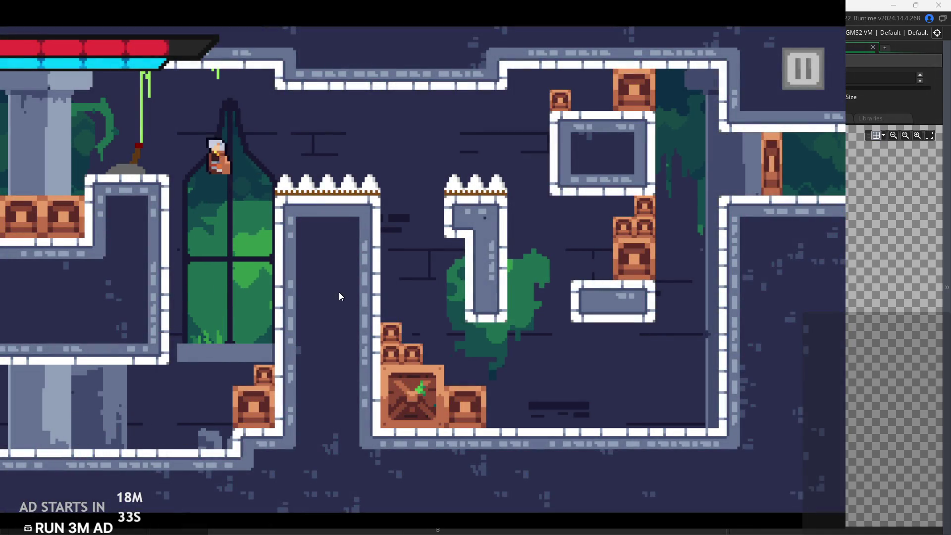
key(Right)
Dash past the spiked pillar, climb the right wall, and leave through the right edge
key(space)
key(Right)
key(Left)
key(Right)
key(space)
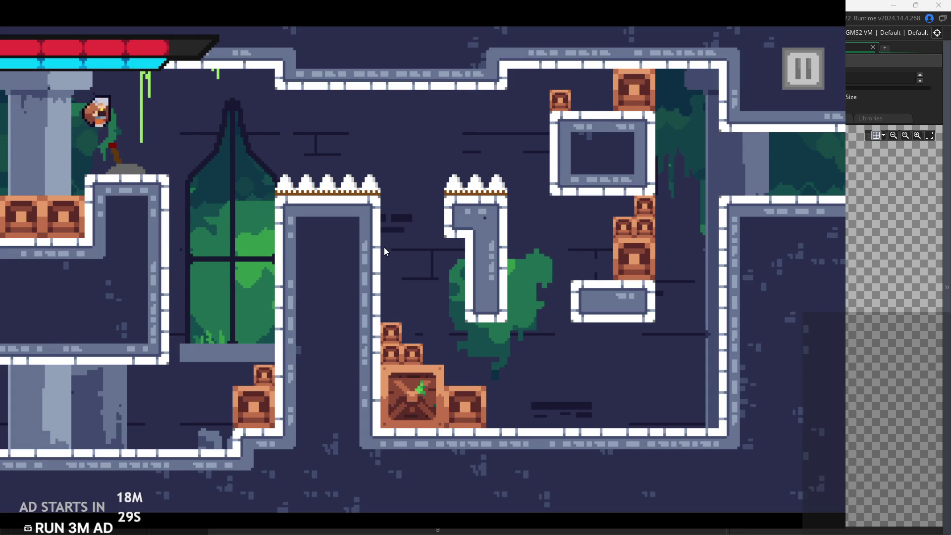
key(space)
key(Right)
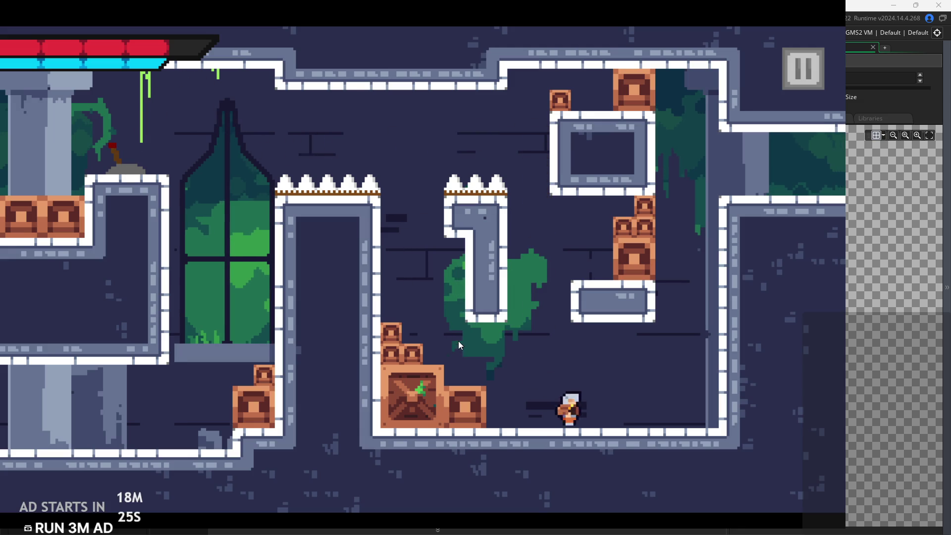
key(Right)
key(space)
key(Right)
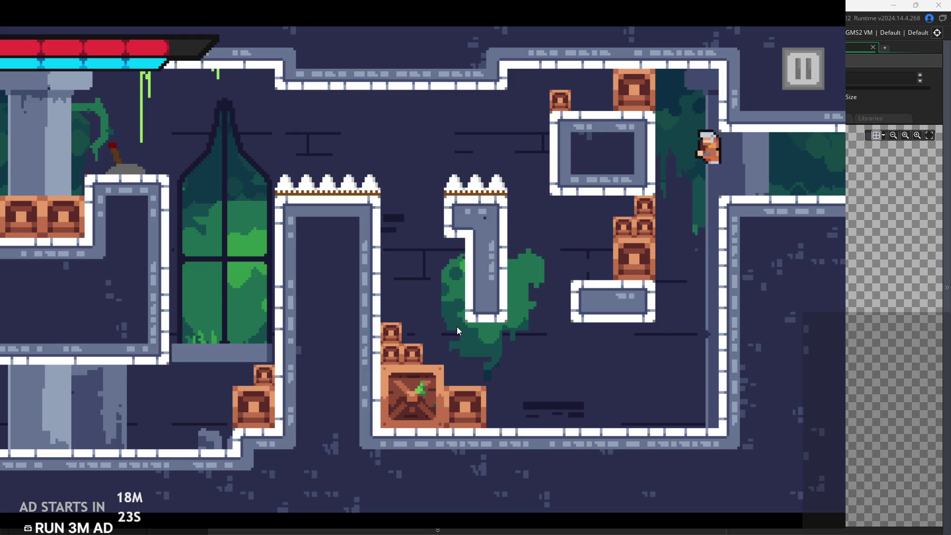
Enter the enemy room and dash back and forth along the floor near the ruined pillar
key(Right)
key(space)
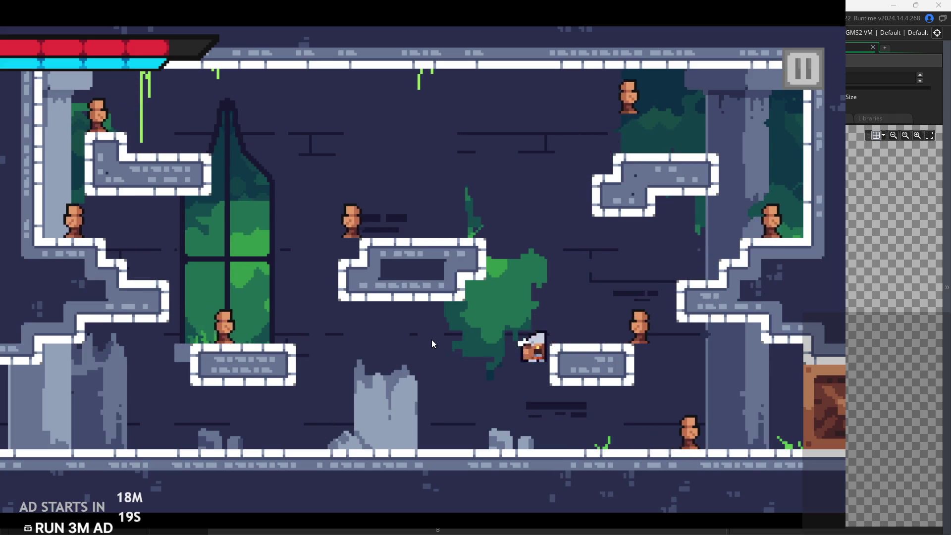
key(Left)
key(Right)
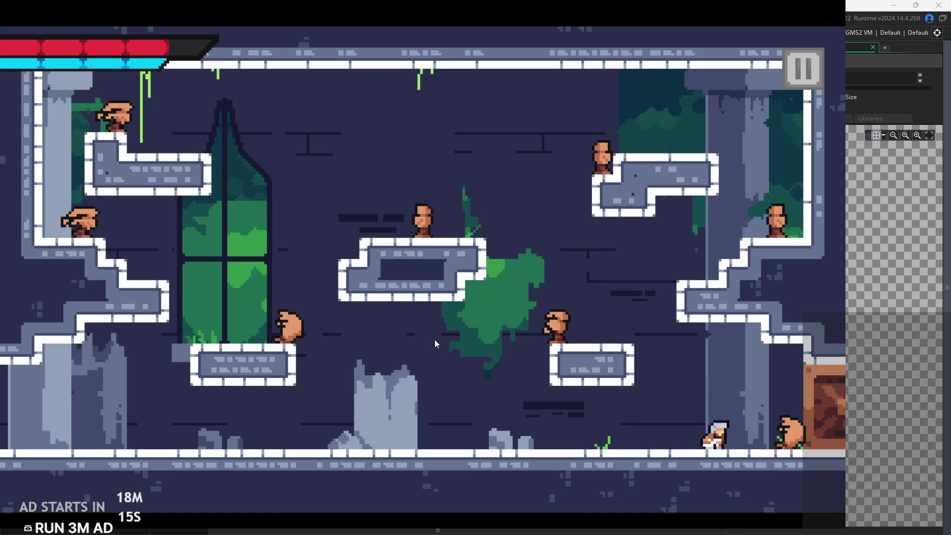
key(Left)
key(space)
key(Right)
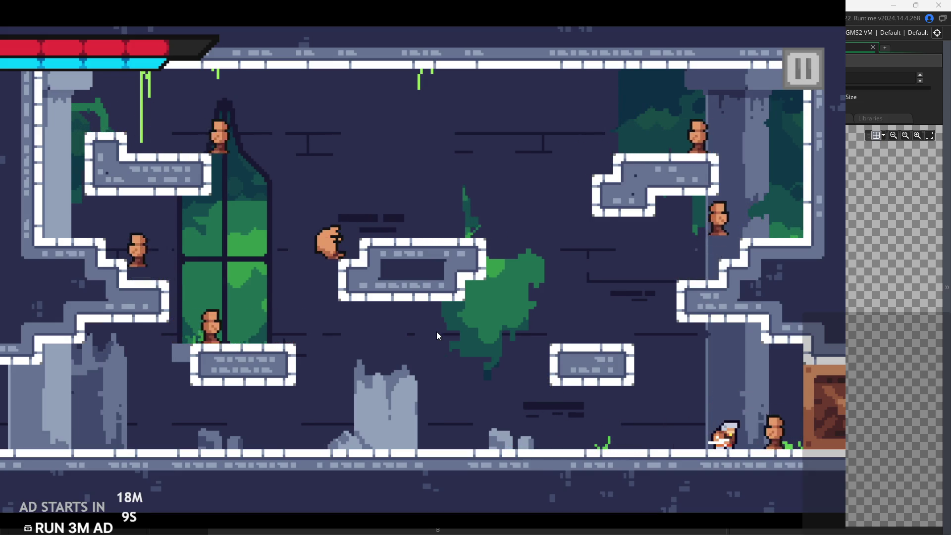
key(Left)
key(space)
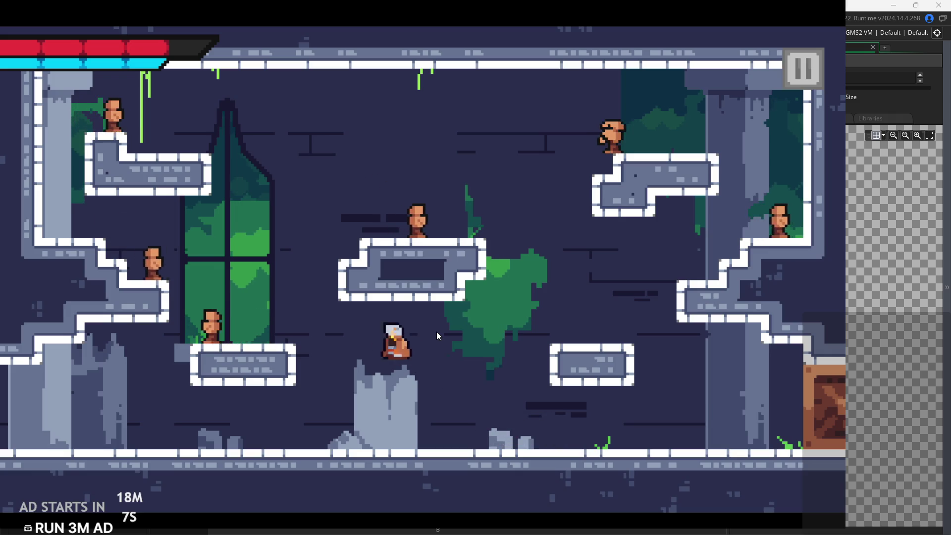
key(Right)
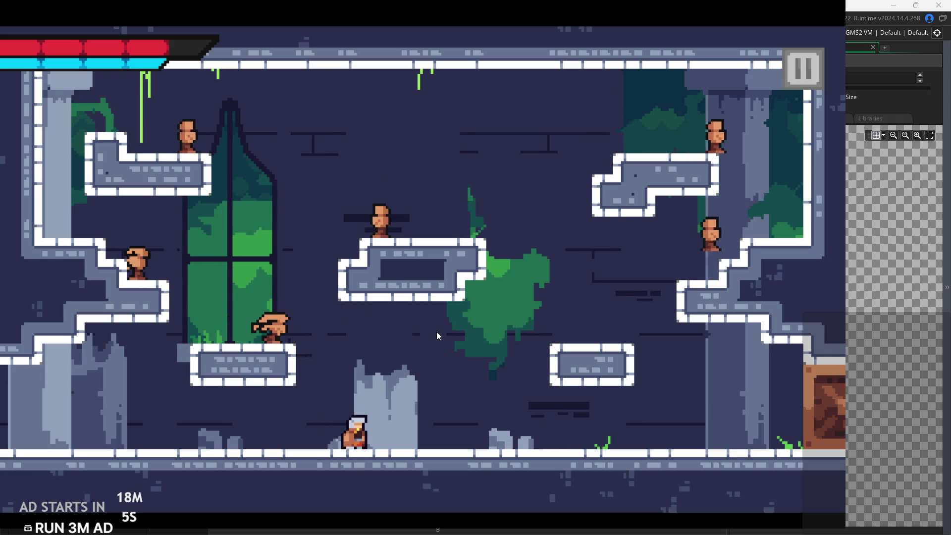
key(Left)
key(space)
Slash the enemy from the low left platform, then climb to the top right and slash enemies there
key(Left)
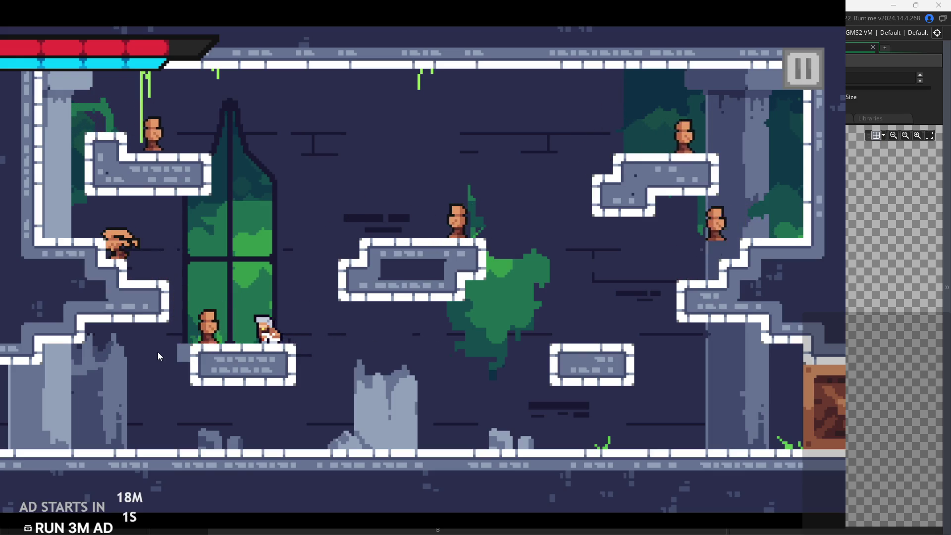
key(Left)
key(x)
key(space)
key(Right)
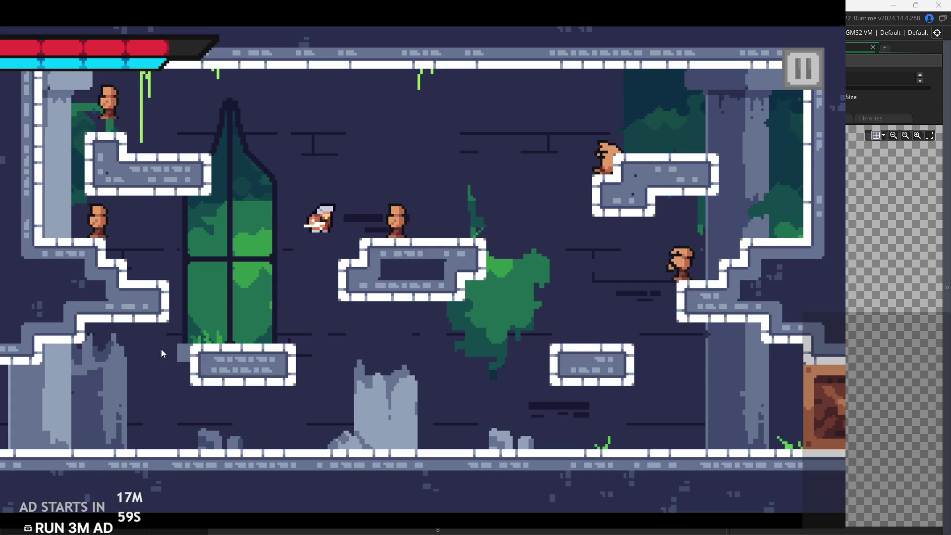
key(Right)
key(Right)
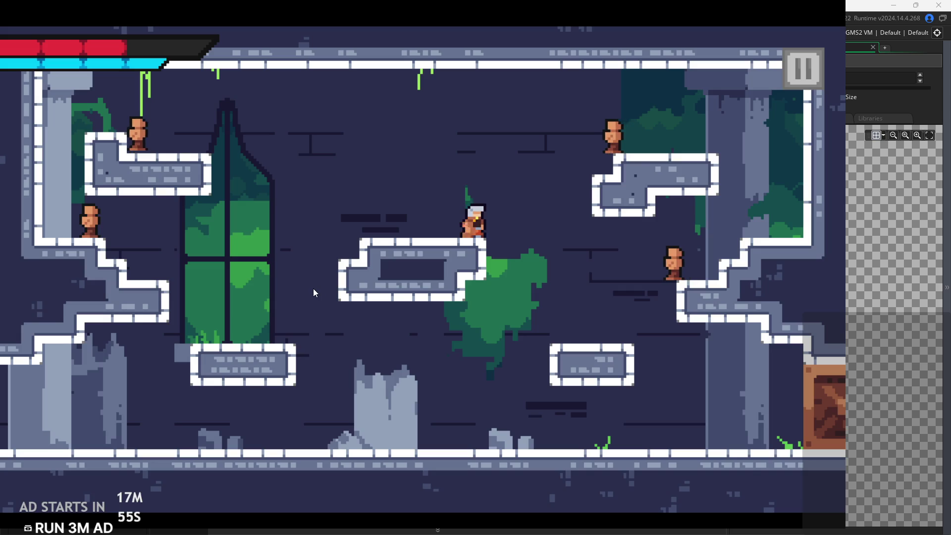
key(space)
key(space)
key(Right)
key(x)
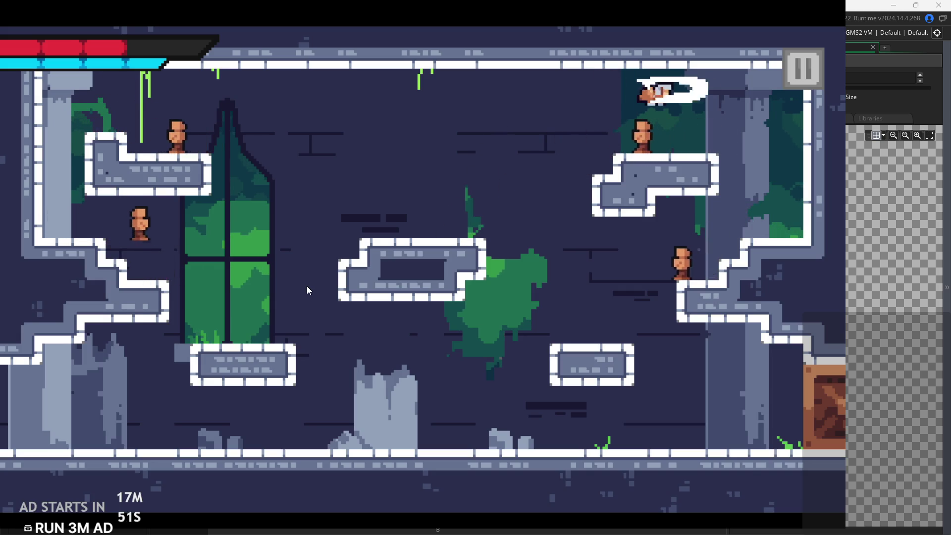
Dash-kill the floor enemy, climb onto the left stair ledge, then pause and quit the game
key(Left)
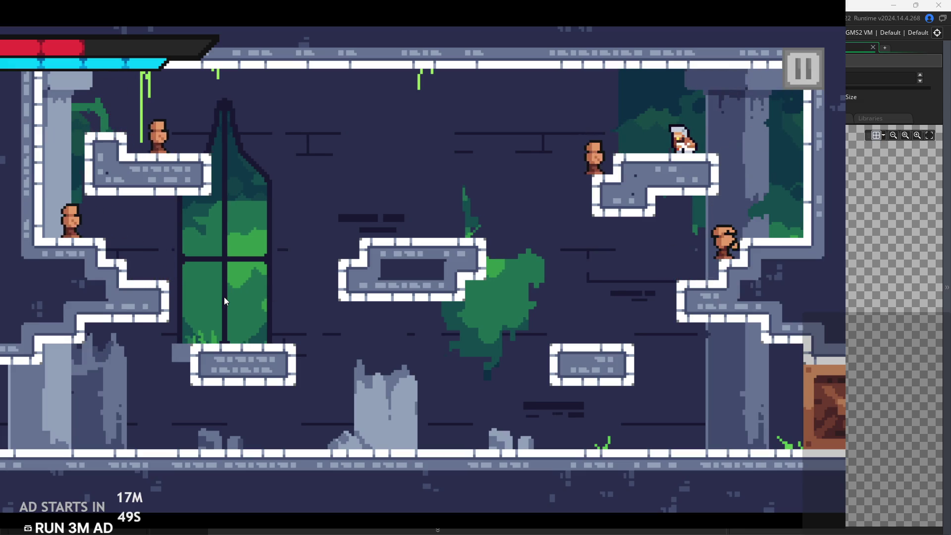
key(Left)
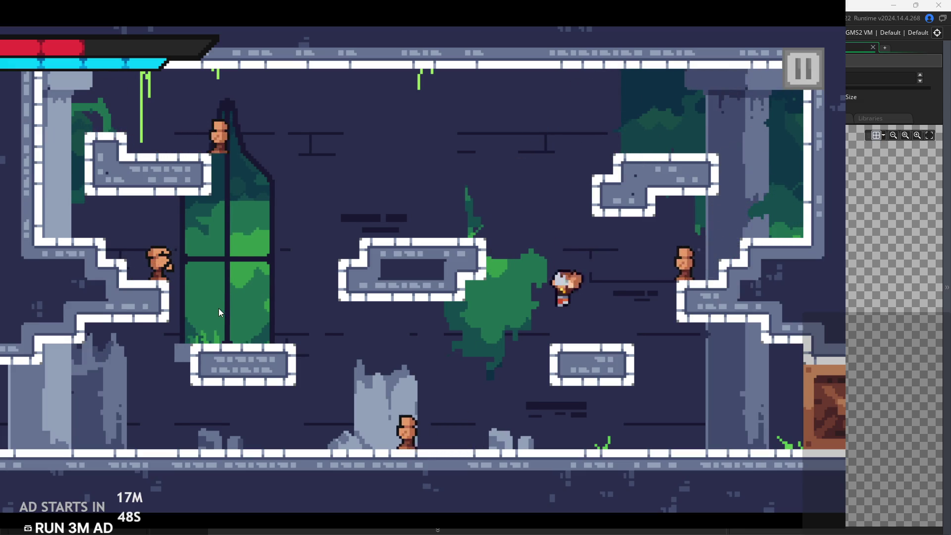
key(Left)
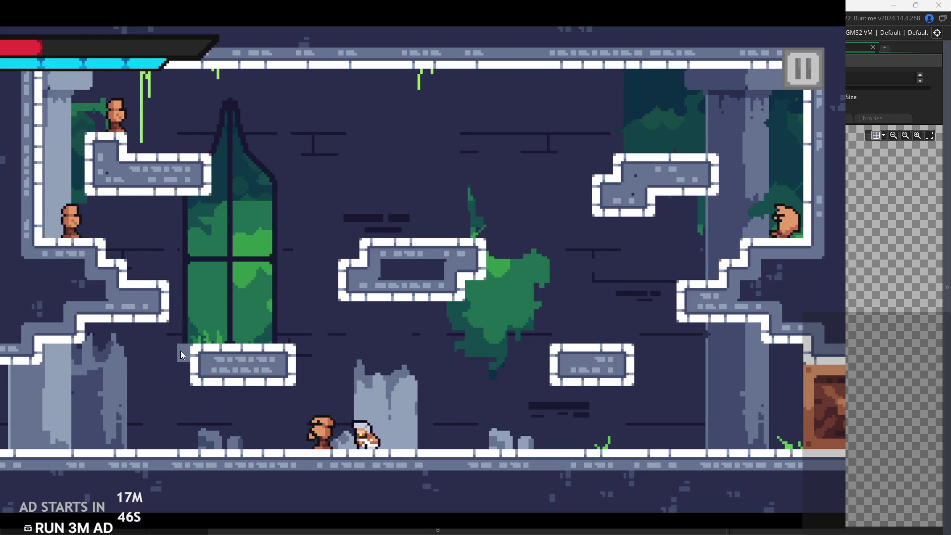
key(Left)
key(Right)
key(space)
key(Left)
key(space)
key(Left)
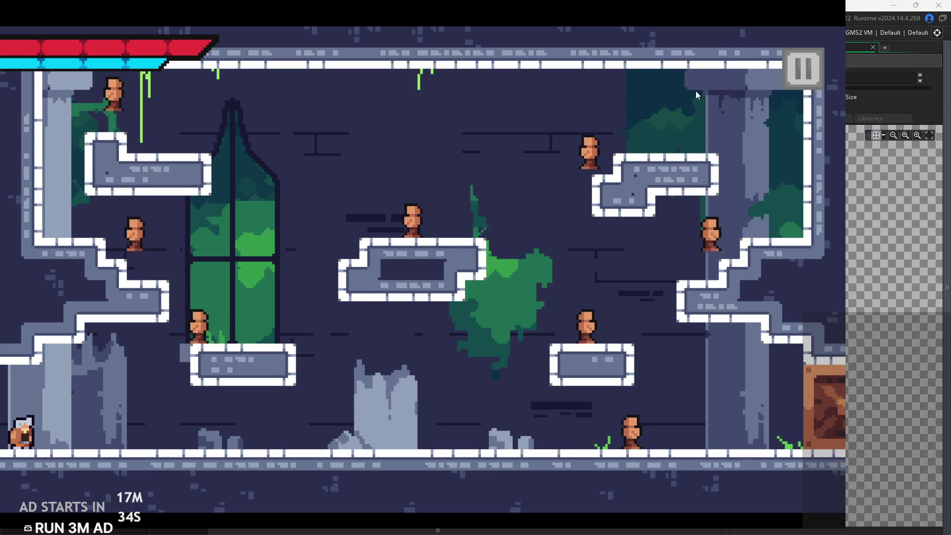
click(803, 70)
click(770, 478)
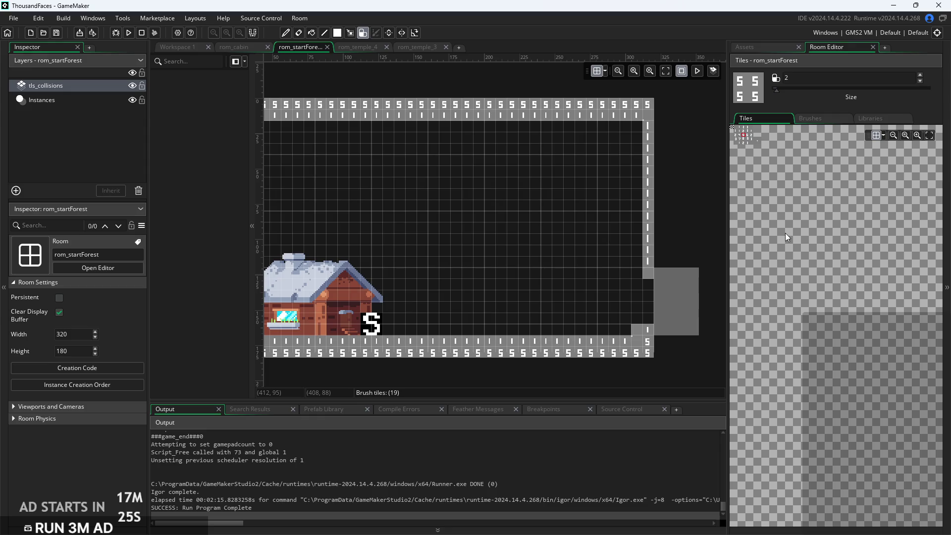
Switch to Workspace 1 to show obj_controller's Alarm 0 parallax loop code
click(186, 49)
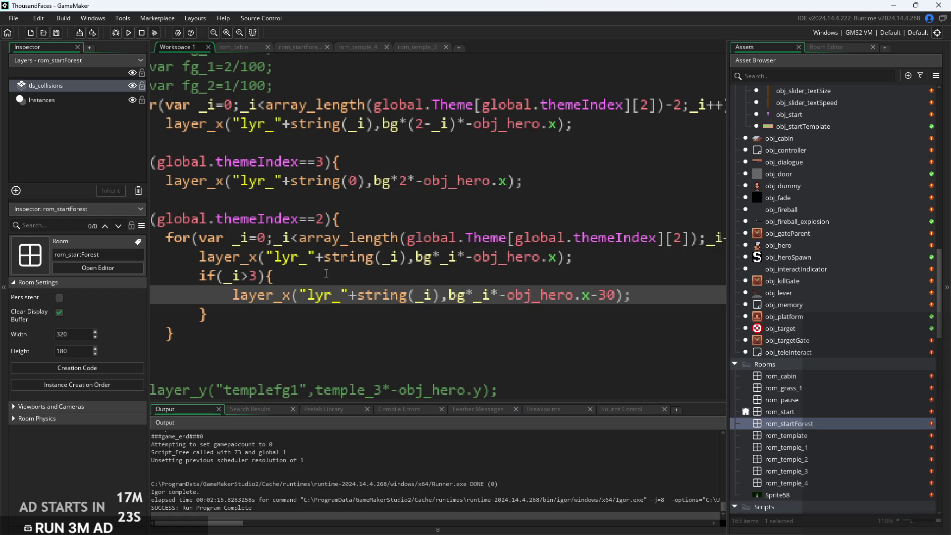
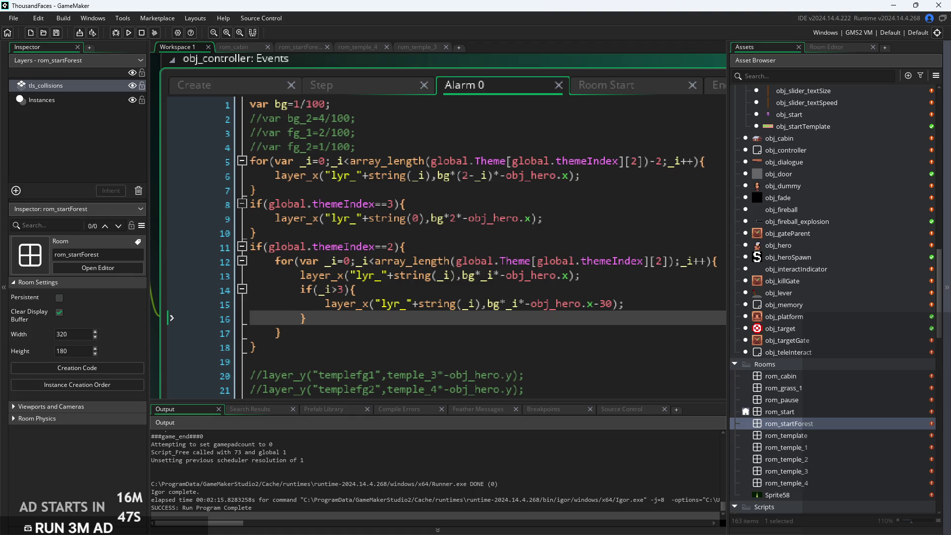
Open the rom_temple_1 room from the Rooms list in the Asset Browser
click(596, 332)
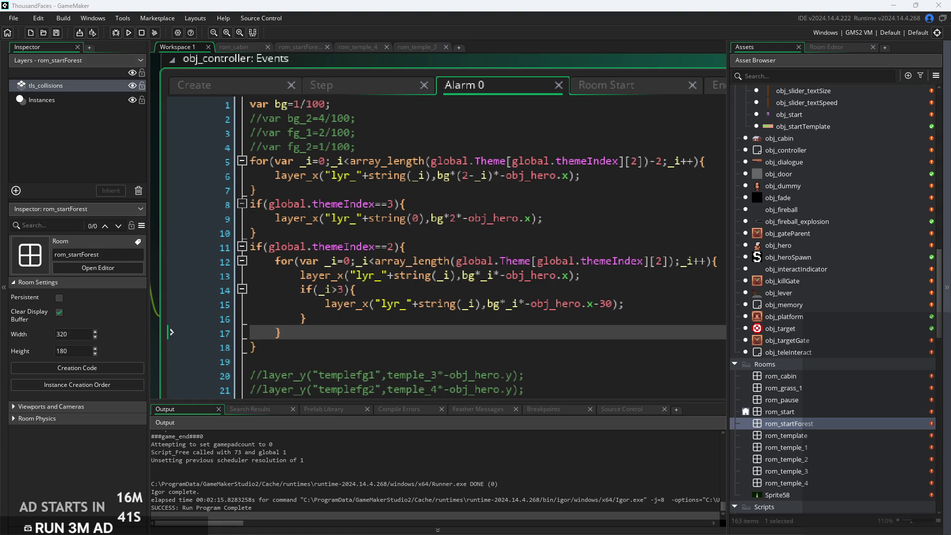
click(587, 276)
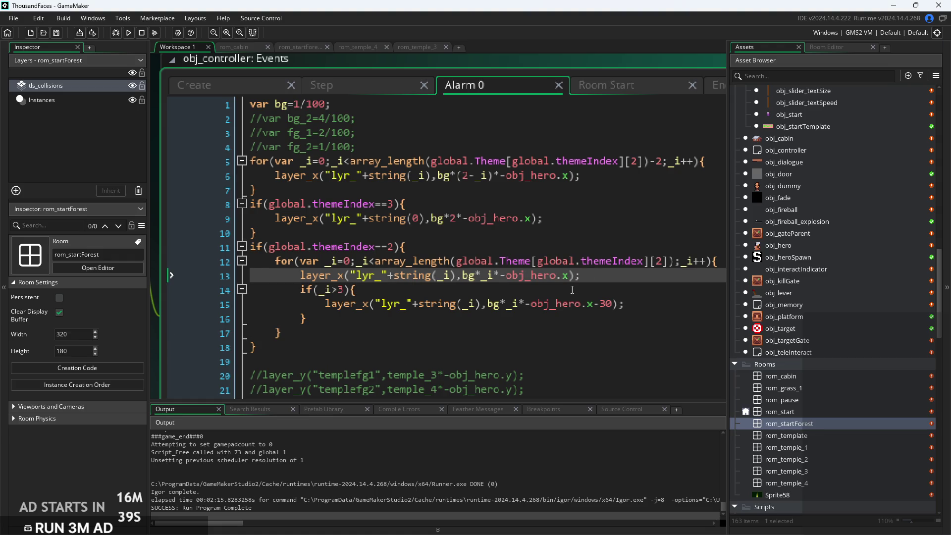
drag(571, 289, 504, 277)
scroll(505, 277, down, 2)
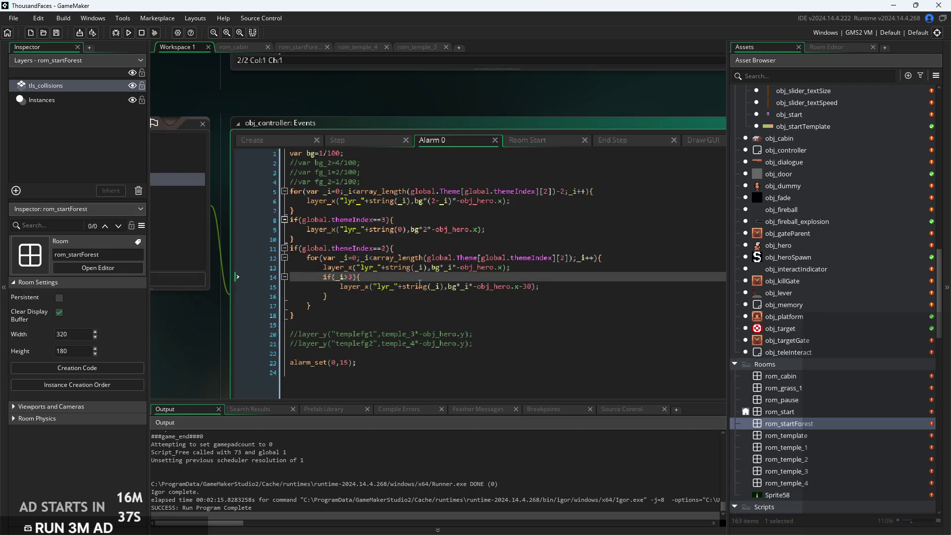
scroll(367, 278, up, 3)
scroll(368, 279, down, 3)
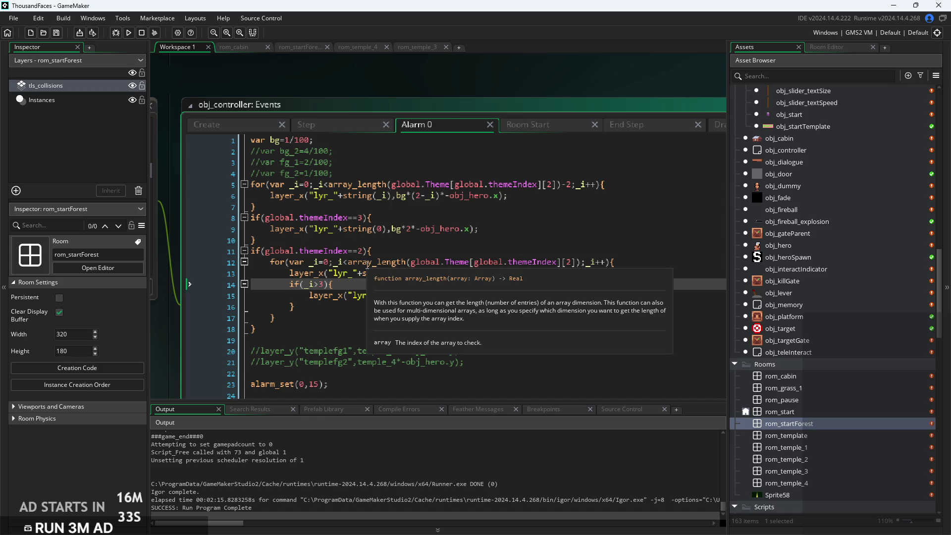
scroll(876, 410, down, 3)
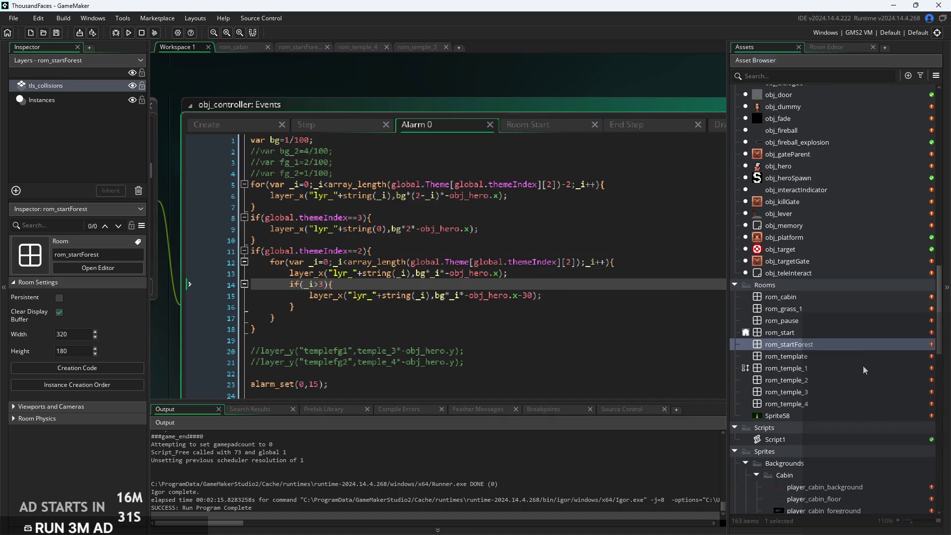
click(862, 366)
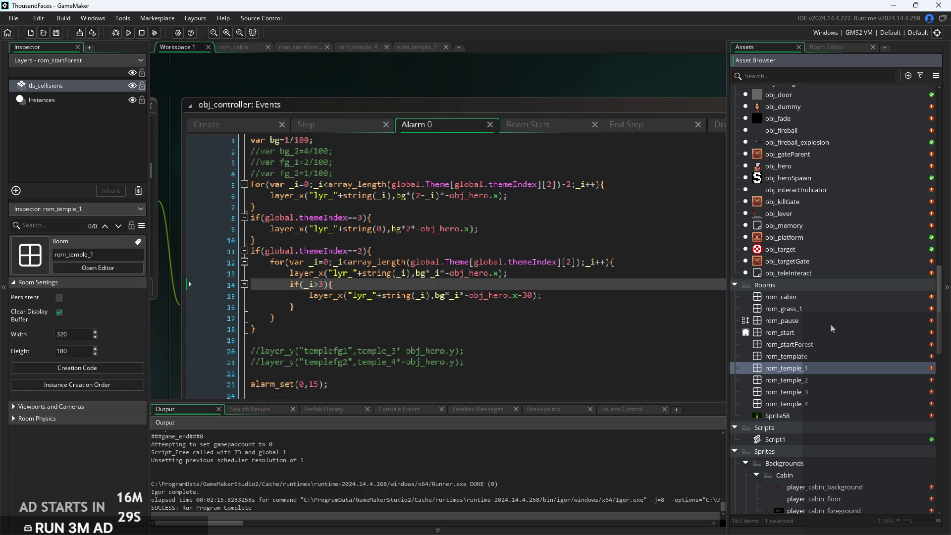
click(814, 296)
click(822, 366)
double_click(822, 367)
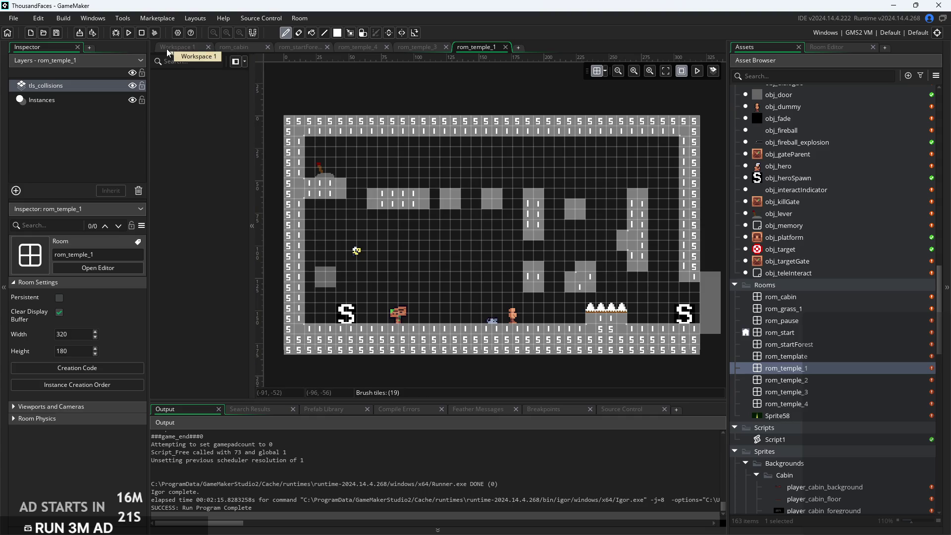
On the Instances layer, delete the misplaced door and paste a copy of the right-edge door at the left edge
click(74, 100)
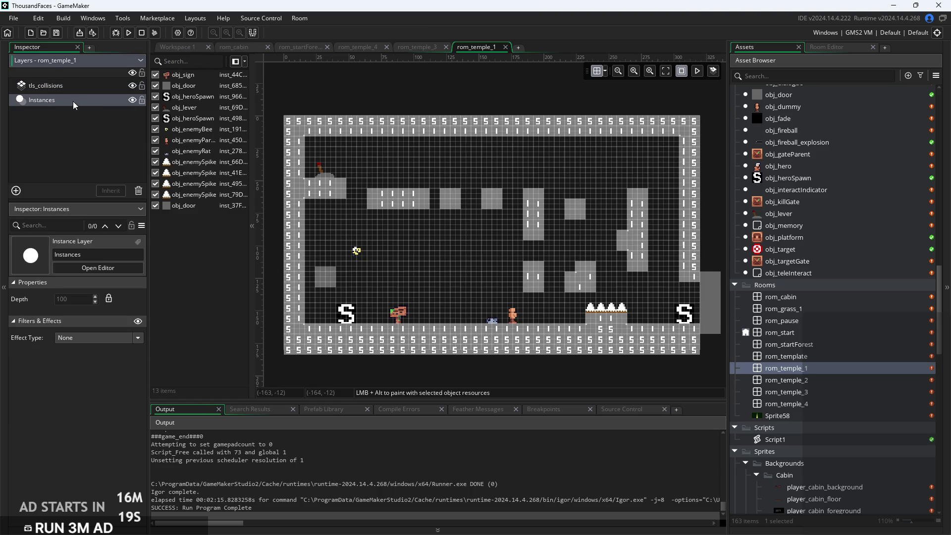
click(325, 285)
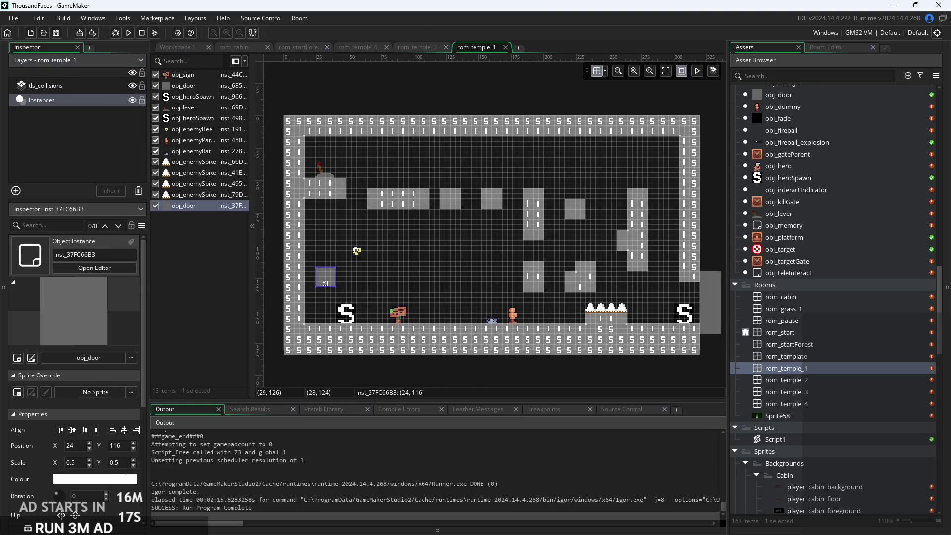
key(Delete)
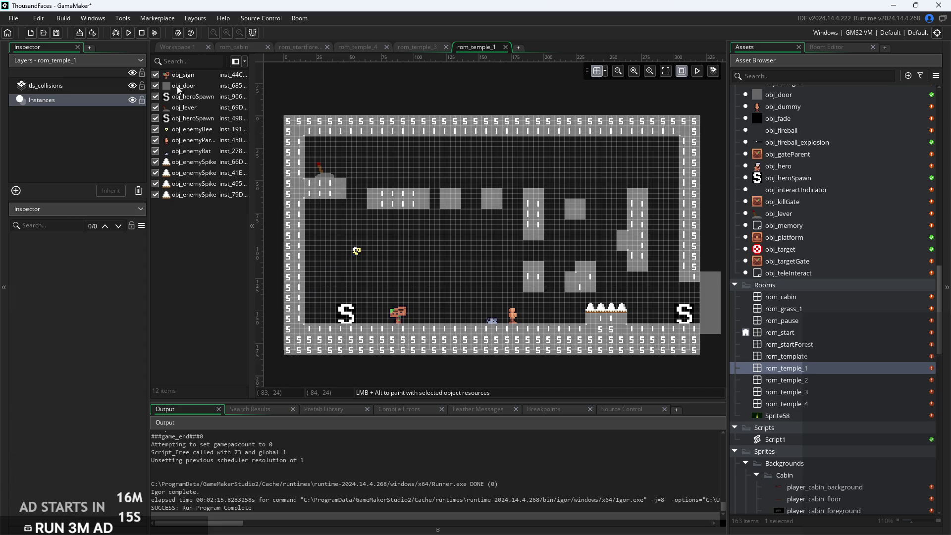
click(179, 86)
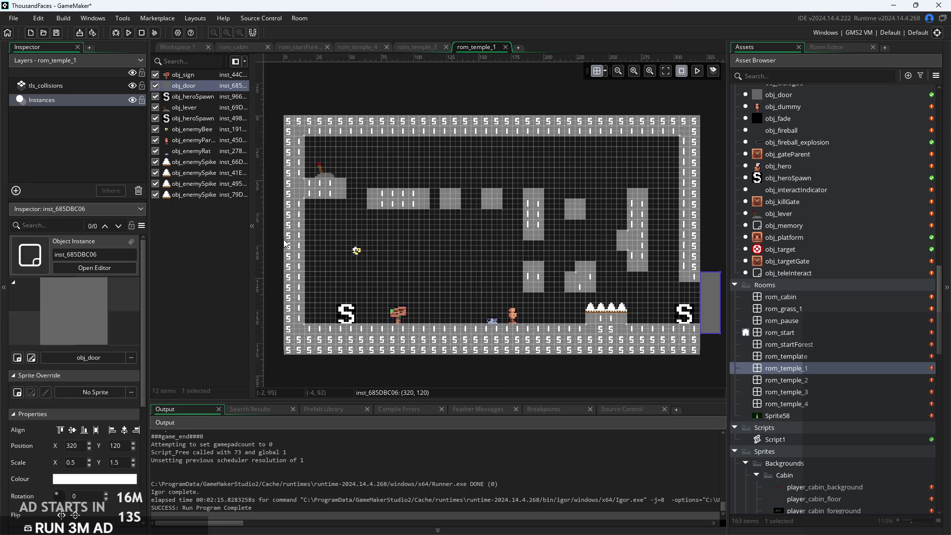
key(ctrl+v)
mouse_move(323, 275)
mouse_down()
mouse_move(272, 308)
mouse_move(276, 322)
mouse_move(278, 274)
mouse_up()
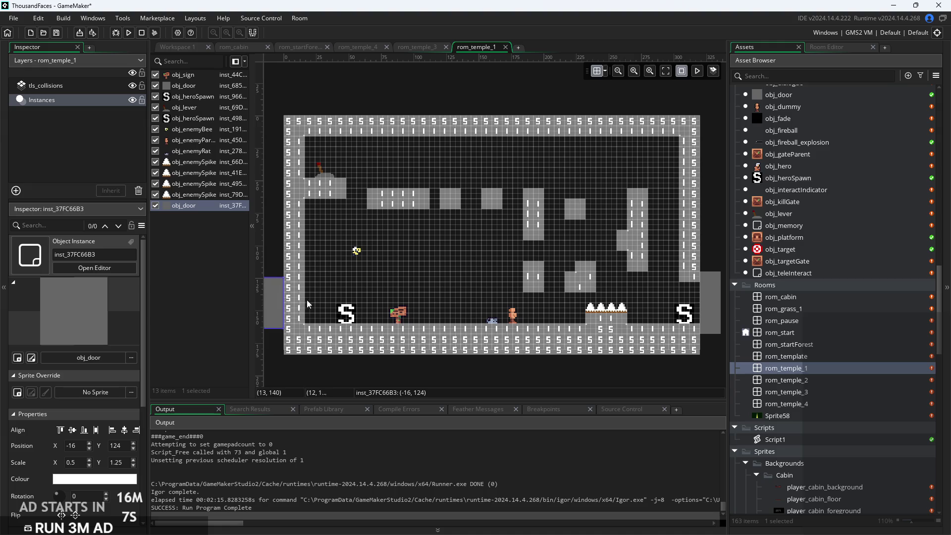
Undo the accidental tile edits made to the left wall on the tls_collisions layer
click(322, 297)
scroll(294, 322, up, 3)
scroll(300, 309, up, 2)
drag(304, 297, 435, 107)
scroll(369, 309, up, 5)
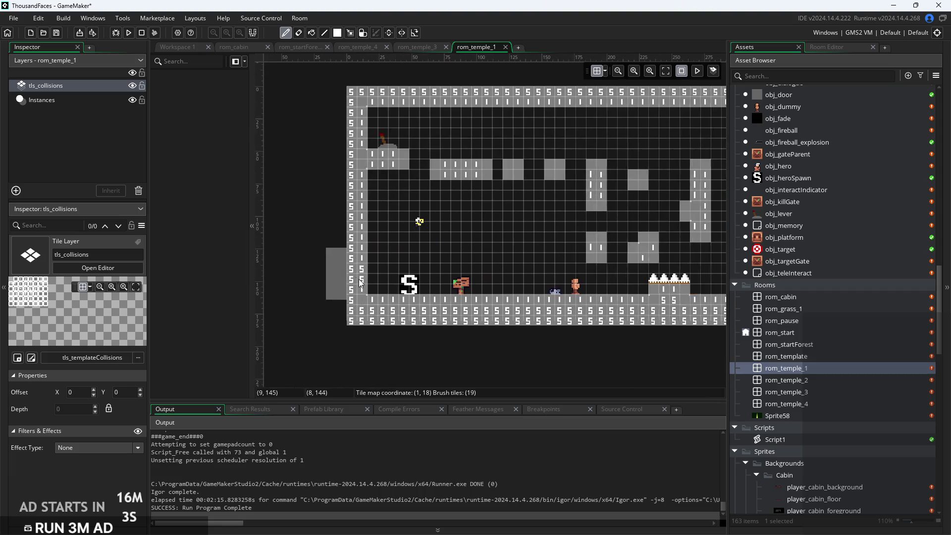
key(ctrl+z)
key(ctrl+z)
key(ctrl+z)
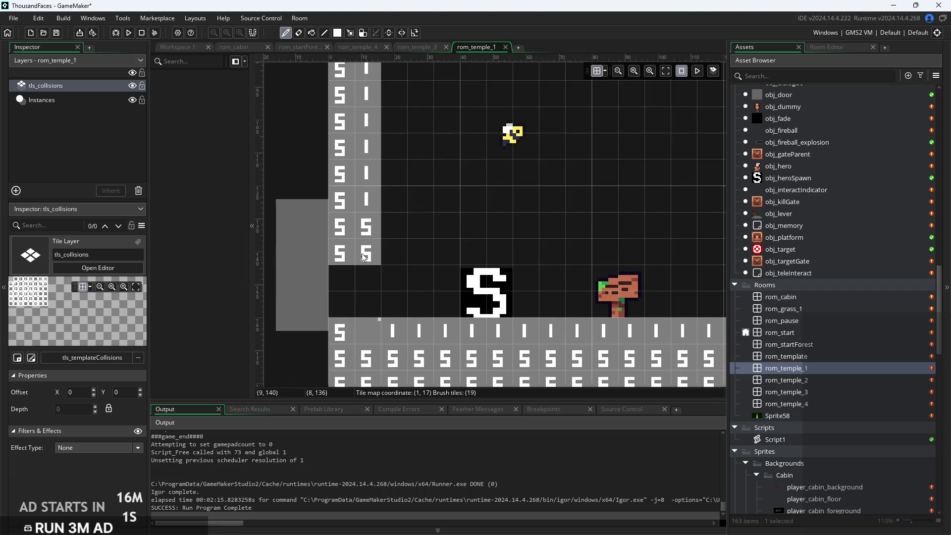
key(ctrl+z)
key(ctrl+z)
key(ctrl+z)
scroll(356, 260, down, 2)
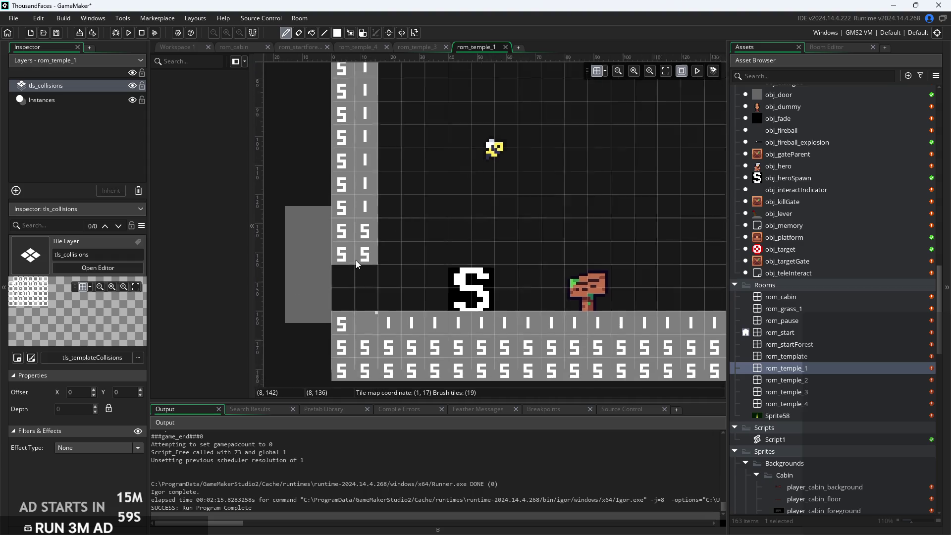
Raise the new left door to Y 120 and stretch it to Y scale 1.5
click(42, 100)
click(319, 272)
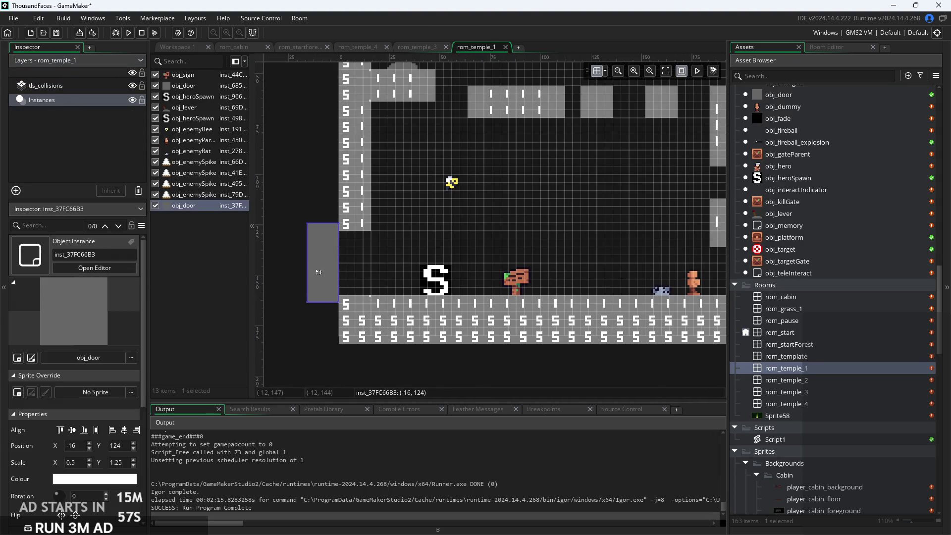
drag(320, 270, 320, 259)
drag(320, 299, 320, 311)
click(368, 263)
mouse_move(369, 263)
mouse_down()
mouse_move(322, 257)
mouse_move(358, 251)
mouse_move(520, 289)
mouse_move(474, 282)
mouse_up()
click(433, 287)
Set the left door's target variable to the rom_startForest room
scroll(31, 458, down, 3)
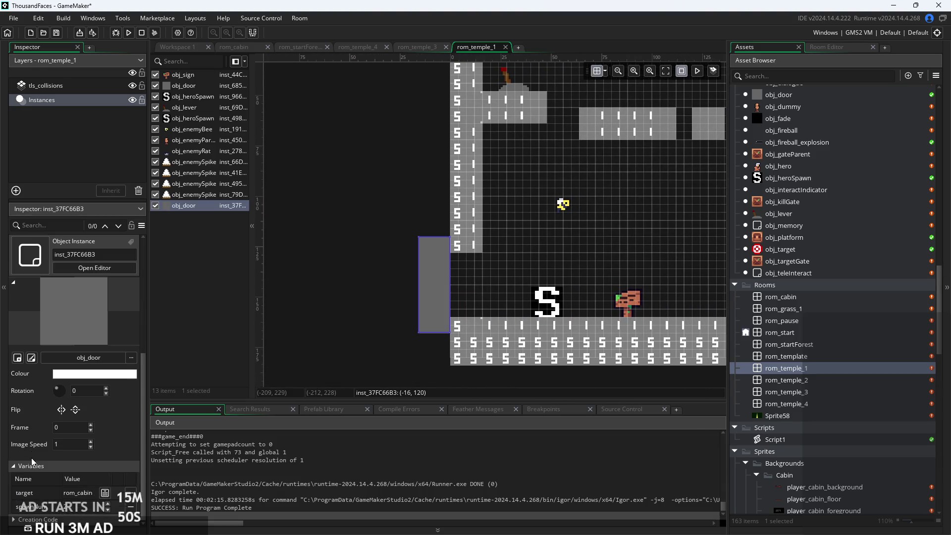
click(103, 493)
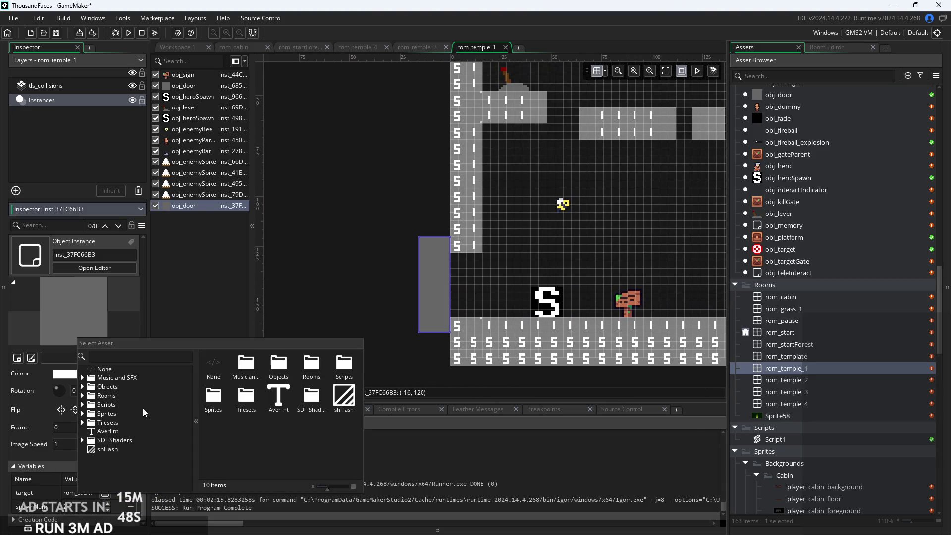
click(83, 395)
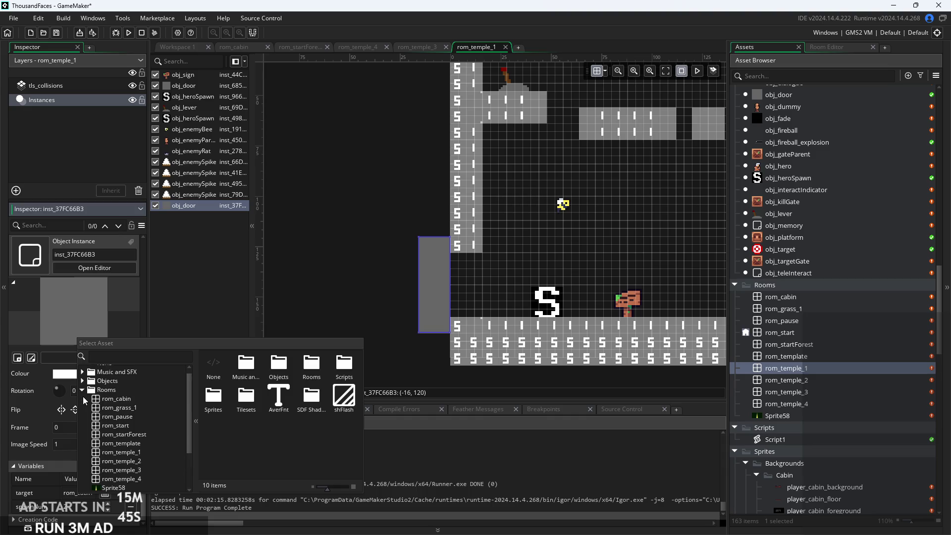
click(145, 408)
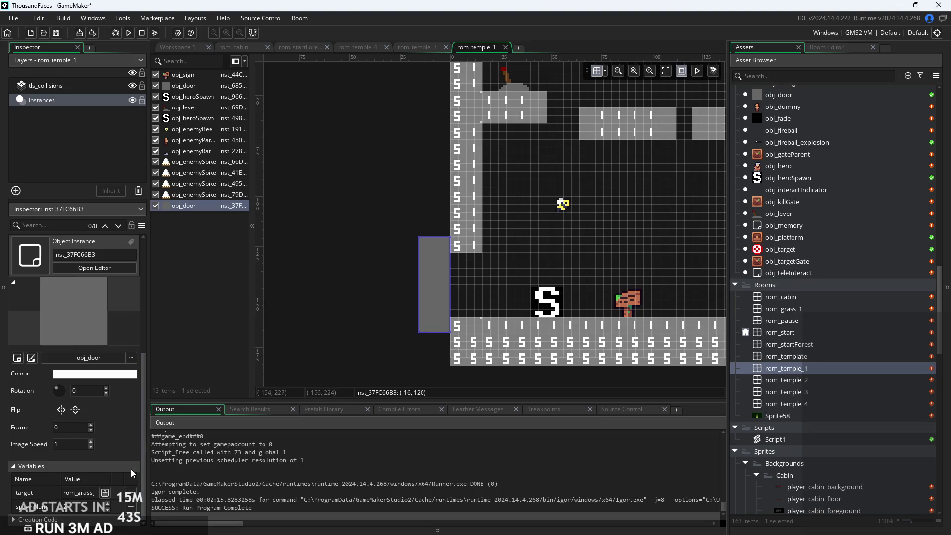
click(104, 493)
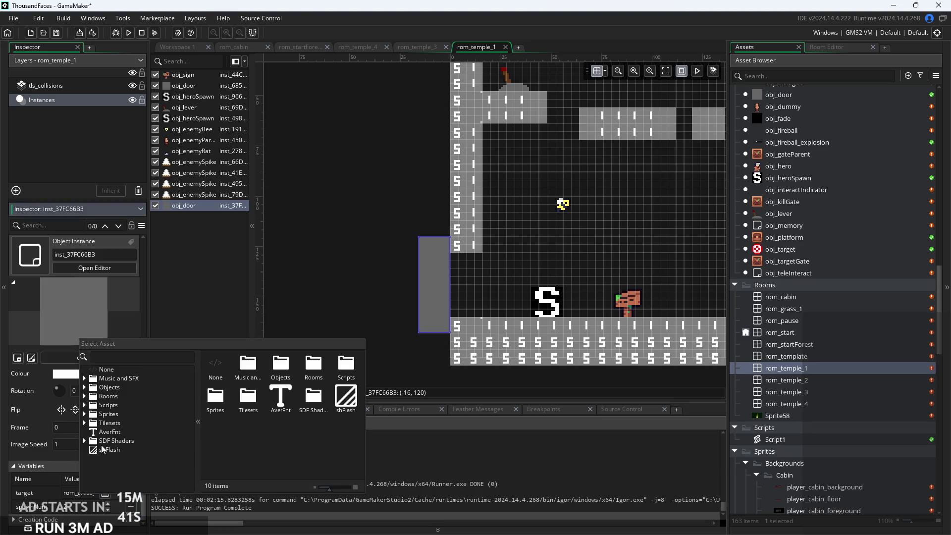
click(84, 396)
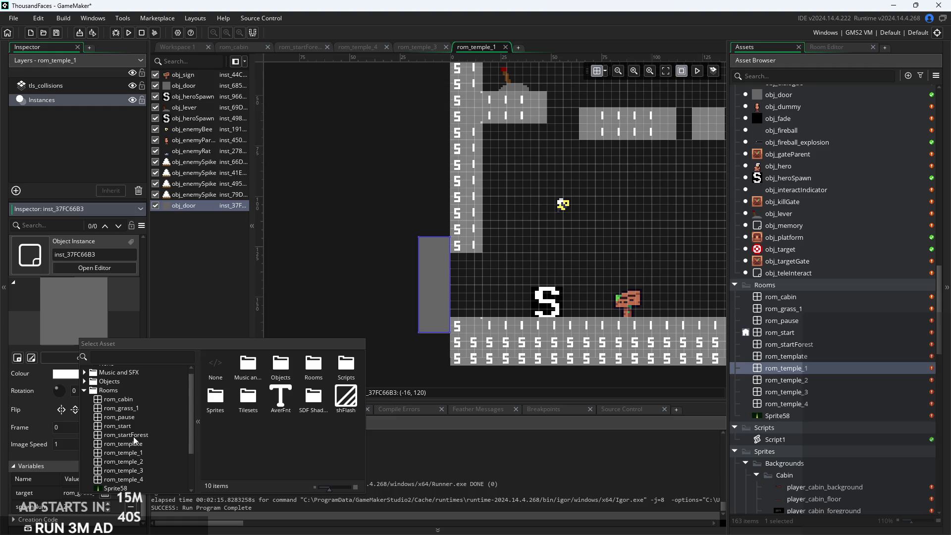
click(134, 438)
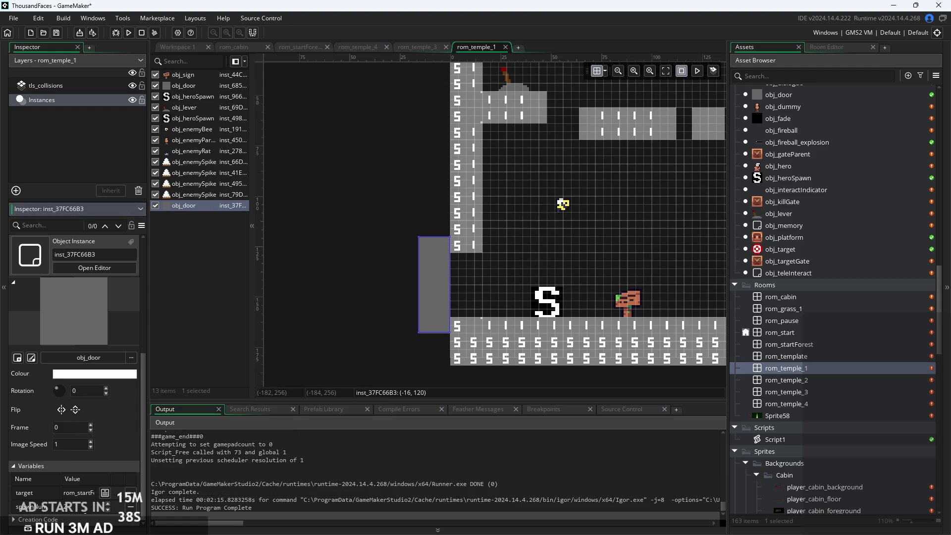
Move the heroSpawn instance left beside the door, to position (8, 148)
click(340, 323)
scroll(305, 340, down, 3)
scroll(370, 290, up, 2)
click(475, 275)
mouse_move(475, 274)
mouse_down()
mouse_move(396, 266)
mouse_move(406, 268)
mouse_up()
click(408, 249)
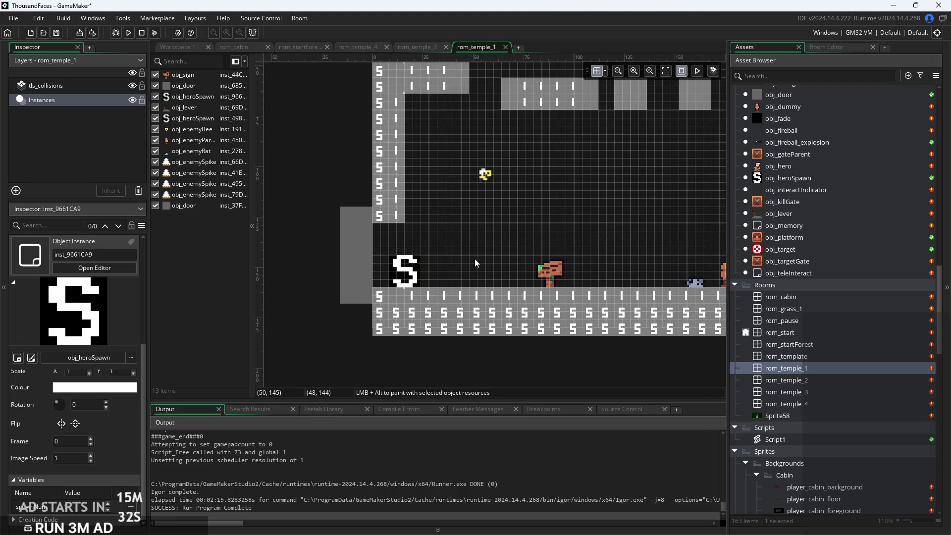
scroll(408, 255, down, 3)
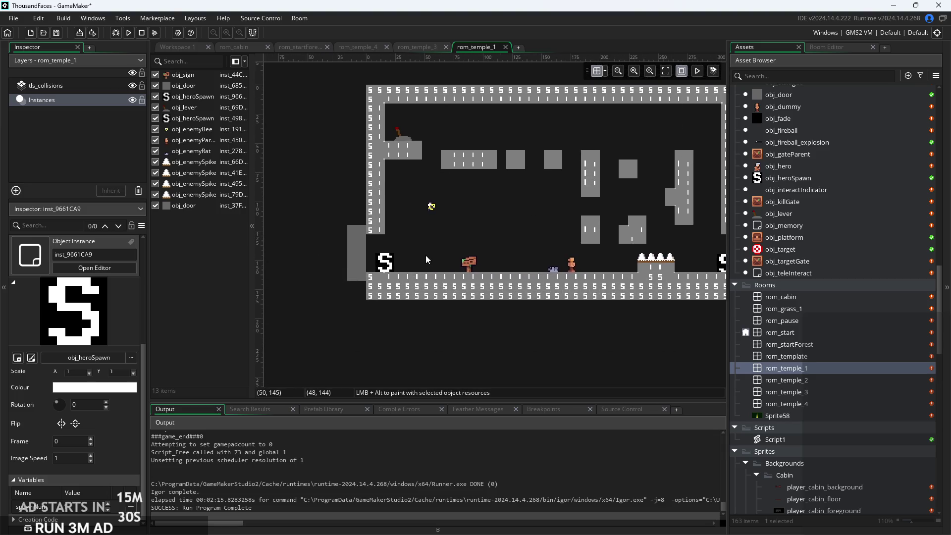
scroll(333, 275, up, 4)
scroll(547, 264, up, 2)
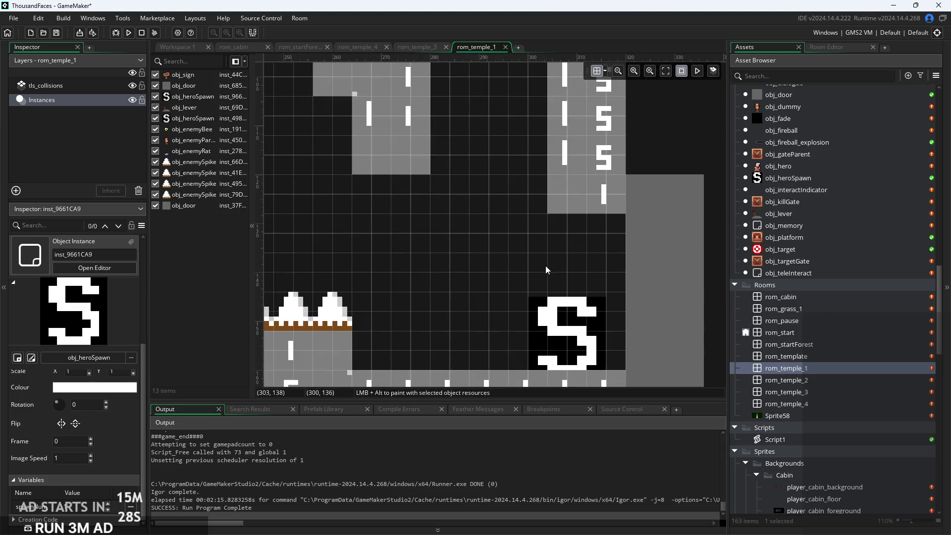
scroll(718, 258, down, 4)
scroll(346, 322, up, 3)
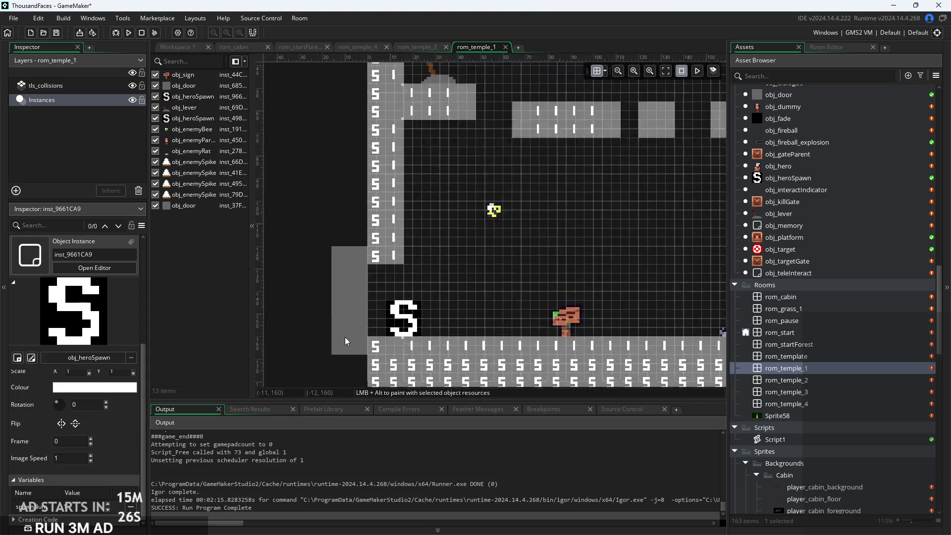
scroll(486, 280, down, 3)
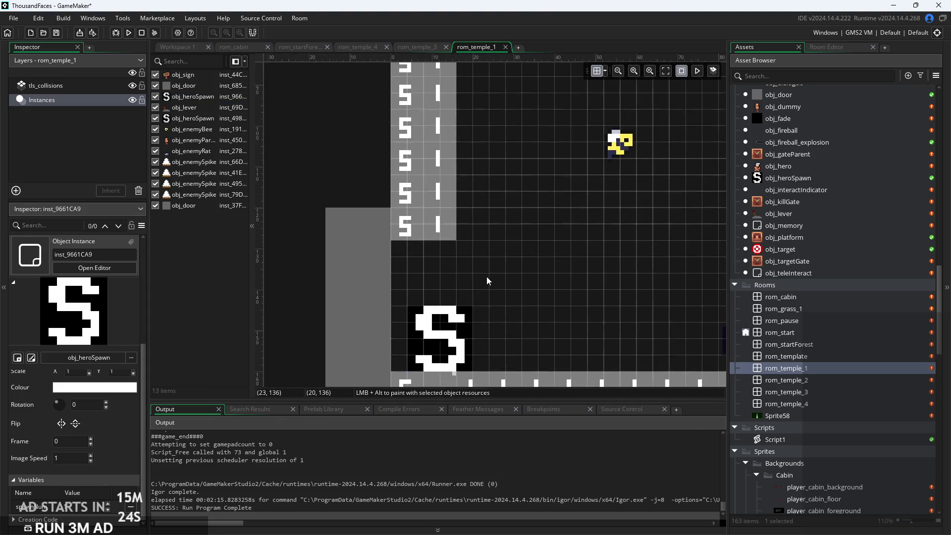
click(179, 49)
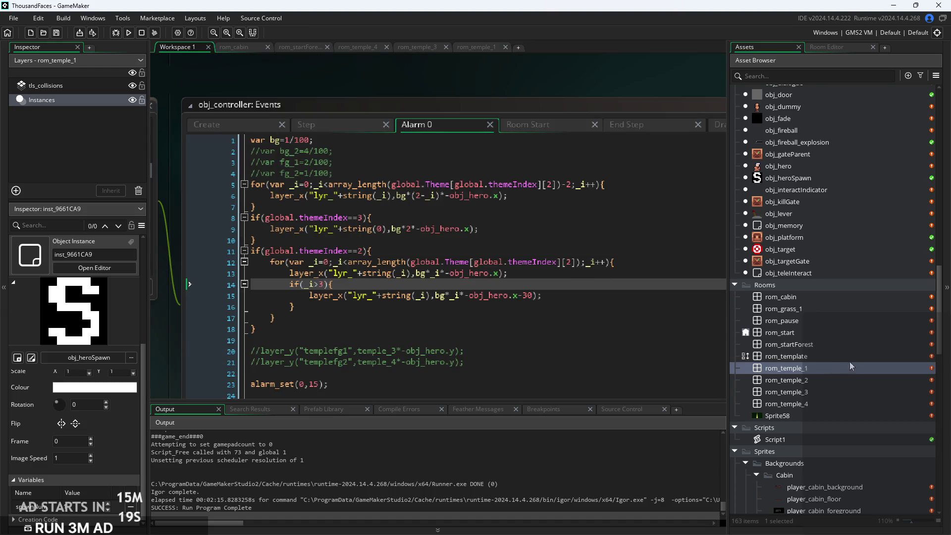
Open obj_heroSpawn, test-run the game, then open the rom_grass_1 and rom_startForest rooms
scroll(791, 367, up, 3)
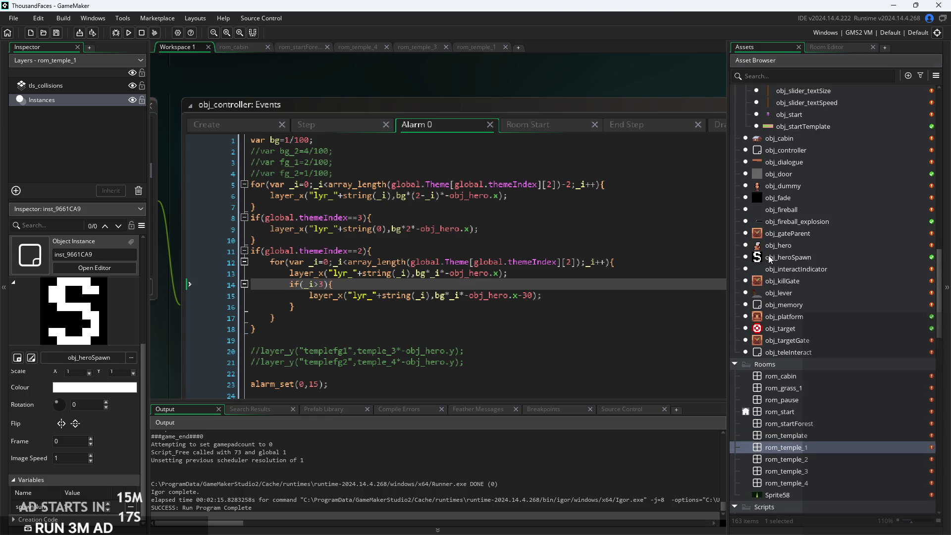
double_click(769, 257)
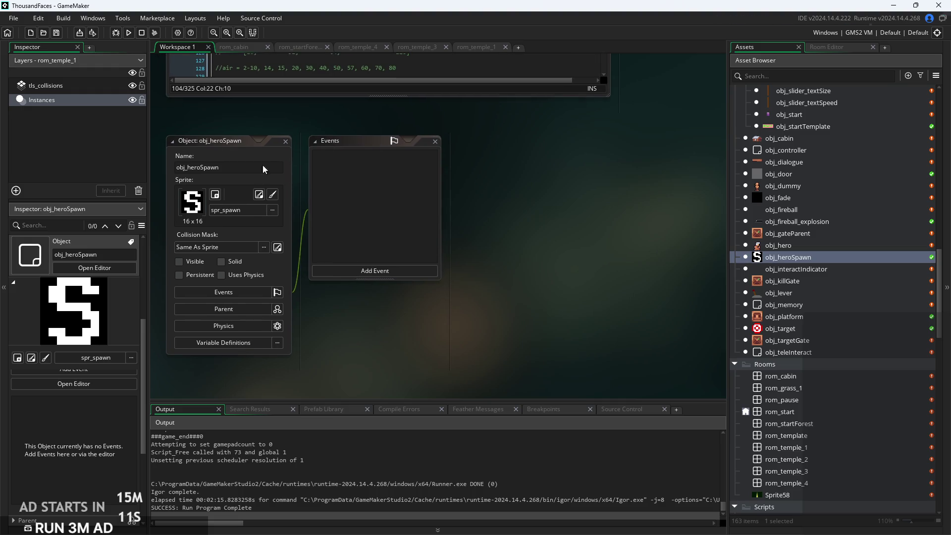
click(130, 32)
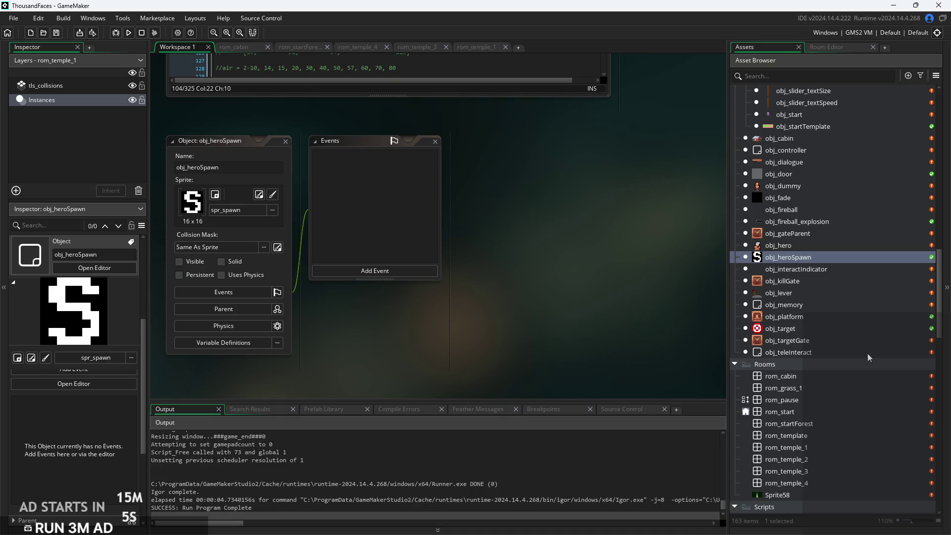
double_click(812, 391)
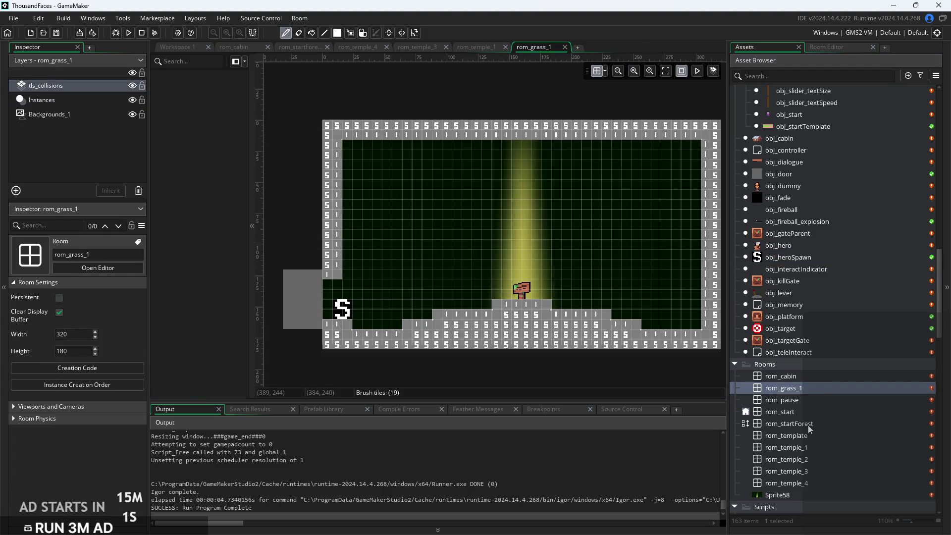
double_click(807, 425)
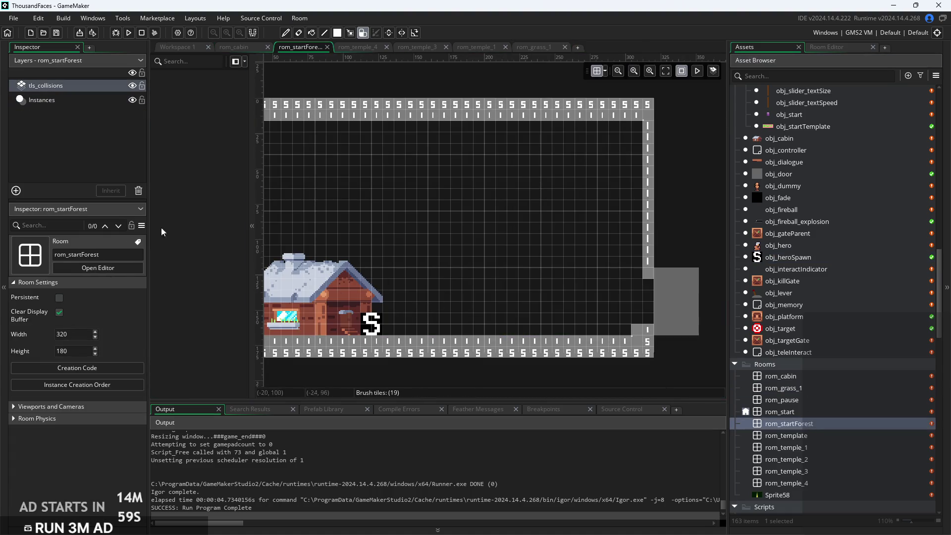